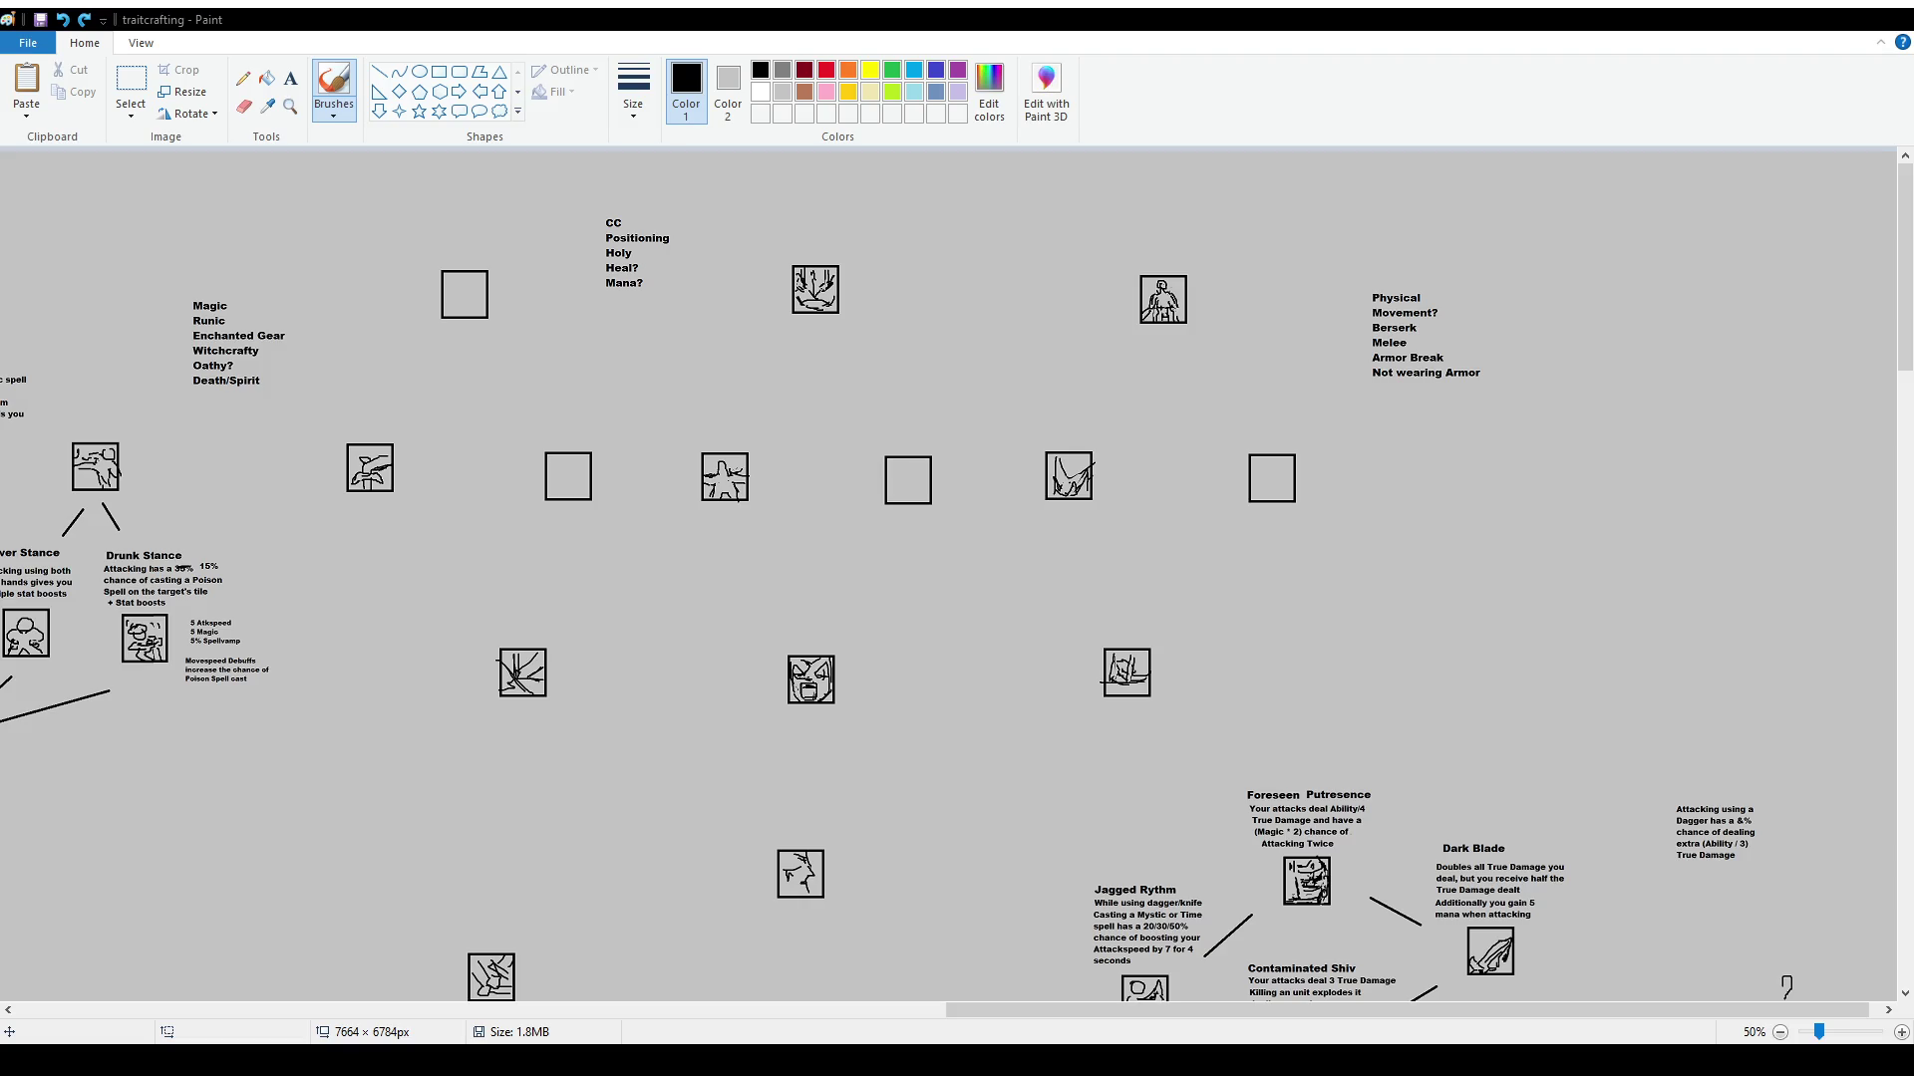
Toggle between the Select and freehand painting tools while scrolling over the chart
{"action": "left_click", "coordinate": [130, 85]}
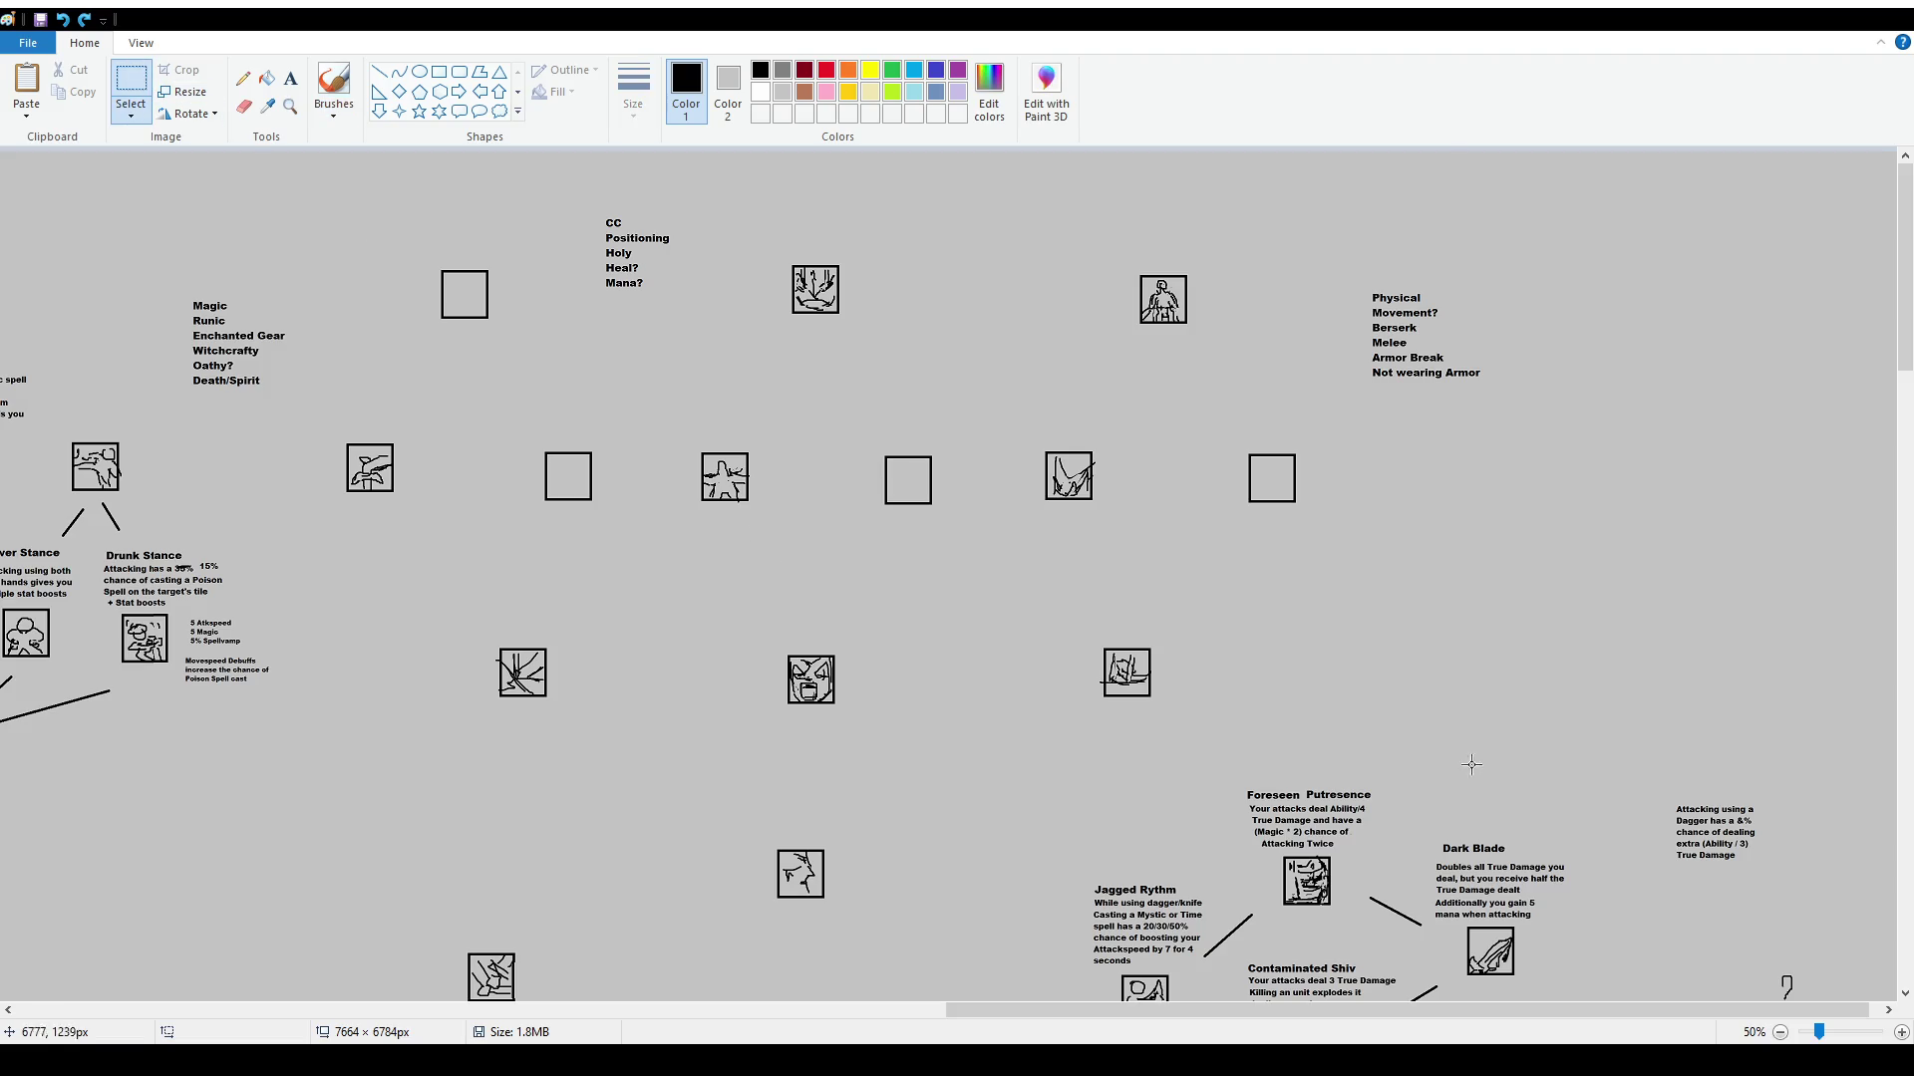
{"action": "scroll", "coordinate": [1473, 773], "scroll_direction": "down", "scroll_amount": 10}
{"action": "scroll", "coordinate": [1282, 646], "scroll_direction": "down", "scroll_amount": 10}
{"action": "scroll", "coordinate": [1282, 645], "scroll_direction": "up", "scroll_amount": 15}
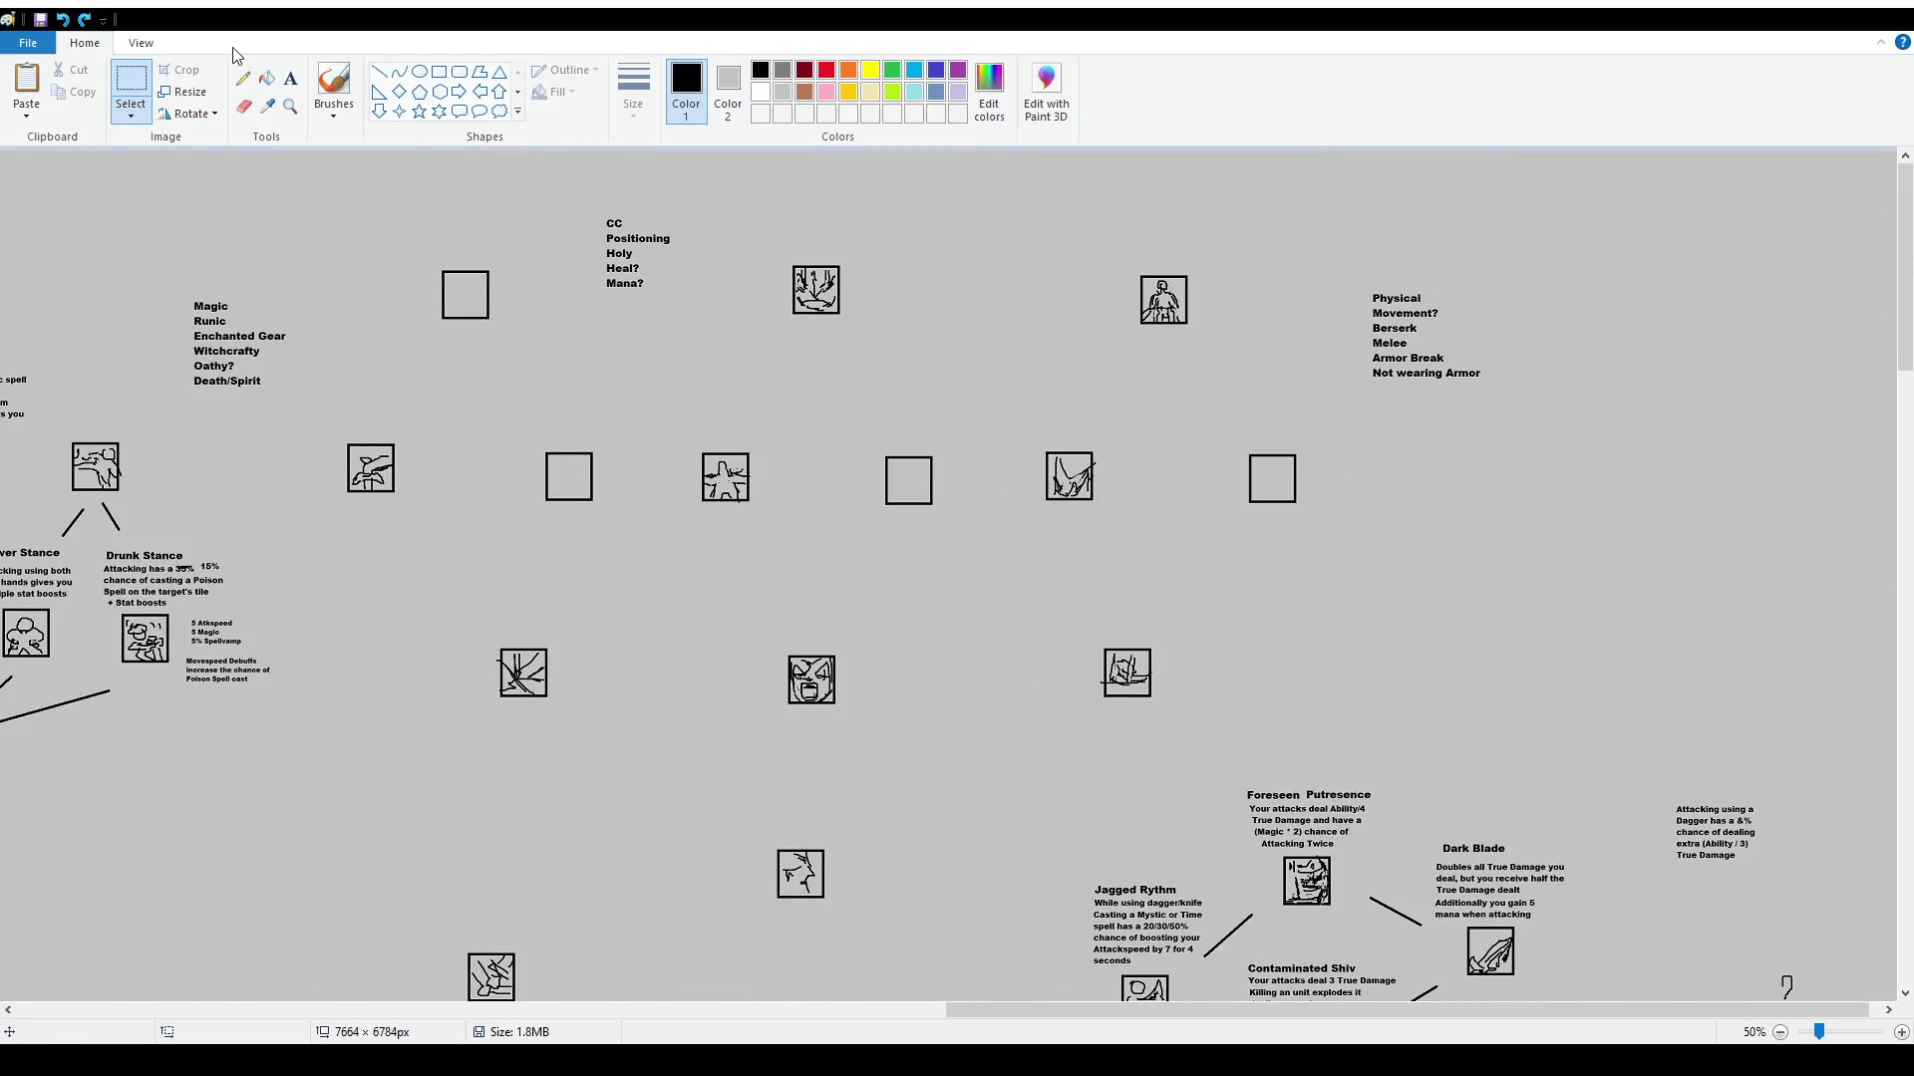
{"action": "left_click", "coordinate": [333, 84]}
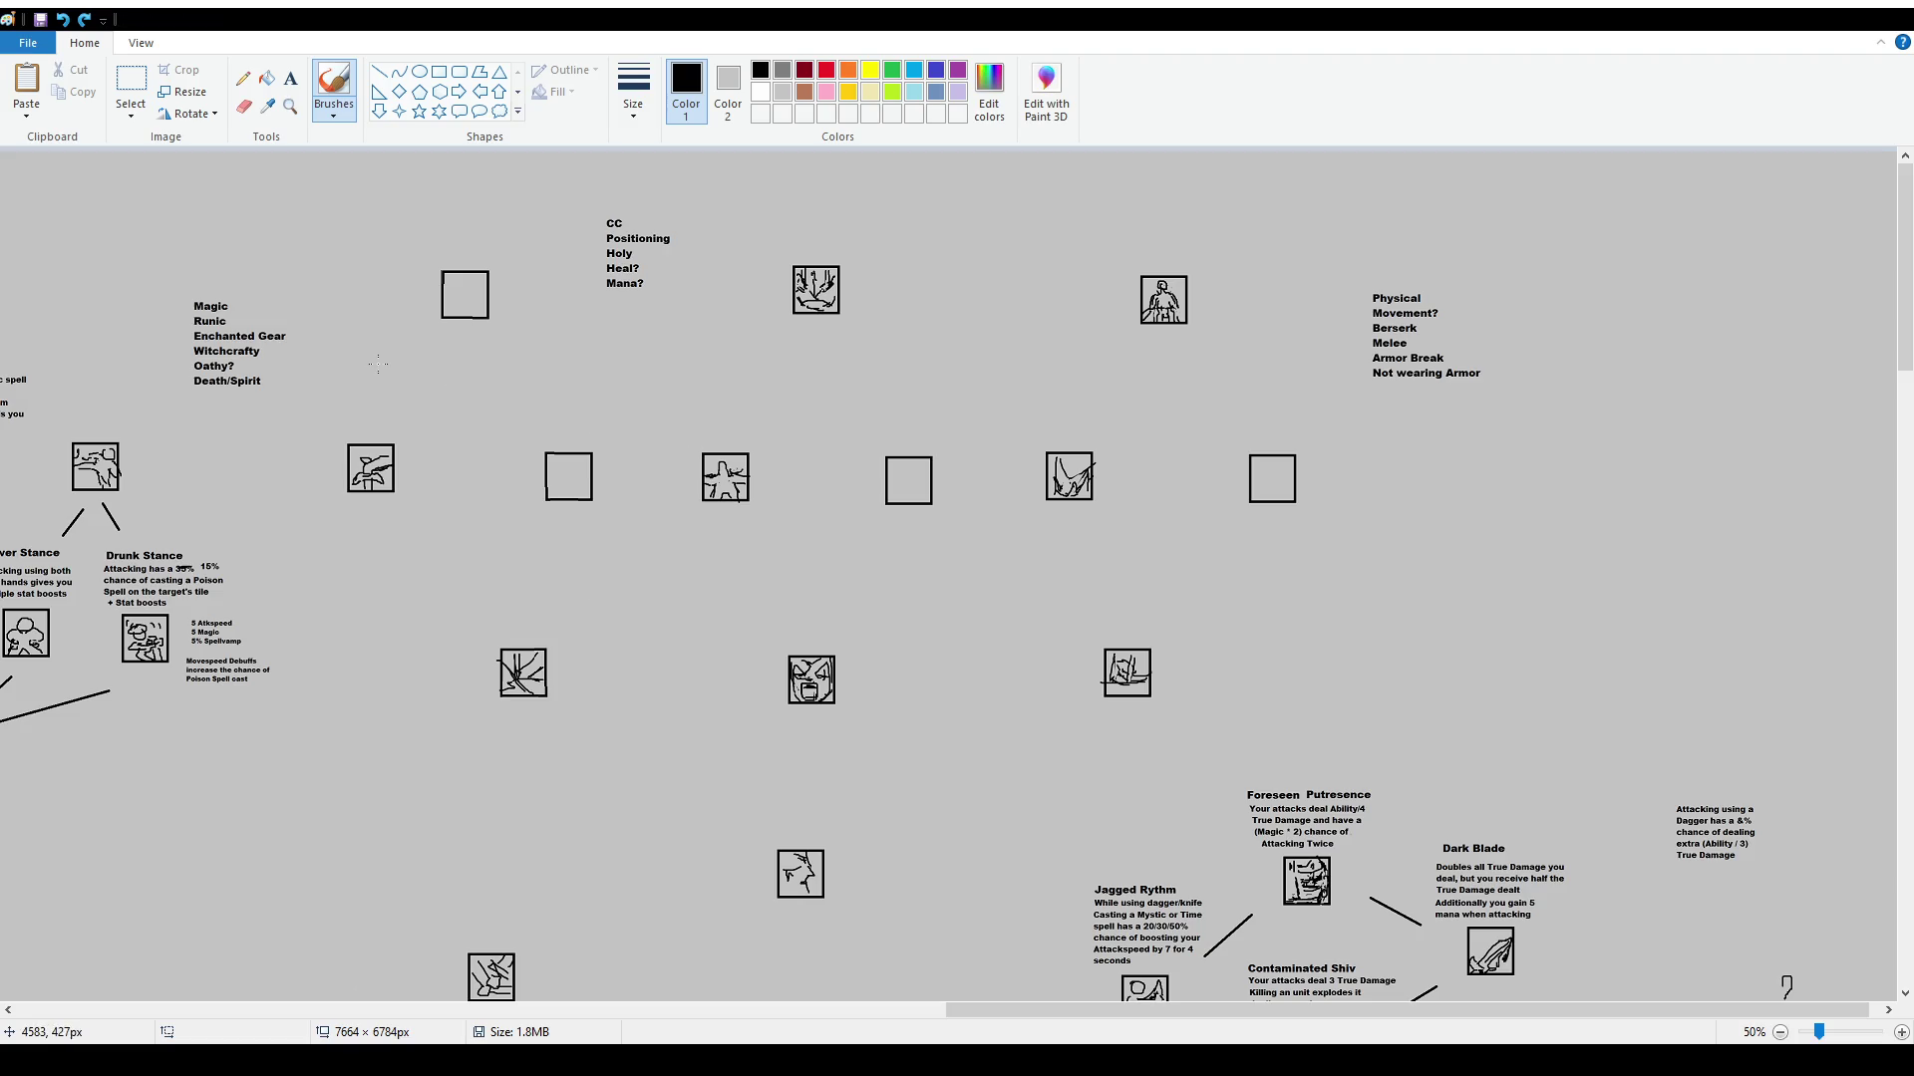
{"action": "left_click", "coordinate": [351, 88]}
Try a freehand loop around the Hand Finesse to Monster Meat traits, then undo it
{"action": "left_click", "coordinate": [130, 82]}
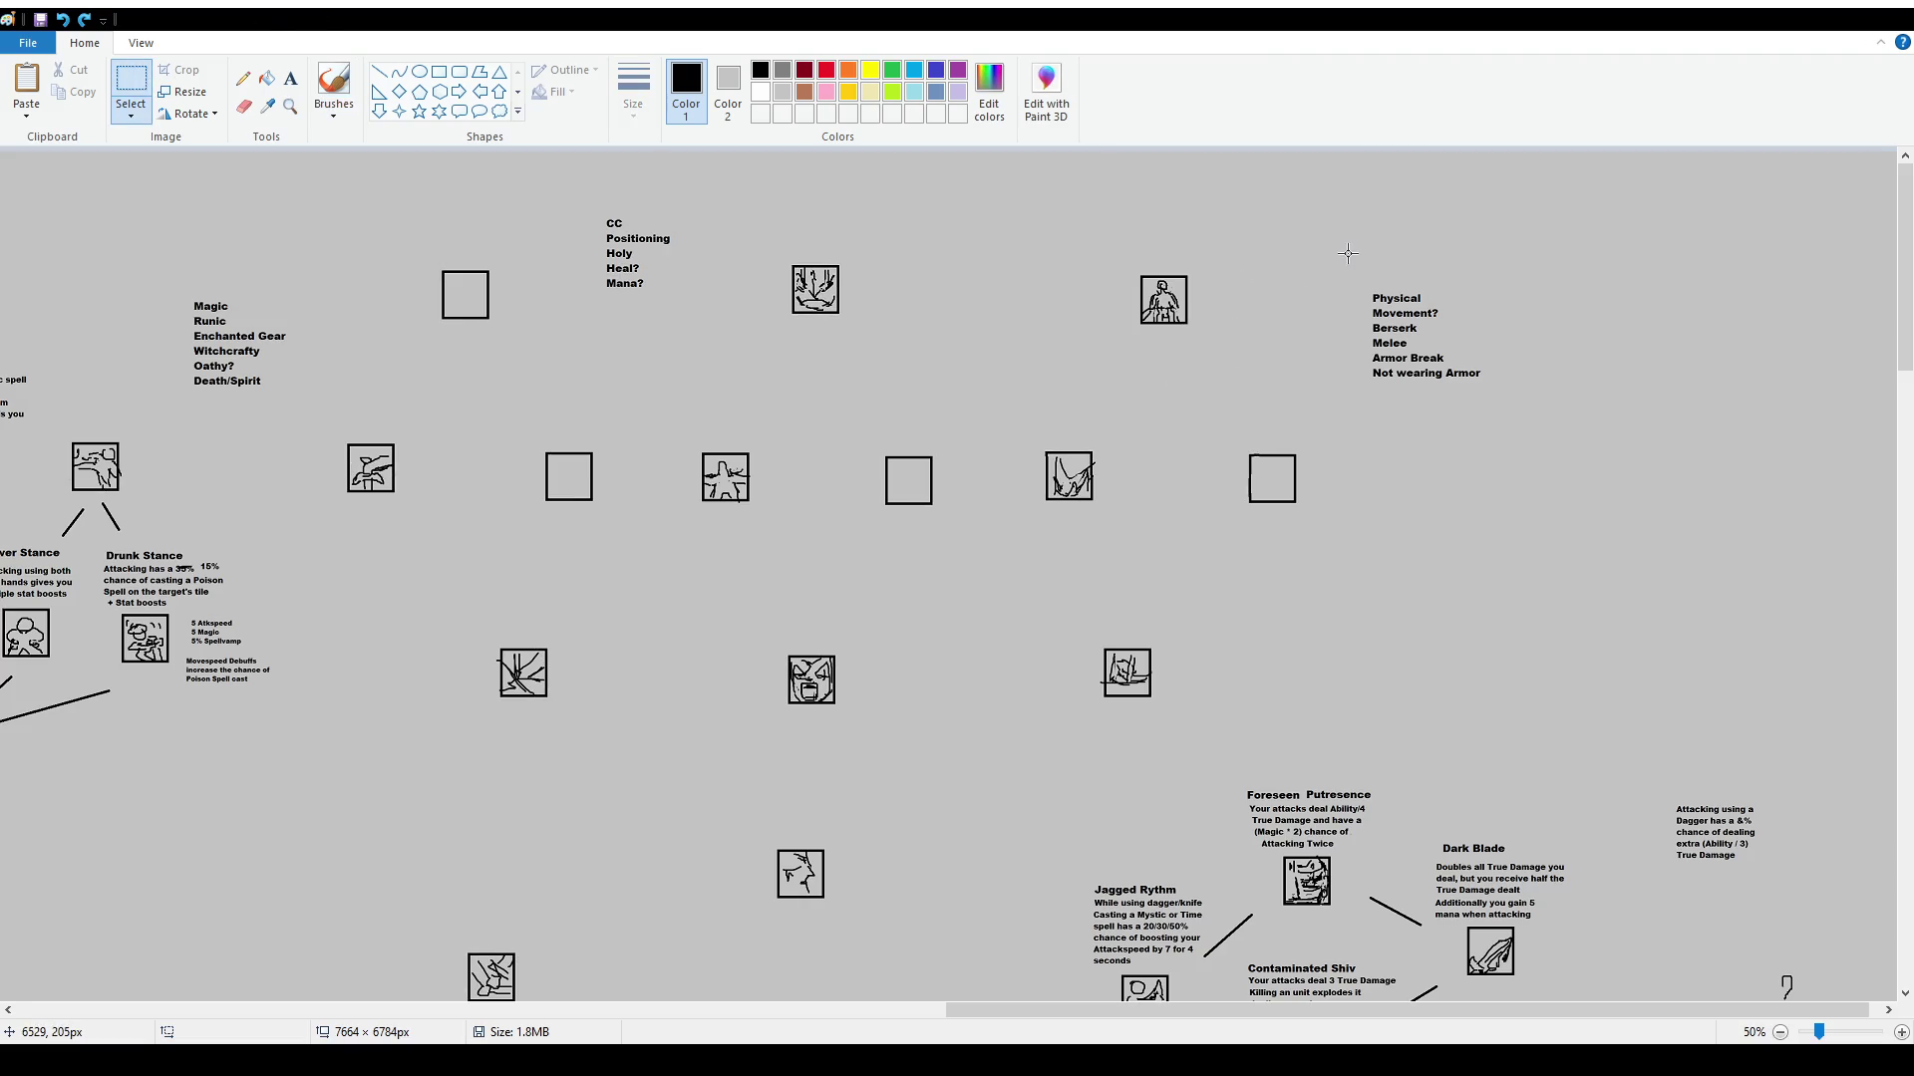
{"action": "scroll", "coordinate": [1394, 547], "scroll_direction": "down", "scroll_amount": 10}
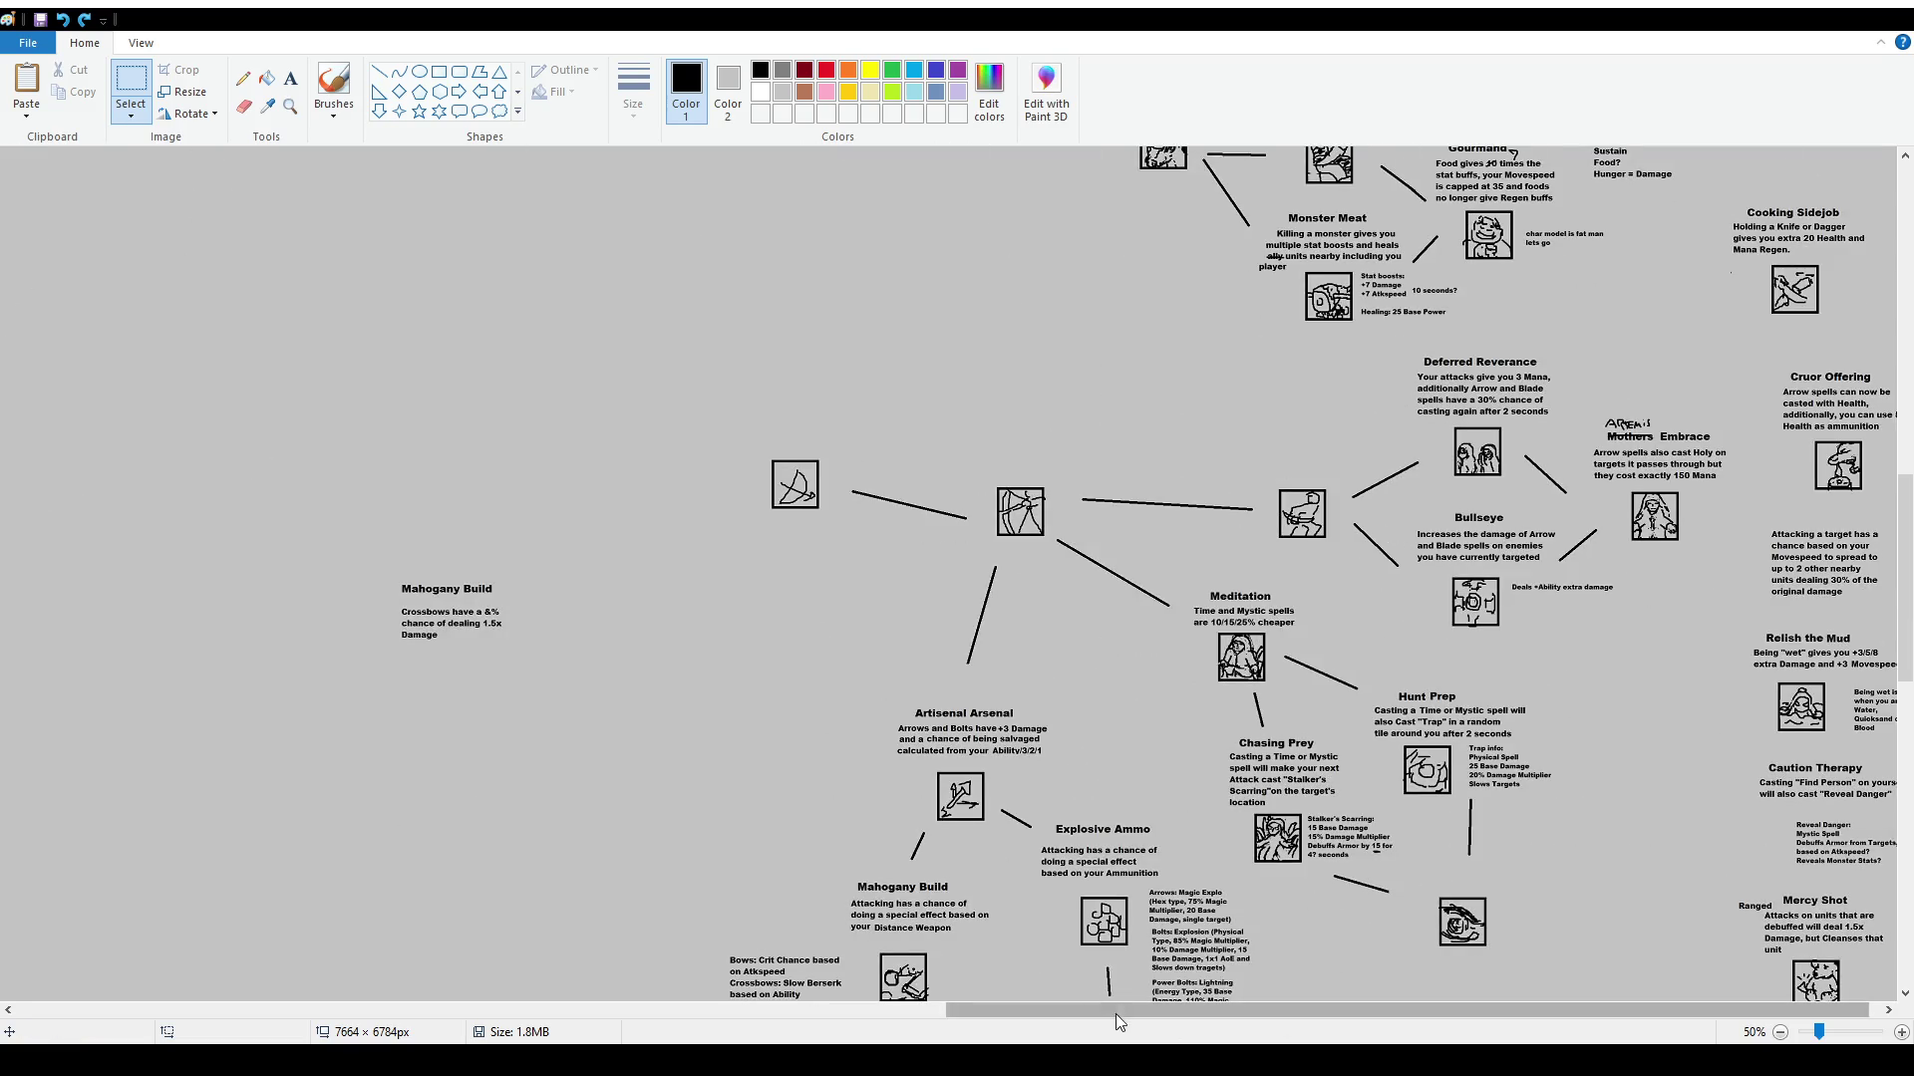
{"action": "scroll", "coordinate": [1395, 558], "scroll_direction": "down", "scroll_amount": 5}
{"action": "scroll", "coordinate": [1395, 558], "scroll_direction": "up", "scroll_amount": 10}
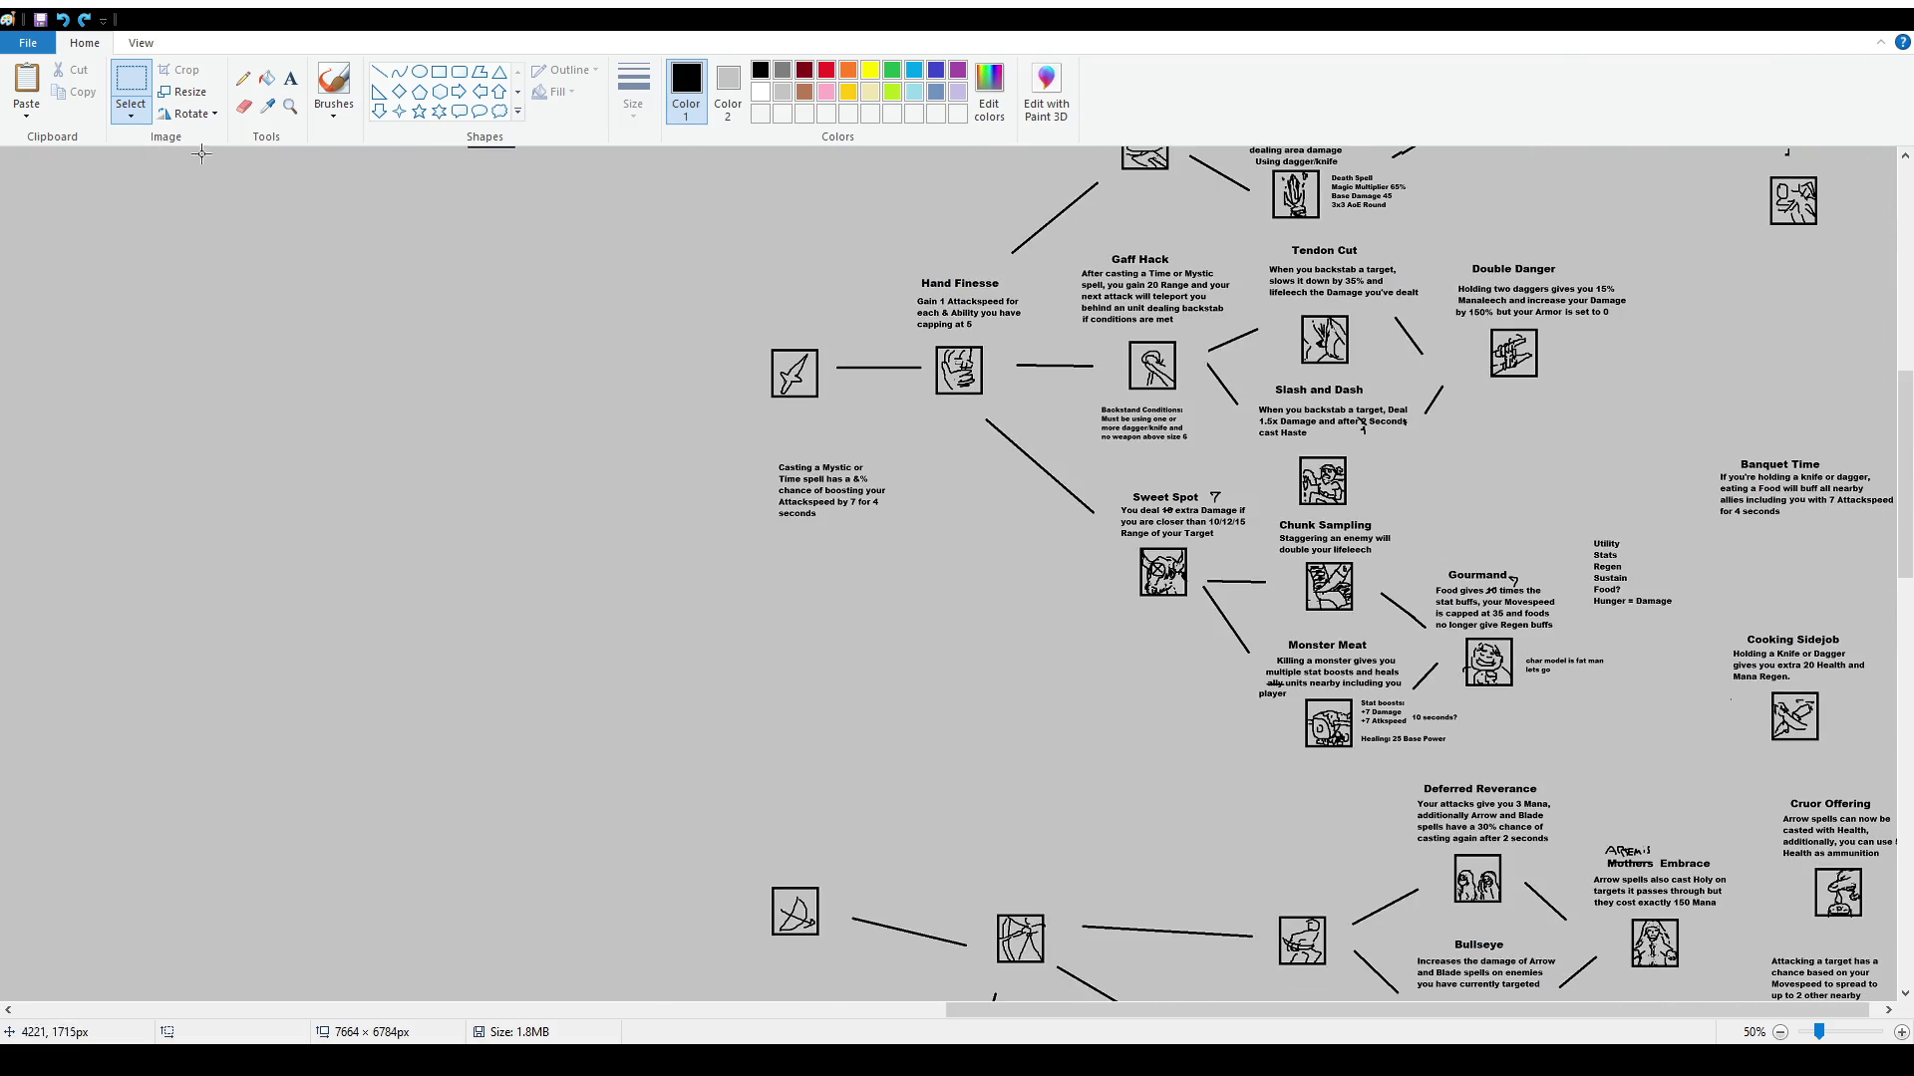
{"action": "left_click", "coordinate": [326, 94]}
{"action": "mouse_move", "coordinate": [778, 421]}
{"action": "left_mouse_down"}
{"action": "mouse_move", "coordinate": [748, 357]}
{"action": "mouse_move", "coordinate": [1027, 261]}
{"action": "mouse_move", "coordinate": [1121, 453]}
{"action": "mouse_move", "coordinate": [1516, 526]}
{"action": "mouse_move", "coordinate": [1555, 758]}
{"action": "mouse_move", "coordinate": [897, 624]}
{"action": "mouse_move", "coordinate": [711, 349]}
{"action": "left_mouse_up"}
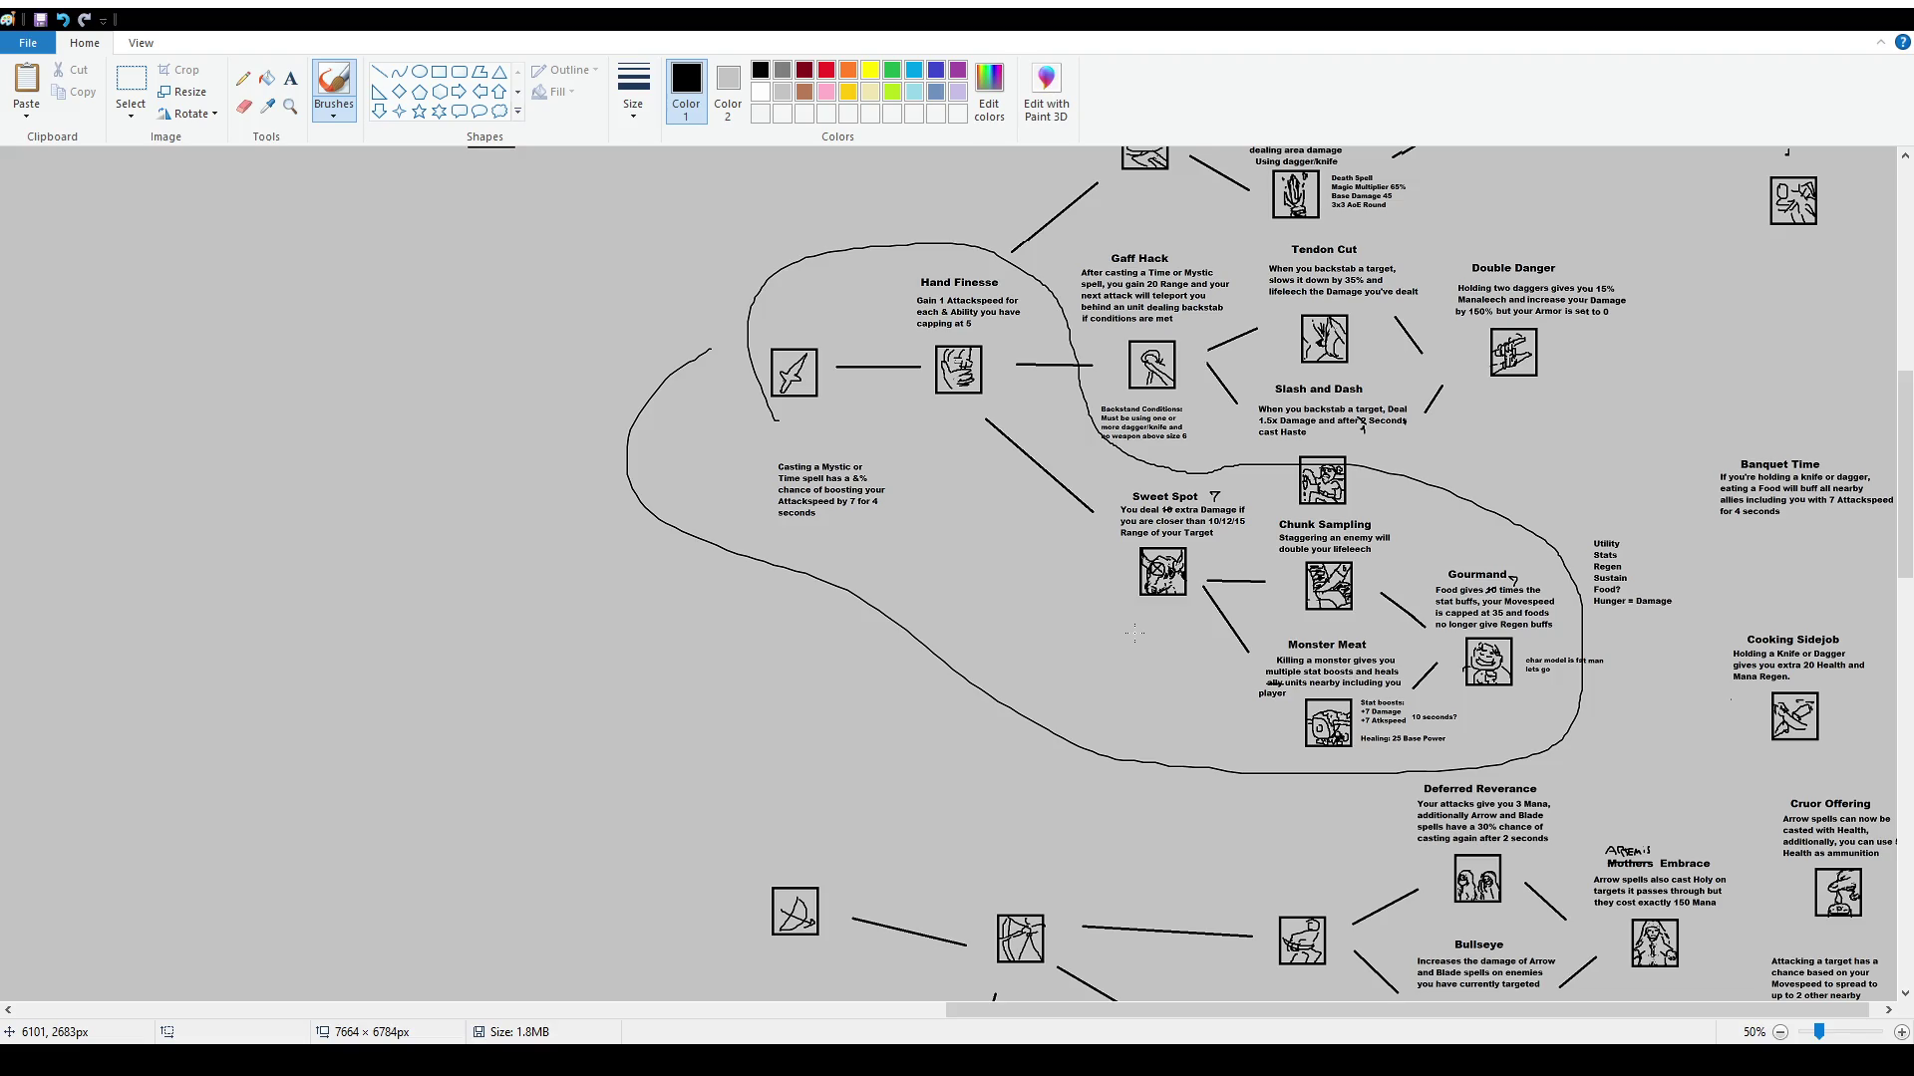
{"action": "key", "text": "ctrl+z"}
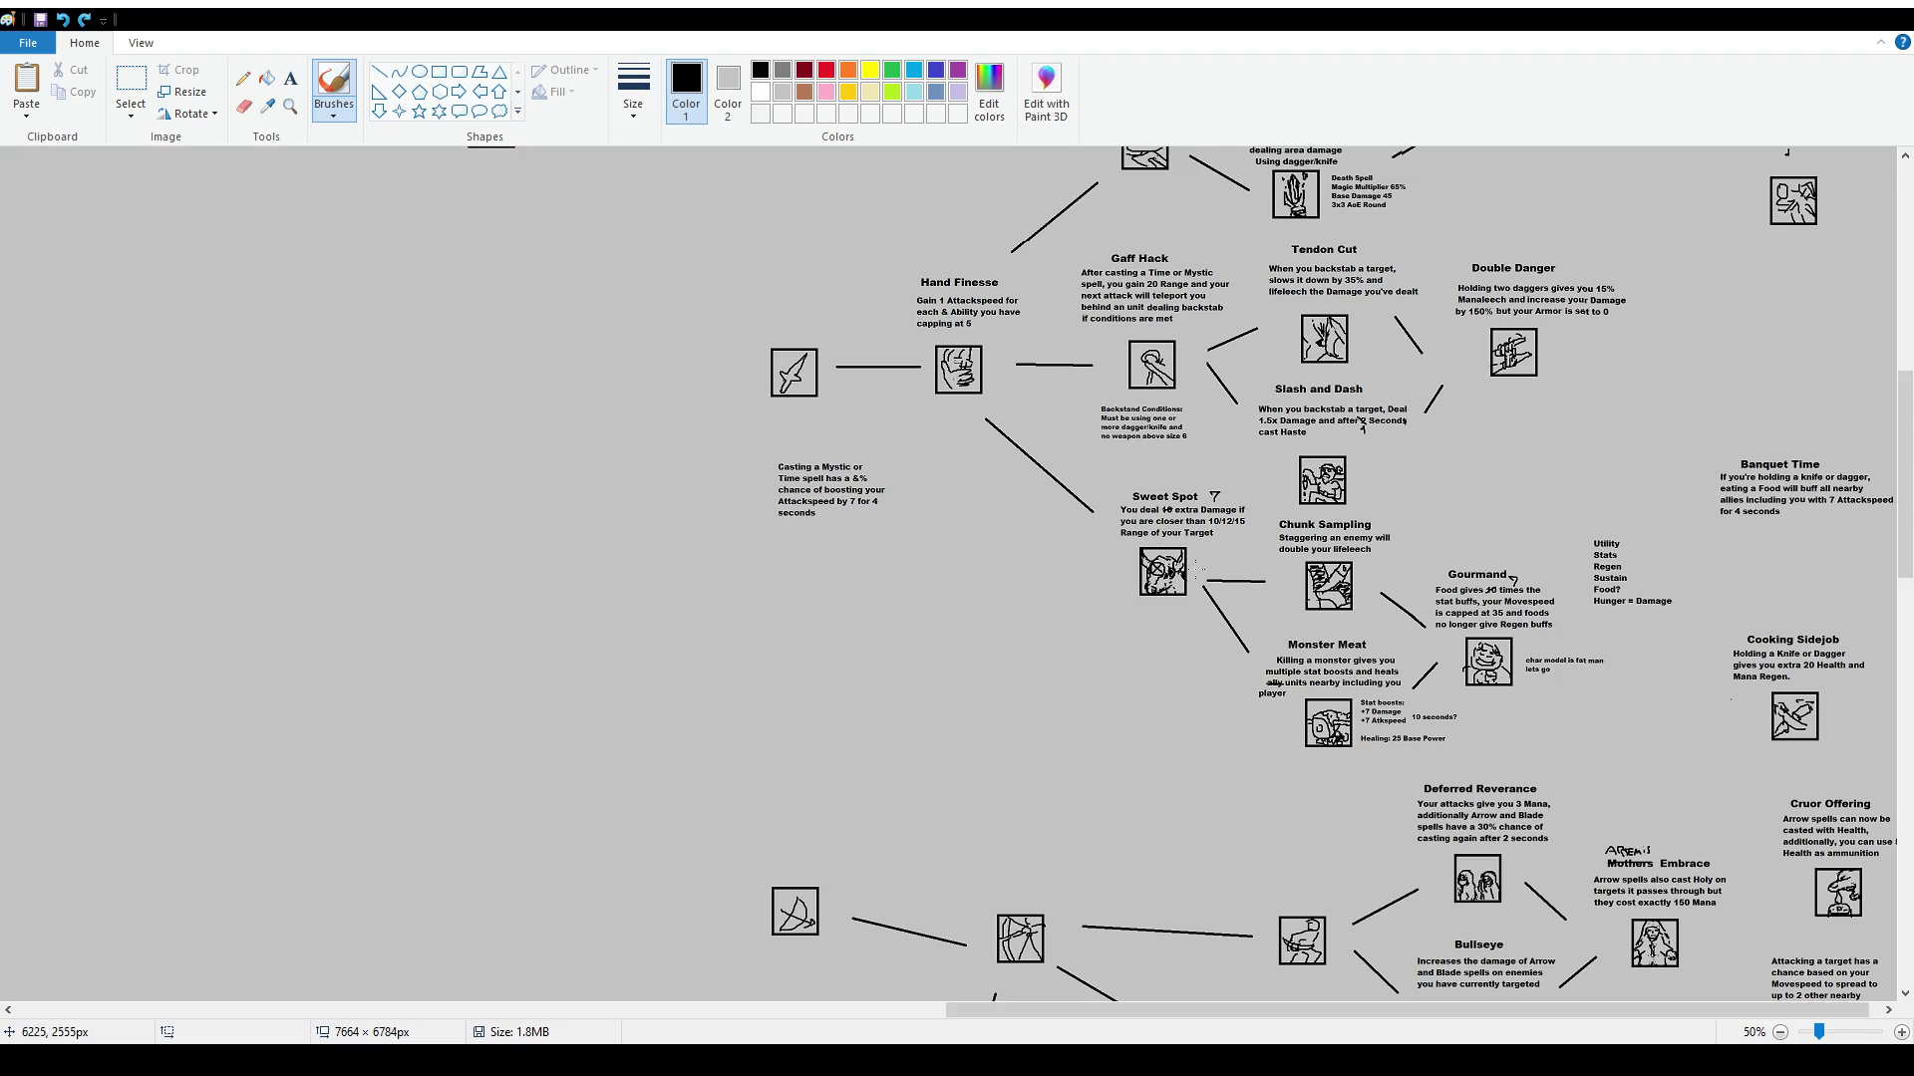
Pan the canvas and try a loop around the Heavy Expert and Dancing Master cluster, then undo it
{"action": "scroll", "coordinate": [1146, 543], "scroll_direction": "up", "scroll_amount": 5}
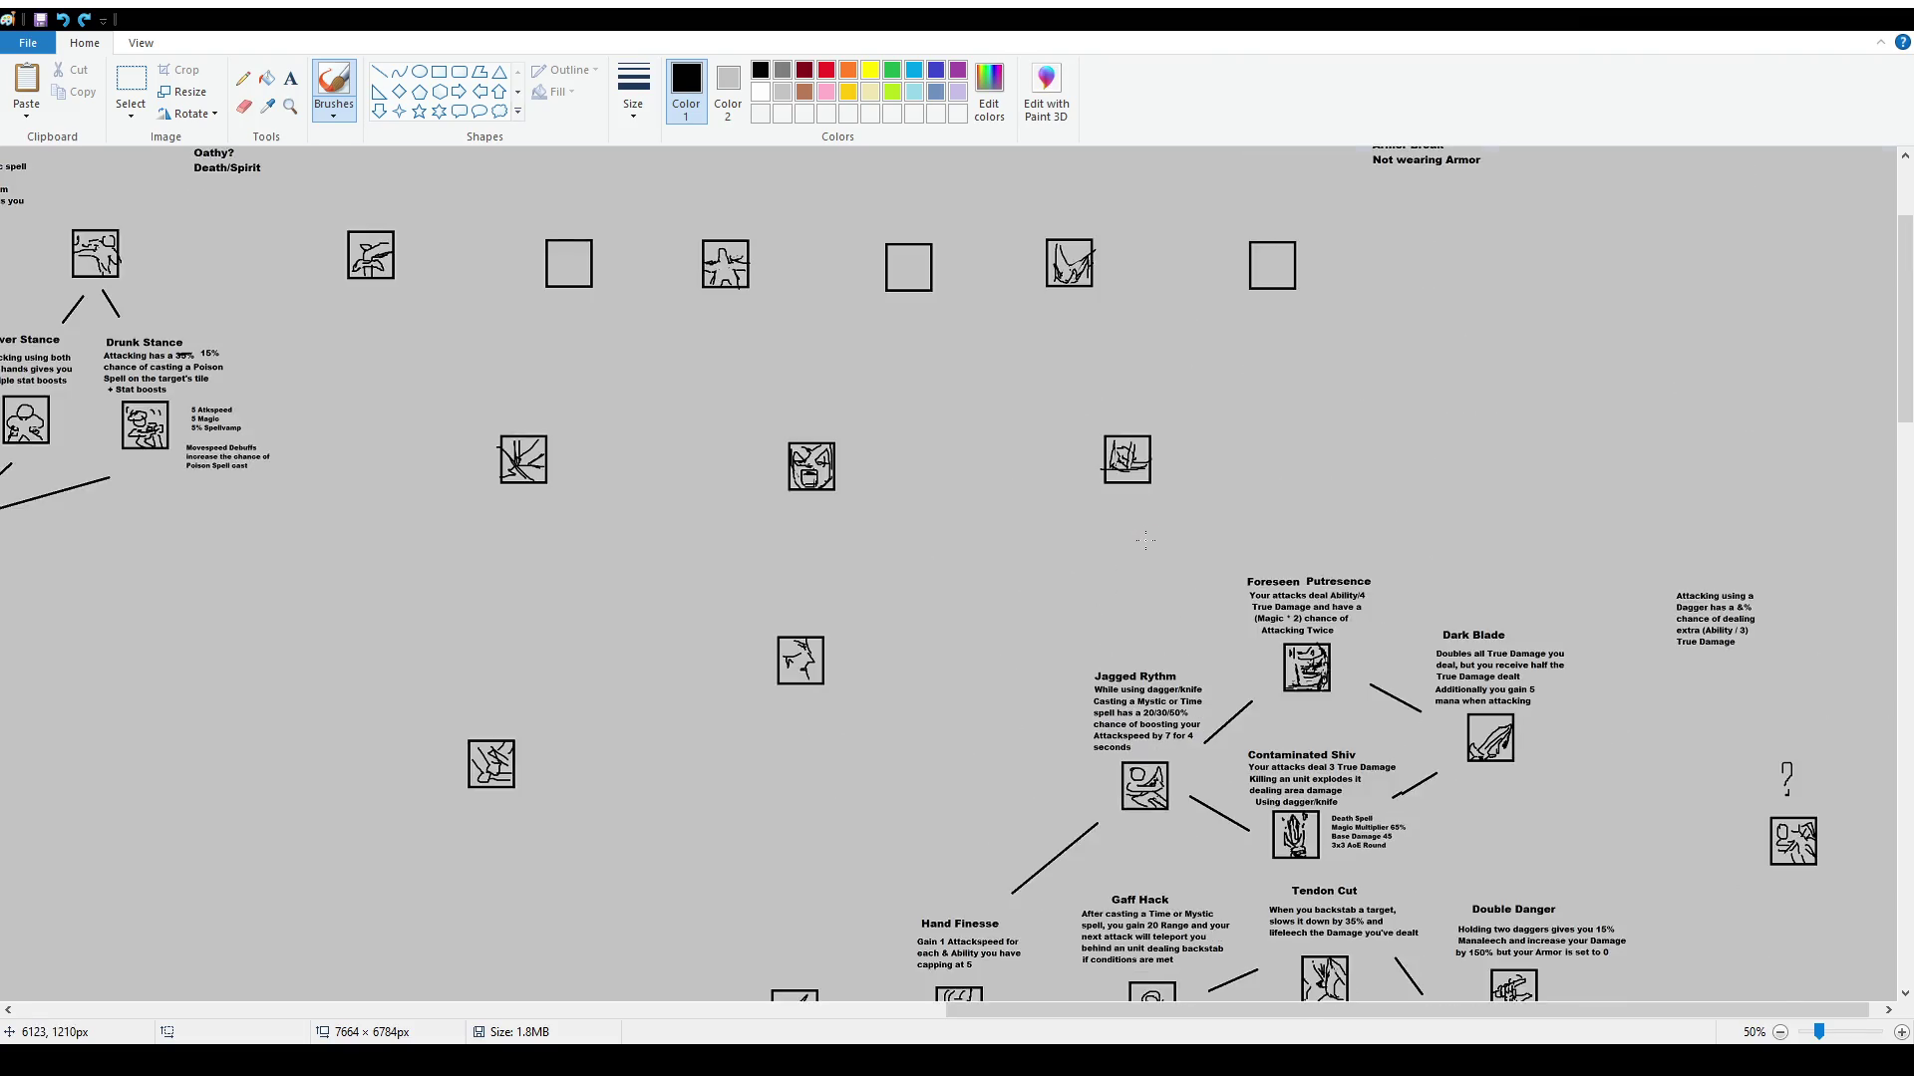
{"action": "scroll", "coordinate": [1146, 543], "scroll_direction": "up", "scroll_amount": 3}
{"action": "mouse_move", "coordinate": [1229, 1013]}
{"action": "left_mouse_down"}
{"action": "mouse_move", "coordinate": [1049, 1014]}
{"action": "mouse_move", "coordinate": [706, 948]}
{"action": "mouse_move", "coordinate": [1212, 952]}
{"action": "left_mouse_up"}
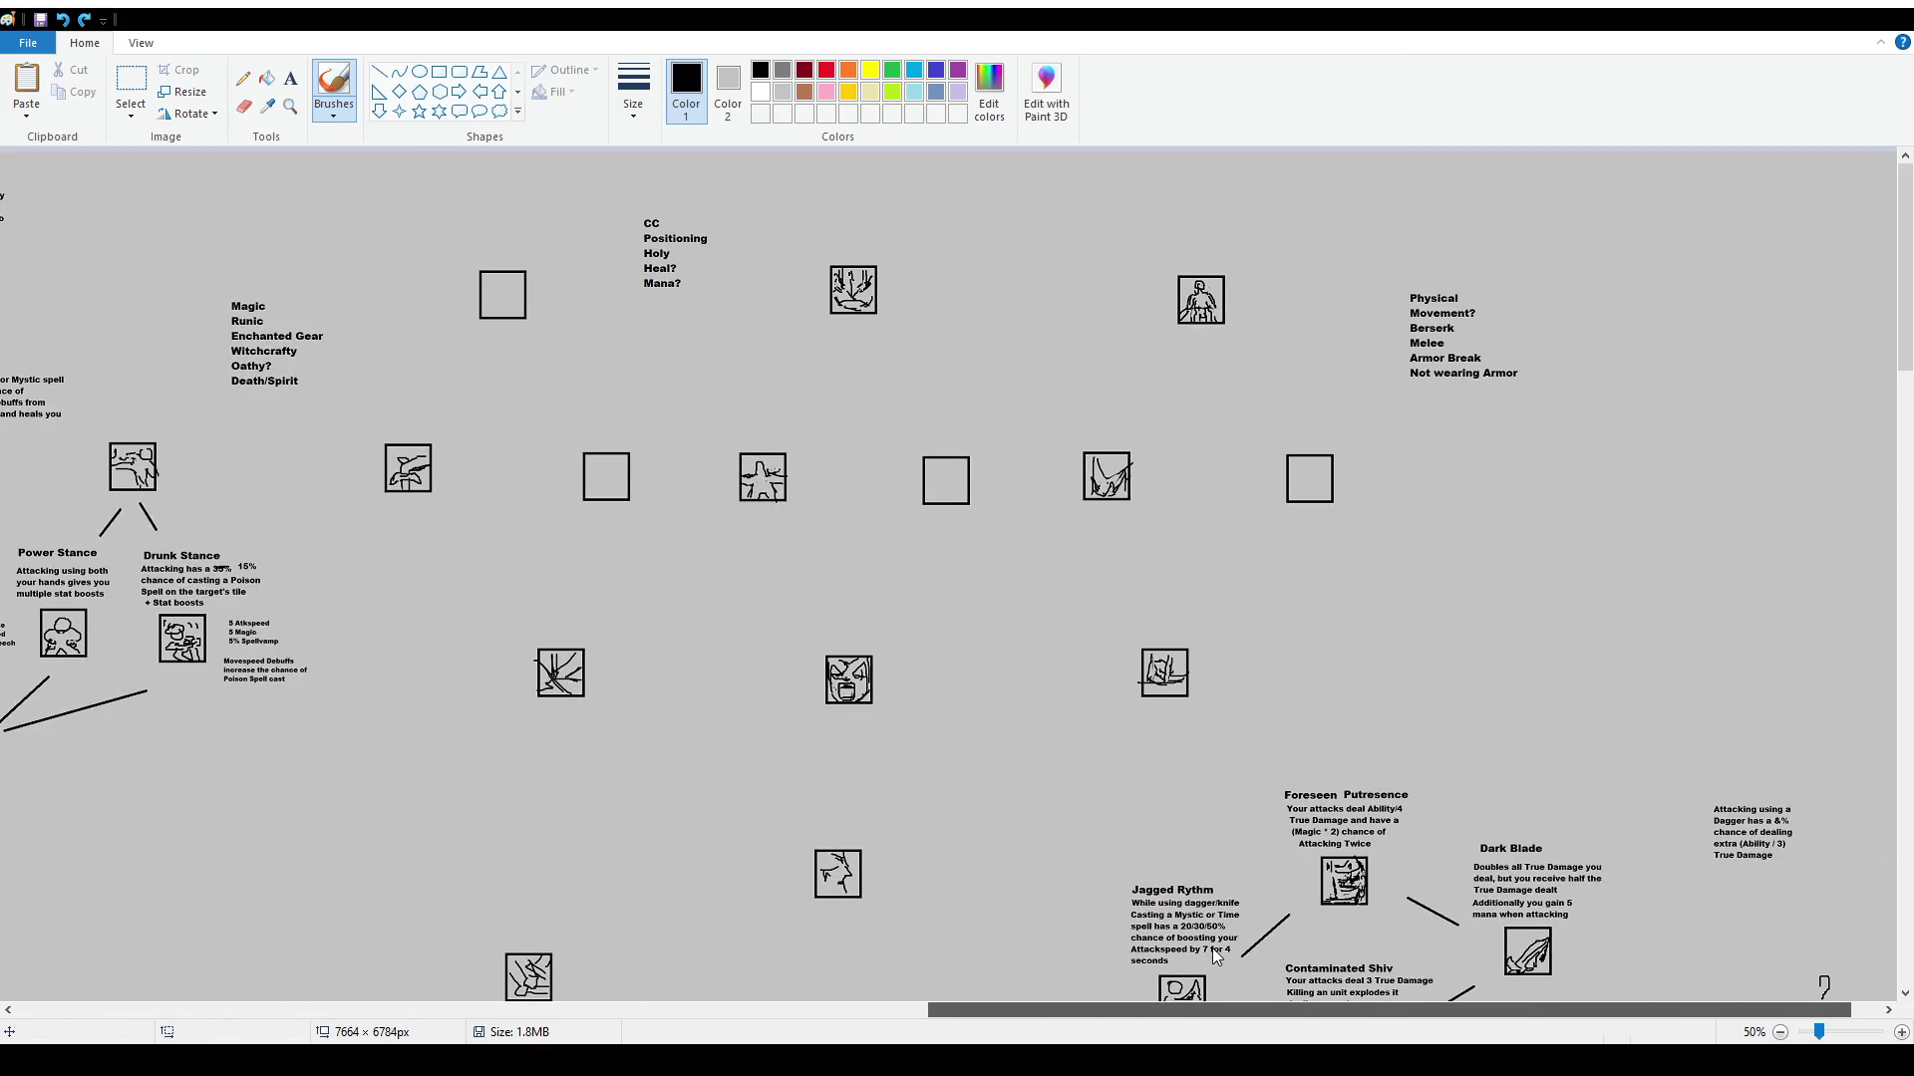
{"action": "scroll", "coordinate": [1212, 948], "scroll_direction": "left", "scroll_amount": 15}
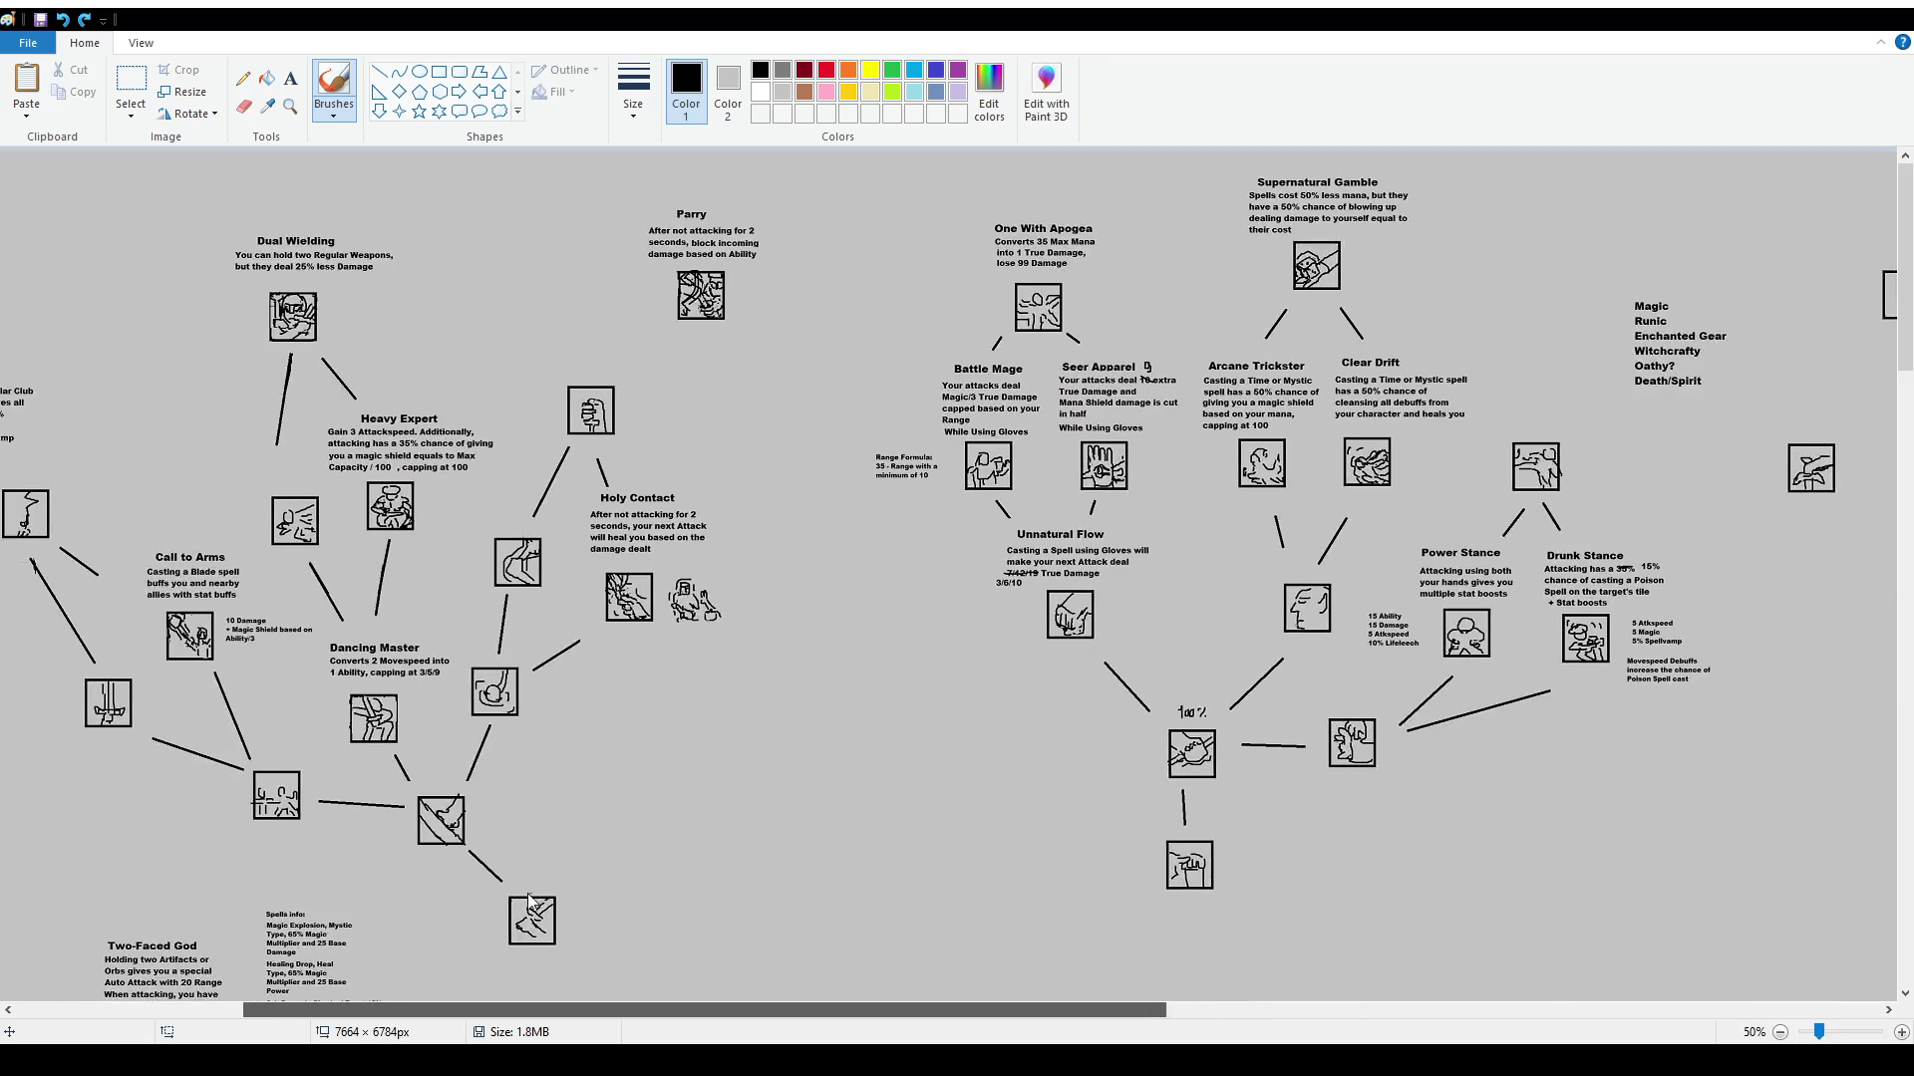
{"action": "scroll", "coordinate": [528, 893], "scroll_direction": "left", "scroll_amount": 3}
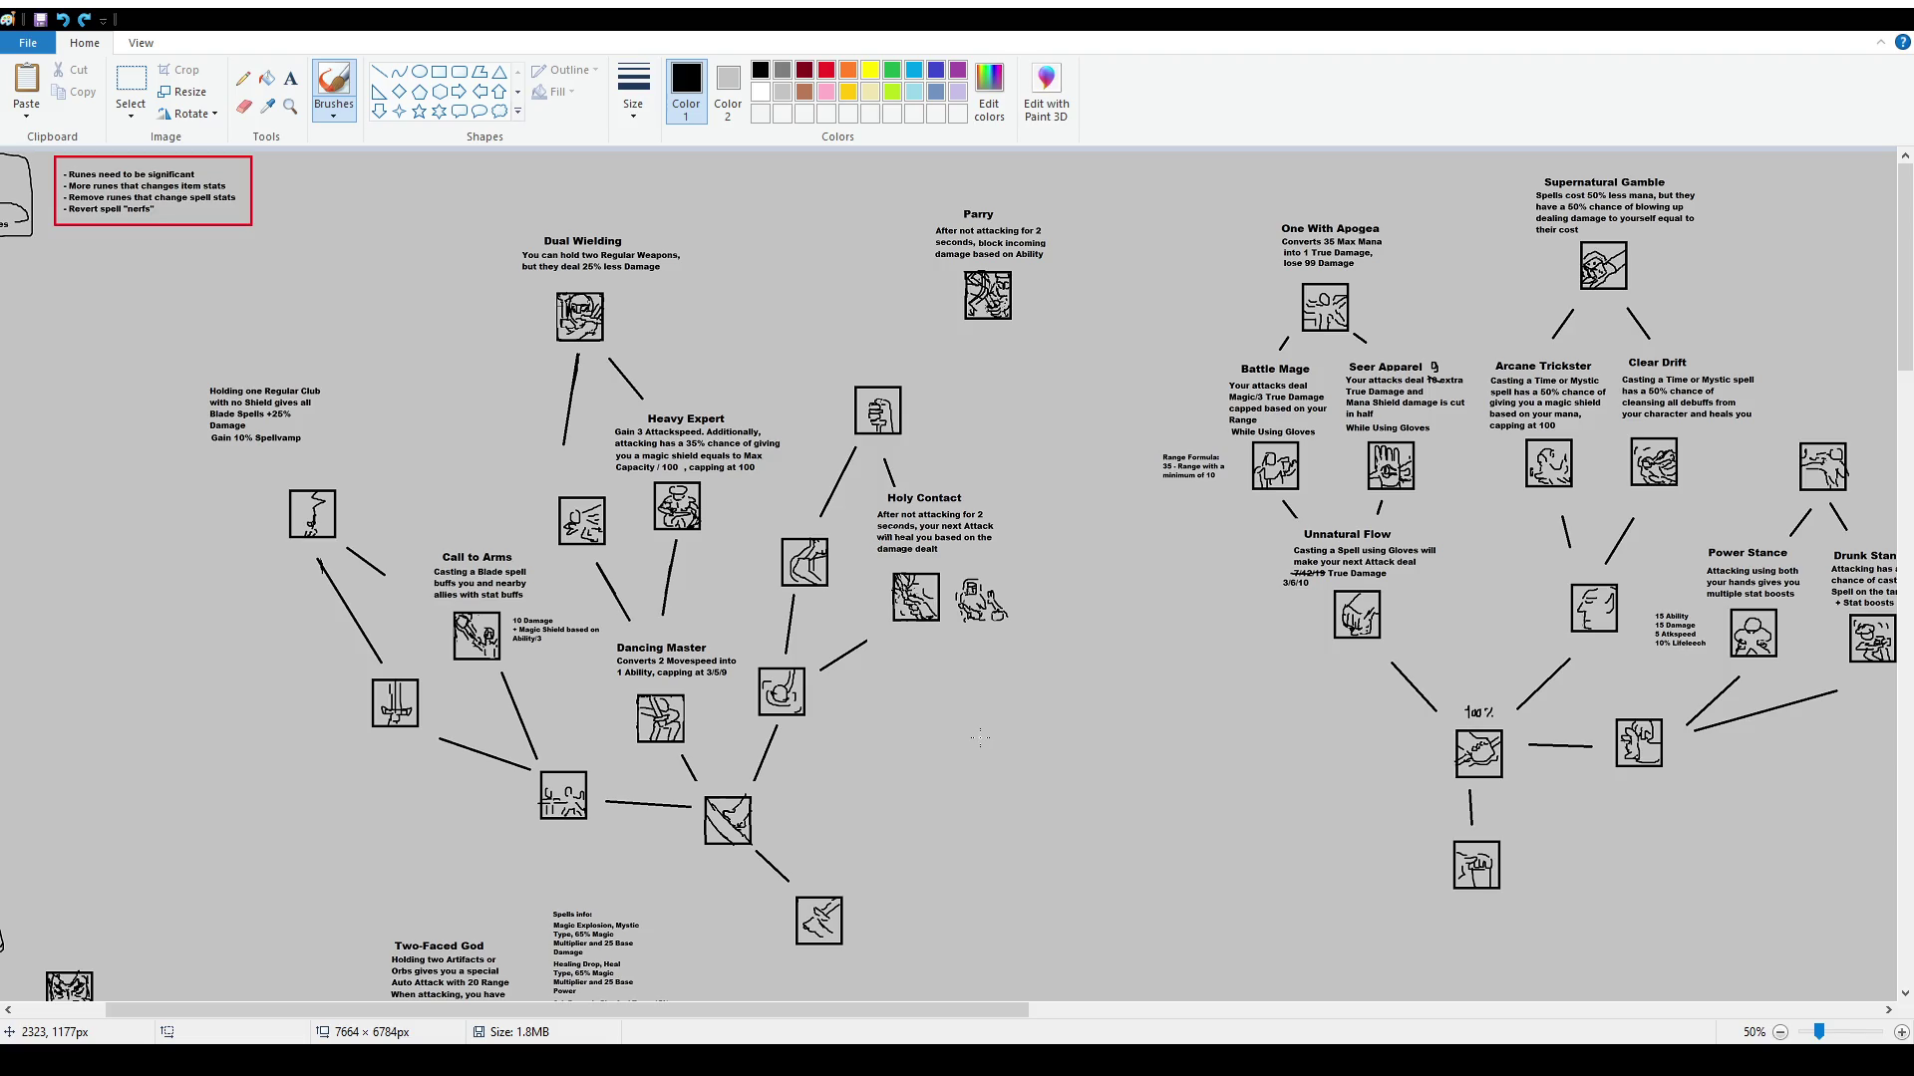
{"action": "mouse_move", "coordinate": [1019, 1010]}
{"action": "left_mouse_down"}
{"action": "mouse_move", "coordinate": [1856, 1036]}
{"action": "mouse_move", "coordinate": [981, 1033]}
{"action": "left_mouse_up"}
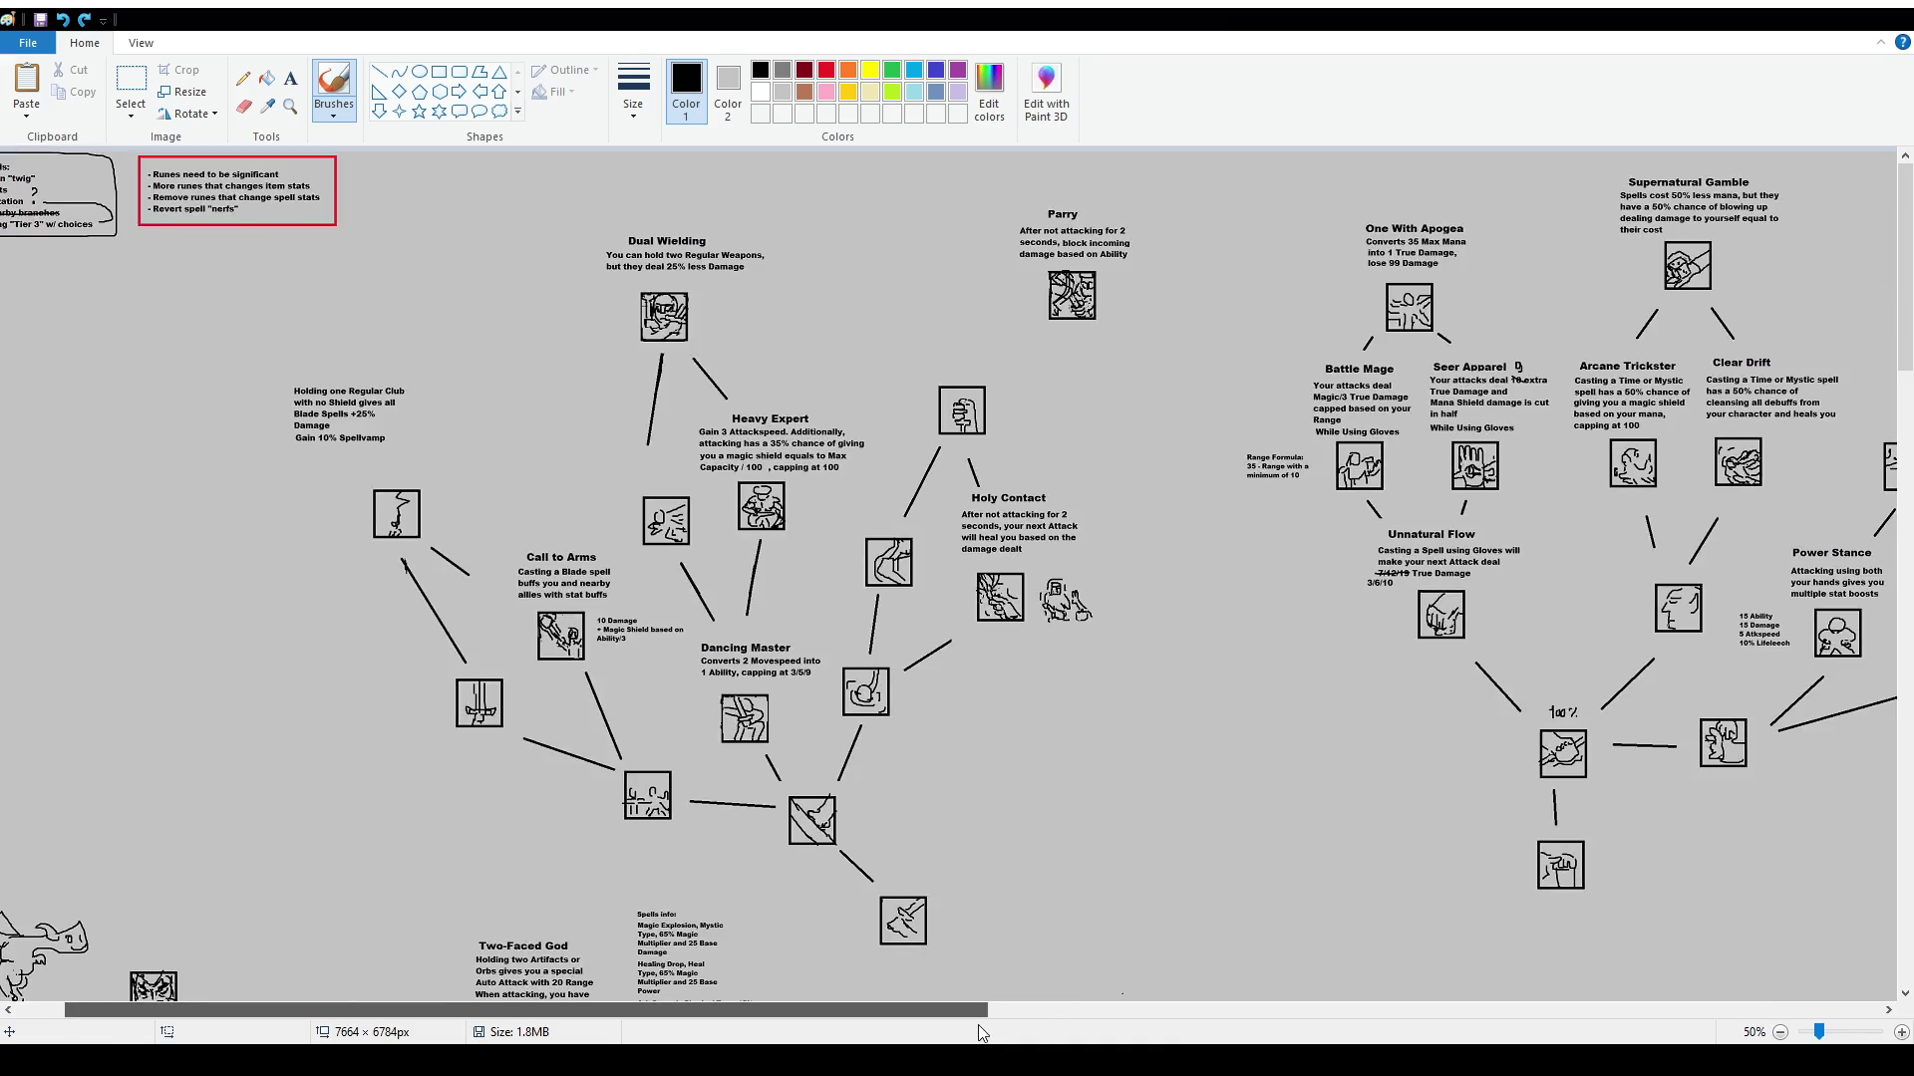
{"action": "mouse_move", "coordinate": [455, 403]}
{"action": "left_mouse_down"}
{"action": "mouse_move", "coordinate": [589, 902]}
{"action": "mouse_move", "coordinate": [703, 378]}
{"action": "mouse_move", "coordinate": [553, 410]}
{"action": "left_mouse_up"}
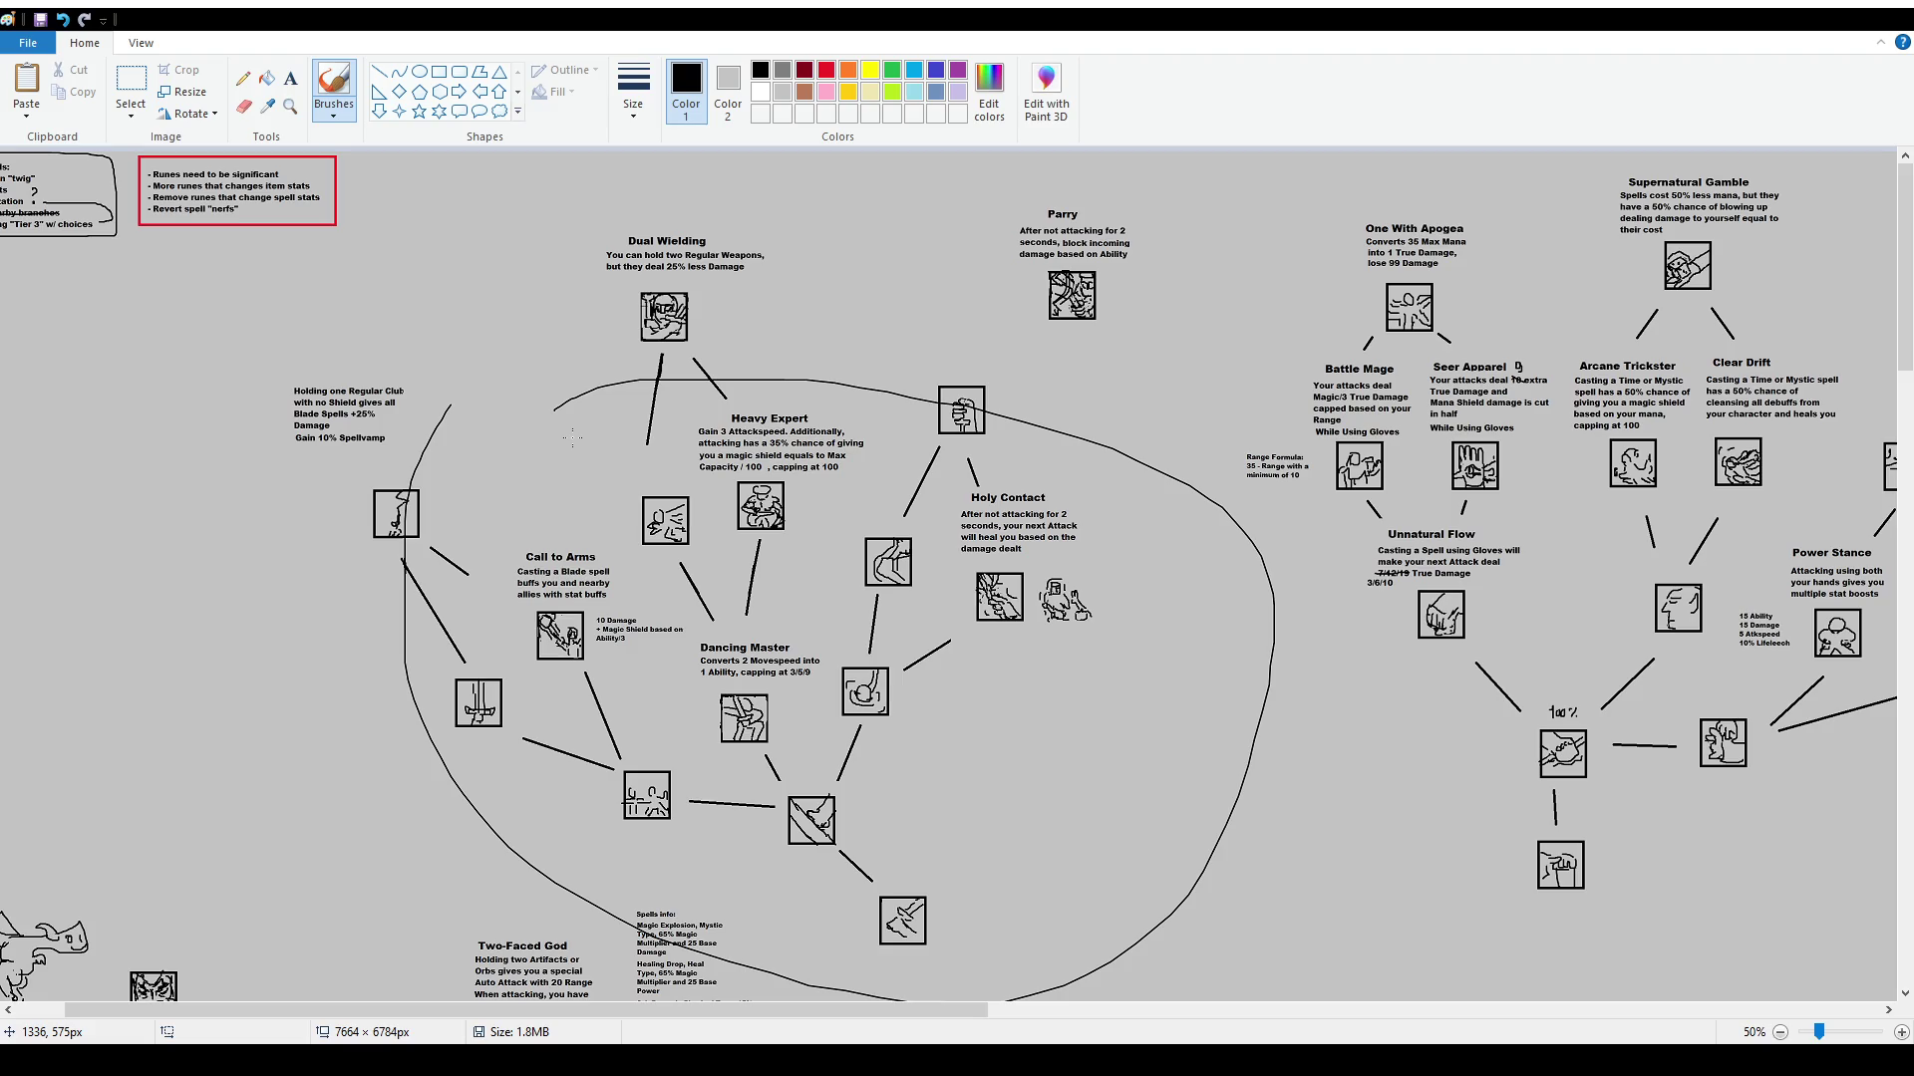
{"action": "key", "text": "ctrl+z"}
{"action": "left_click_drag", "start_coordinate": [829, 1010], "coordinate": [1647, 1027]}
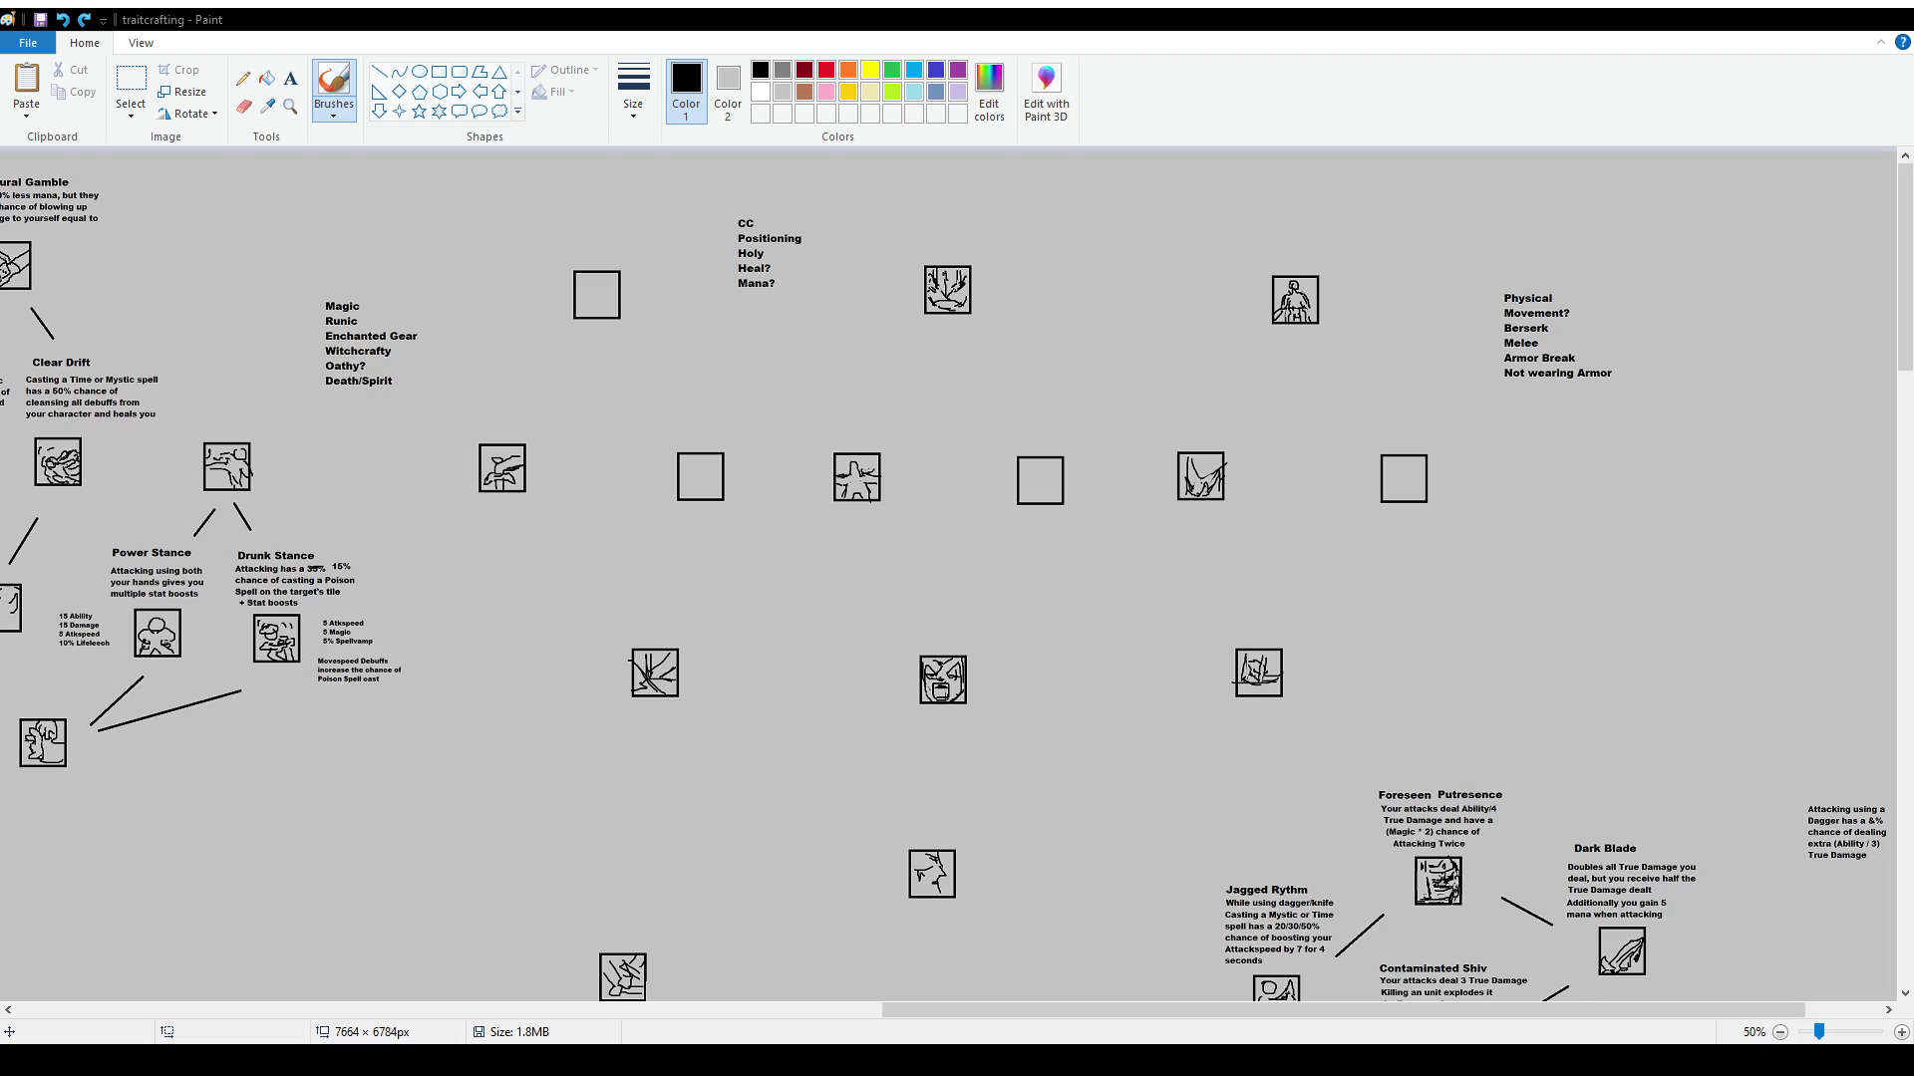
Try circling the lone middle-row icon and the icon under the Magic list, undoing both loops
{"action": "mouse_move", "coordinate": [903, 826]}
{"action": "left_mouse_down"}
{"action": "mouse_move", "coordinate": [905, 922]}
{"action": "mouse_move", "coordinate": [886, 819]}
{"action": "left_mouse_up"}
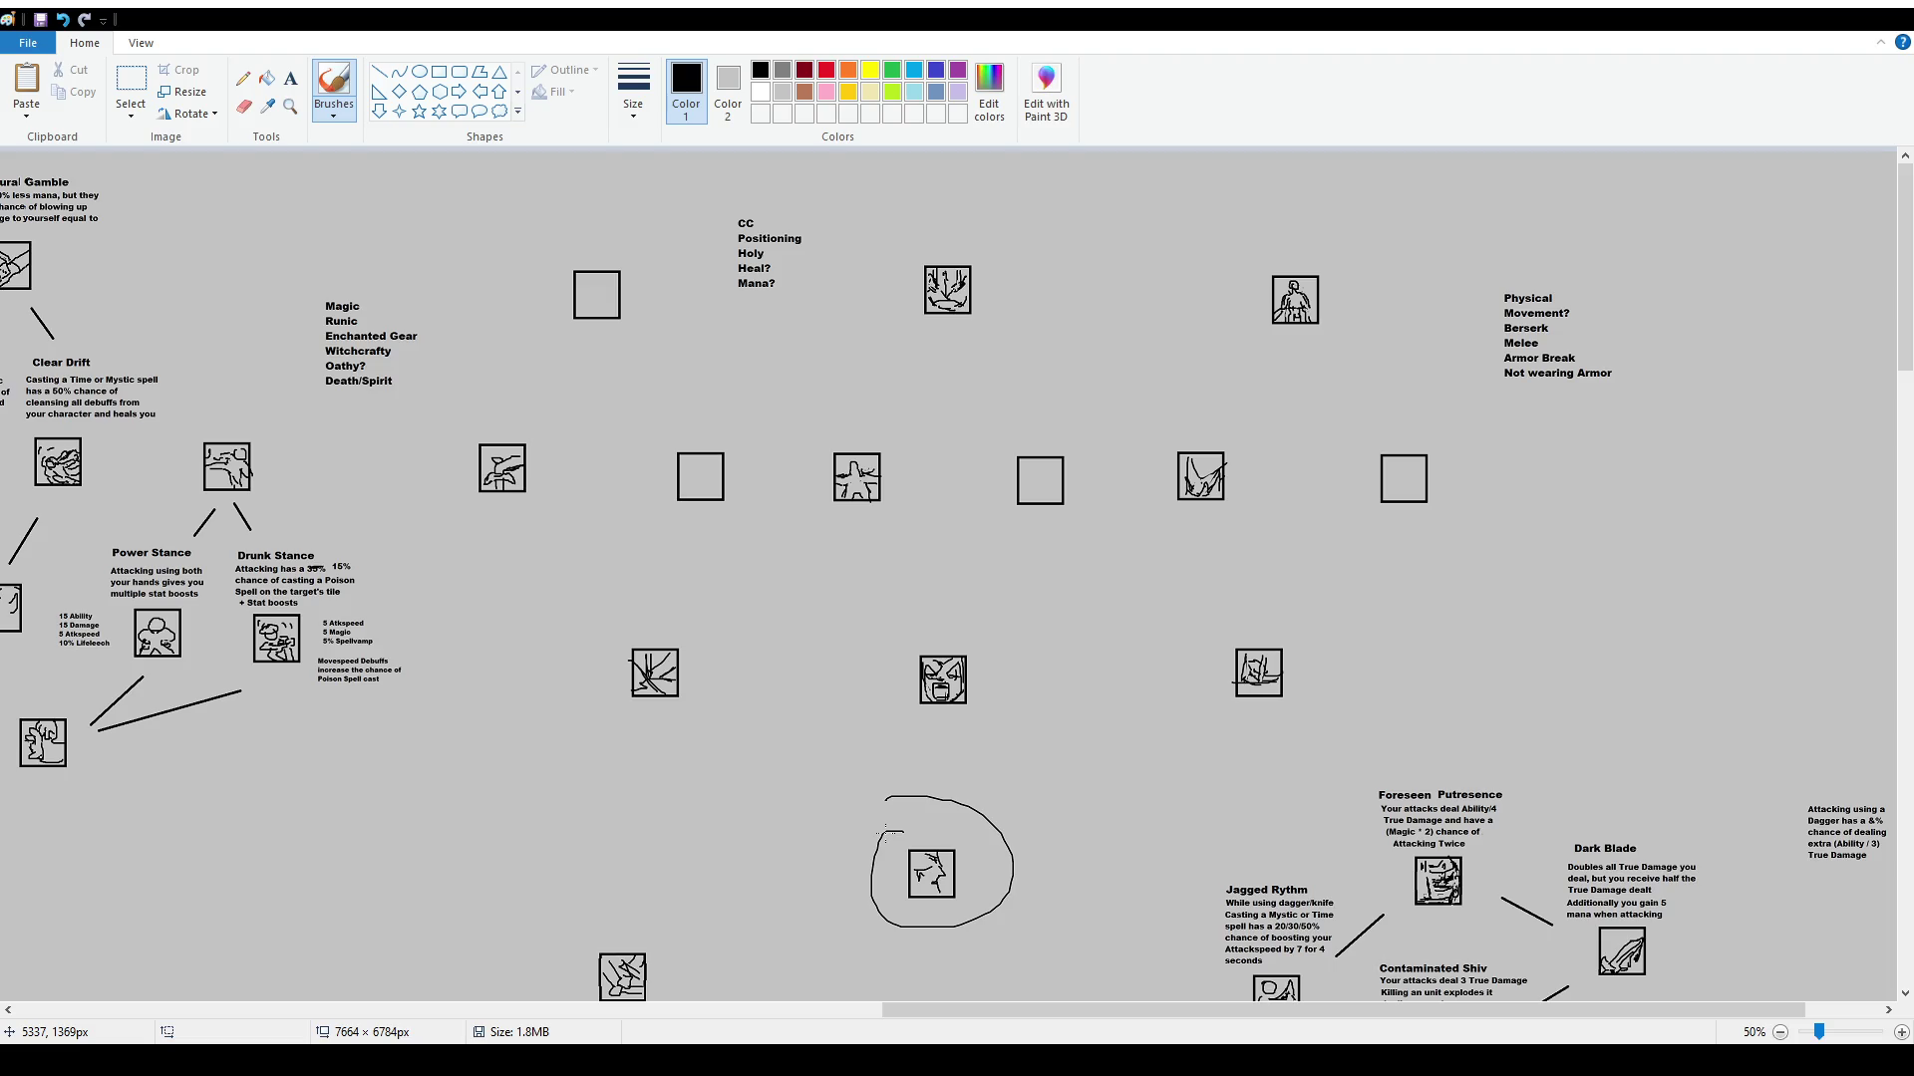
{"action": "key", "text": "ctrl+z"}
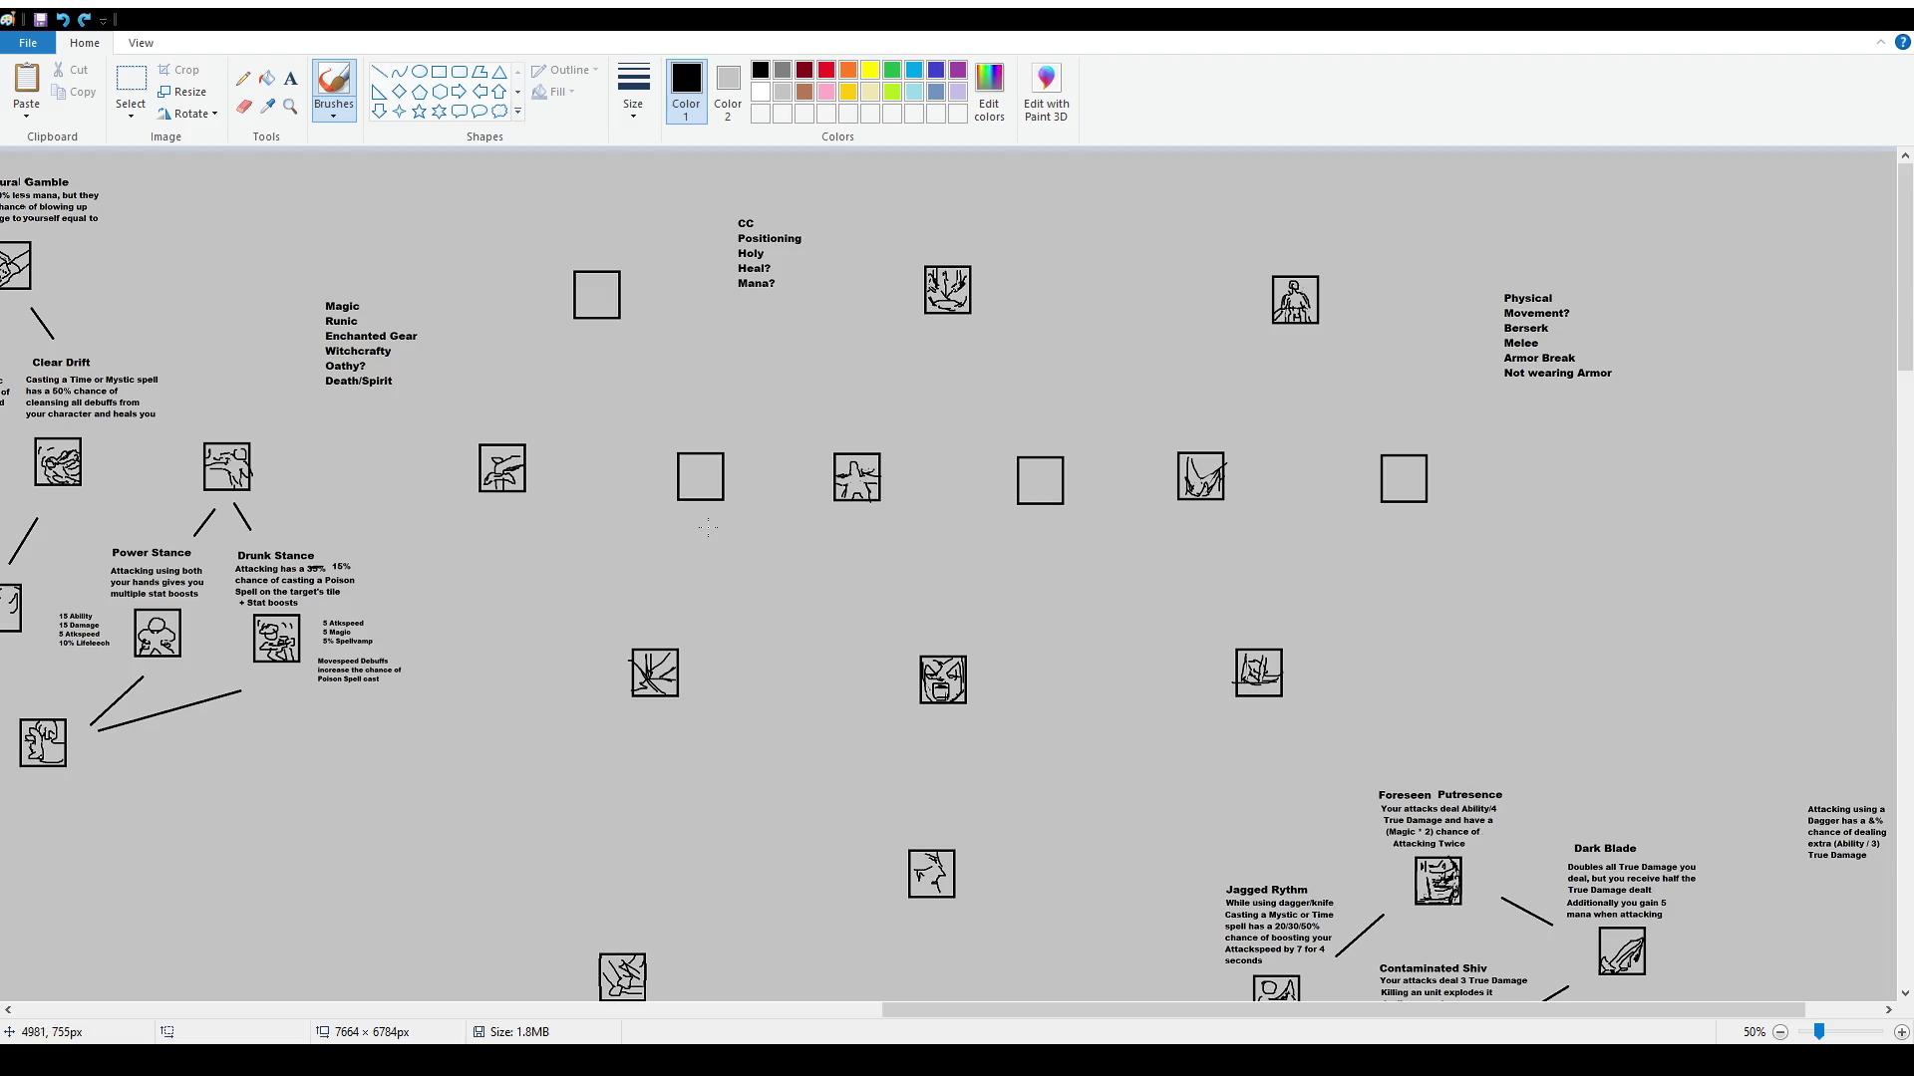
{"action": "mouse_move", "coordinate": [557, 442]}
{"action": "left_mouse_down"}
{"action": "mouse_move", "coordinate": [505, 533]}
{"action": "mouse_move", "coordinate": [550, 464]}
{"action": "left_mouse_up"}
{"action": "key", "text": "ctrl+z"}
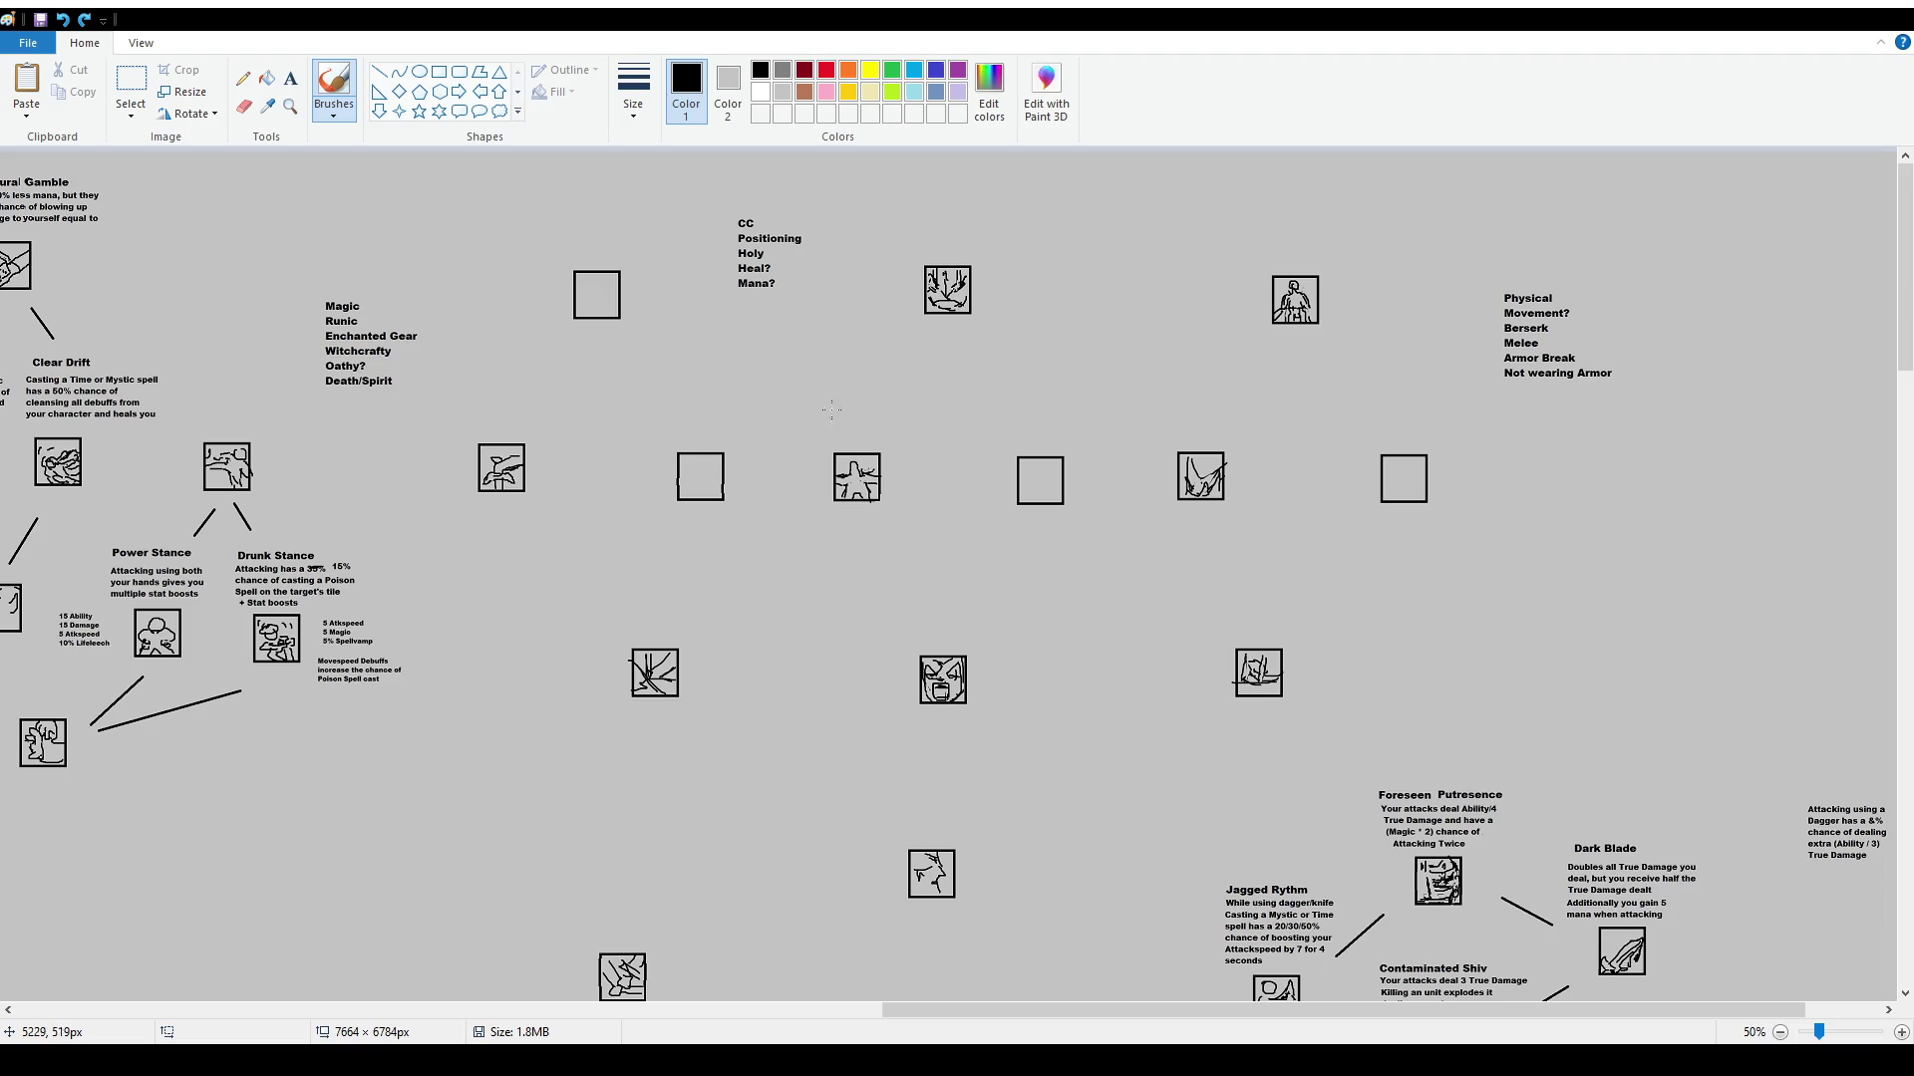
Draw a text box above the leftmost empty trait slot
{"action": "left_click", "coordinate": [130, 88]}
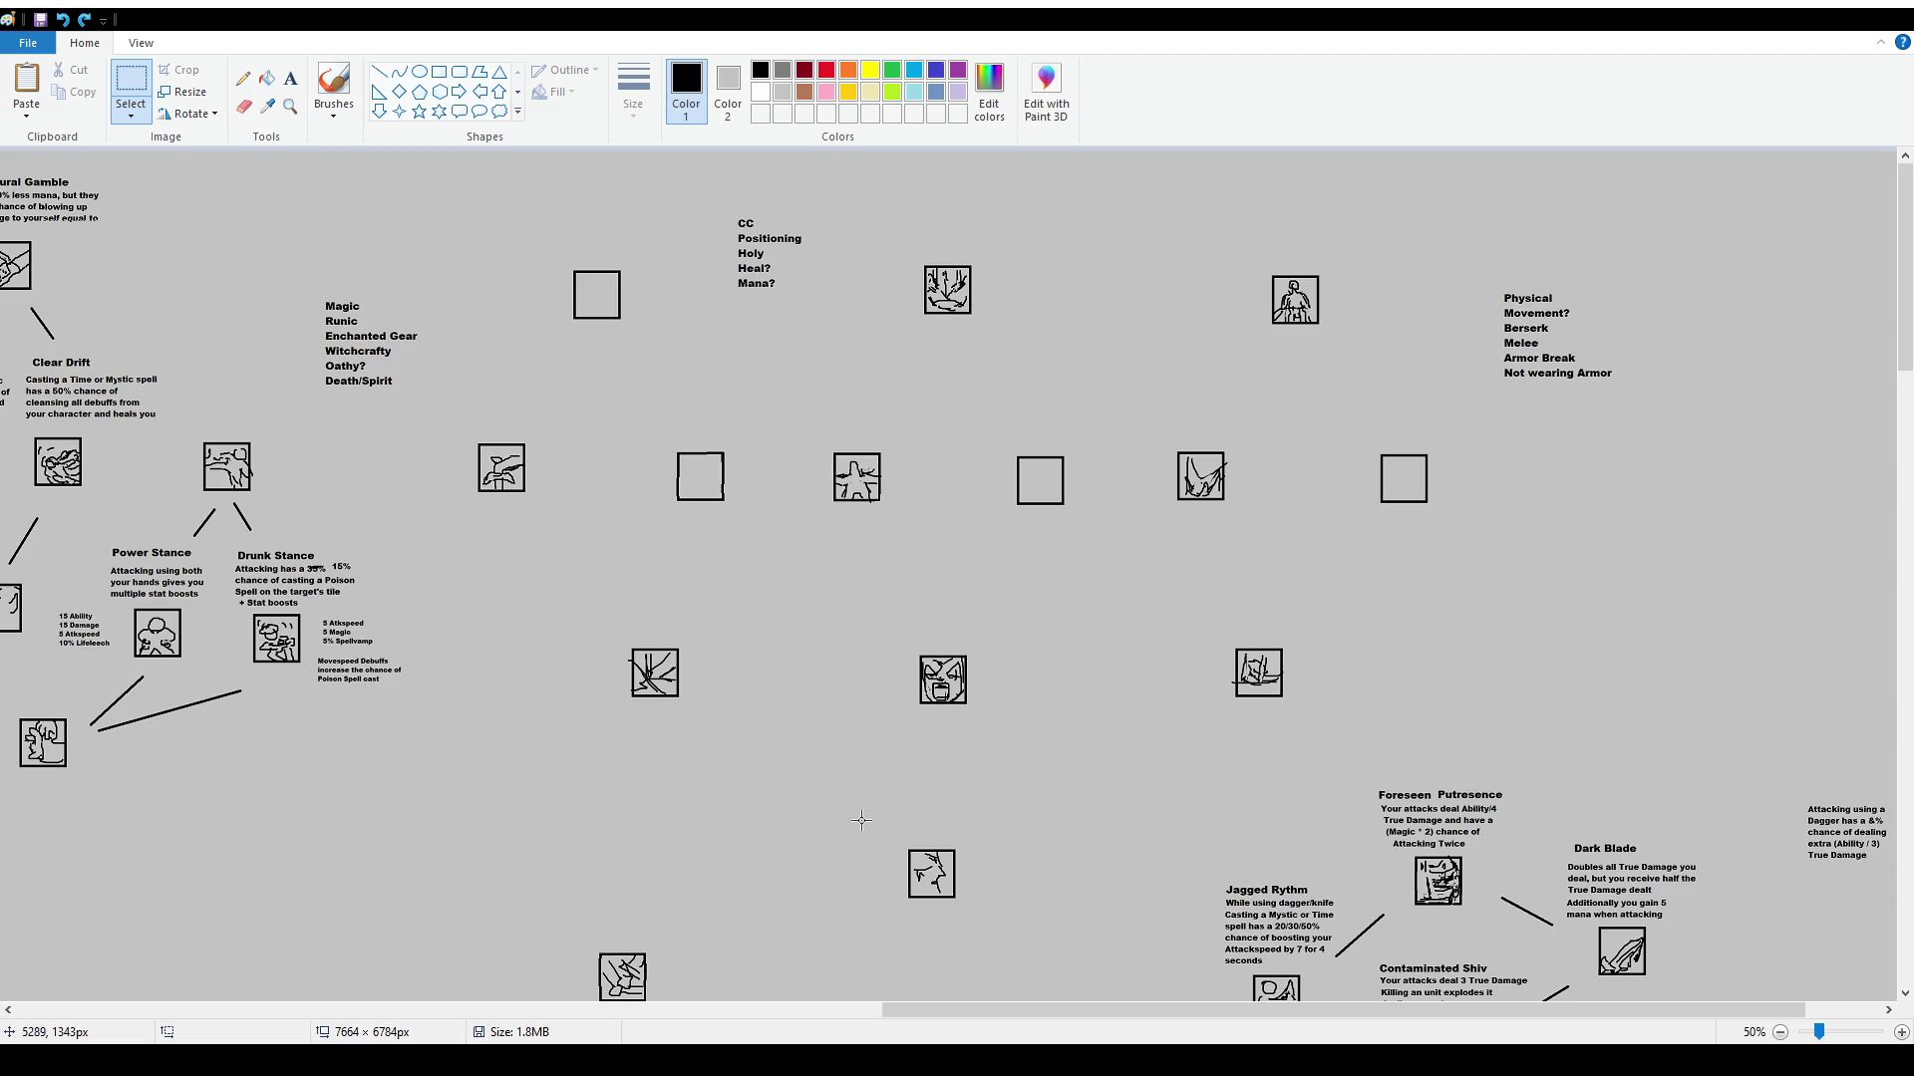
{"action": "scroll", "coordinate": [811, 824], "scroll_direction": "down", "scroll_amount": 2}
{"action": "scroll", "coordinate": [841, 795], "scroll_direction": "up", "scroll_amount": 2}
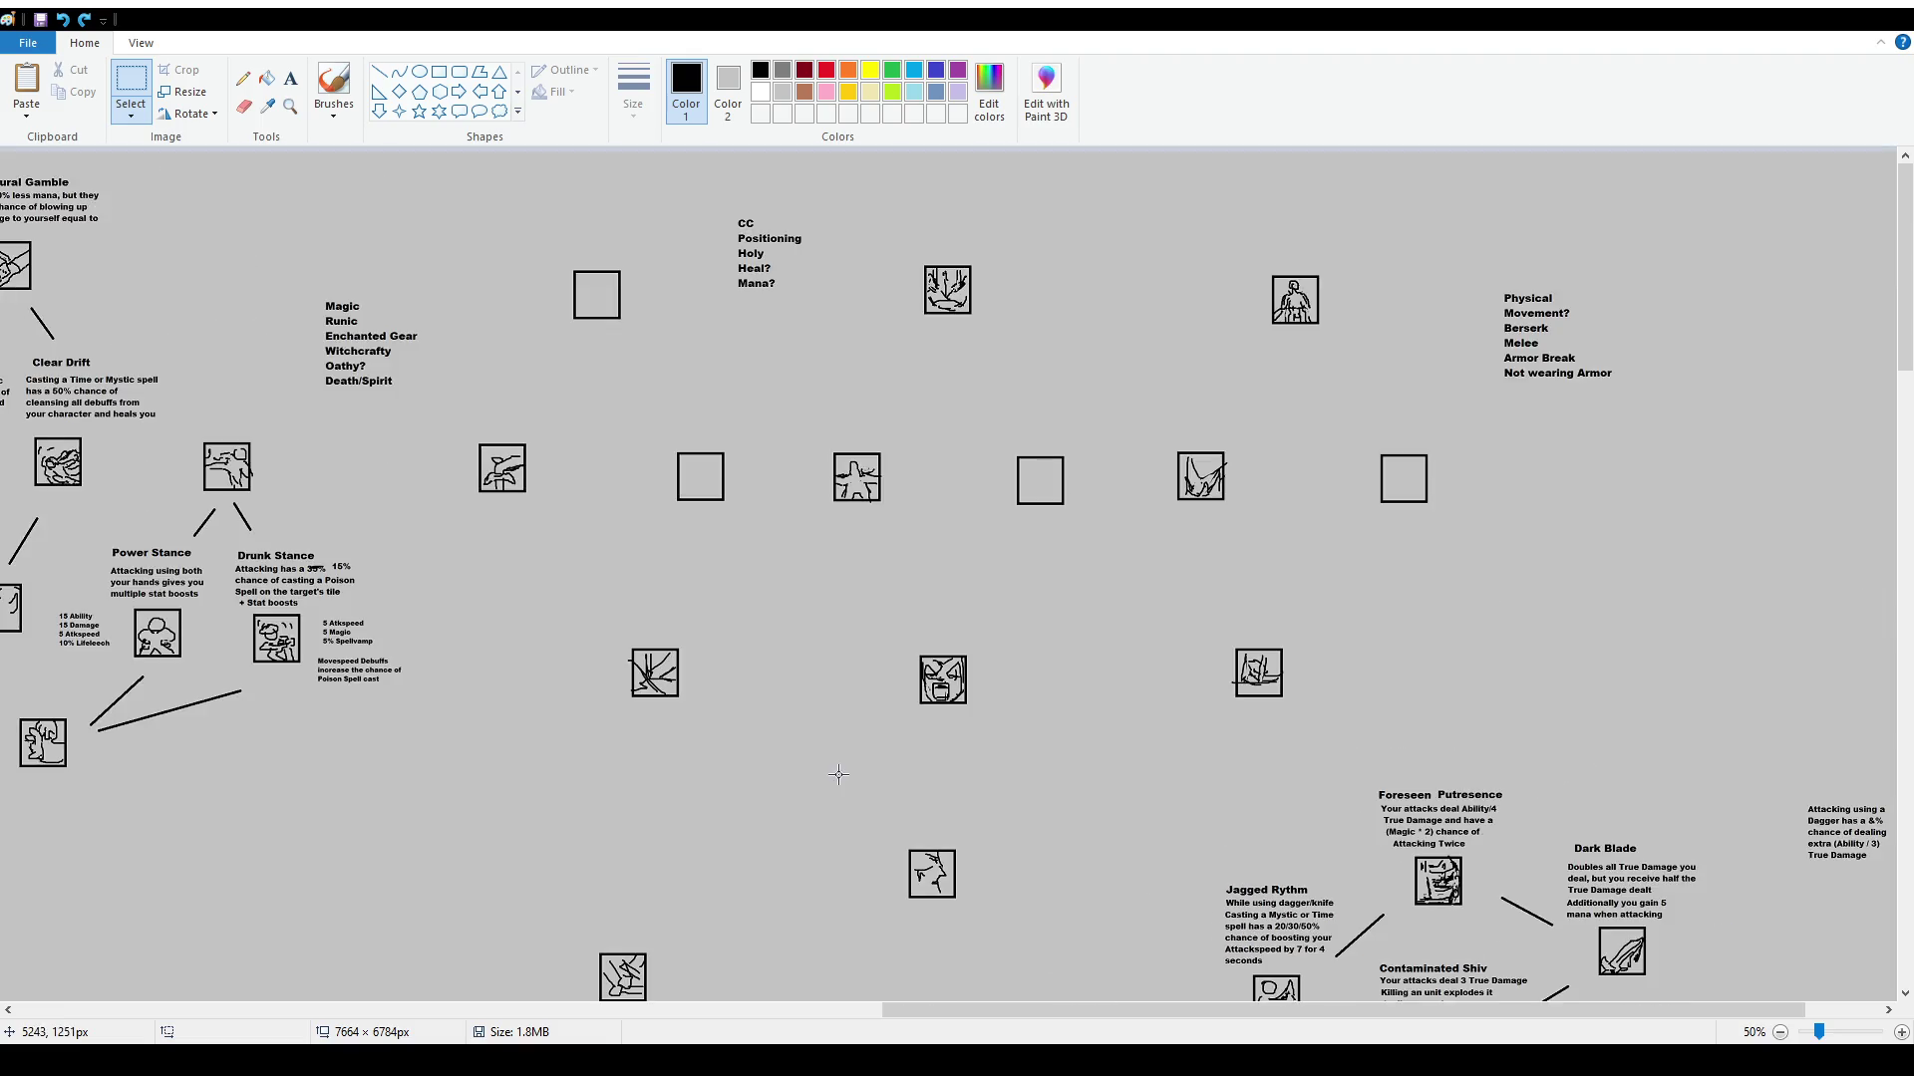
{"action": "left_click", "coordinate": [290, 78]}
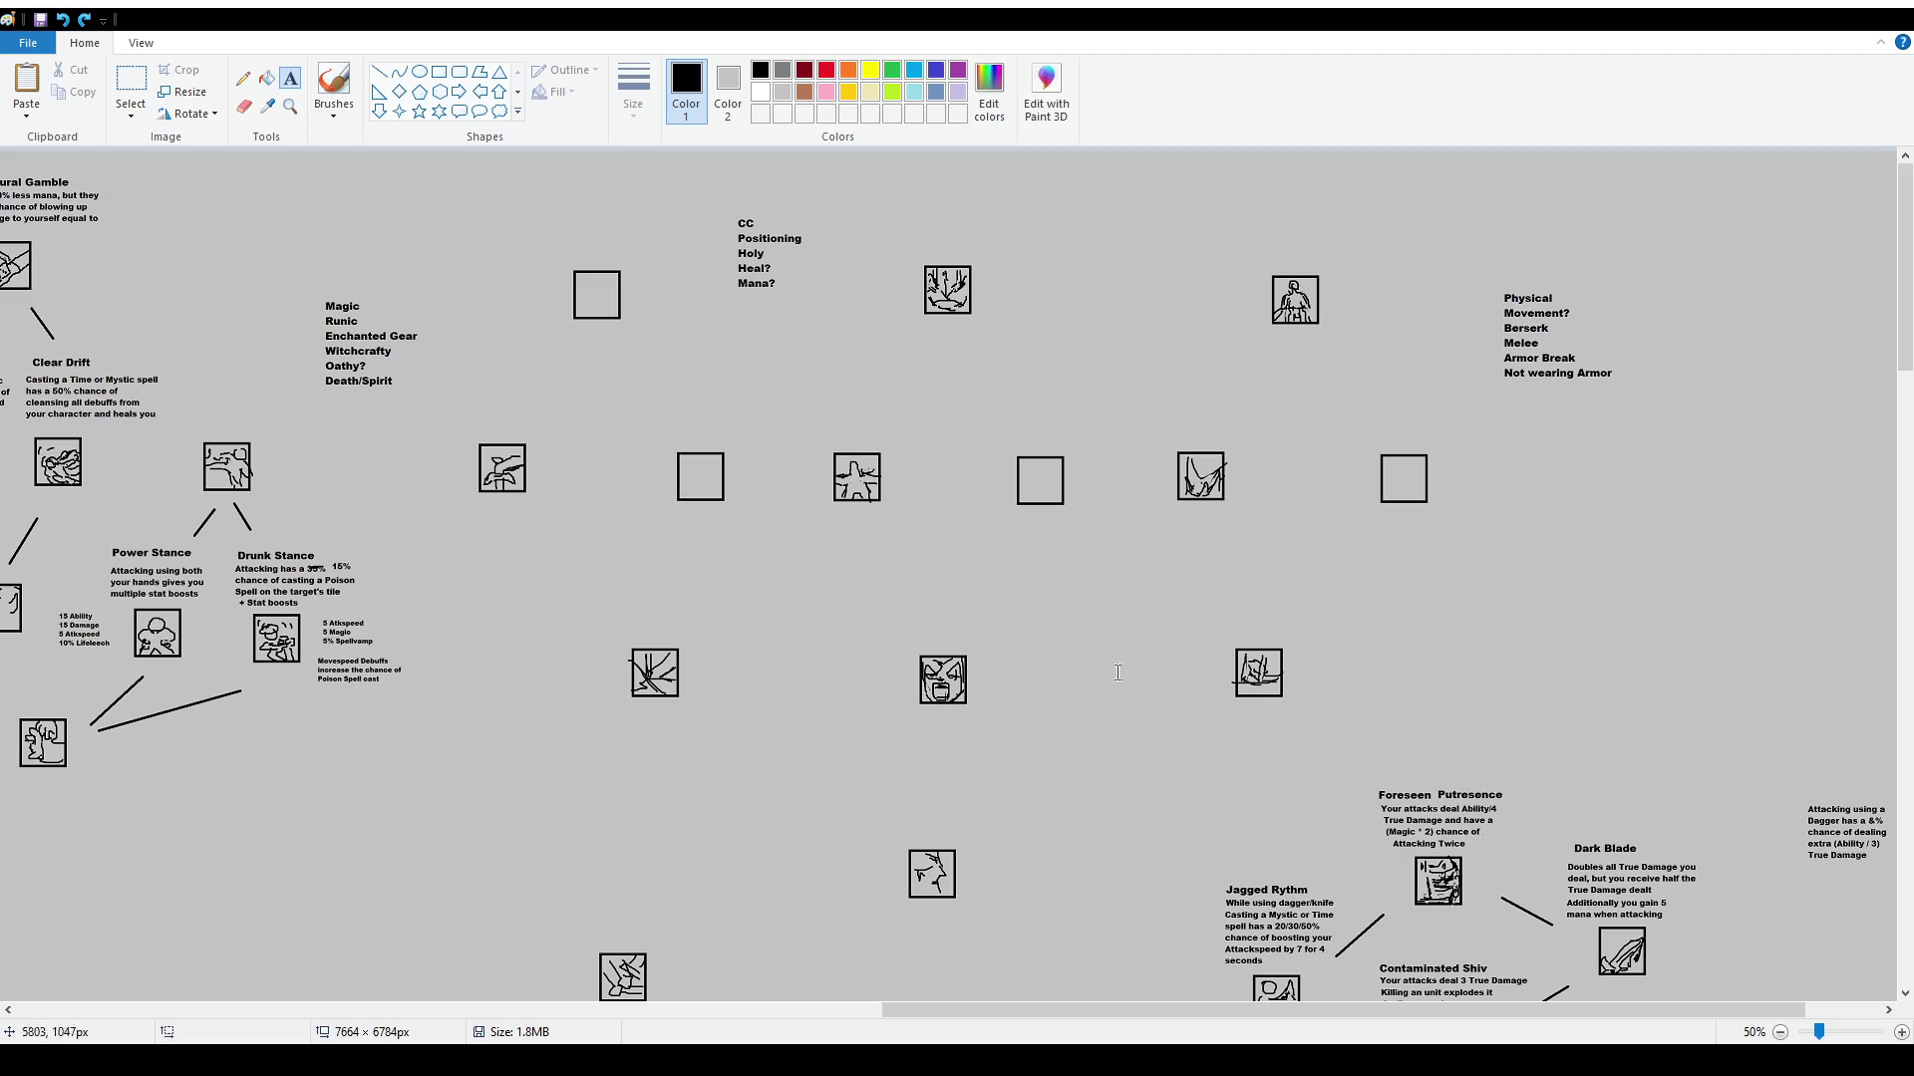
{"action": "left_click_drag", "start_coordinate": [1066, 475], "coordinate": [1096, 568]}
{"action": "mouse_move", "coordinate": [466, 165]}
{"action": "left_mouse_down"}
{"action": "mouse_move", "coordinate": [619, 206]}
{"action": "mouse_move", "coordinate": [656, 253]}
{"action": "left_mouse_up"}
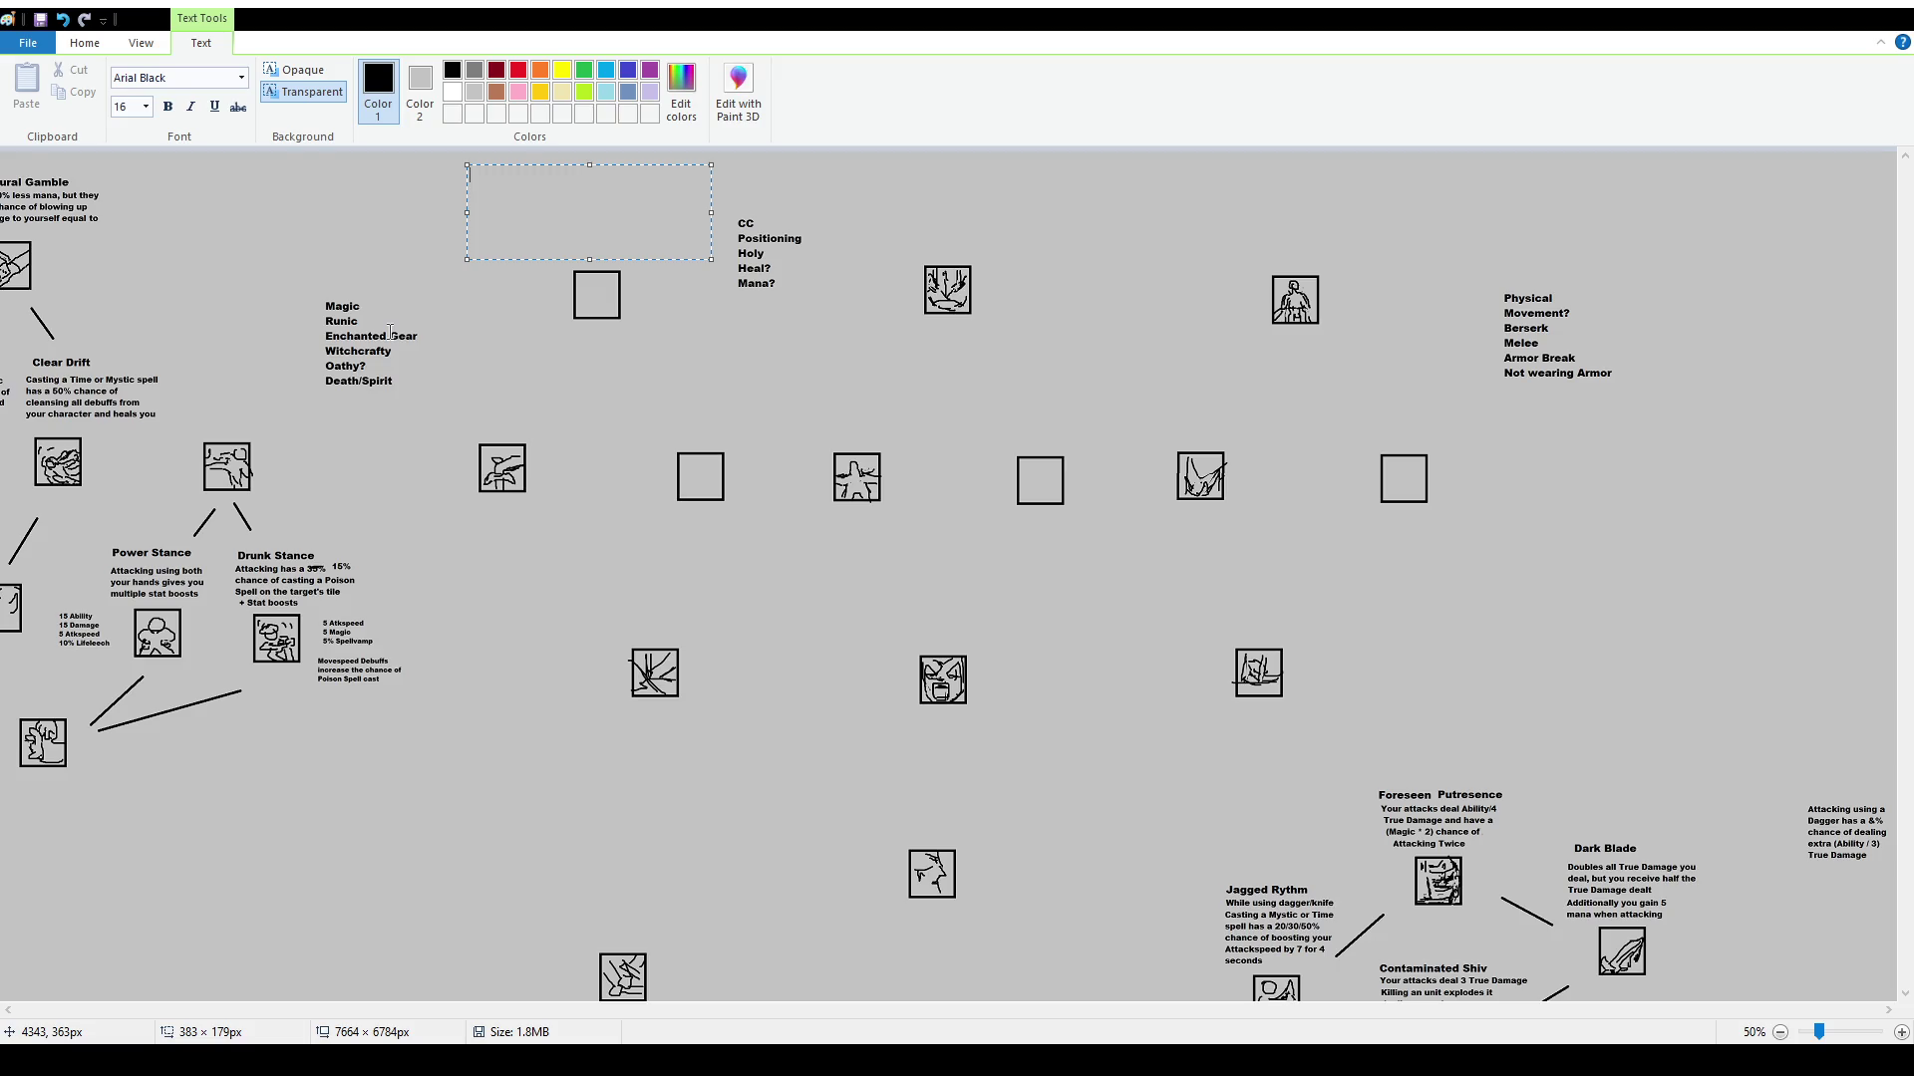
Type the label 'Witche's Stew' and settle it just above the slot
{"action": "type", "text": "Witch"}
{"action": "type", "text": "e's "}
{"action": "type", "text": "Potion"}
{"action": "key", "text": "ctrl+shift+Left"}
{"action": "type", "text": "Stew"}
{"action": "mouse_move", "coordinate": [650, 165]}
{"action": "left_mouse_down"}
{"action": "mouse_move", "coordinate": [729, 220]}
{"action": "mouse_move", "coordinate": [735, 169]}
{"action": "left_mouse_up"}
{"action": "left_click", "coordinate": [648, 155]}
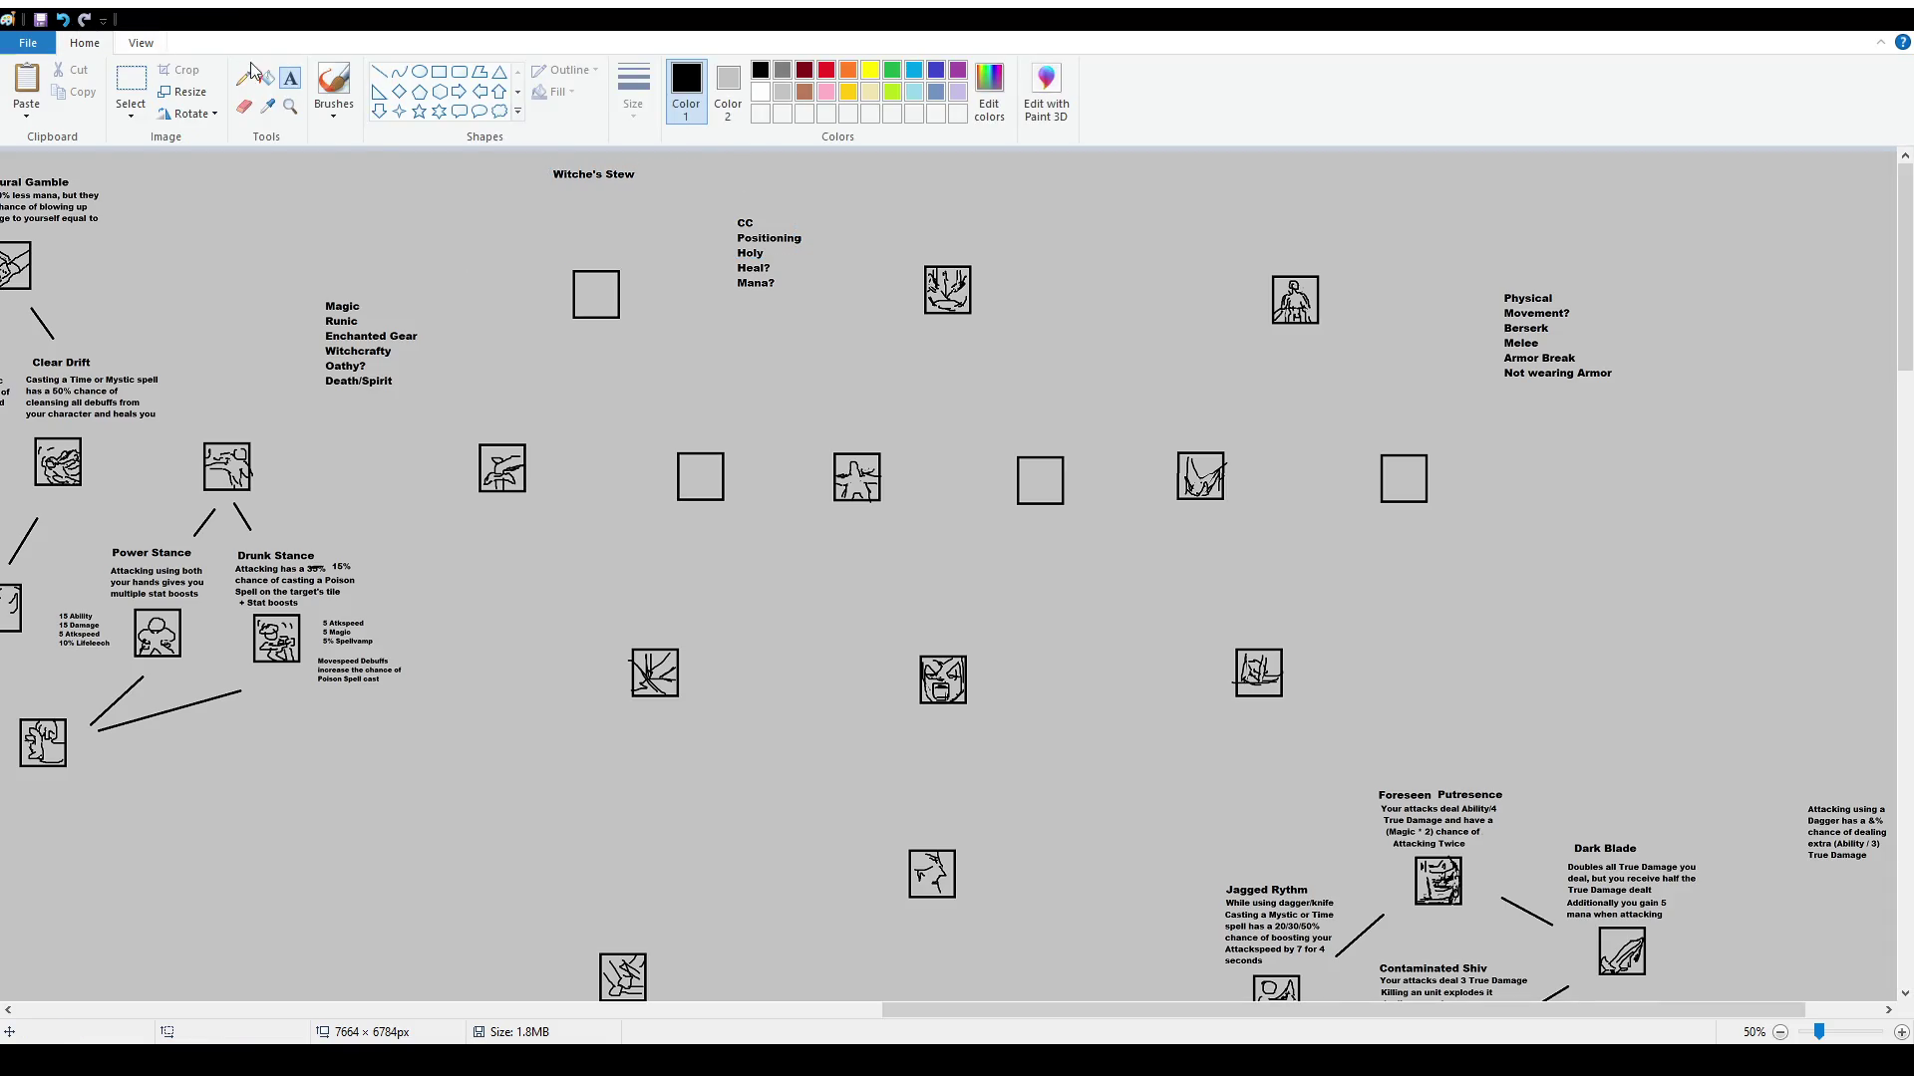
Draw a new text box below the label and set its text size to 12
{"action": "left_click_drag", "start_coordinate": [502, 203], "coordinate": [748, 258]}
{"action": "left_click", "coordinate": [147, 106]}
{"action": "left_click", "coordinate": [133, 197]}
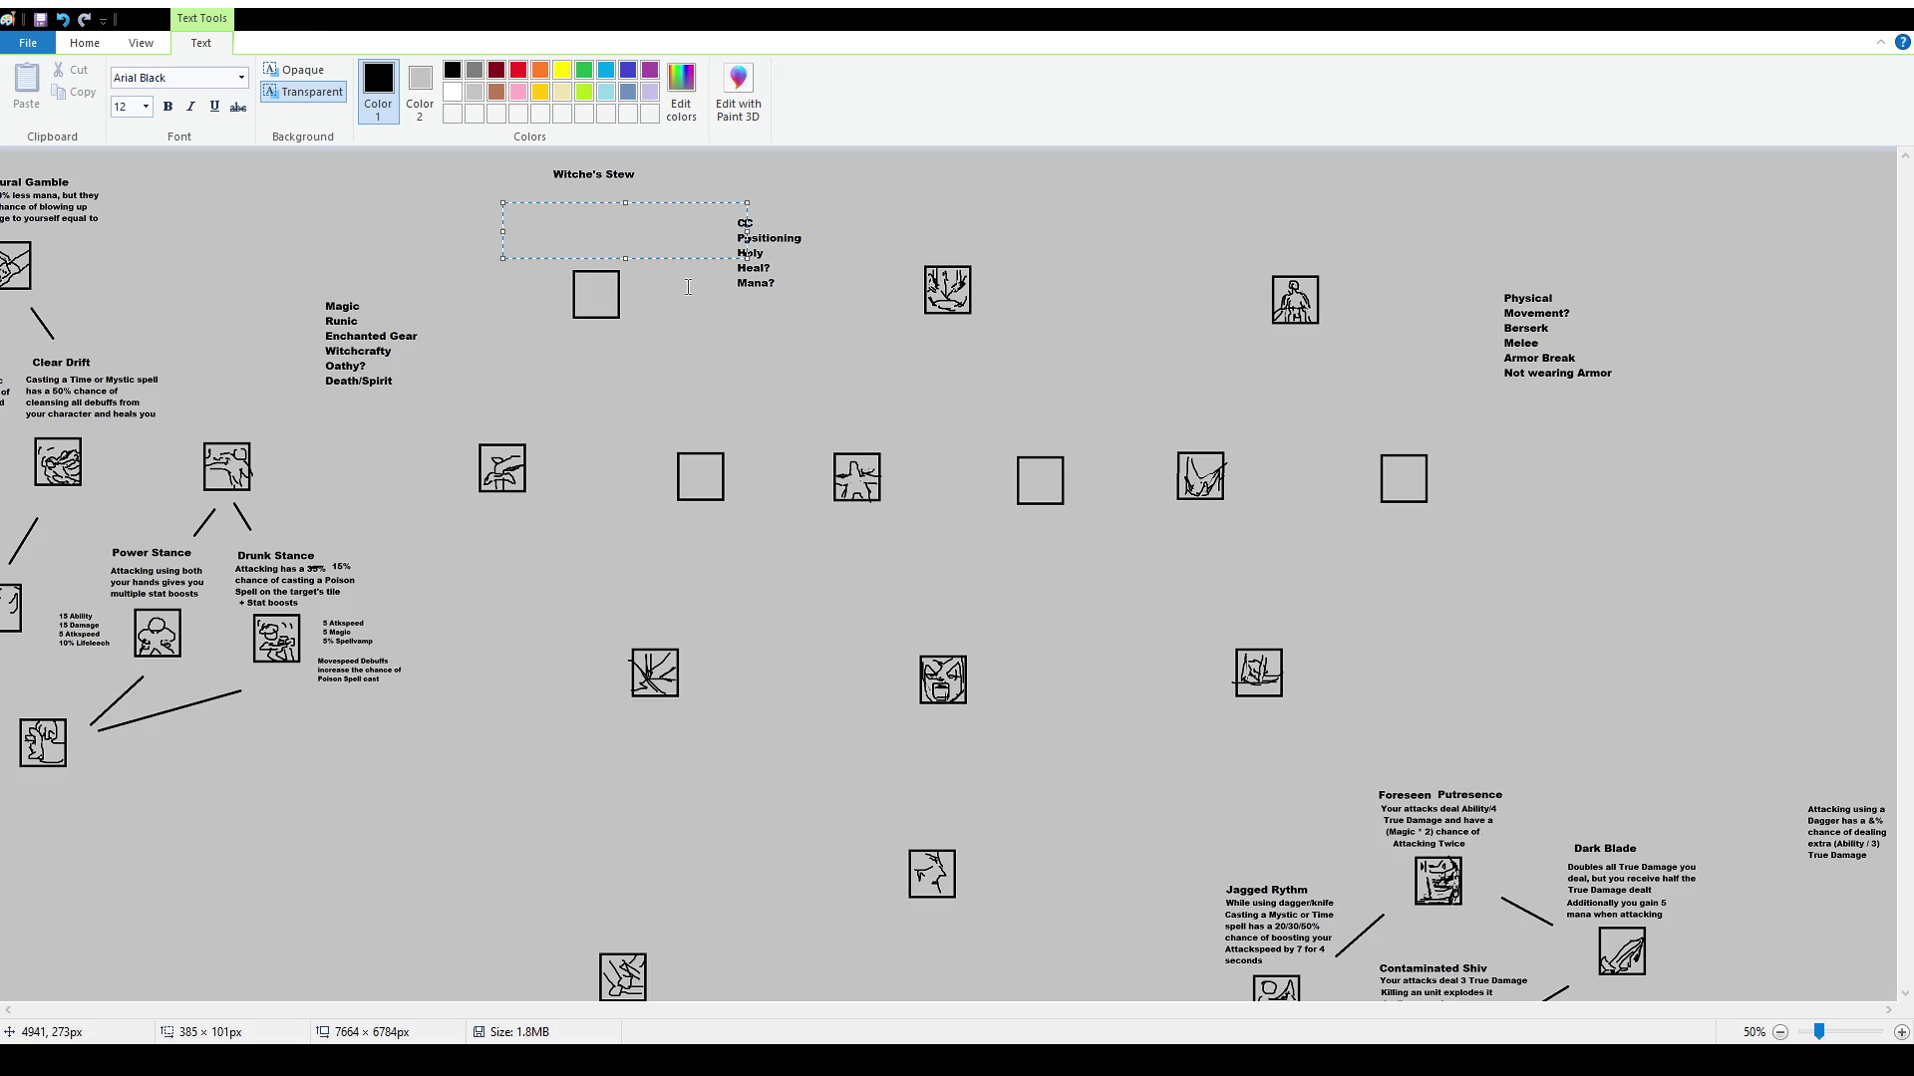
Switch to Select so the leftover empty text box is discarded
{"action": "left_click", "coordinate": [130, 84]}
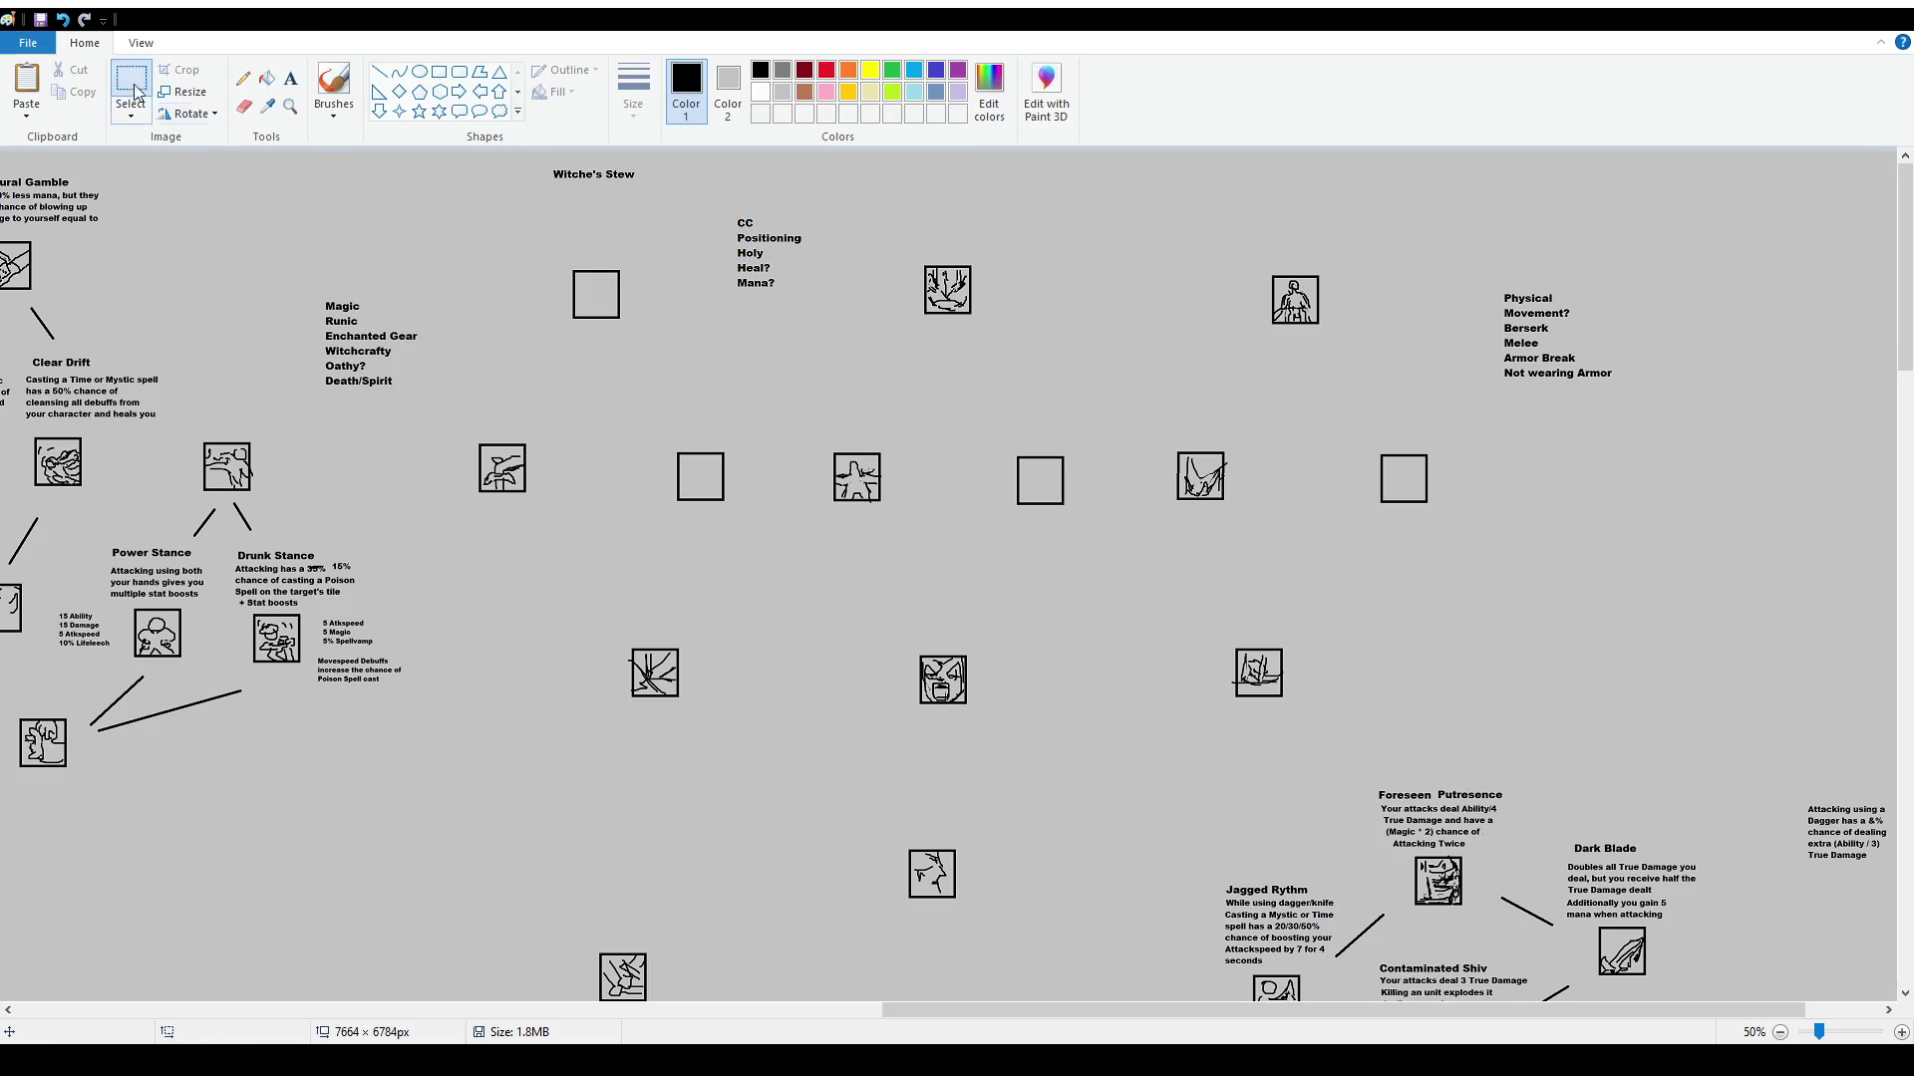
Delete 'Stew' from the title and place 'Brew' beside 'Witche's' instead
{"action": "left_click_drag", "start_coordinate": [599, 161], "coordinate": [648, 190]}
{"action": "key", "text": "Delete"}
{"action": "scroll", "coordinate": [803, 177], "scroll_direction": "up", "scroll_amount": 1}
{"action": "left_click", "coordinate": [290, 78]}
{"action": "left_click_drag", "start_coordinate": [1232, 164], "coordinate": [1381, 227]}
{"action": "type", "text": "Brew"}
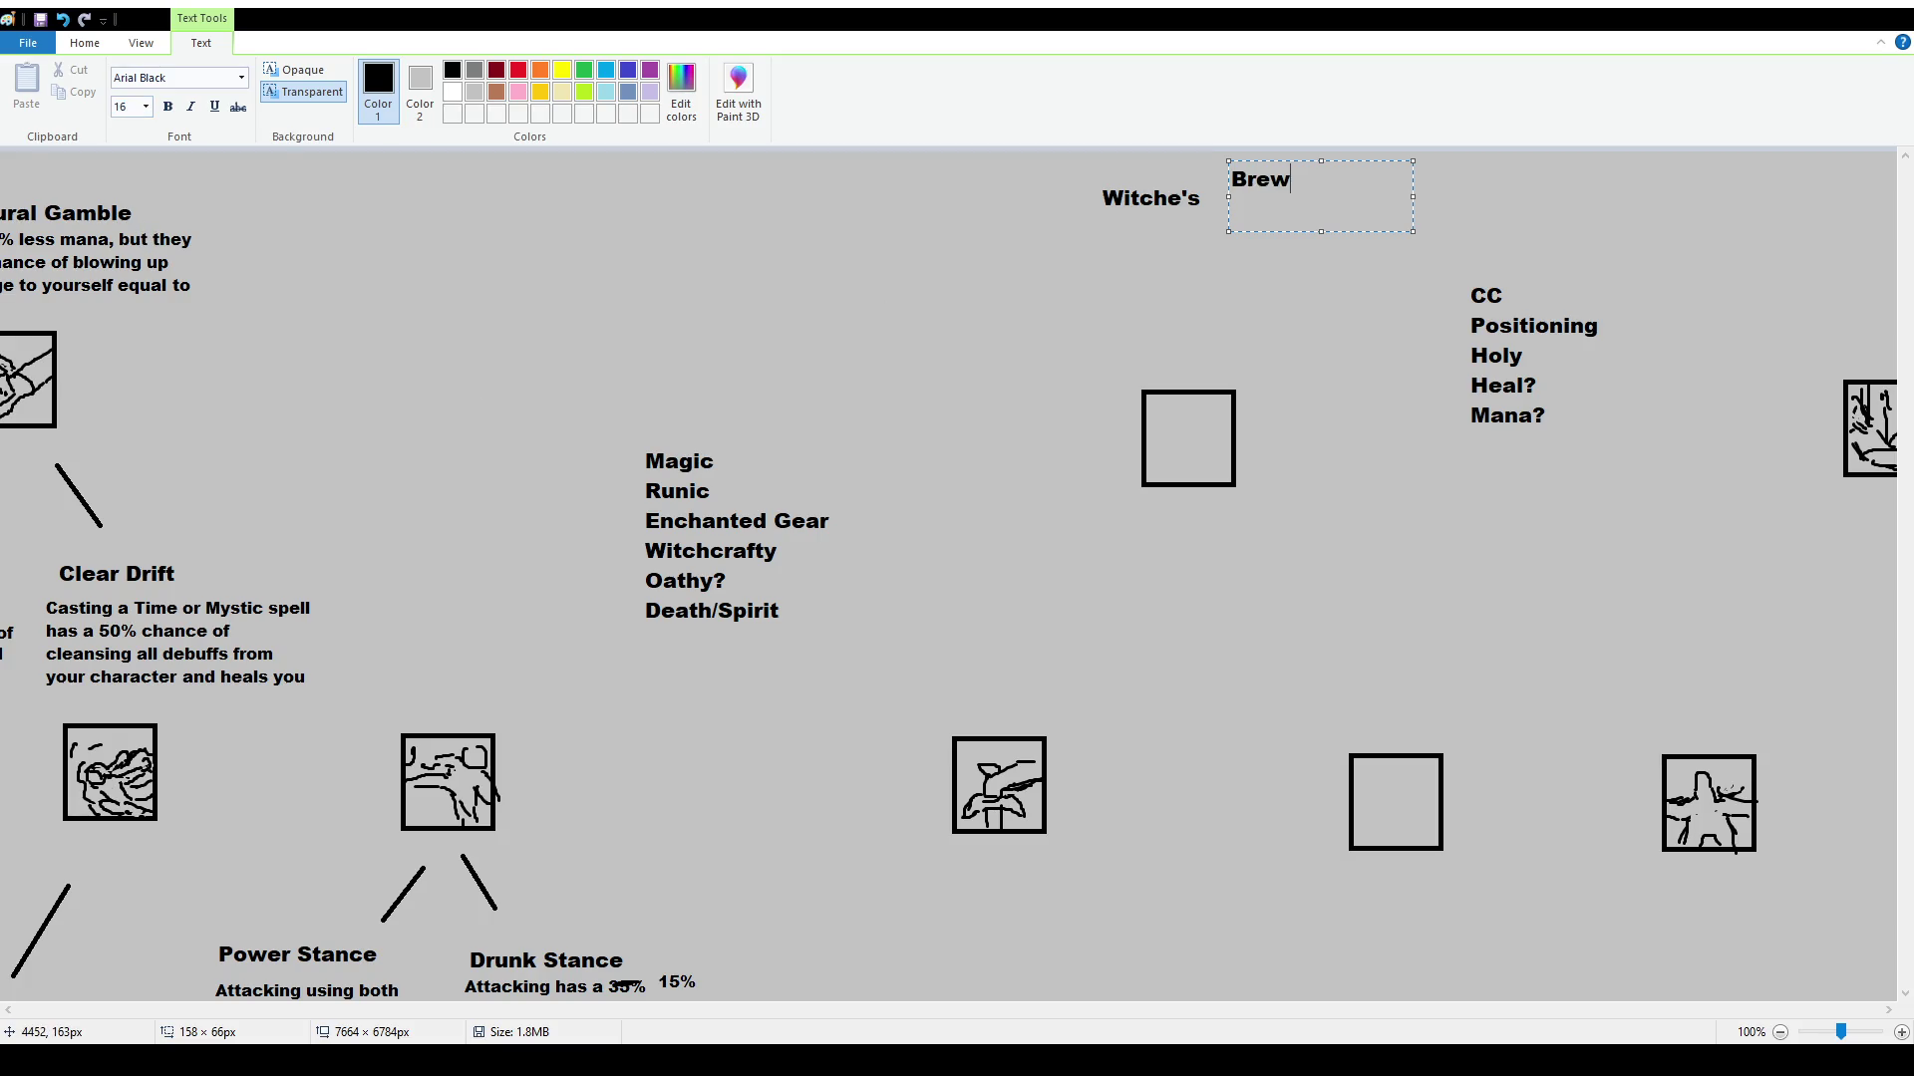
{"action": "left_click_drag", "start_coordinate": [1348, 162], "coordinate": [1325, 179]}
{"action": "left_click", "coordinate": [1324, 164]}
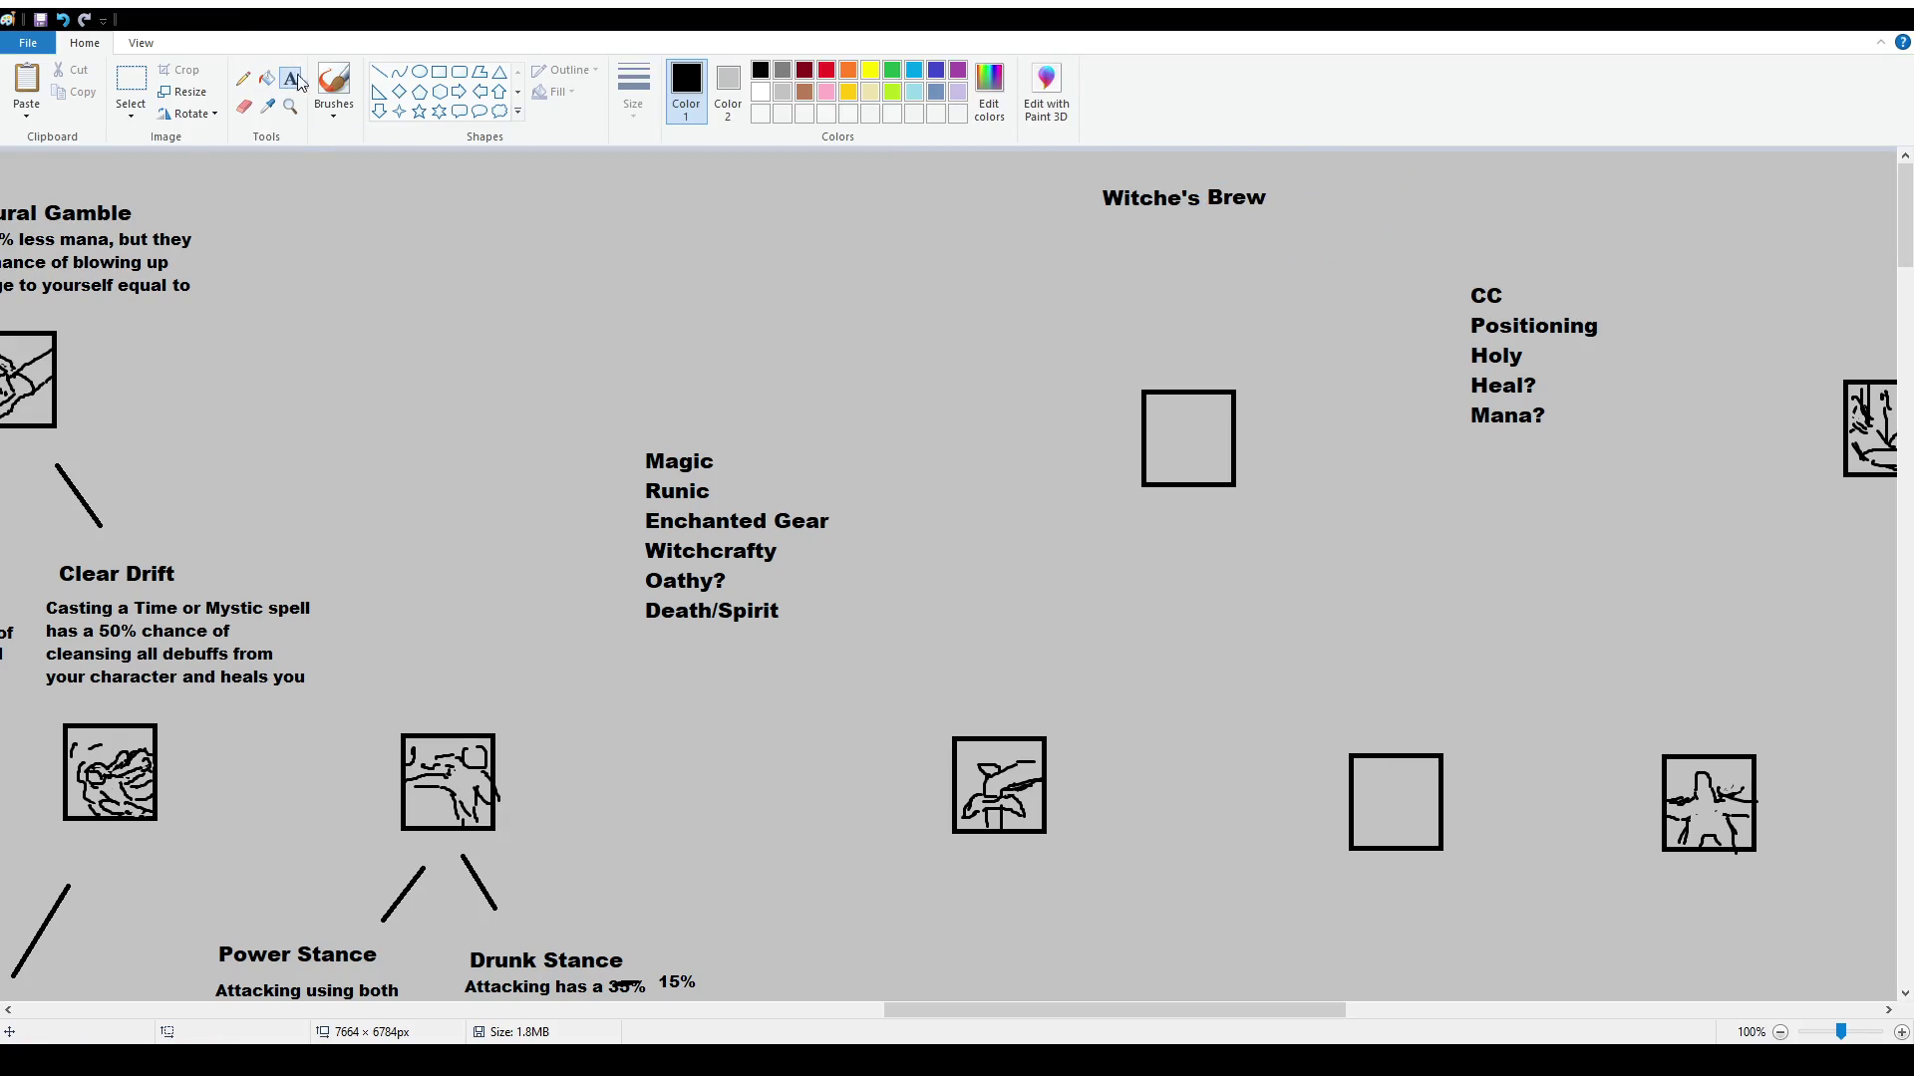
{"action": "left_click_drag", "start_coordinate": [1053, 258], "coordinate": [1393, 373]}
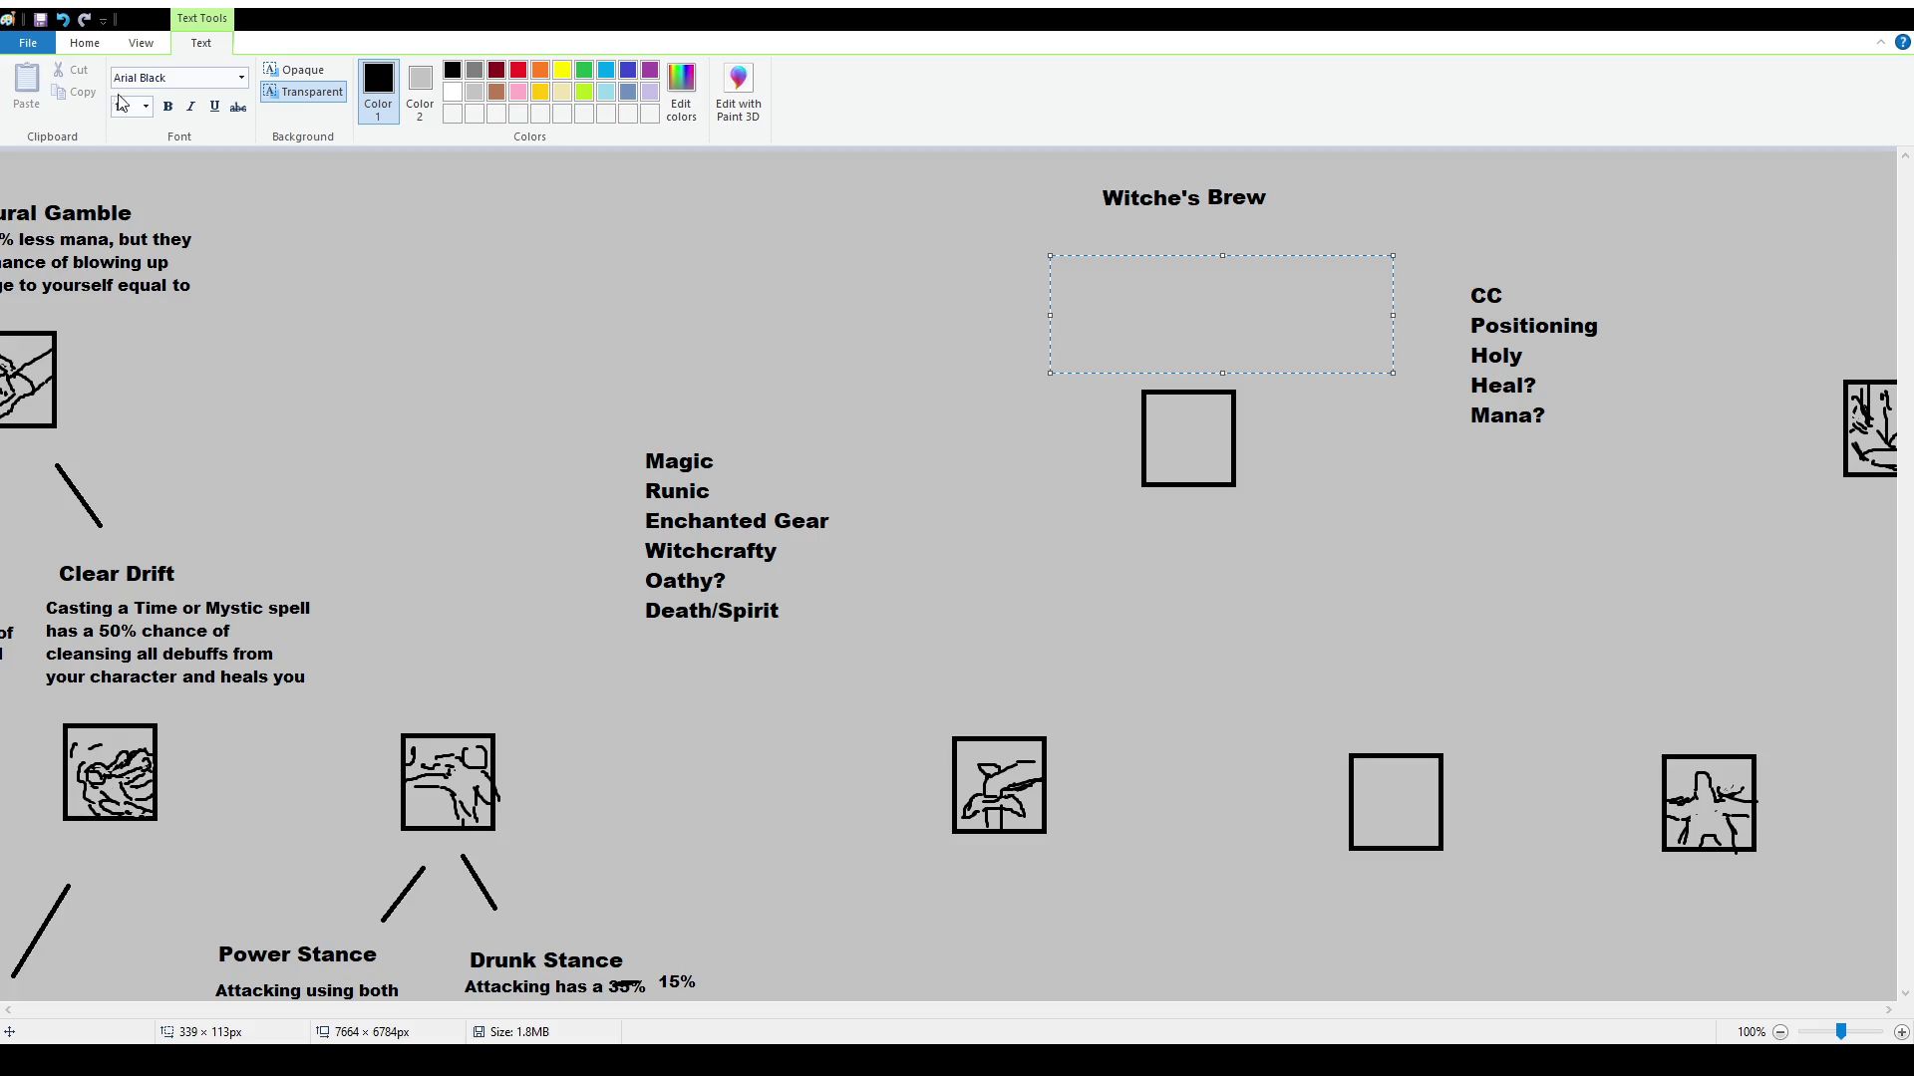
Type 'Inverts all stats from Items and Foods' at size 12 beneath the Witche's Brew title
{"action": "type", "text": "12"}
{"action": "key", "text": "Return"}
{"action": "type", "text": "Invert "}
{"action": "type", "text": "s all "}
{"action": "type", "text": "stats"}
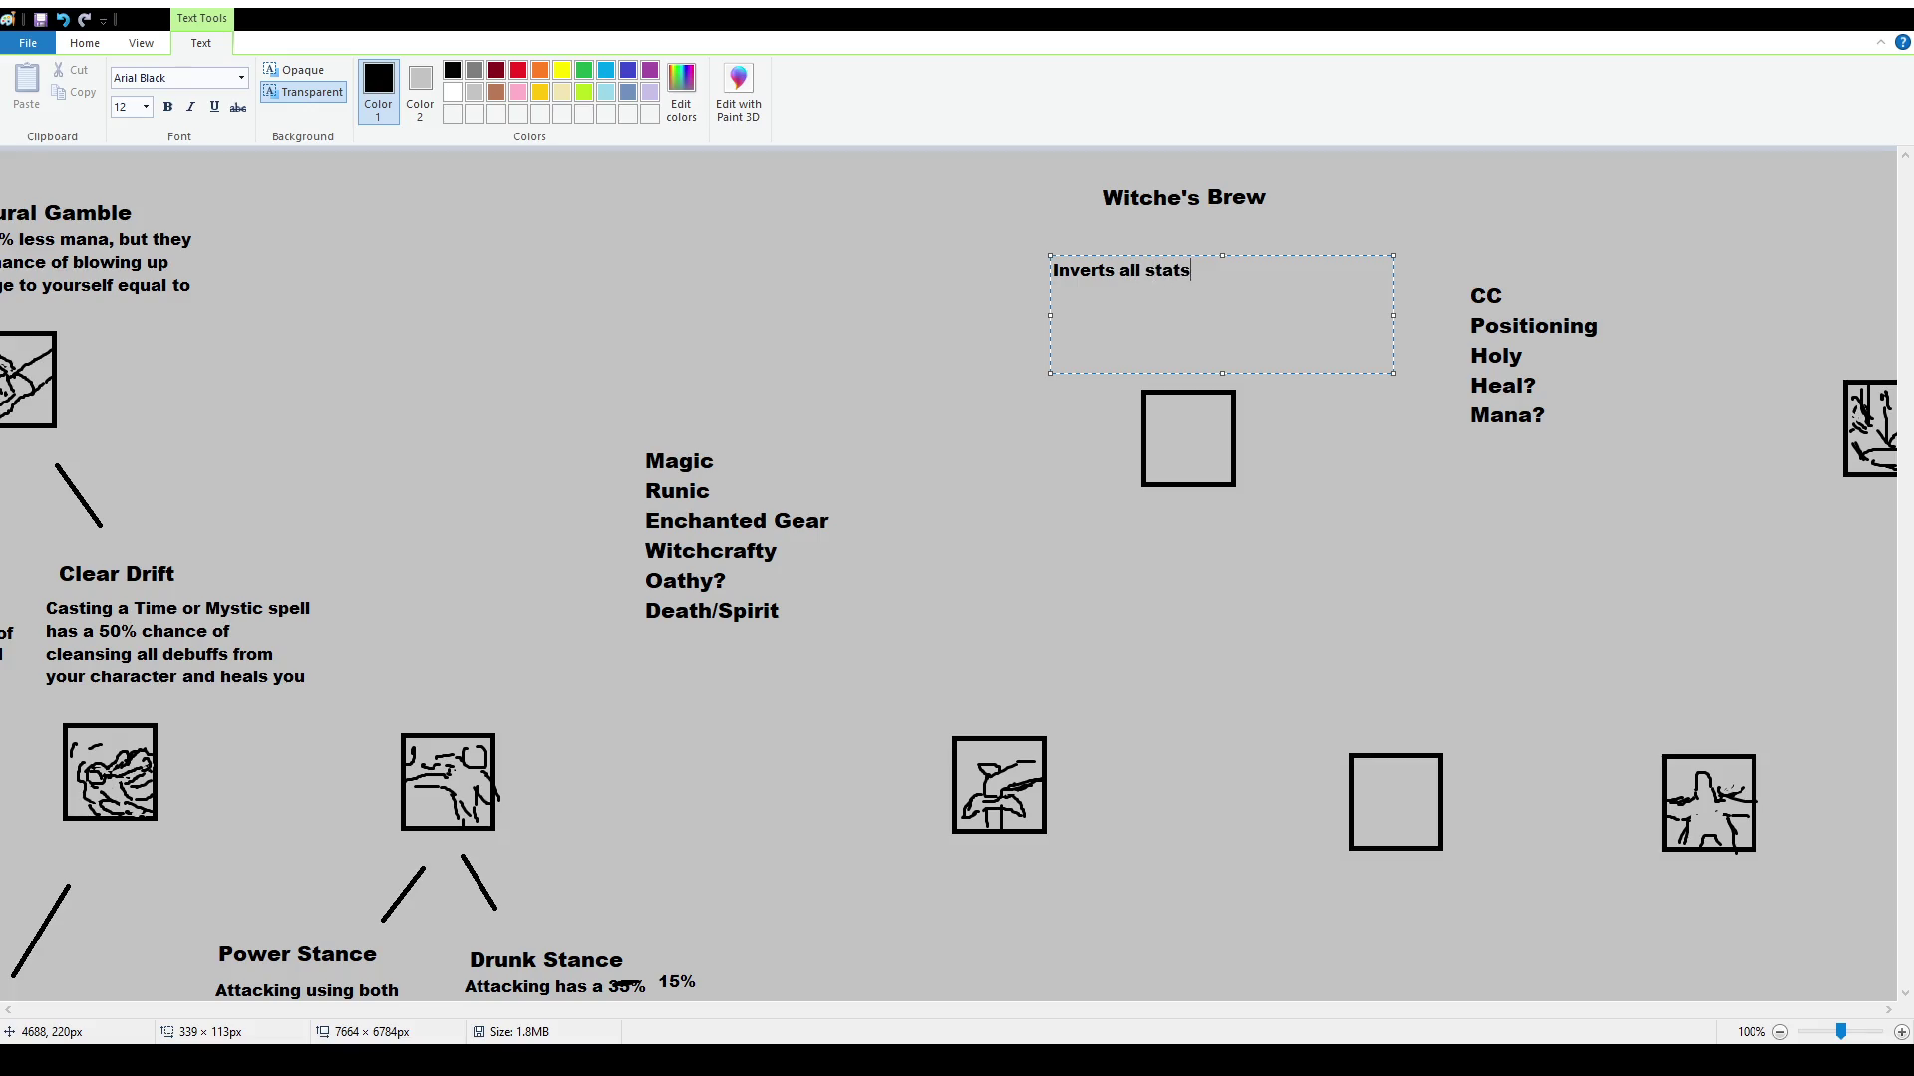
{"action": "type", "text": " from Items and Foods"}
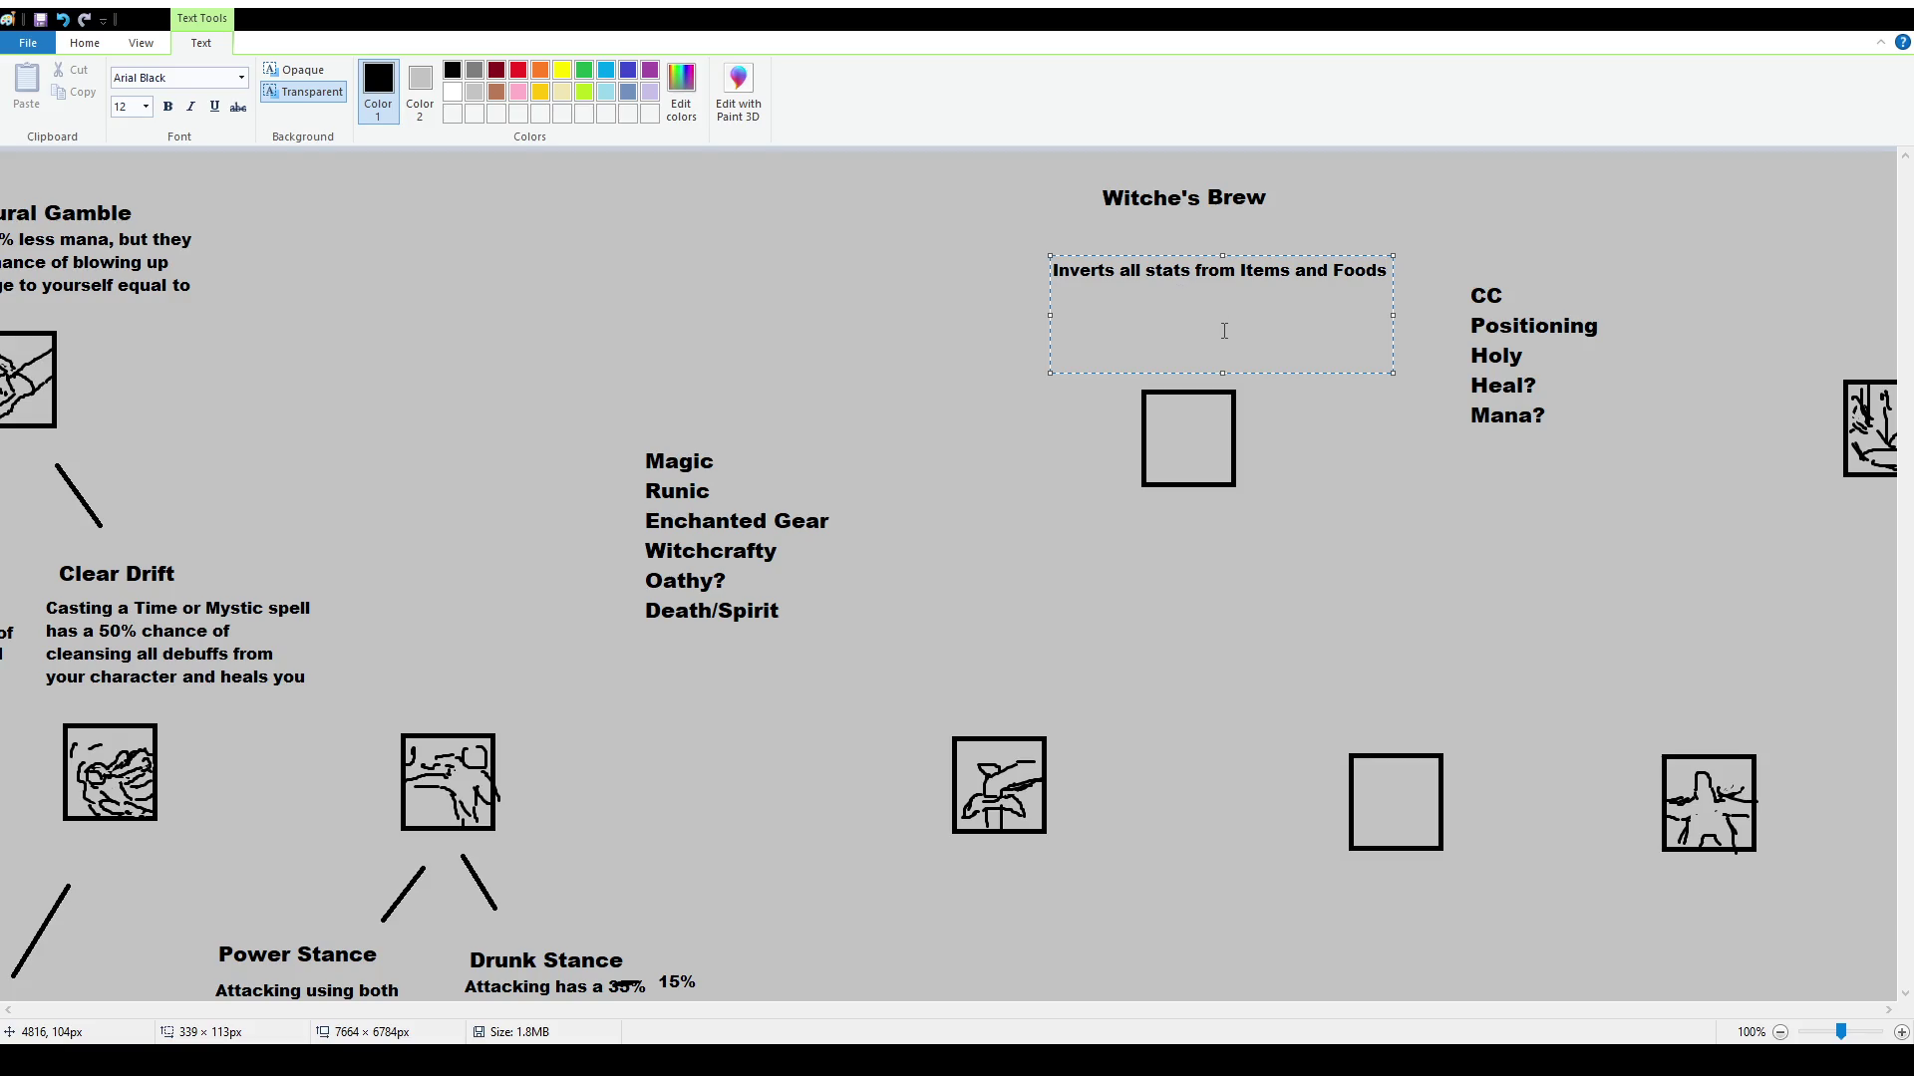
{"action": "left_click", "coordinate": [1197, 384]}
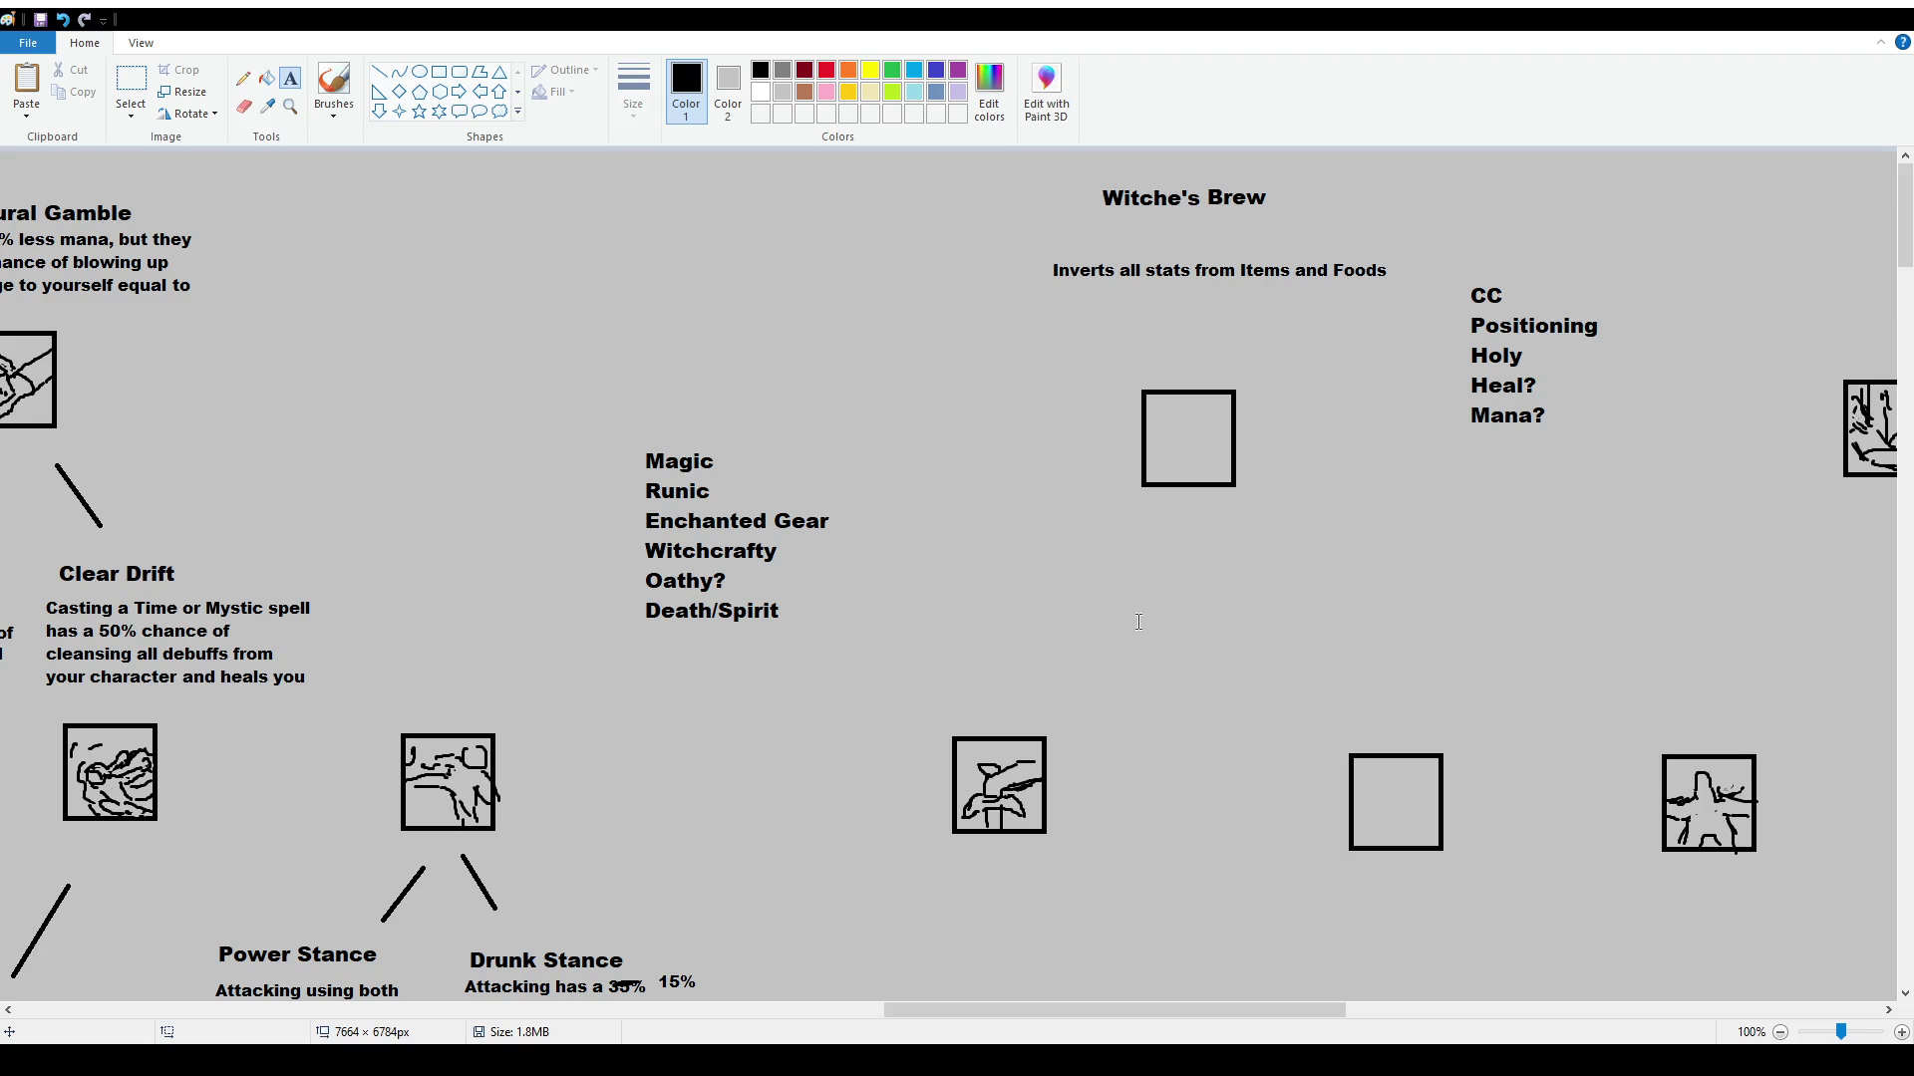
{"action": "left_click_drag", "start_coordinate": [633, 181], "coordinate": [864, 291]}
Type the heading 'Words of the Gods' at a larger size of 16
{"action": "left_click", "coordinate": [147, 113]}
{"action": "left_click", "coordinate": [147, 237]}
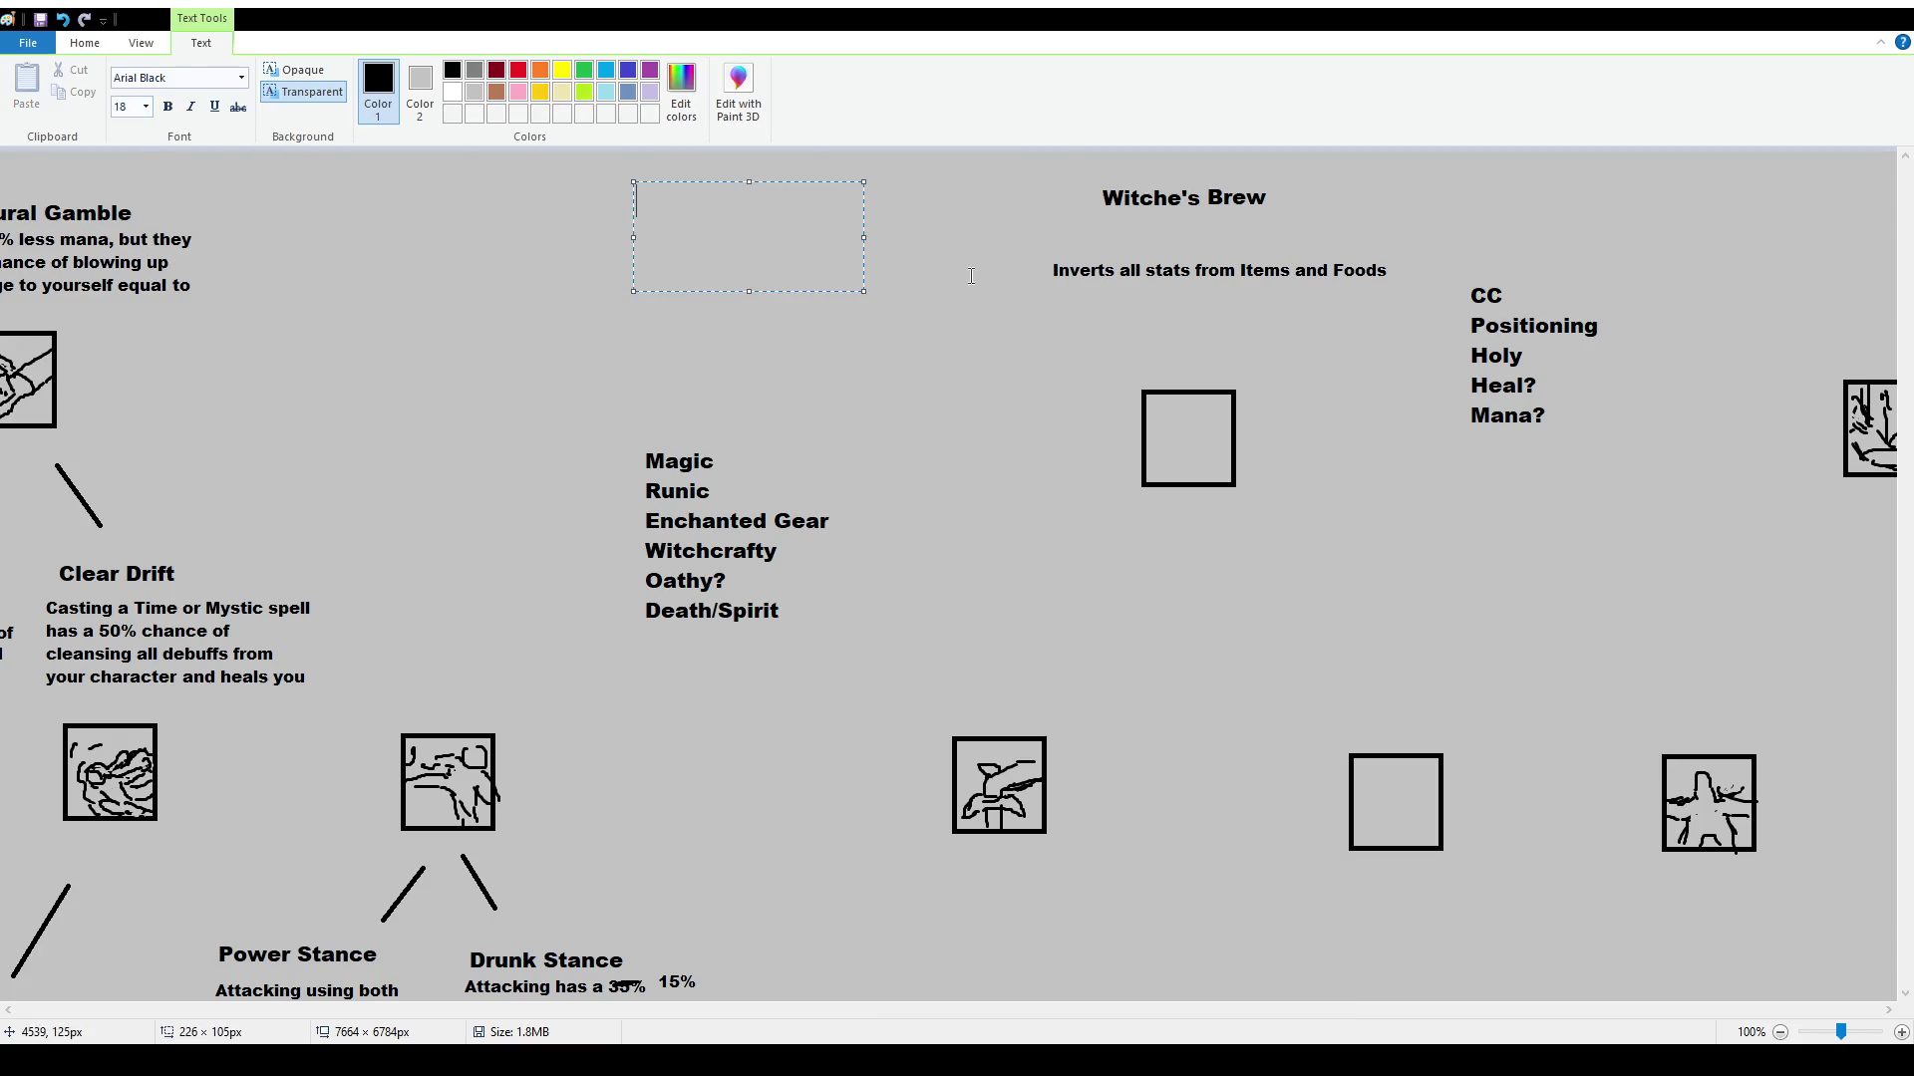
{"action": "scroll", "coordinate": [149, 107], "scroll_direction": "down", "scroll_amount": 1}
{"action": "type", "text": "Wor"}
{"action": "key", "text": "BackSpace"}
{"action": "key", "text": "BackSpace"}
{"action": "key", "text": "BackSpace"}
{"action": "type", "text": "Words "}
{"action": "type", "text": "of the Gods"}
{"action": "key", "text": "Return"}
Add the size-12 line 'Runes are stronger, but also their negatives is stronger' and commit it
{"action": "left_click", "coordinate": [147, 116]}
{"action": "type", "text": "12"}
{"action": "key", "text": "Return"}
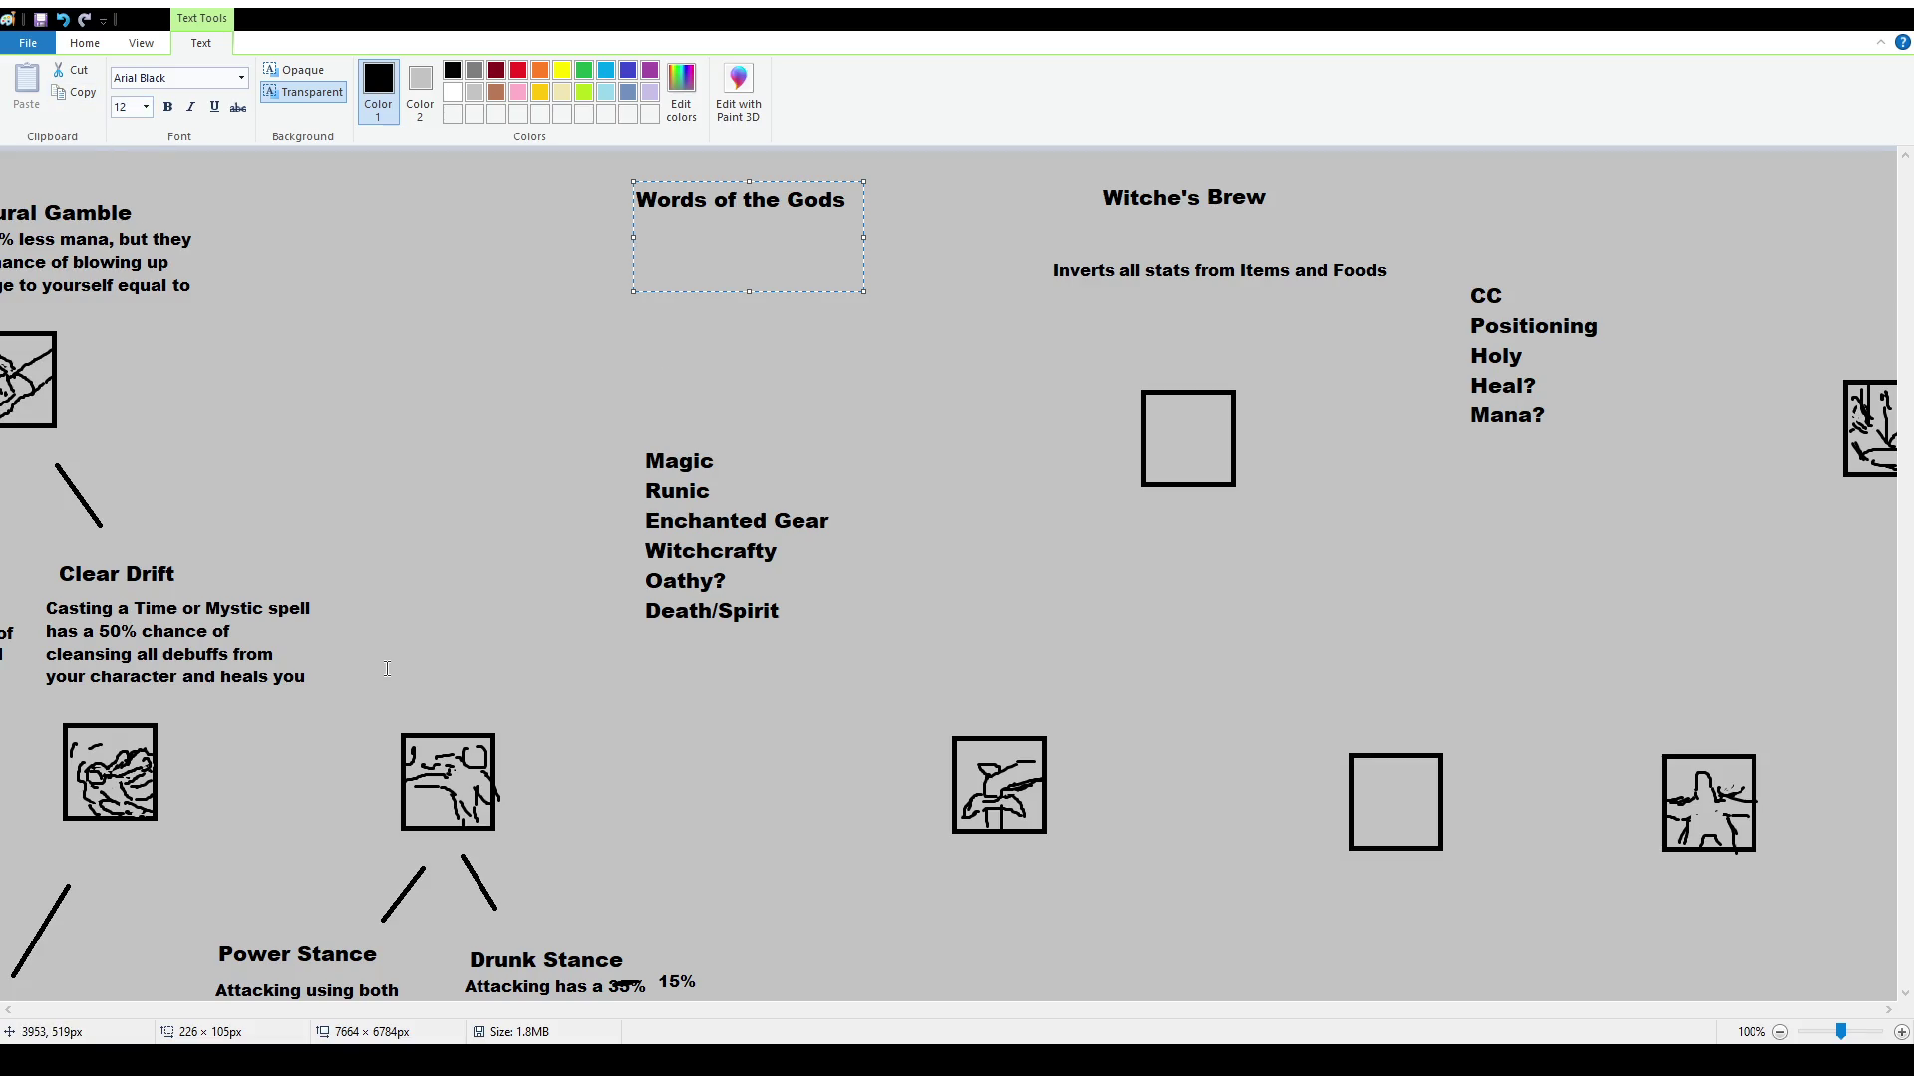
{"action": "type", "text": "Runes are strongewr"}
{"action": "key", "text": "BackSpace"}
{"action": "key", "text": "BackSpace"}
{"action": "type", "text": "r"}
{"action": "type", "text": ", but als"}
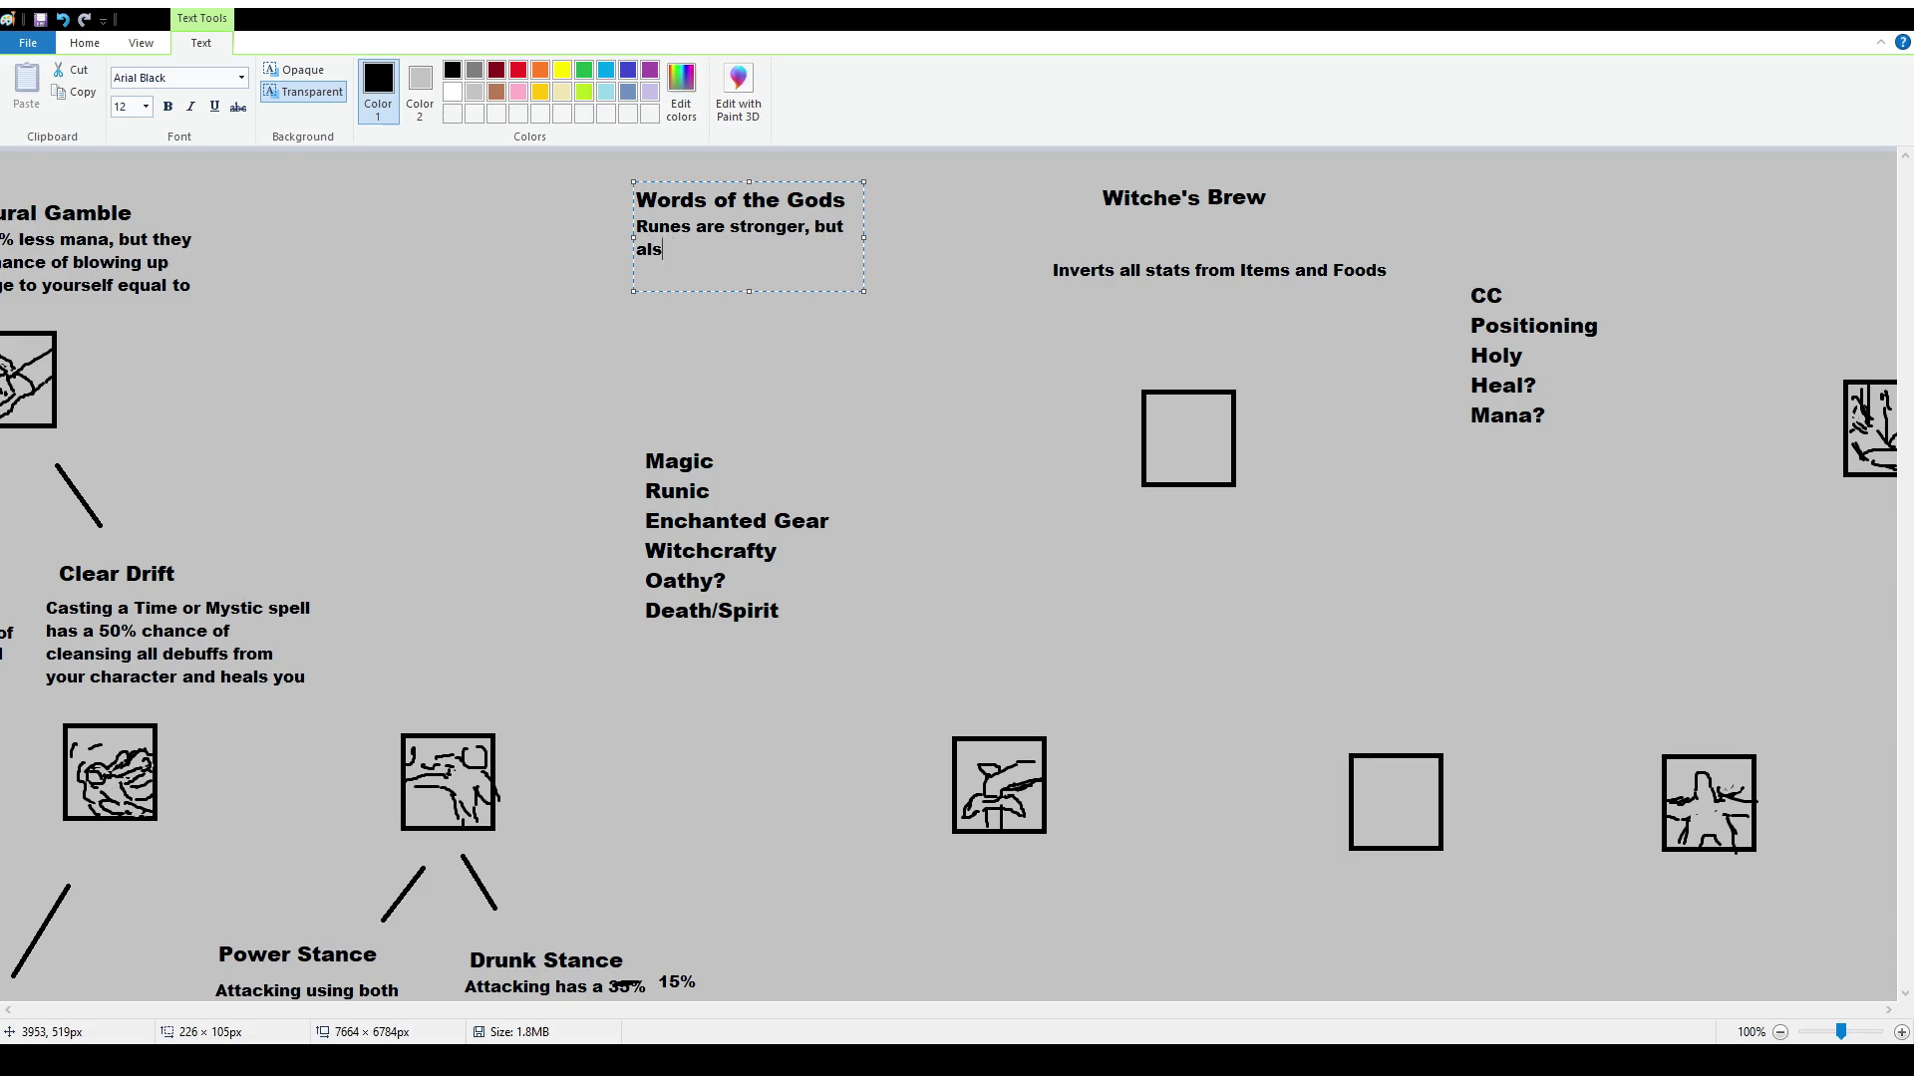
{"action": "type", "text": "o their negatives is stronger"}
{"action": "left_click", "coordinate": [584, 805]}
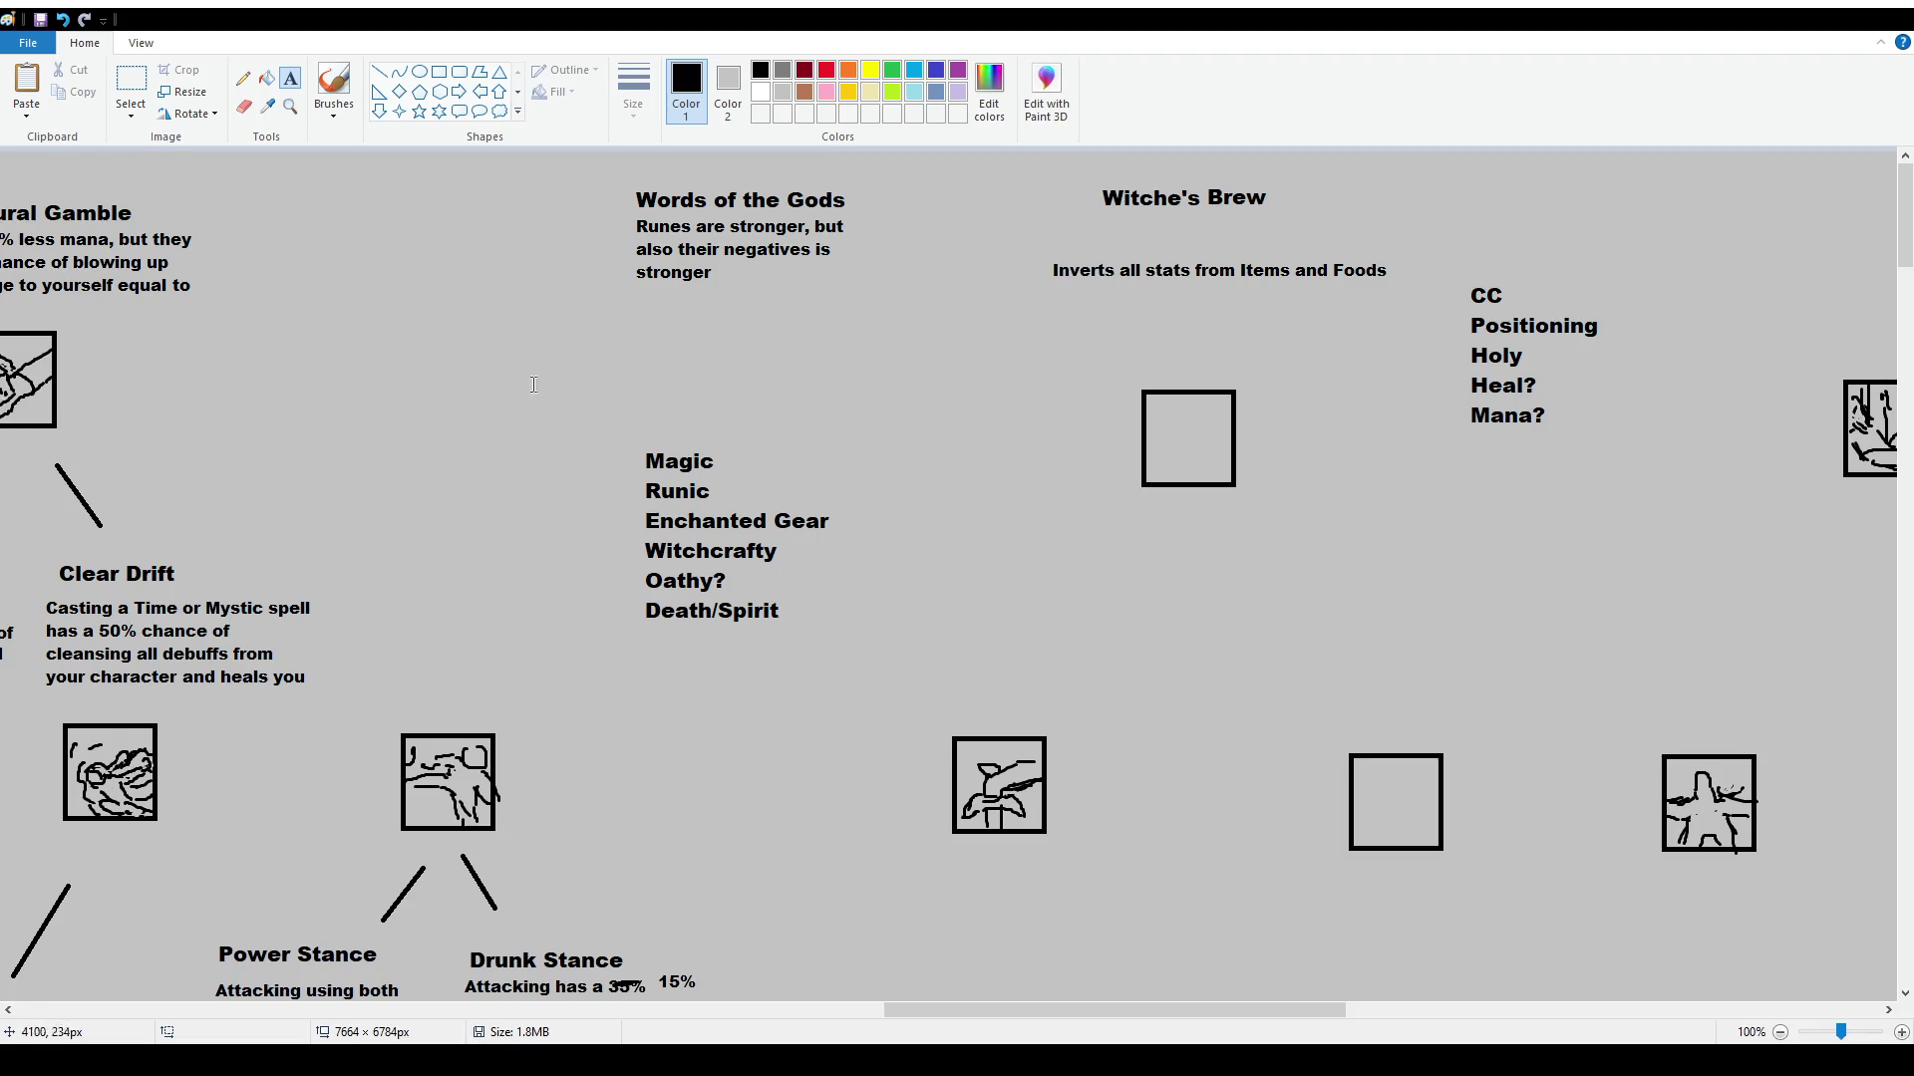
Select the Words of the Gods heading and undo its accidental squashing
{"action": "left_click", "coordinate": [131, 82]}
{"action": "mouse_move", "coordinate": [613, 162]}
{"action": "left_mouse_down"}
{"action": "mouse_move", "coordinate": [902, 215]}
{"action": "mouse_move", "coordinate": [902, 193]}
{"action": "left_mouse_up"}
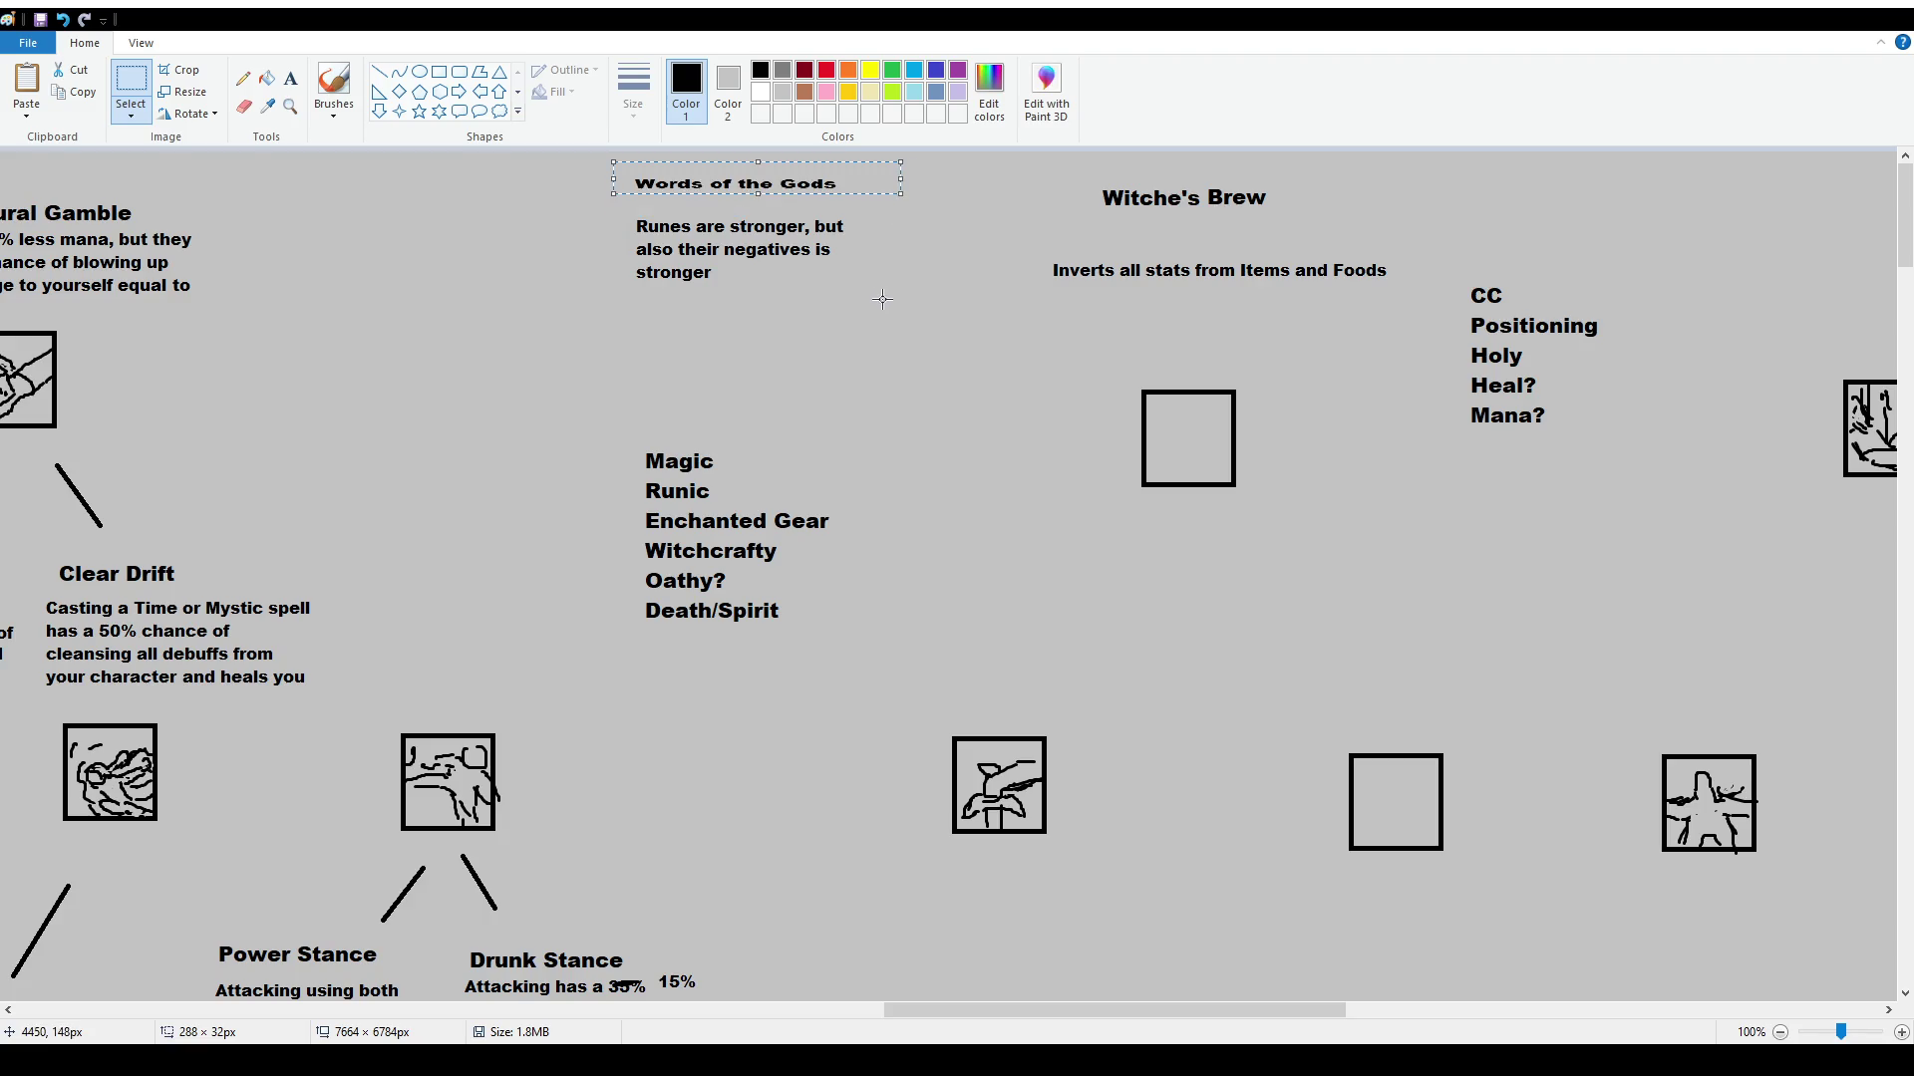
{"action": "key", "text": "ctrl+z"}
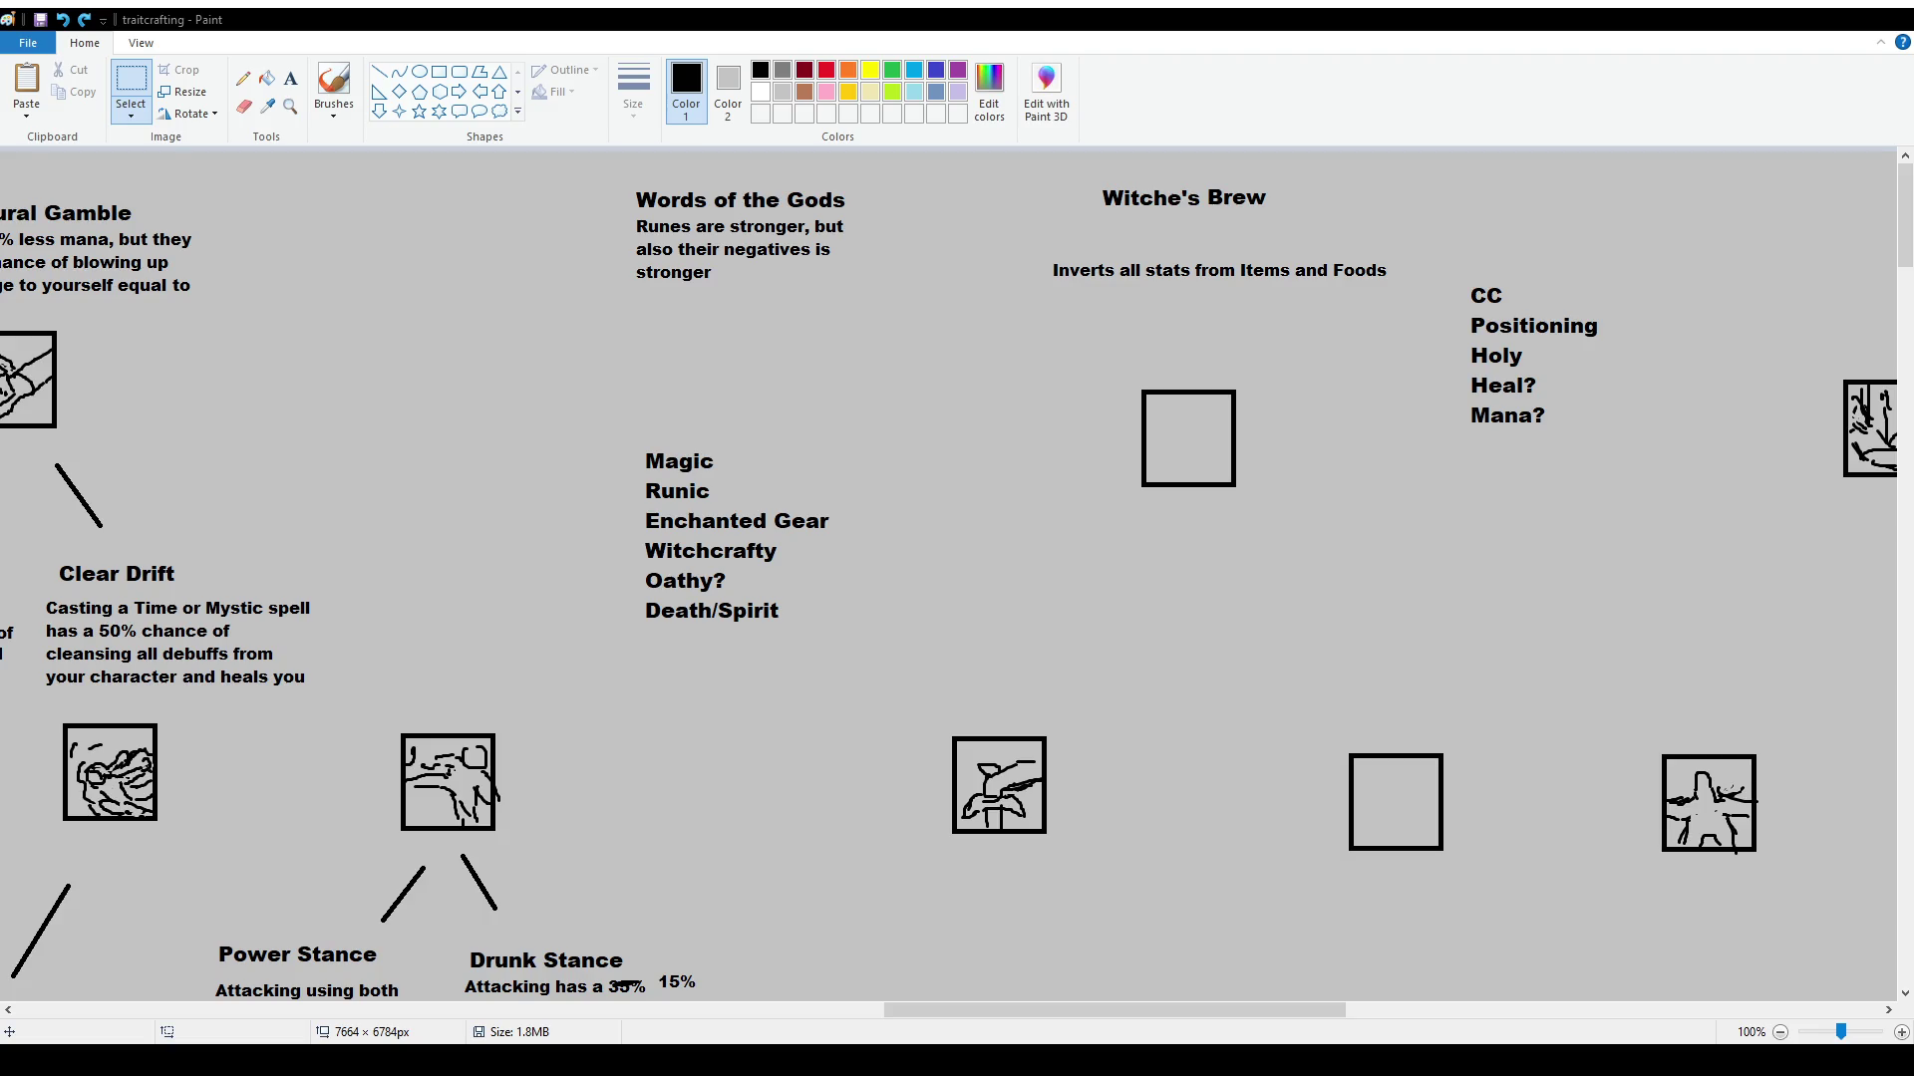
{"action": "scroll", "coordinate": [1038, 797], "scroll_direction": "down", "scroll_amount": 4}
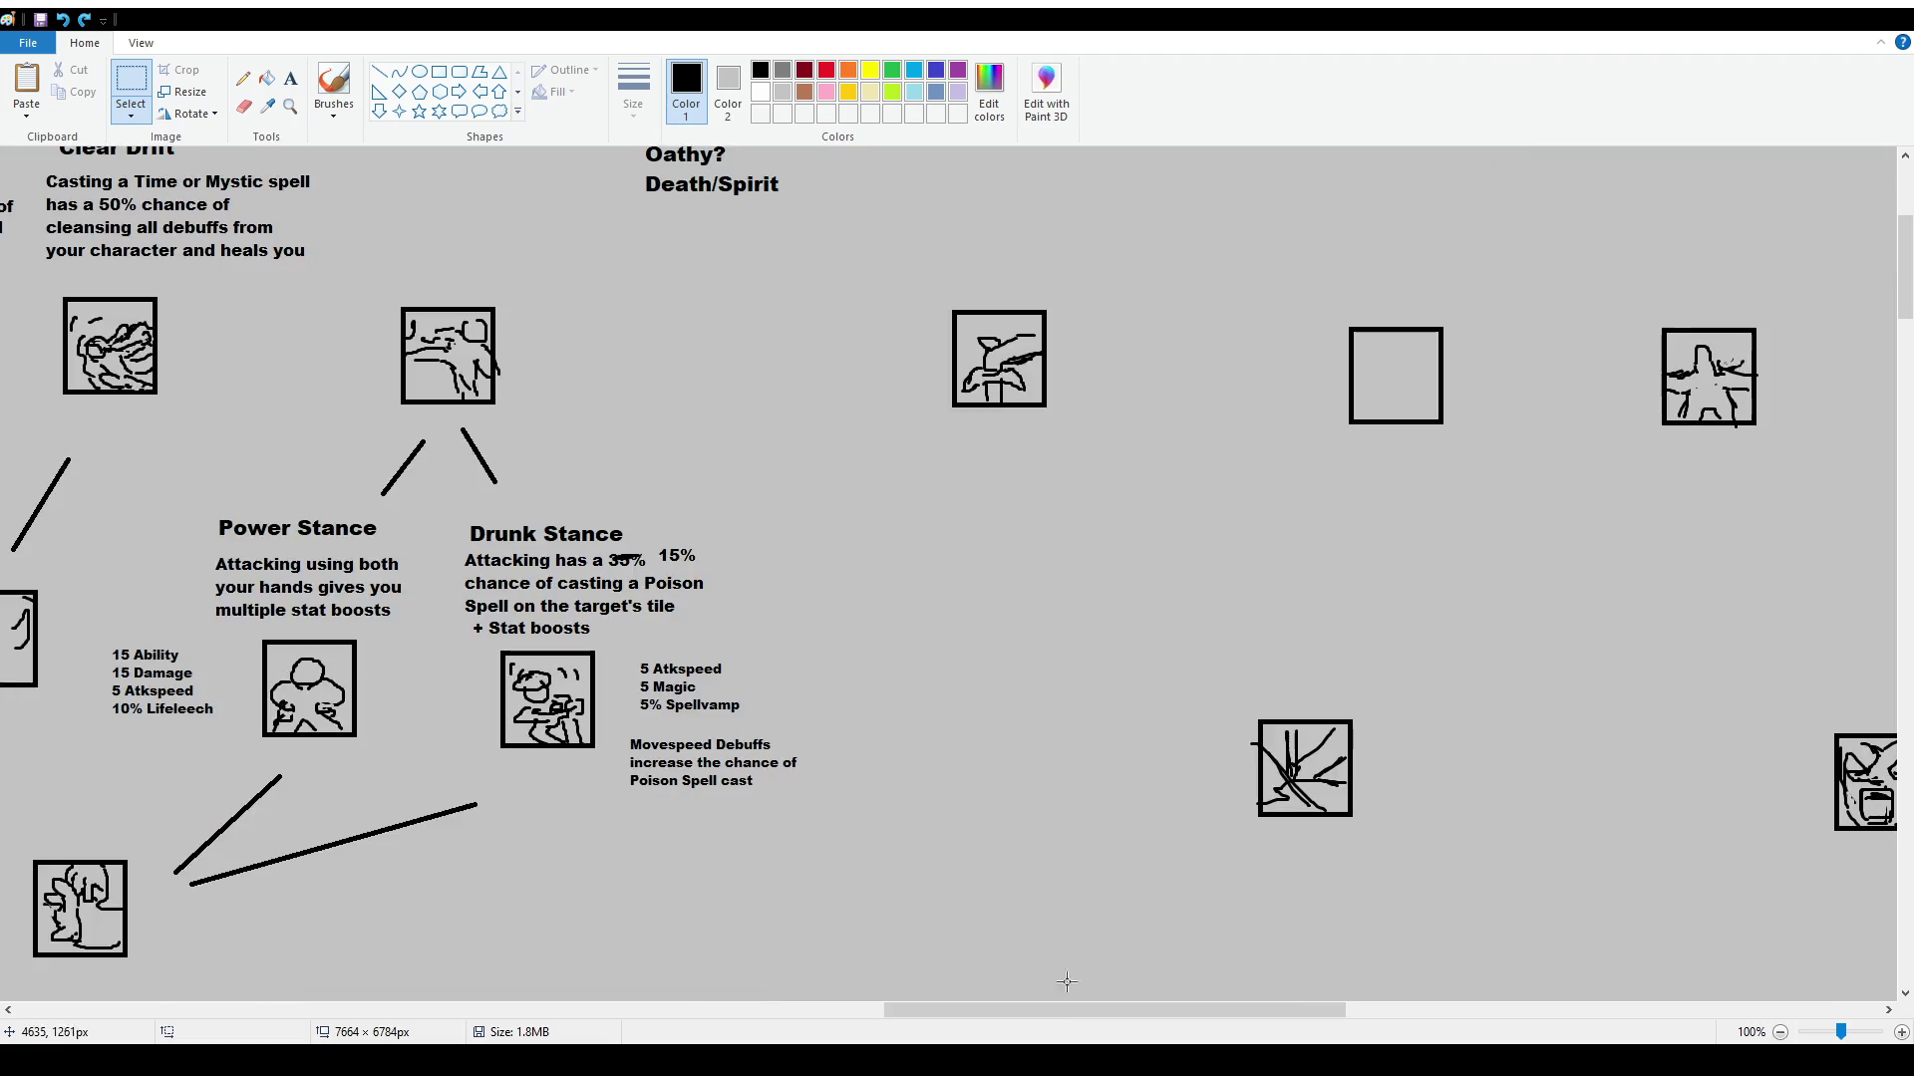
Select the Words of the Gods block and move it up and to the left
{"action": "left_click_drag", "start_coordinate": [1038, 1013], "coordinate": [121, 928]}
{"action": "scroll", "coordinate": [533, 556], "scroll_direction": "down", "scroll_amount": 10}
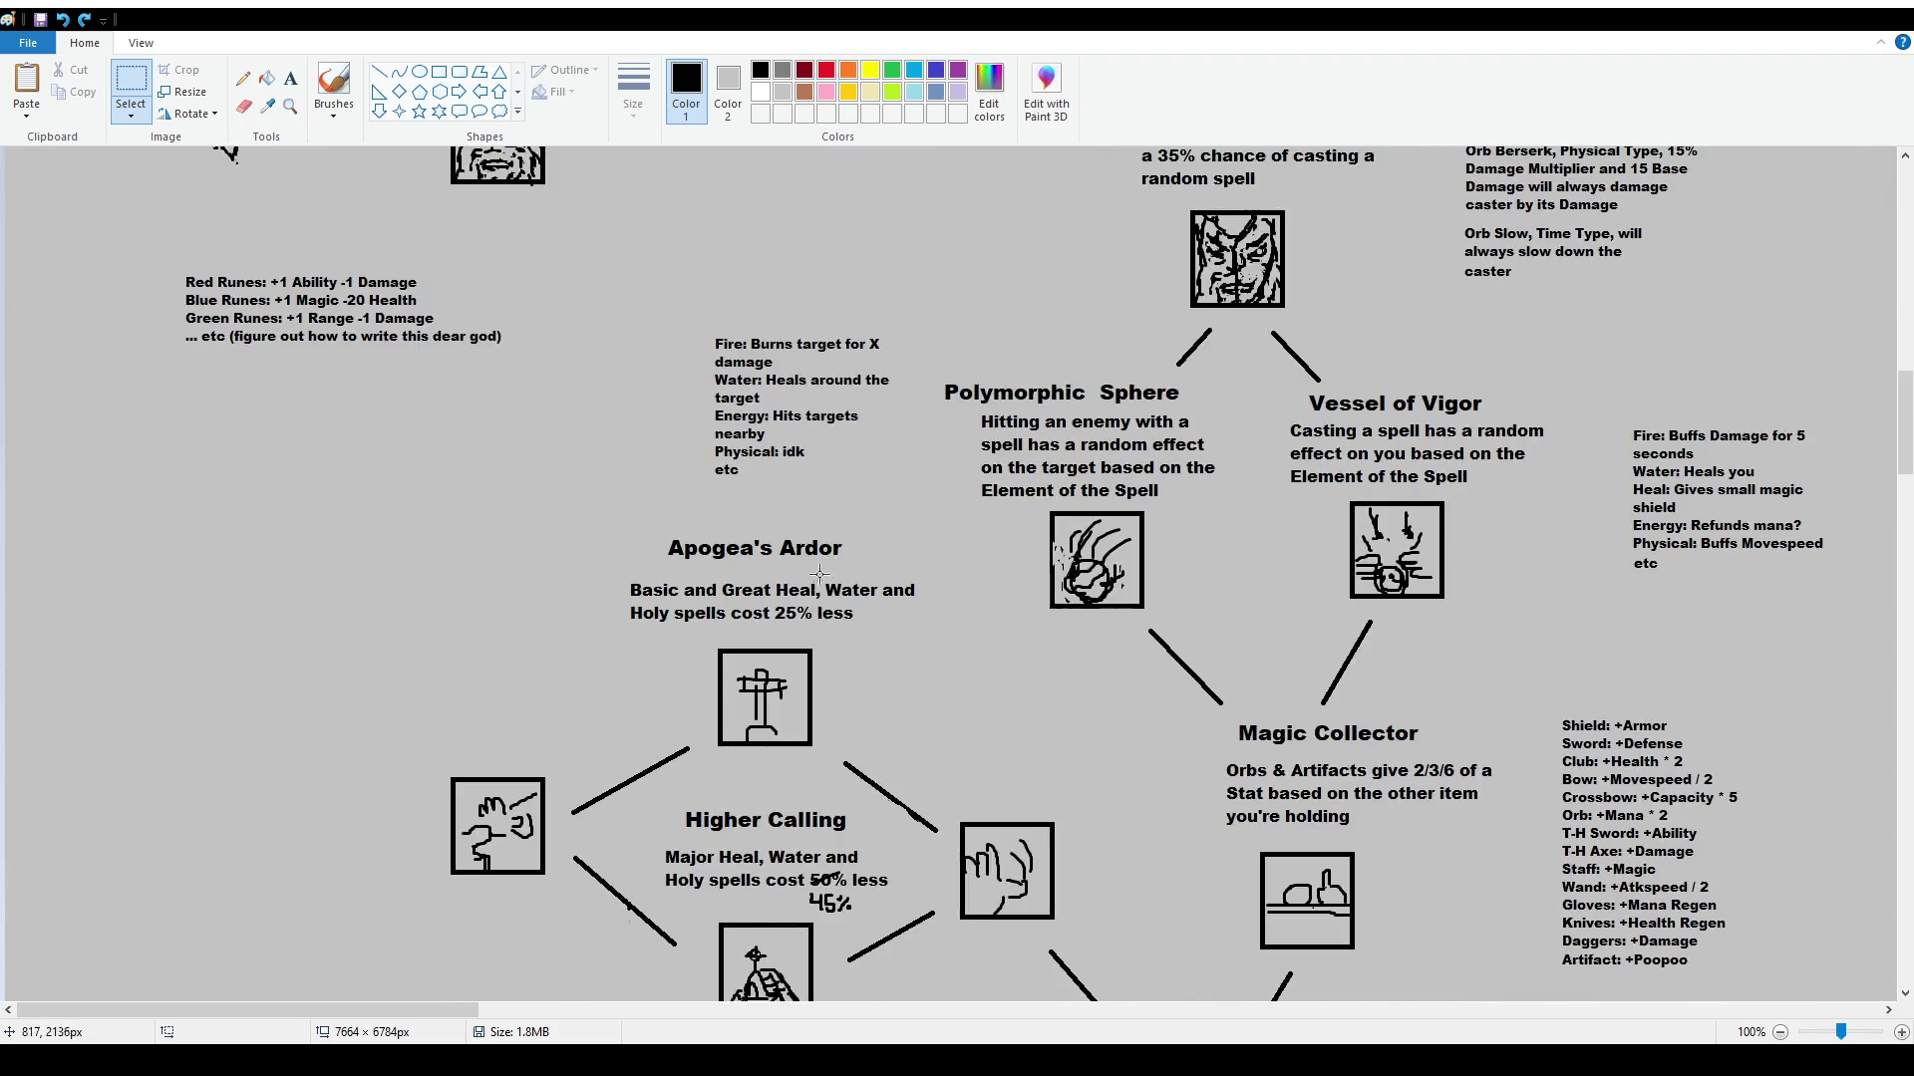
{"action": "scroll", "coordinate": [962, 520], "scroll_direction": "up", "scroll_amount": 3}
{"action": "scroll", "coordinate": [1325, 558], "scroll_direction": "up", "scroll_amount": 3}
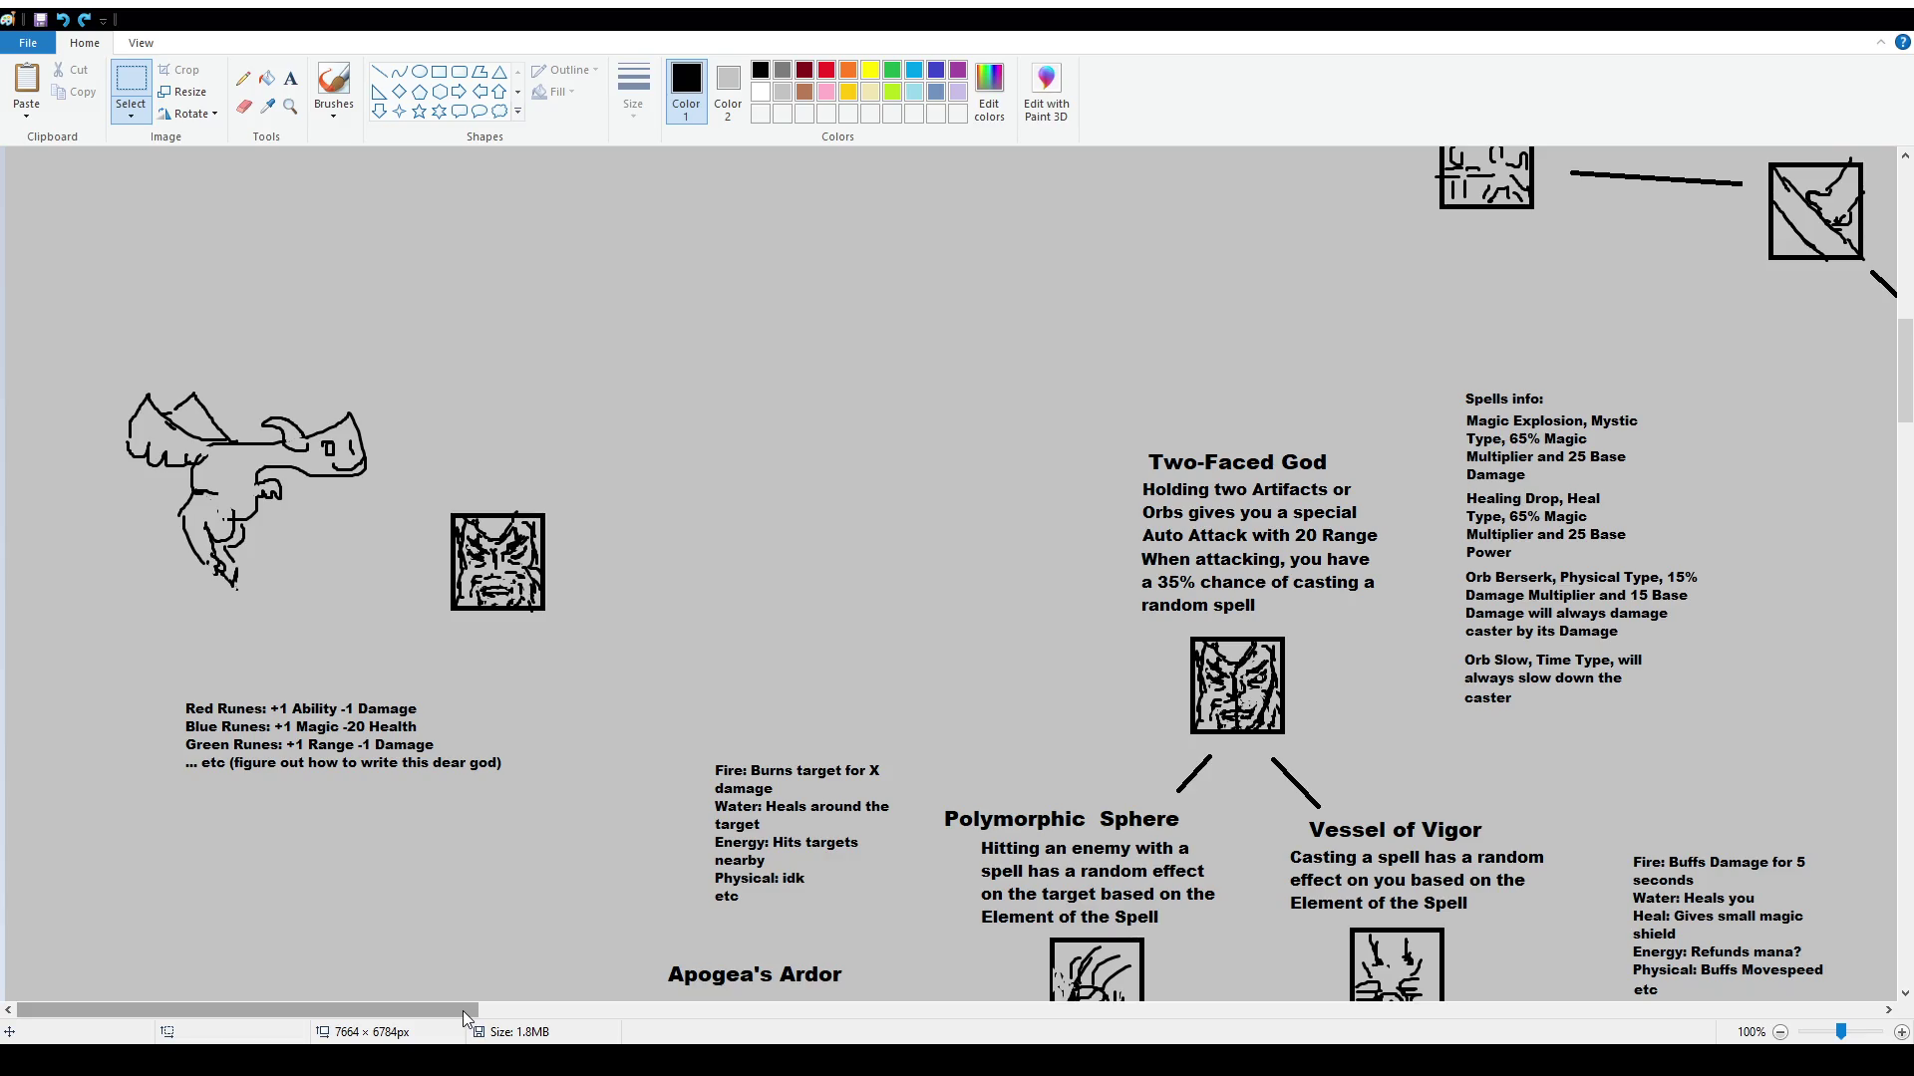
{"action": "left_click_drag", "start_coordinate": [462, 1011], "coordinate": [513, 1027]}
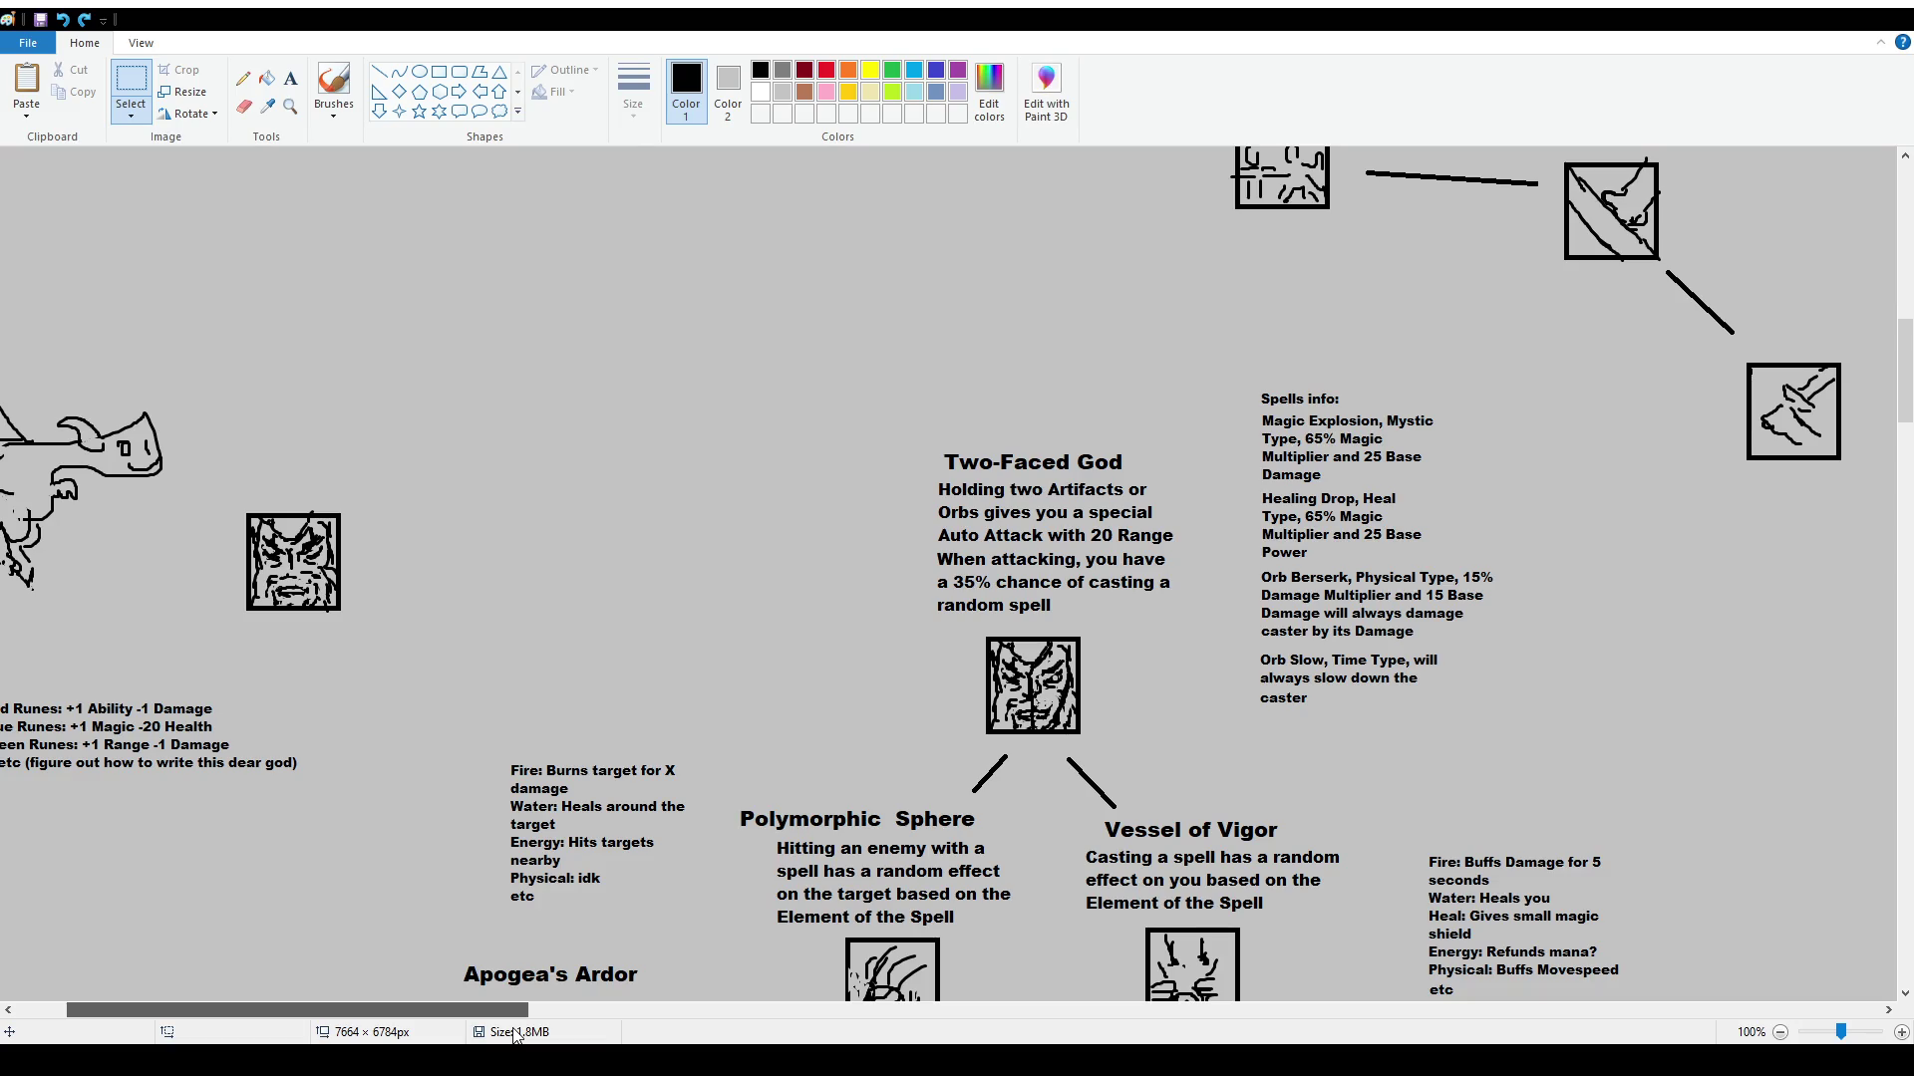
{"action": "left_click_drag", "start_coordinate": [515, 1010], "coordinate": [1284, 1010]}
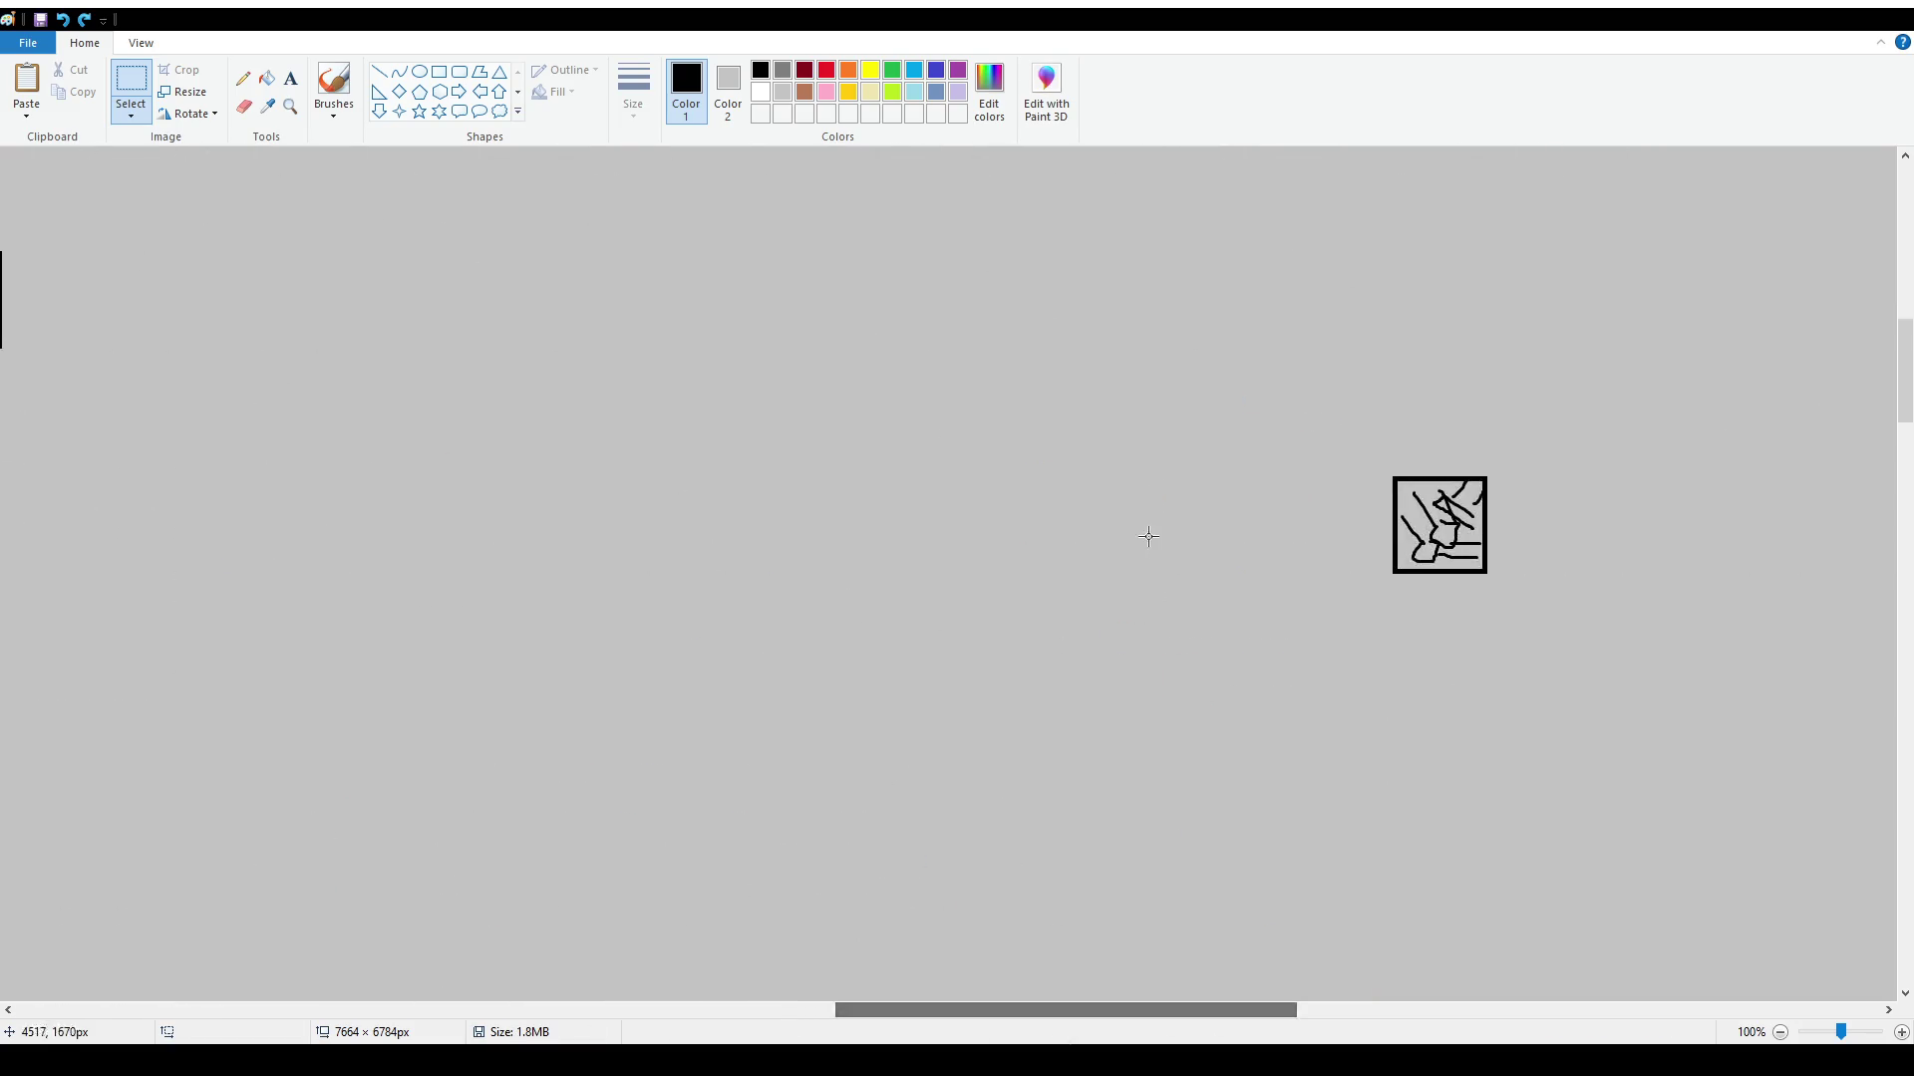
{"action": "scroll", "coordinate": [1150, 534], "scroll_direction": "up", "scroll_amount": 10}
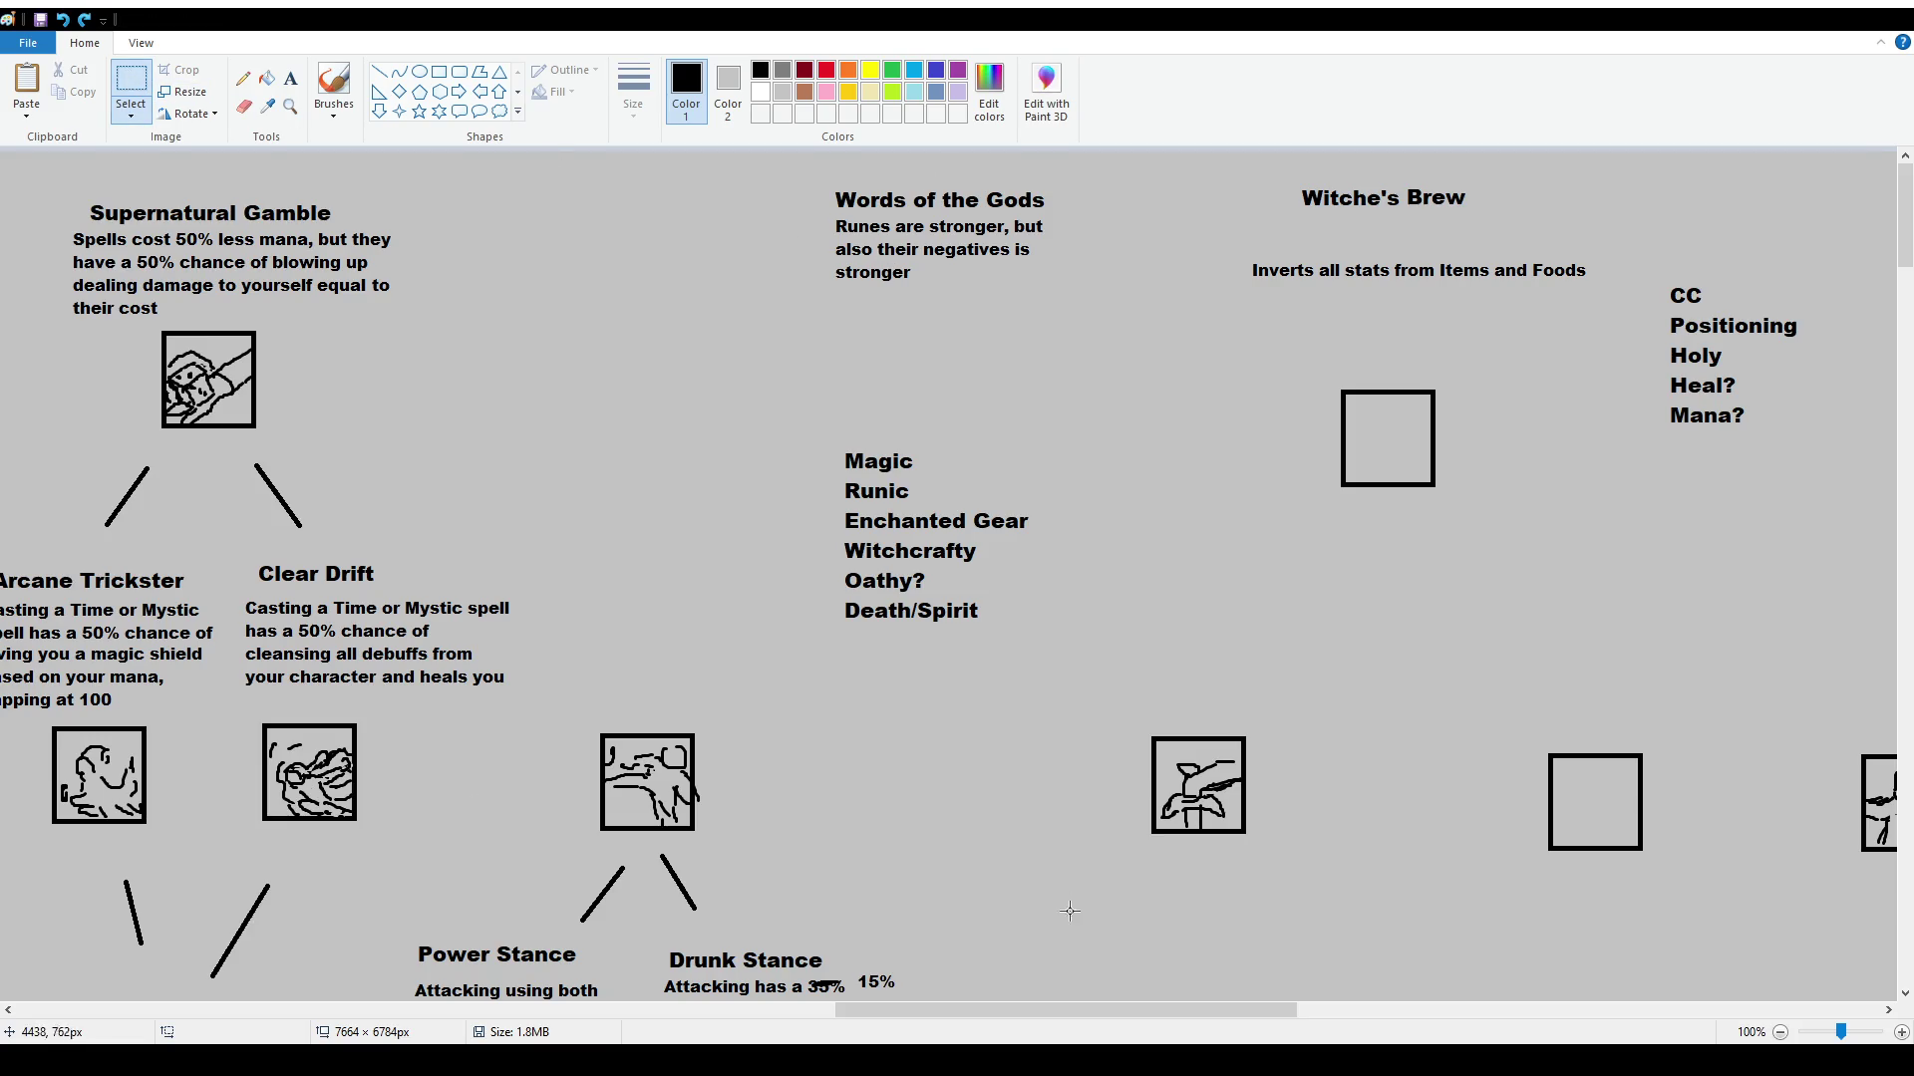
{"action": "left_click_drag", "start_coordinate": [1069, 1010], "coordinate": [1120, 1010]}
{"action": "mouse_move", "coordinate": [847, 336]}
{"action": "left_mouse_down"}
{"action": "mouse_move", "coordinate": [435, 170]}
{"action": "mouse_move", "coordinate": [576, 173]}
{"action": "left_mouse_up"}
{"action": "mouse_move", "coordinate": [752, 237]}
{"action": "left_mouse_down"}
{"action": "mouse_move", "coordinate": [597, 297]}
{"action": "mouse_move", "coordinate": [581, 271]}
{"action": "left_mouse_up"}
{"action": "mouse_move", "coordinate": [1088, 175]}
{"action": "left_mouse_down"}
{"action": "mouse_move", "coordinate": [1345, 201]}
{"action": "mouse_move", "coordinate": [1306, 247]}
{"action": "left_mouse_up"}
Move the Witche's Brew block left beside it and draw a text box beneath it
{"action": "mouse_move", "coordinate": [1035, 207]}
{"action": "left_mouse_down"}
{"action": "mouse_move", "coordinate": [1393, 299]}
{"action": "mouse_move", "coordinate": [1037, 278]}
{"action": "mouse_move", "coordinate": [1063, 276]}
{"action": "left_mouse_up"}
{"action": "left_click", "coordinate": [987, 382]}
{"action": "left_click", "coordinate": [290, 78]}
{"action": "left_click_drag", "start_coordinate": [775, 351], "coordinate": [930, 422]}
{"action": "scroll", "coordinate": [146, 107], "scroll_direction": "down", "scroll_amount": 2}
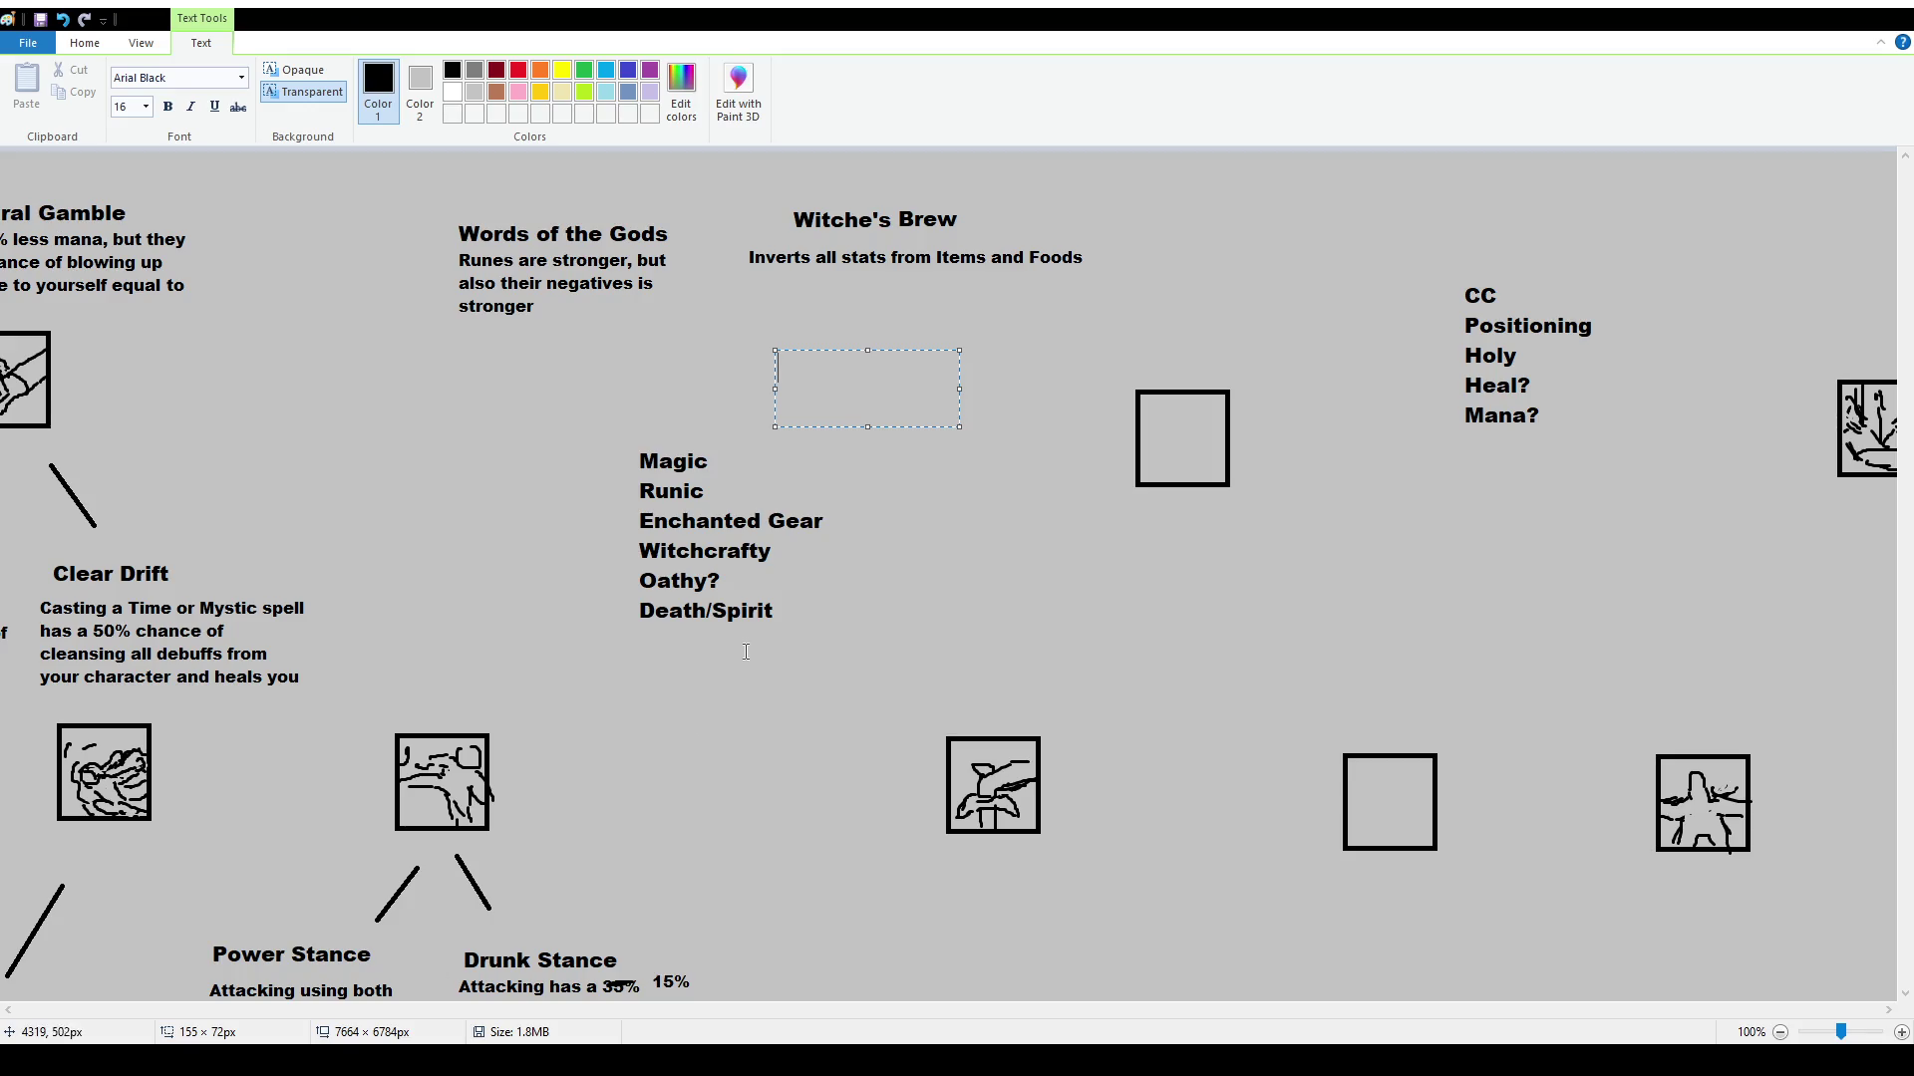
Type 'Haunted Presence' with the size-12 line 'You can now deal damage to ghosts, gain 10% Manaleech'
{"action": "type", "text": "Haunted Prese"}
{"action": "type", "text": "nce"}
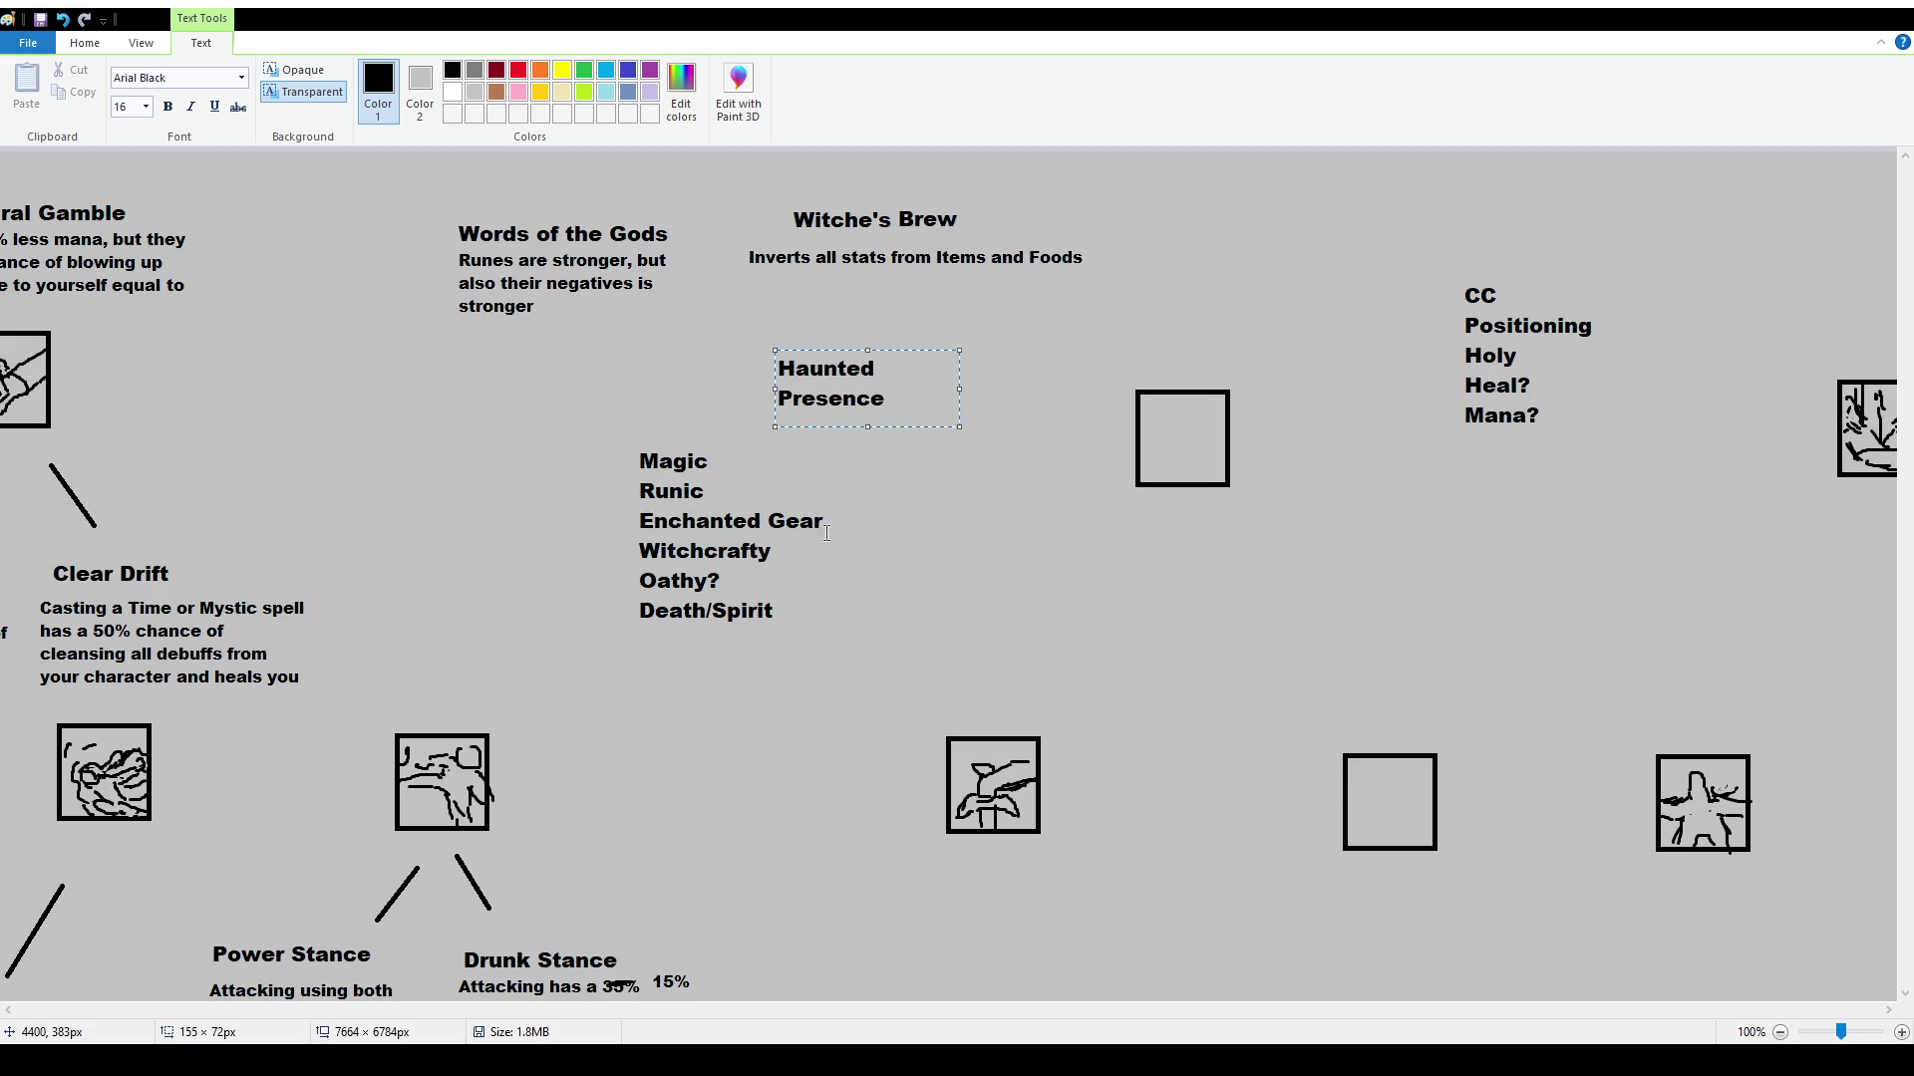
{"action": "left_click_drag", "start_coordinate": [960, 389], "coordinate": [1003, 388]}
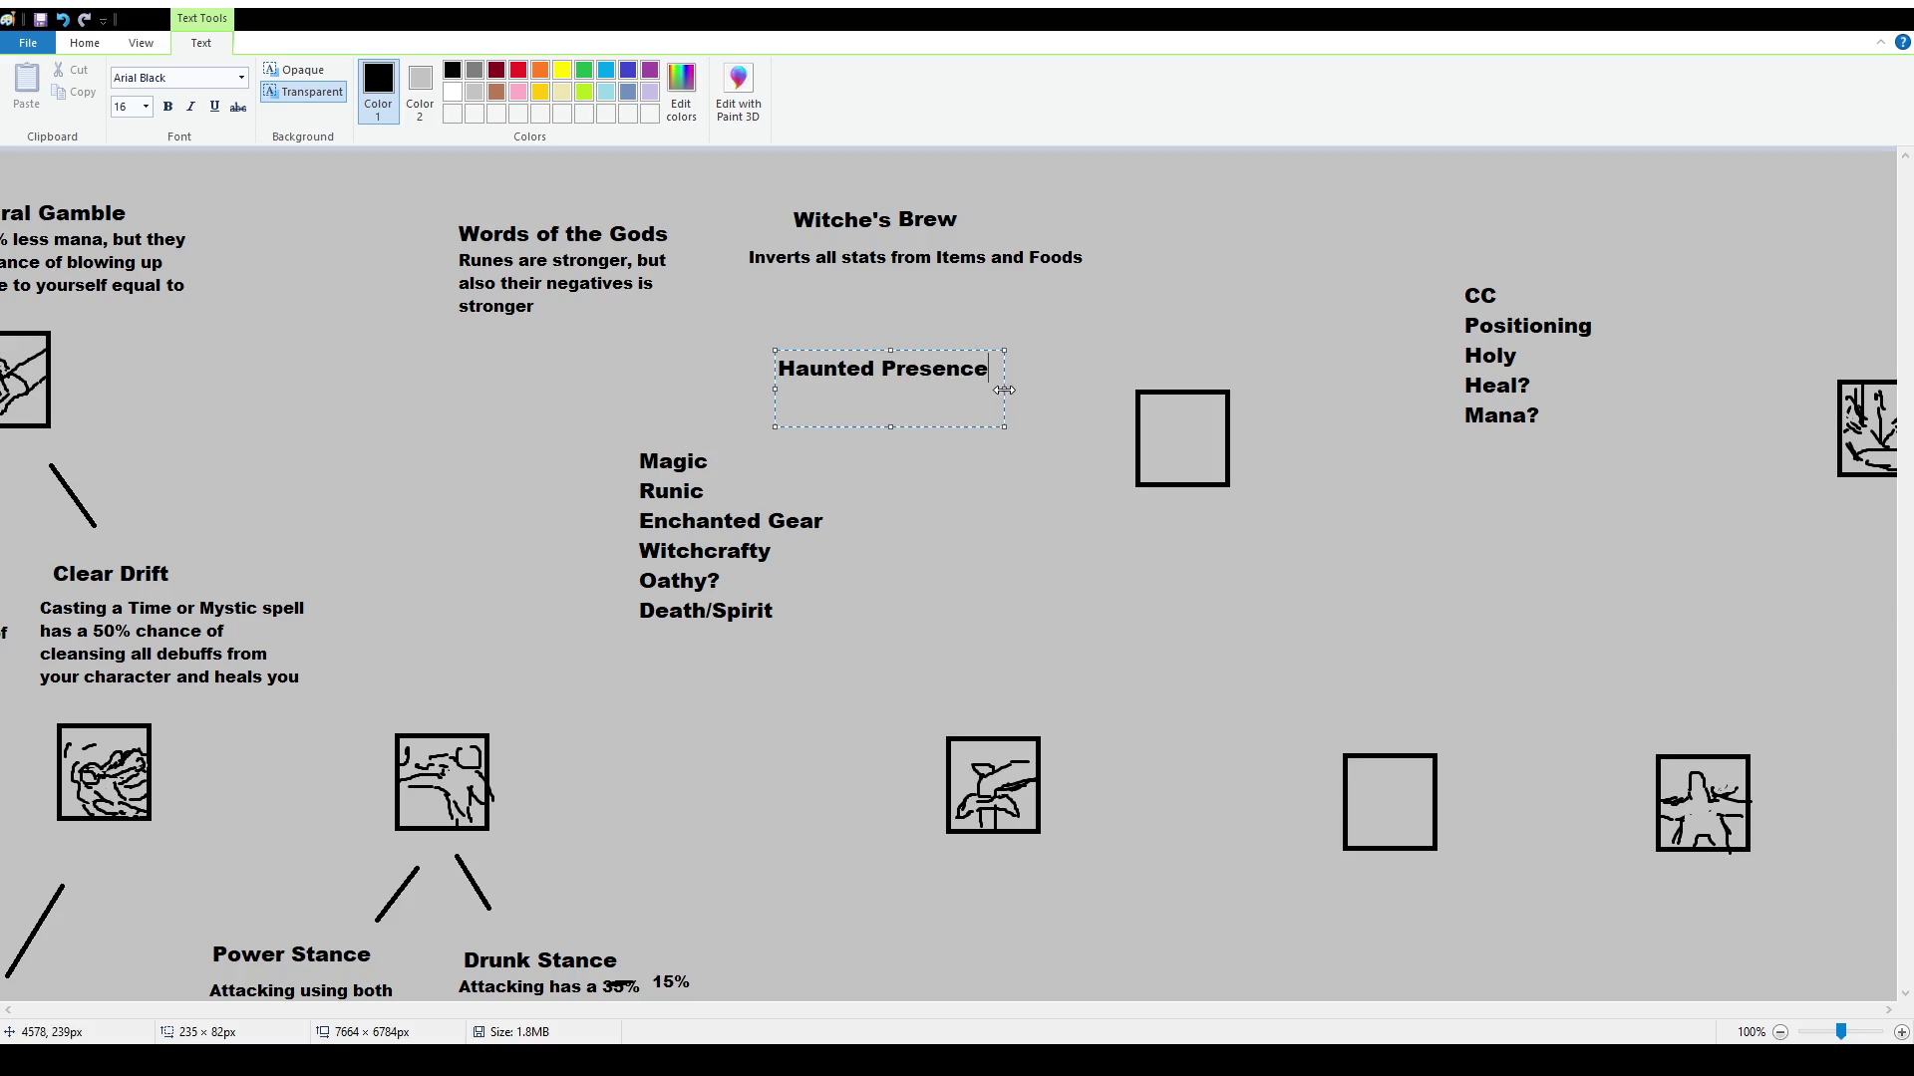
{"action": "left_click", "coordinate": [146, 106]}
{"action": "left_click", "coordinate": [132, 199]}
{"action": "type", "text": "You can now dae"}
{"action": "key", "text": "BackSpace"}
{"action": "key", "text": "BackSpace"}
{"action": "type", "text": "al damage to gho"}
{"action": "type", "text": "sts"}
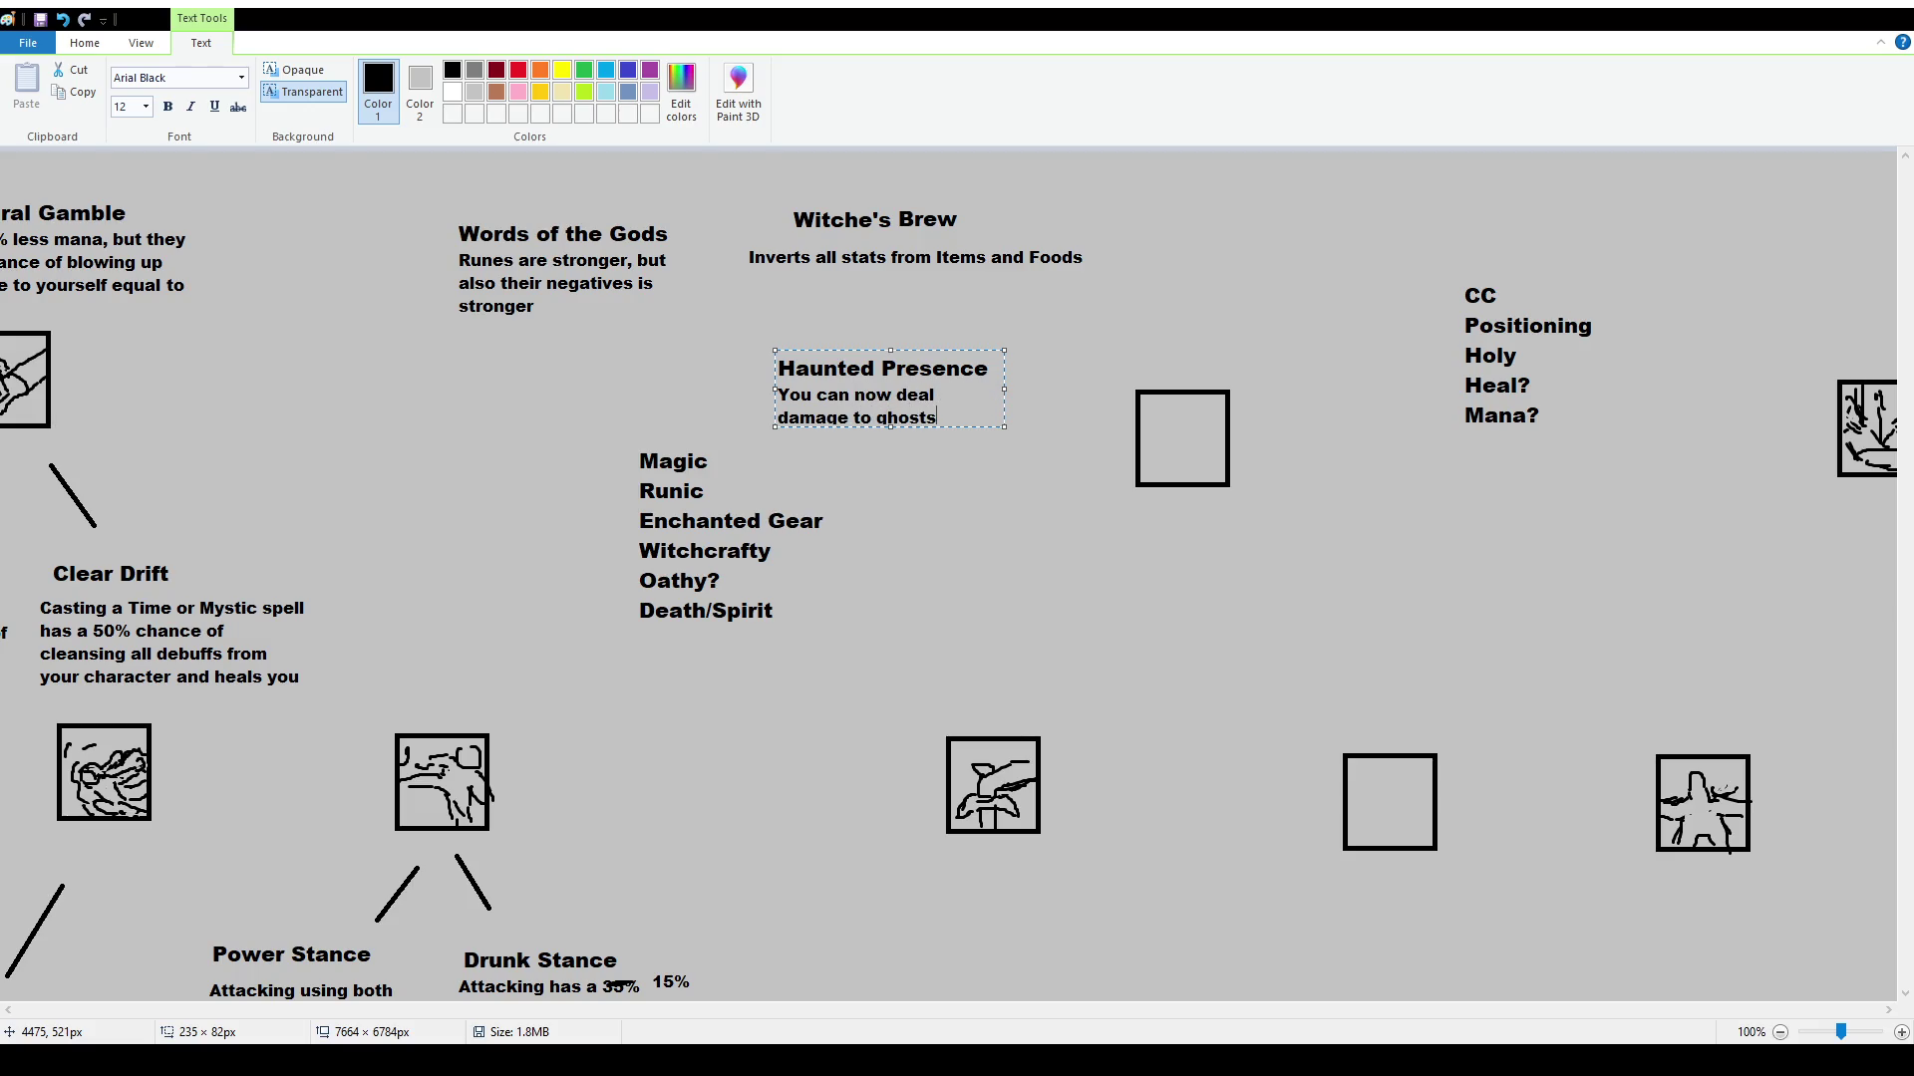
{"action": "mouse_move", "coordinate": [889, 428]}
{"action": "left_mouse_down"}
{"action": "mouse_move", "coordinate": [889, 451]}
{"action": "mouse_move", "coordinate": [922, 423]}
{"action": "left_mouse_up"}
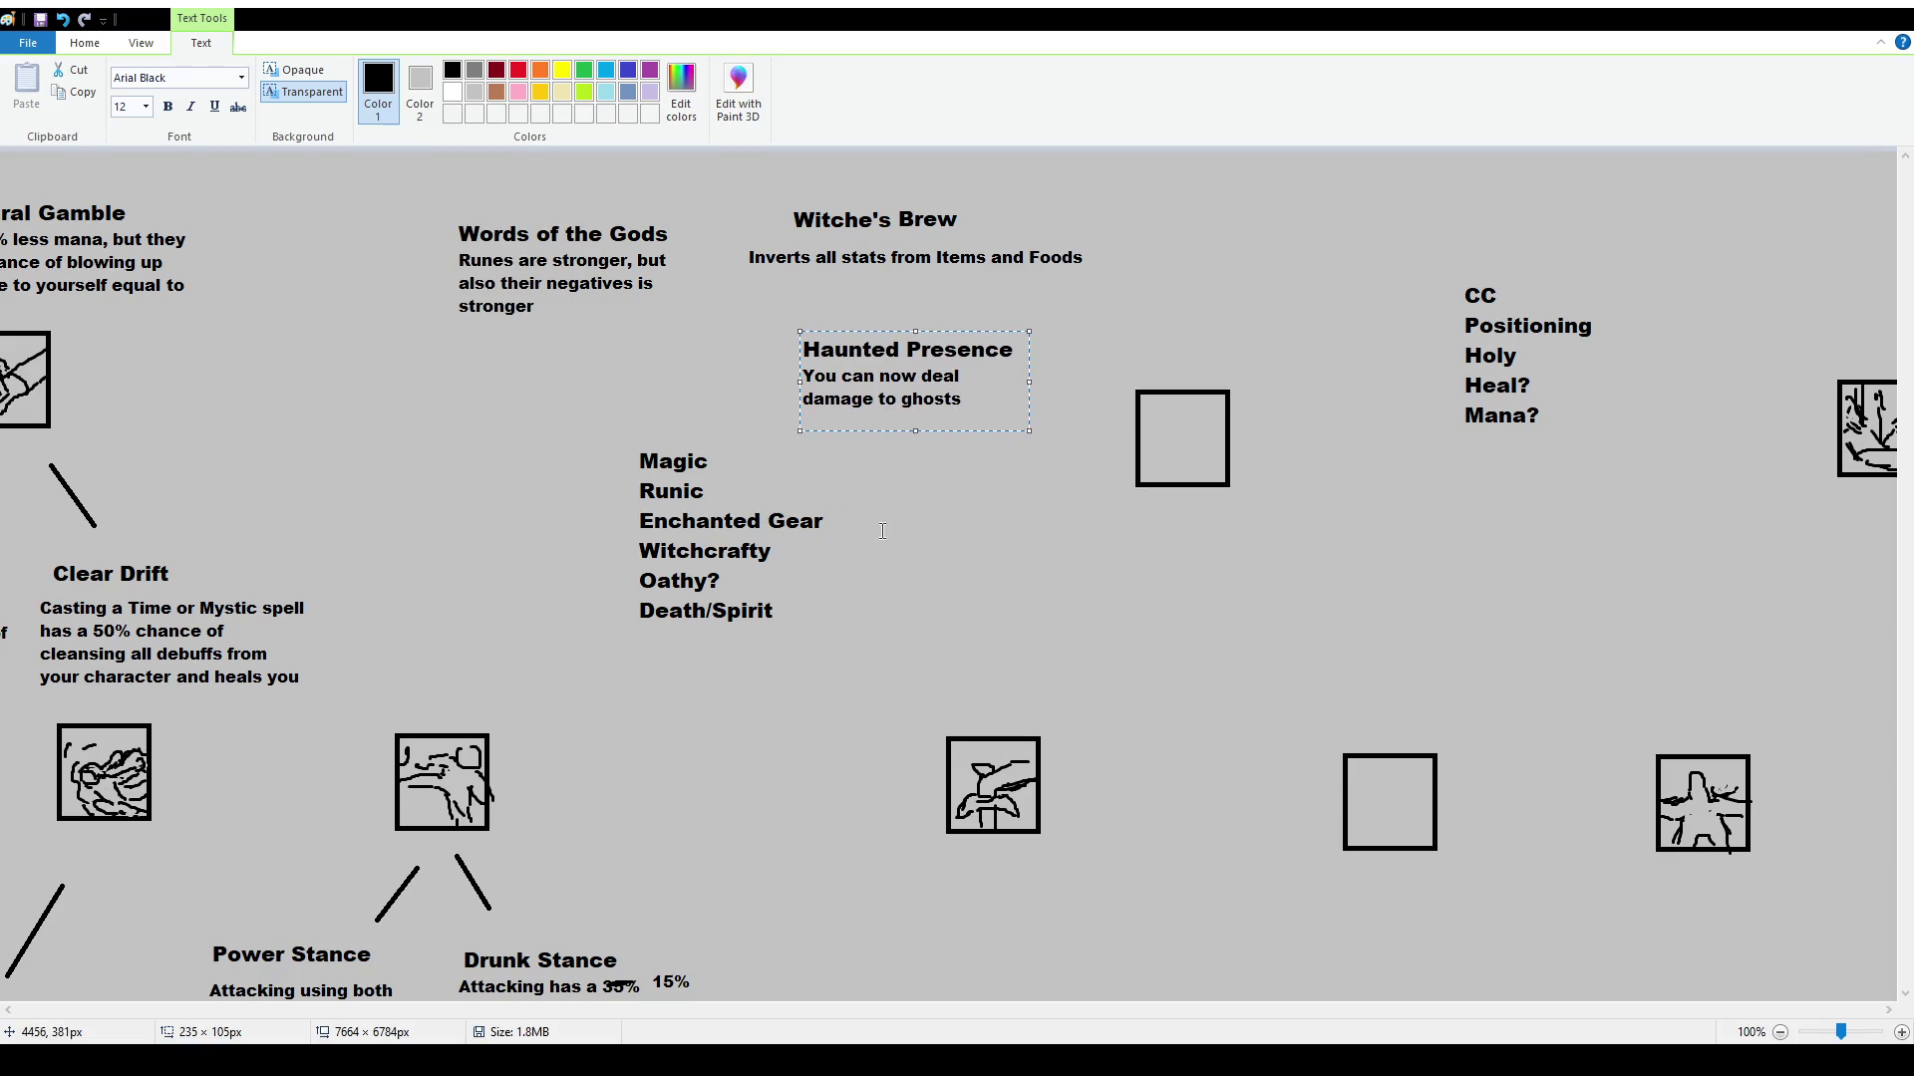
{"action": "type", "text": ", gain "}
{"action": "type", "text": "10% Man"}
{"action": "type", "text": "aleech"}
{"action": "left_click", "coordinate": [926, 457]}
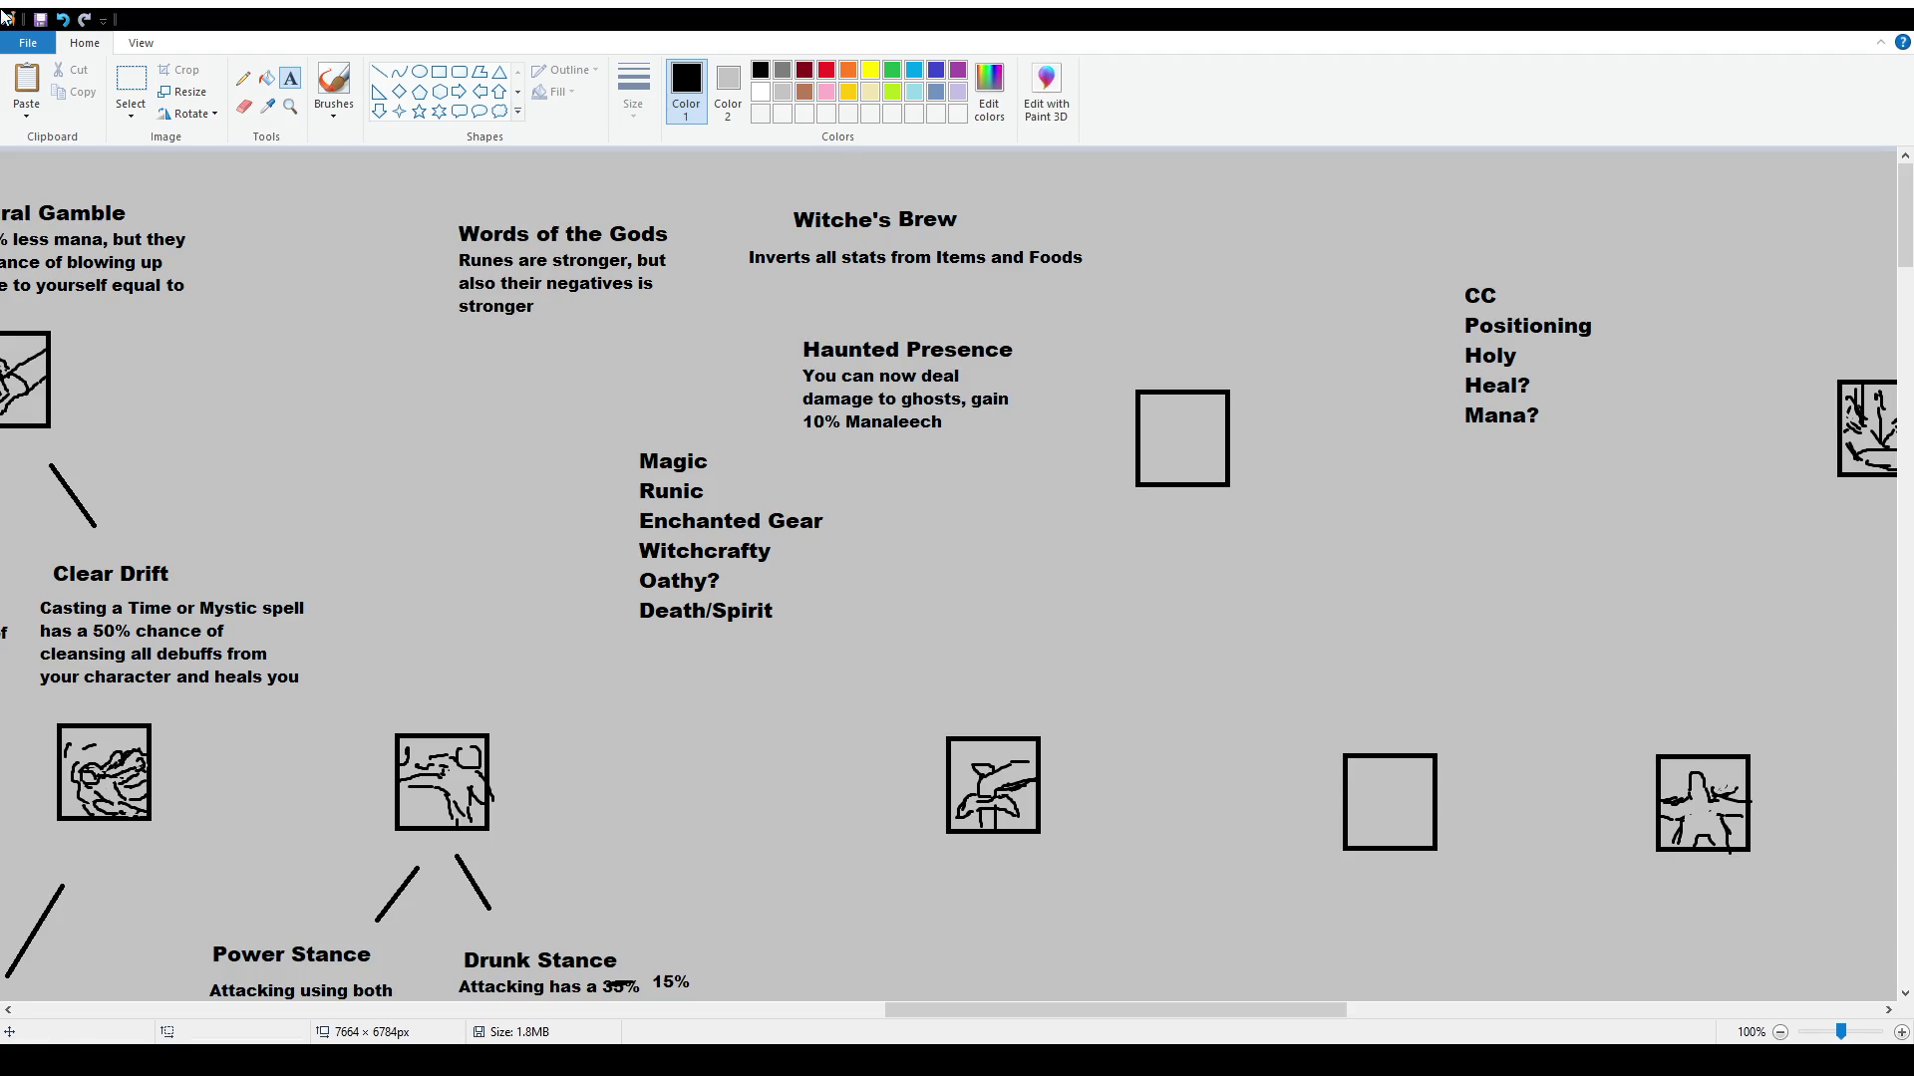
Select and delete the words 'Presence' and 'Haunted', leaving only the description
{"action": "left_click", "coordinate": [130, 79]}
{"action": "left_click_drag", "start_coordinate": [903, 327], "coordinate": [1046, 362]}
{"action": "key", "text": "Delete"}
{"action": "left_click", "coordinate": [290, 78]}
{"action": "left_click", "coordinate": [131, 80]}
{"action": "left_click_drag", "start_coordinate": [776, 329], "coordinate": [919, 363]}
{"action": "key", "text": "Delete"}
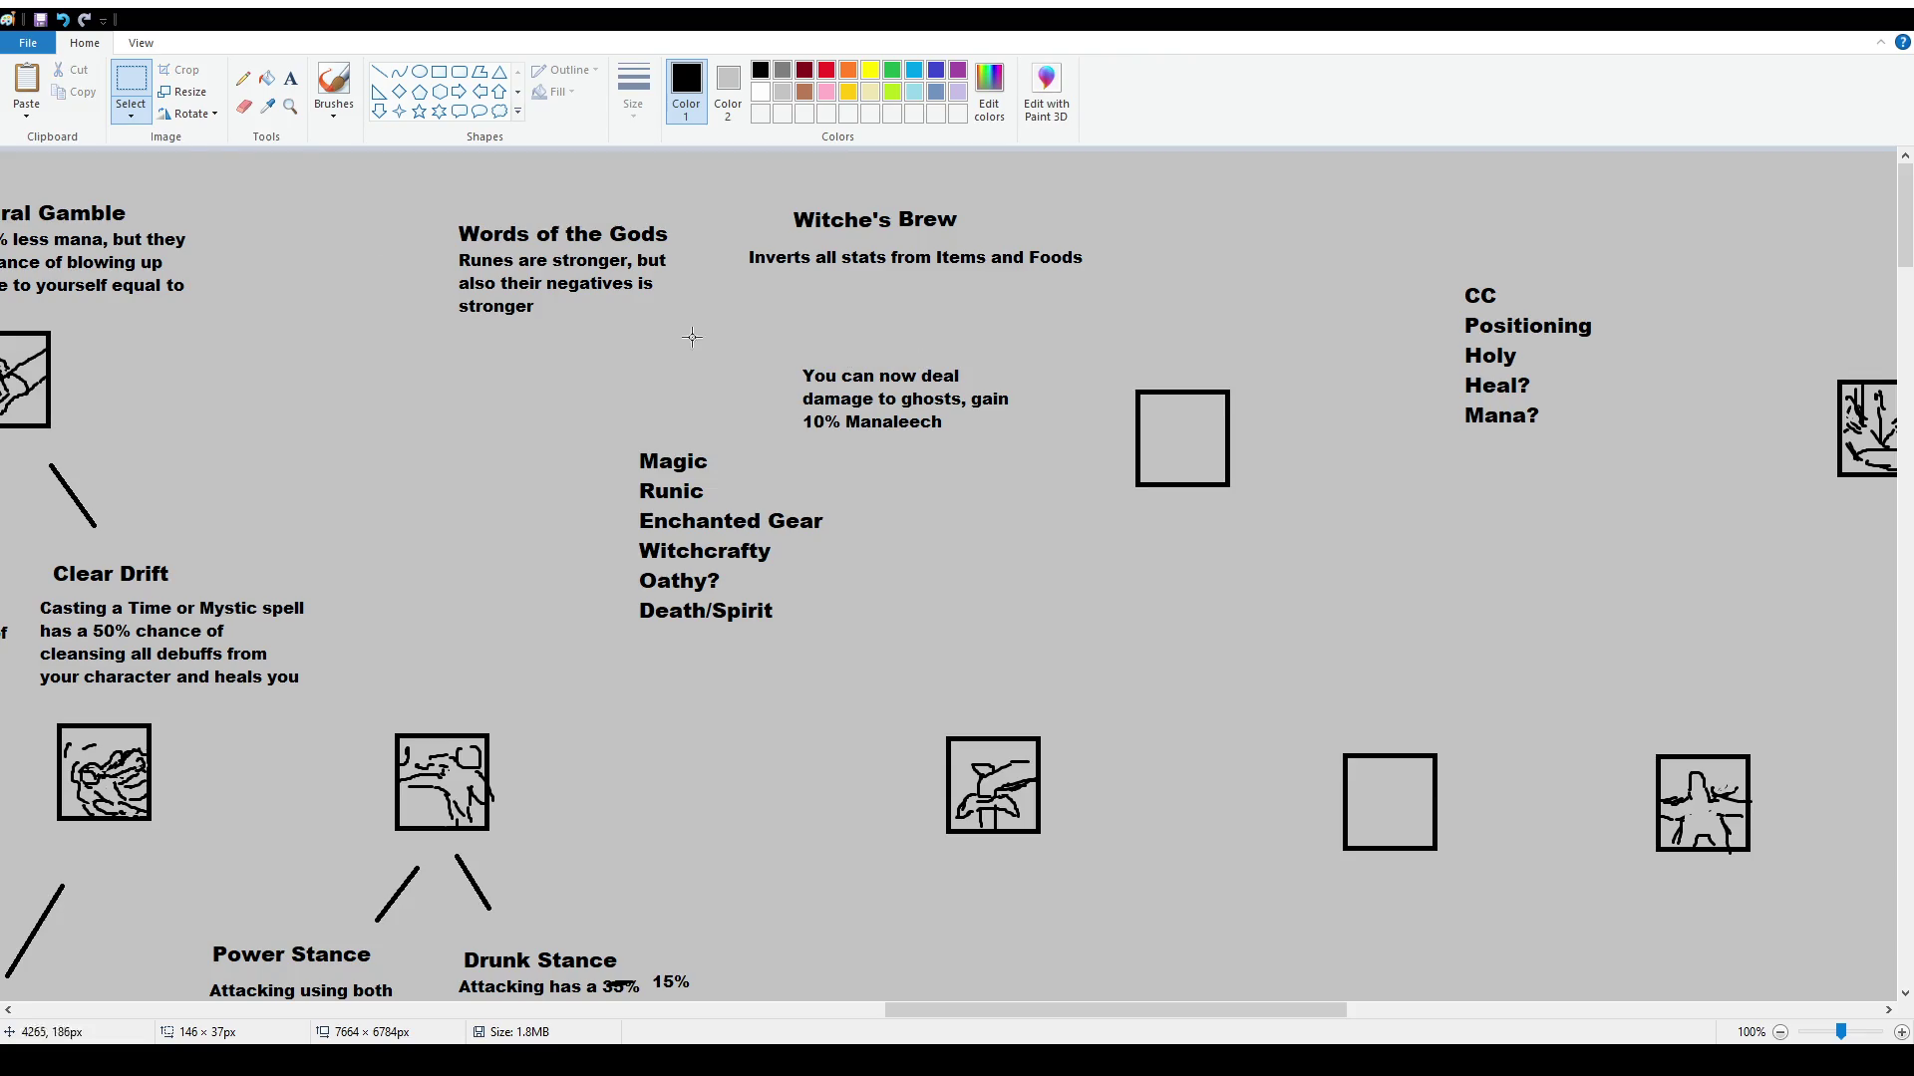
Title the ghost-damage trait 'Underworld Link' at size 16
{"action": "left_click", "coordinate": [290, 77]}
{"action": "left_click", "coordinate": [790, 327]}
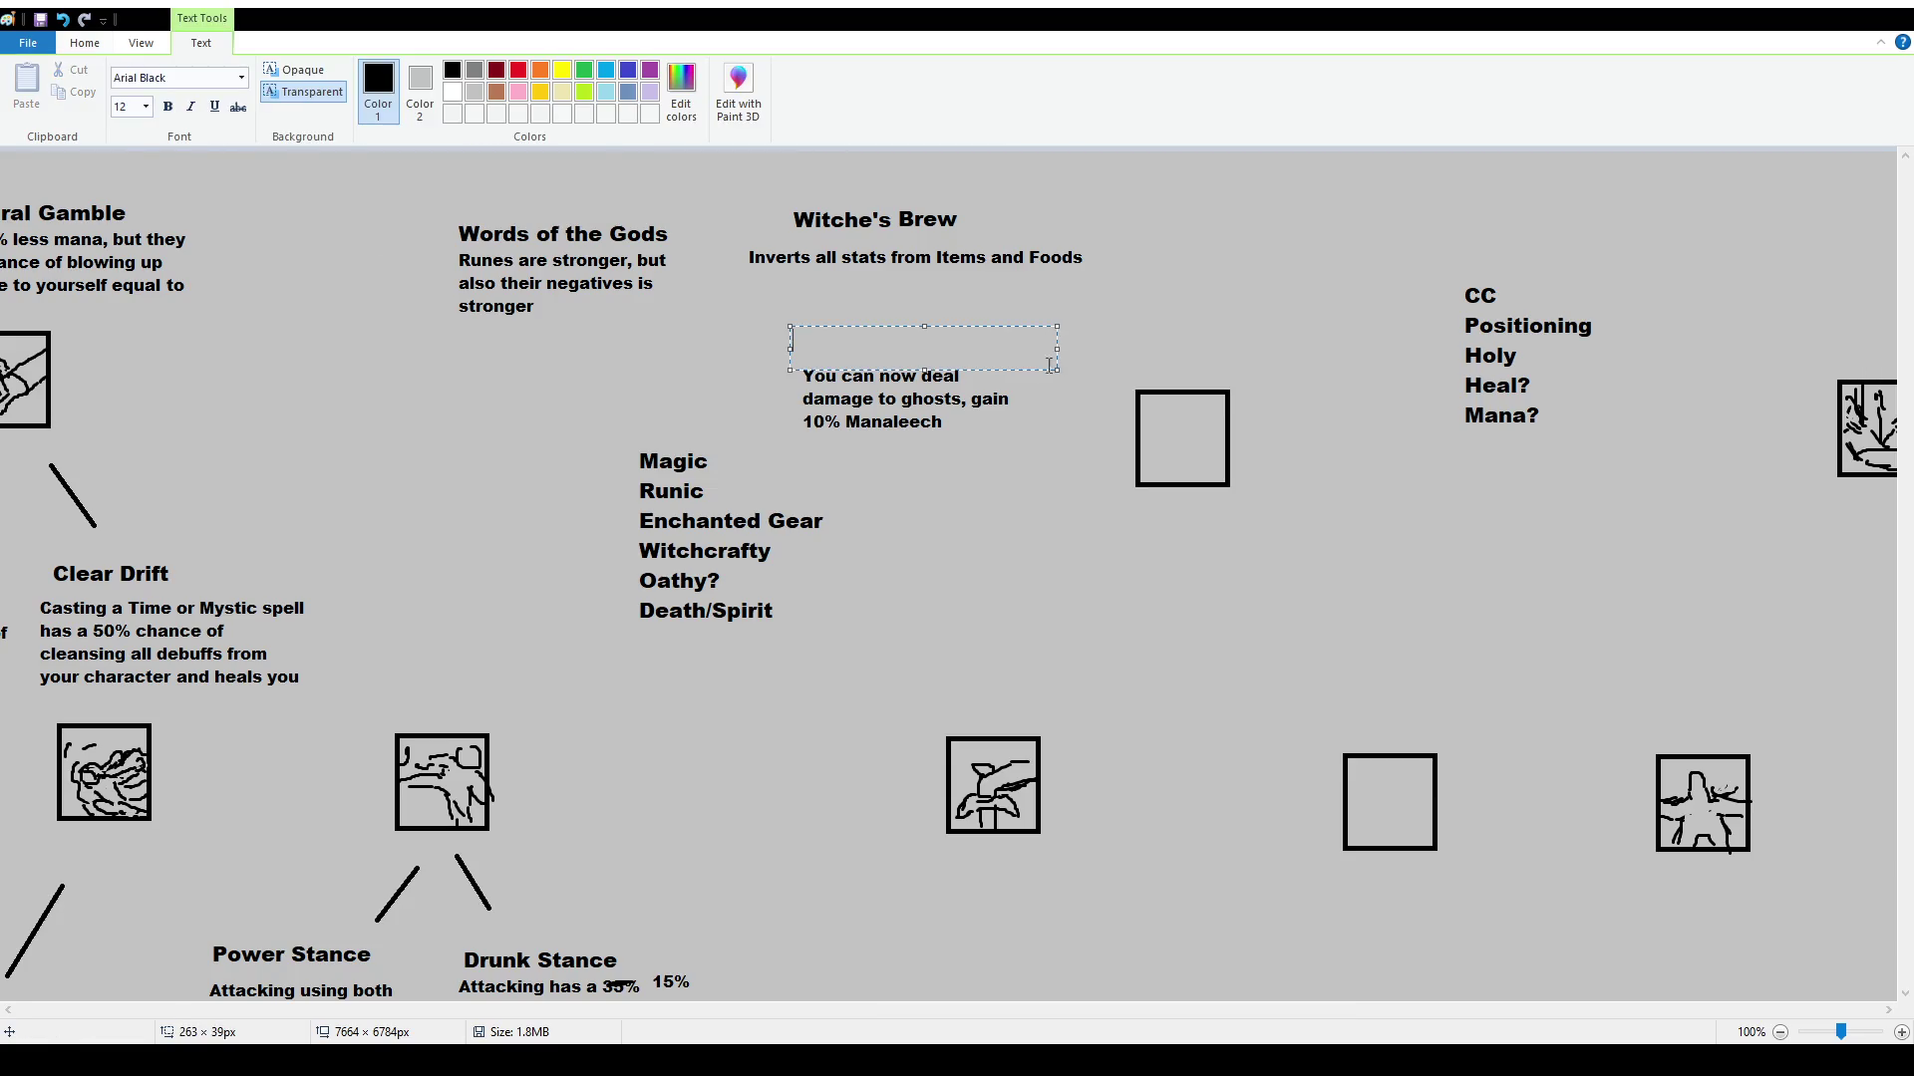
{"action": "type", "text": "16"}
{"action": "type", "text": "Underworld"}
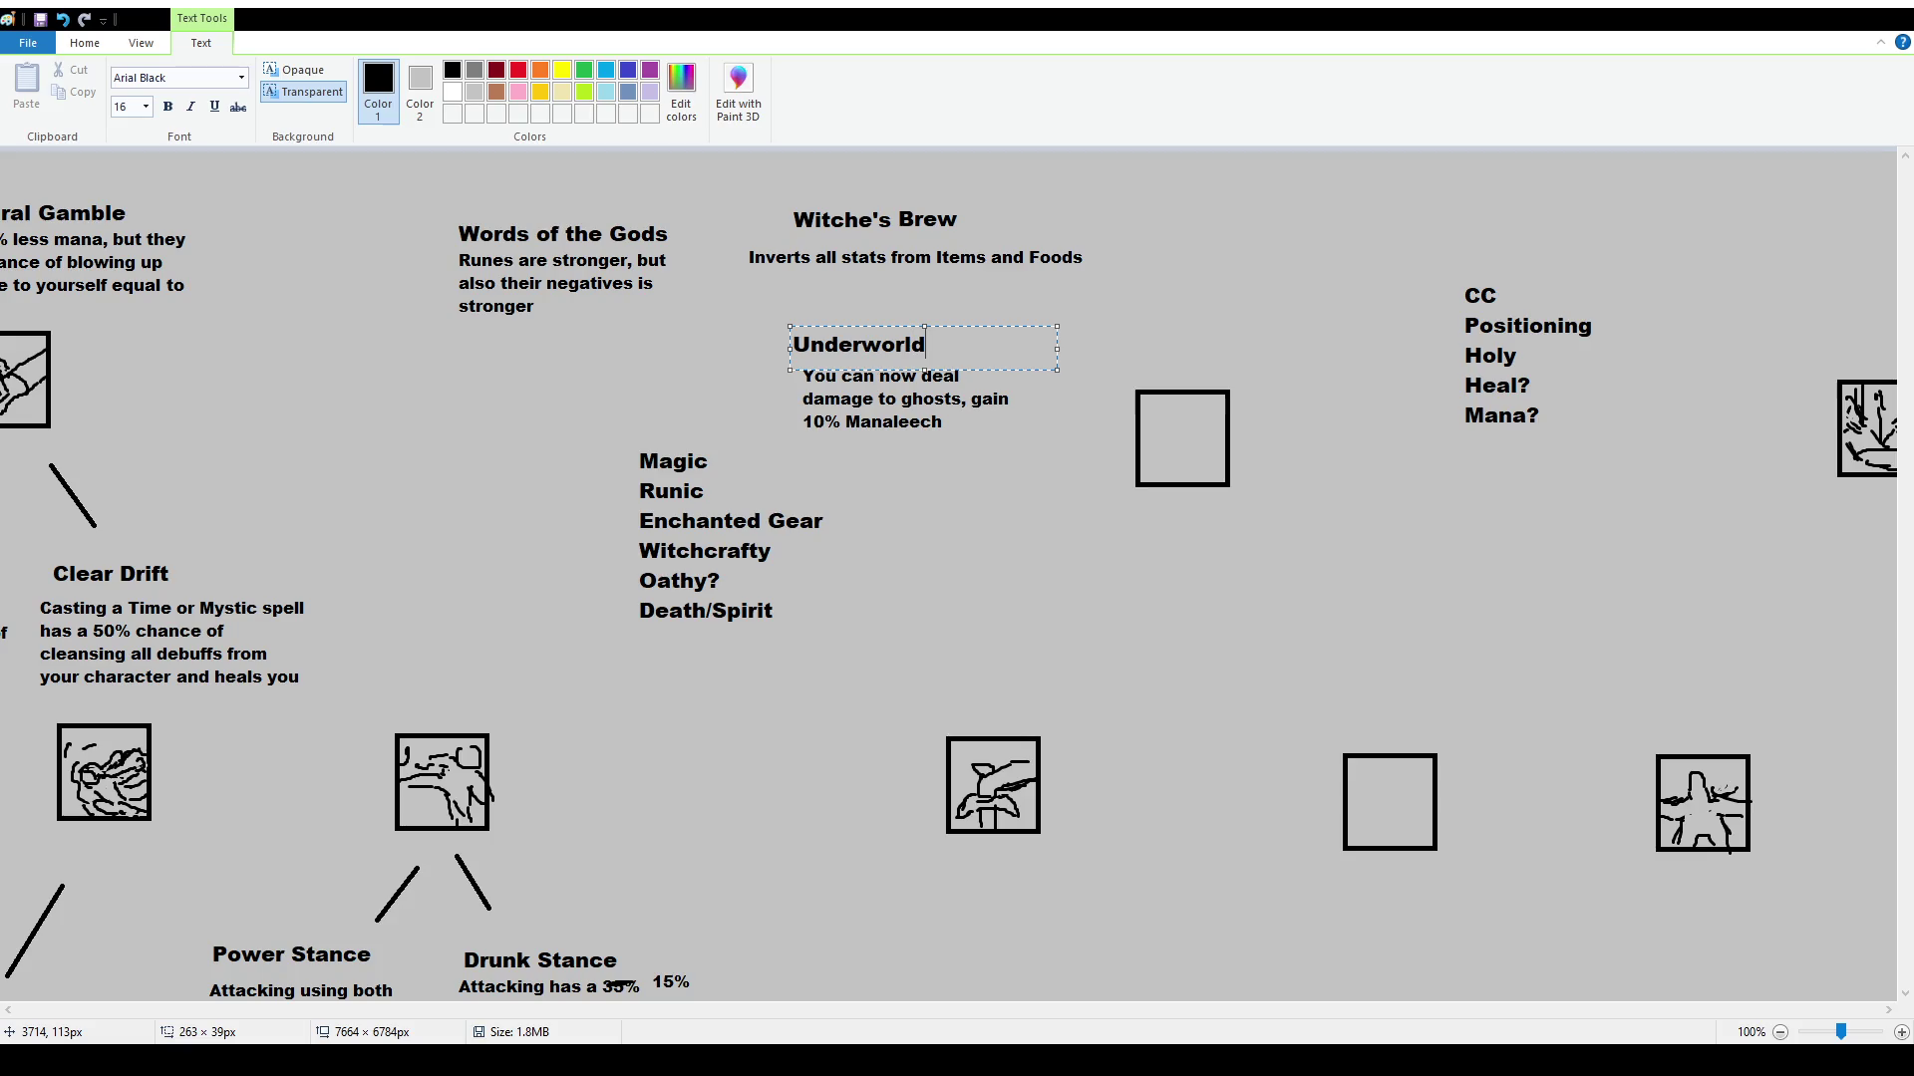
{"action": "type", "text": " Link"}
{"action": "key", "text": "Escape"}
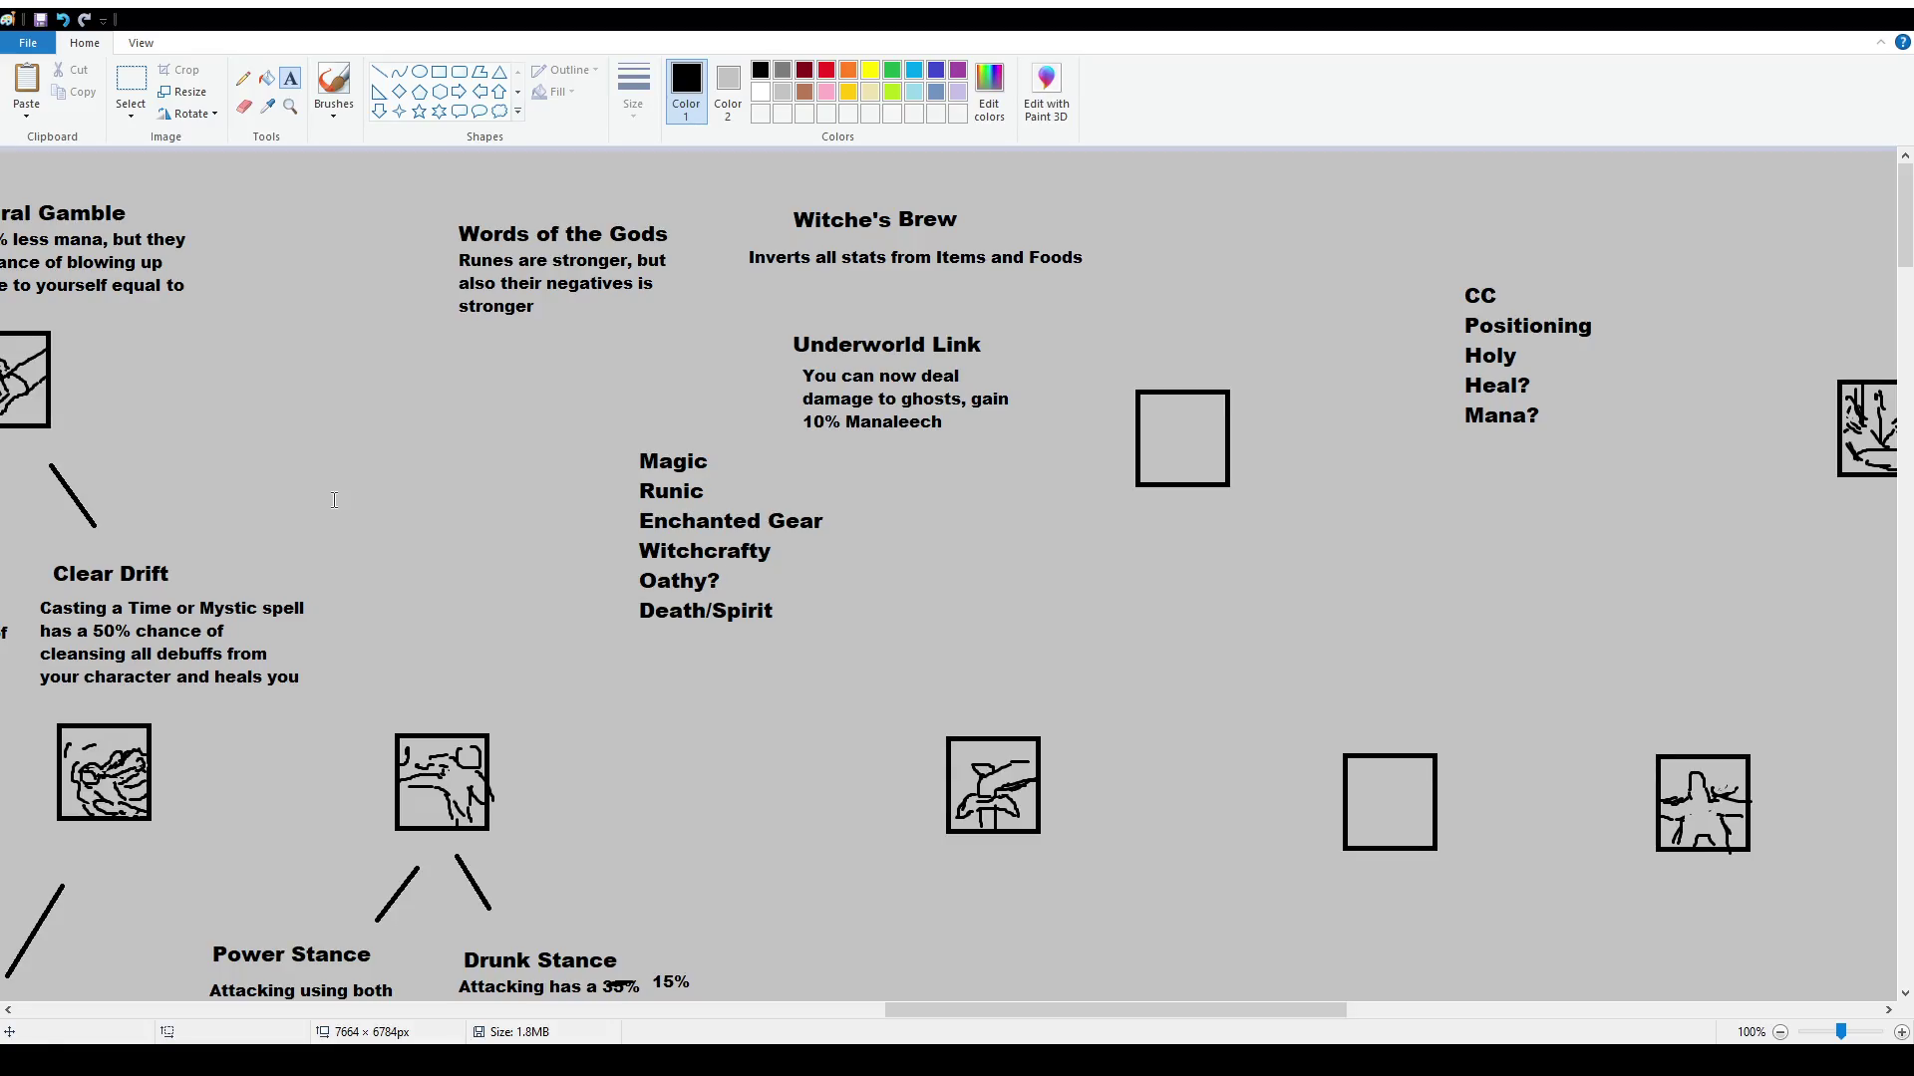
Select the CC to Mana? list and nudge it slightly up and right
{"action": "mouse_move", "coordinate": [1339, 1015]}
{"action": "left_mouse_down"}
{"action": "mouse_move", "coordinate": [1744, 1016]}
{"action": "mouse_move", "coordinate": [1530, 1015]}
{"action": "left_mouse_up"}
{"action": "left_click", "coordinate": [144, 85]}
{"action": "left_click_drag", "start_coordinate": [655, 276], "coordinate": [884, 487]}
{"action": "mouse_move", "coordinate": [812, 435]}
{"action": "left_mouse_down"}
{"action": "mouse_move", "coordinate": [918, 539]}
{"action": "mouse_move", "coordinate": [963, 545]}
{"action": "left_mouse_up"}
{"action": "left_click", "coordinate": [290, 78]}
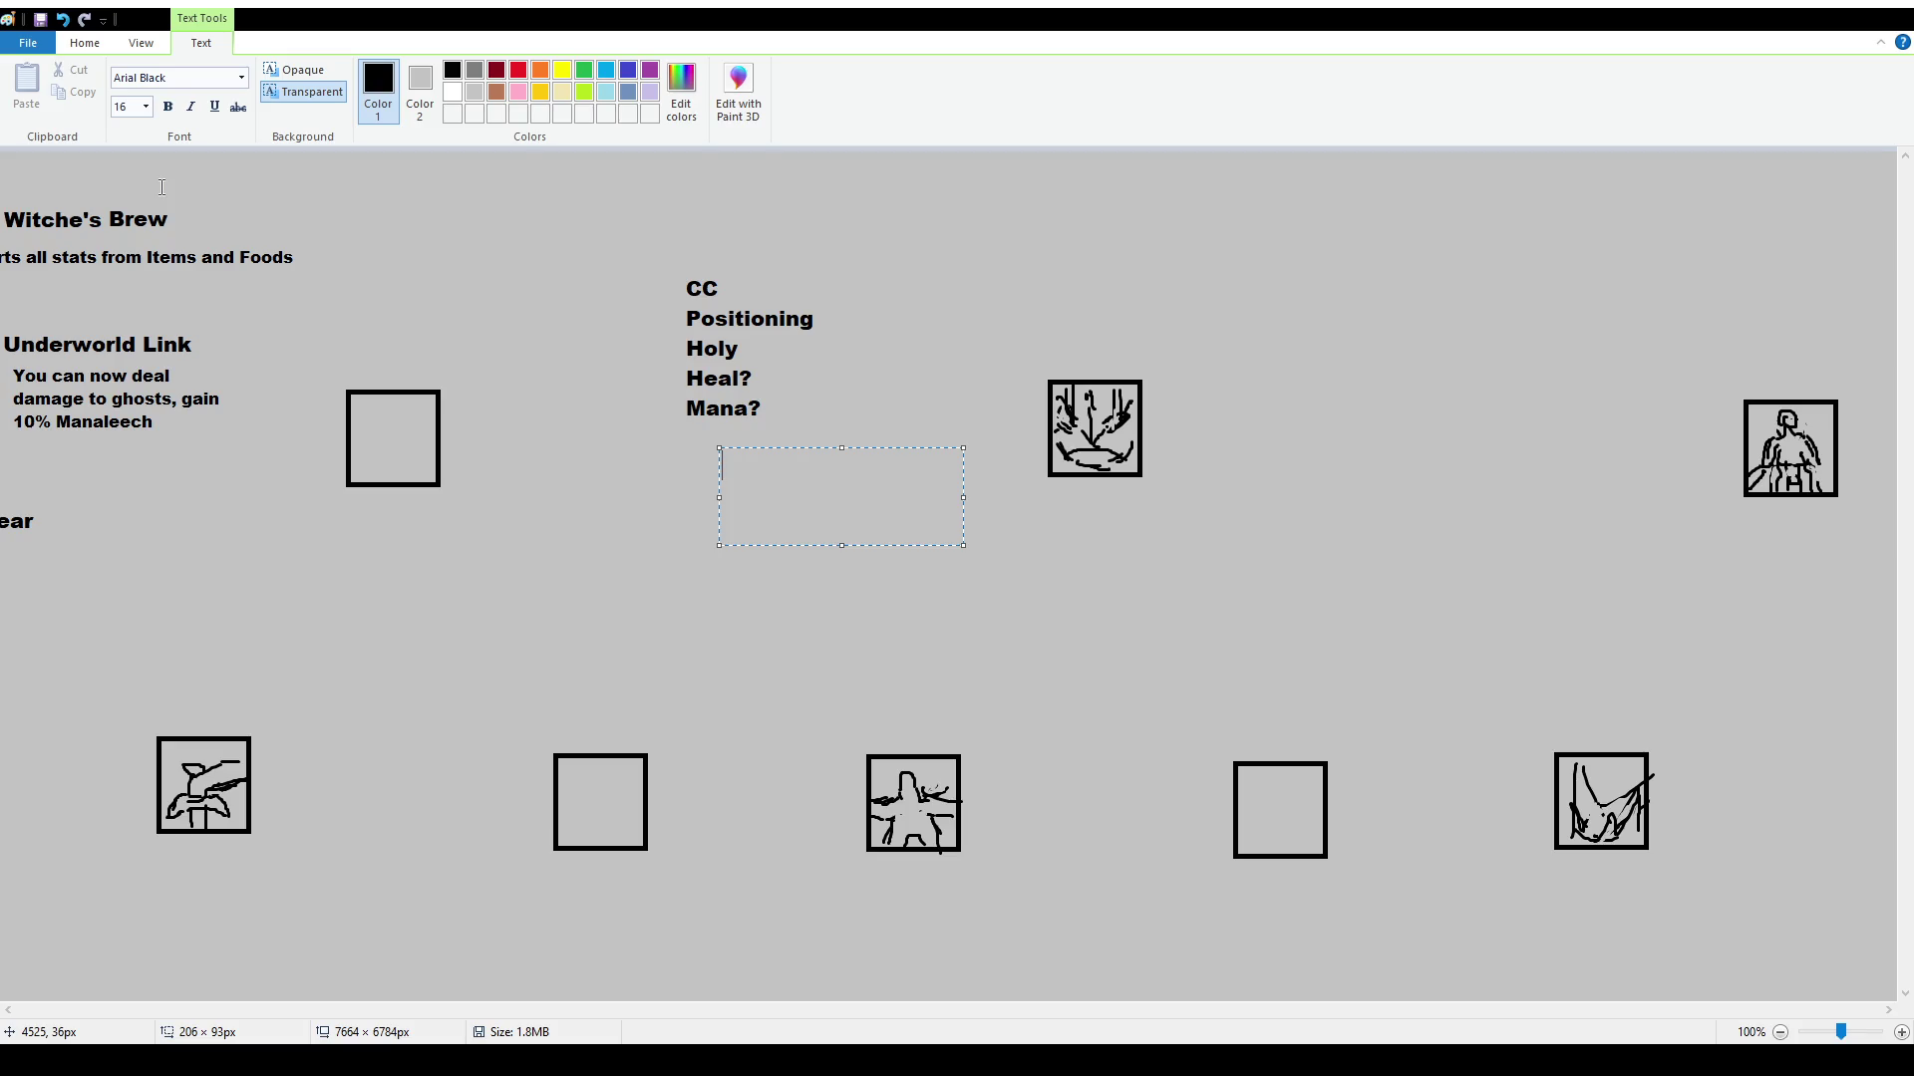
Write the title 'Debilitating Strike' and, at size 12, 'Monsters get debuffed when you attack lol'
{"action": "type", "text": "Debiliti"}
{"action": "type", "text": "t"}
{"action": "key", "text": "BackSpace"}
{"action": "key", "text": "BackSpace"}
{"action": "type", "text": "ating "}
{"action": "type", "text": "Strike"}
{"action": "key", "text": "Return"}
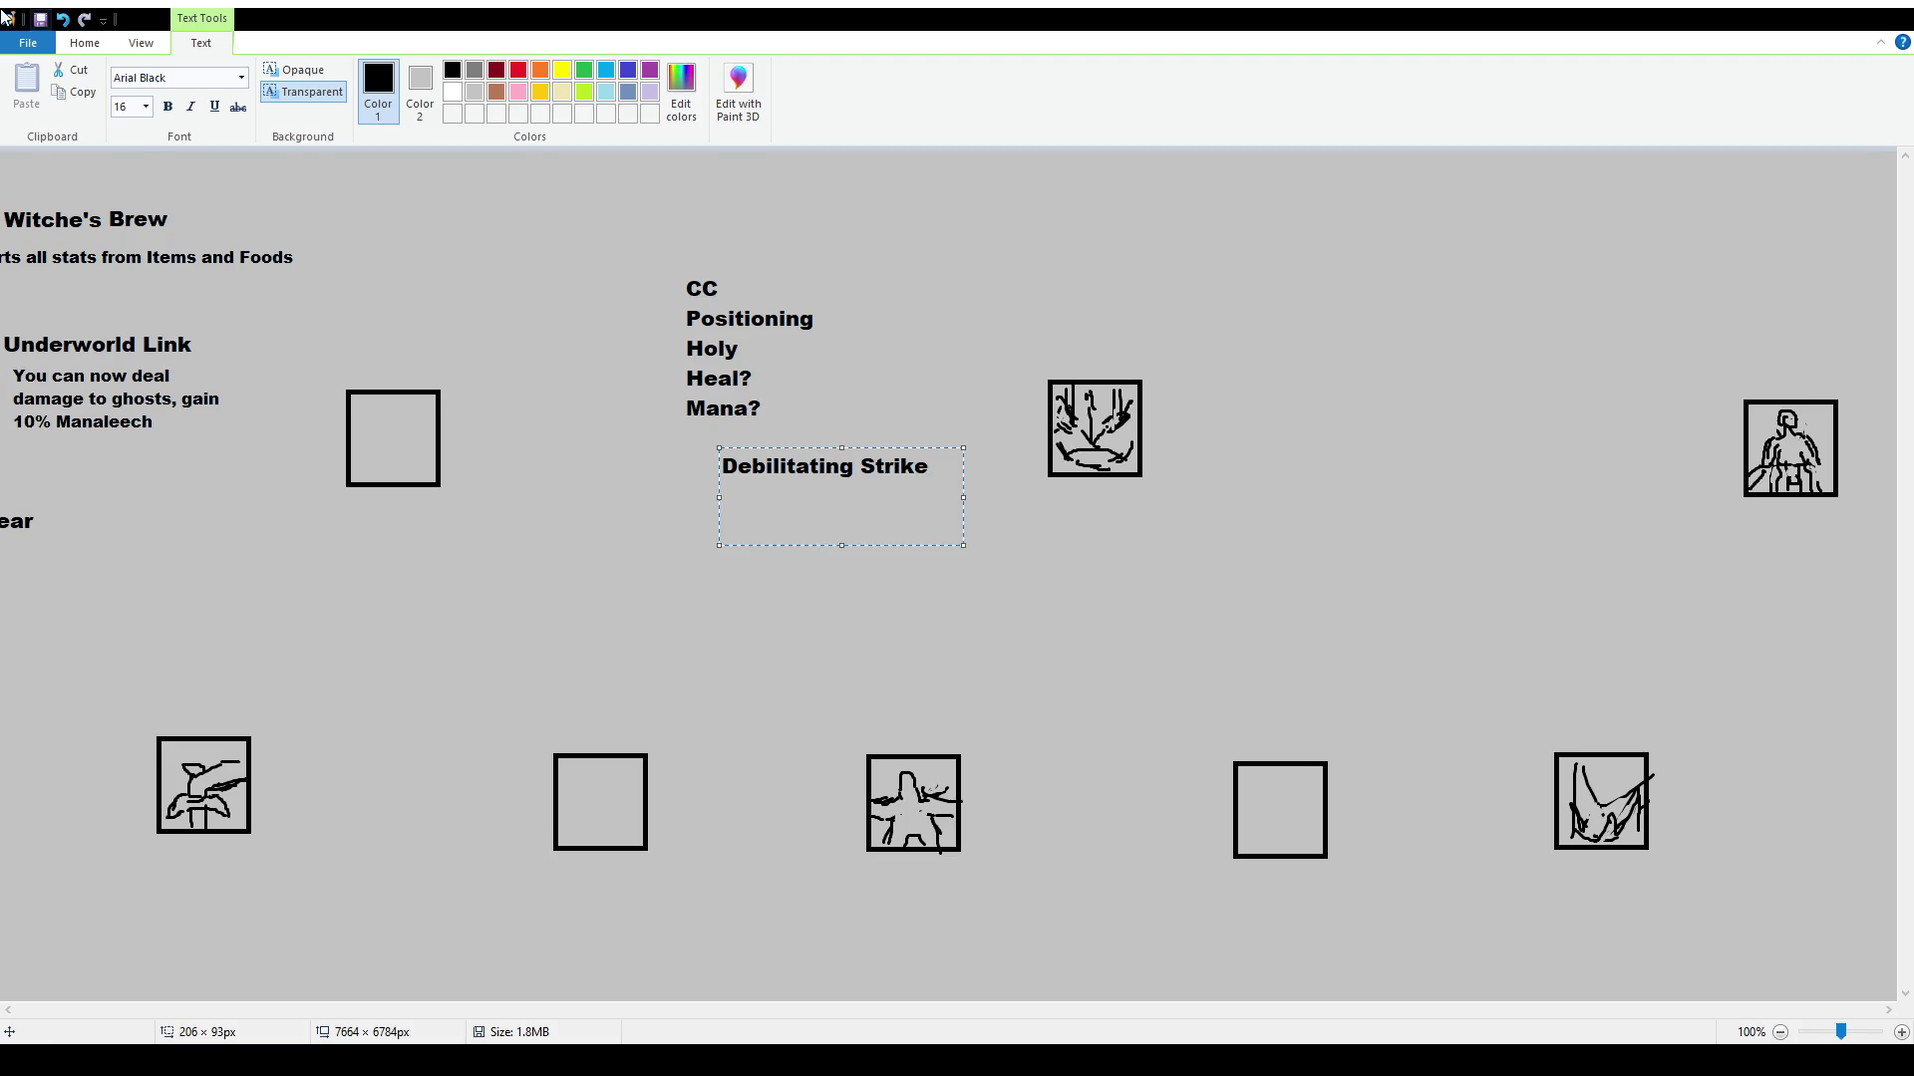
{"action": "left_click", "coordinate": [145, 107]}
{"action": "left_click", "coordinate": [126, 183]}
{"action": "type", "text": "Monsters get "}
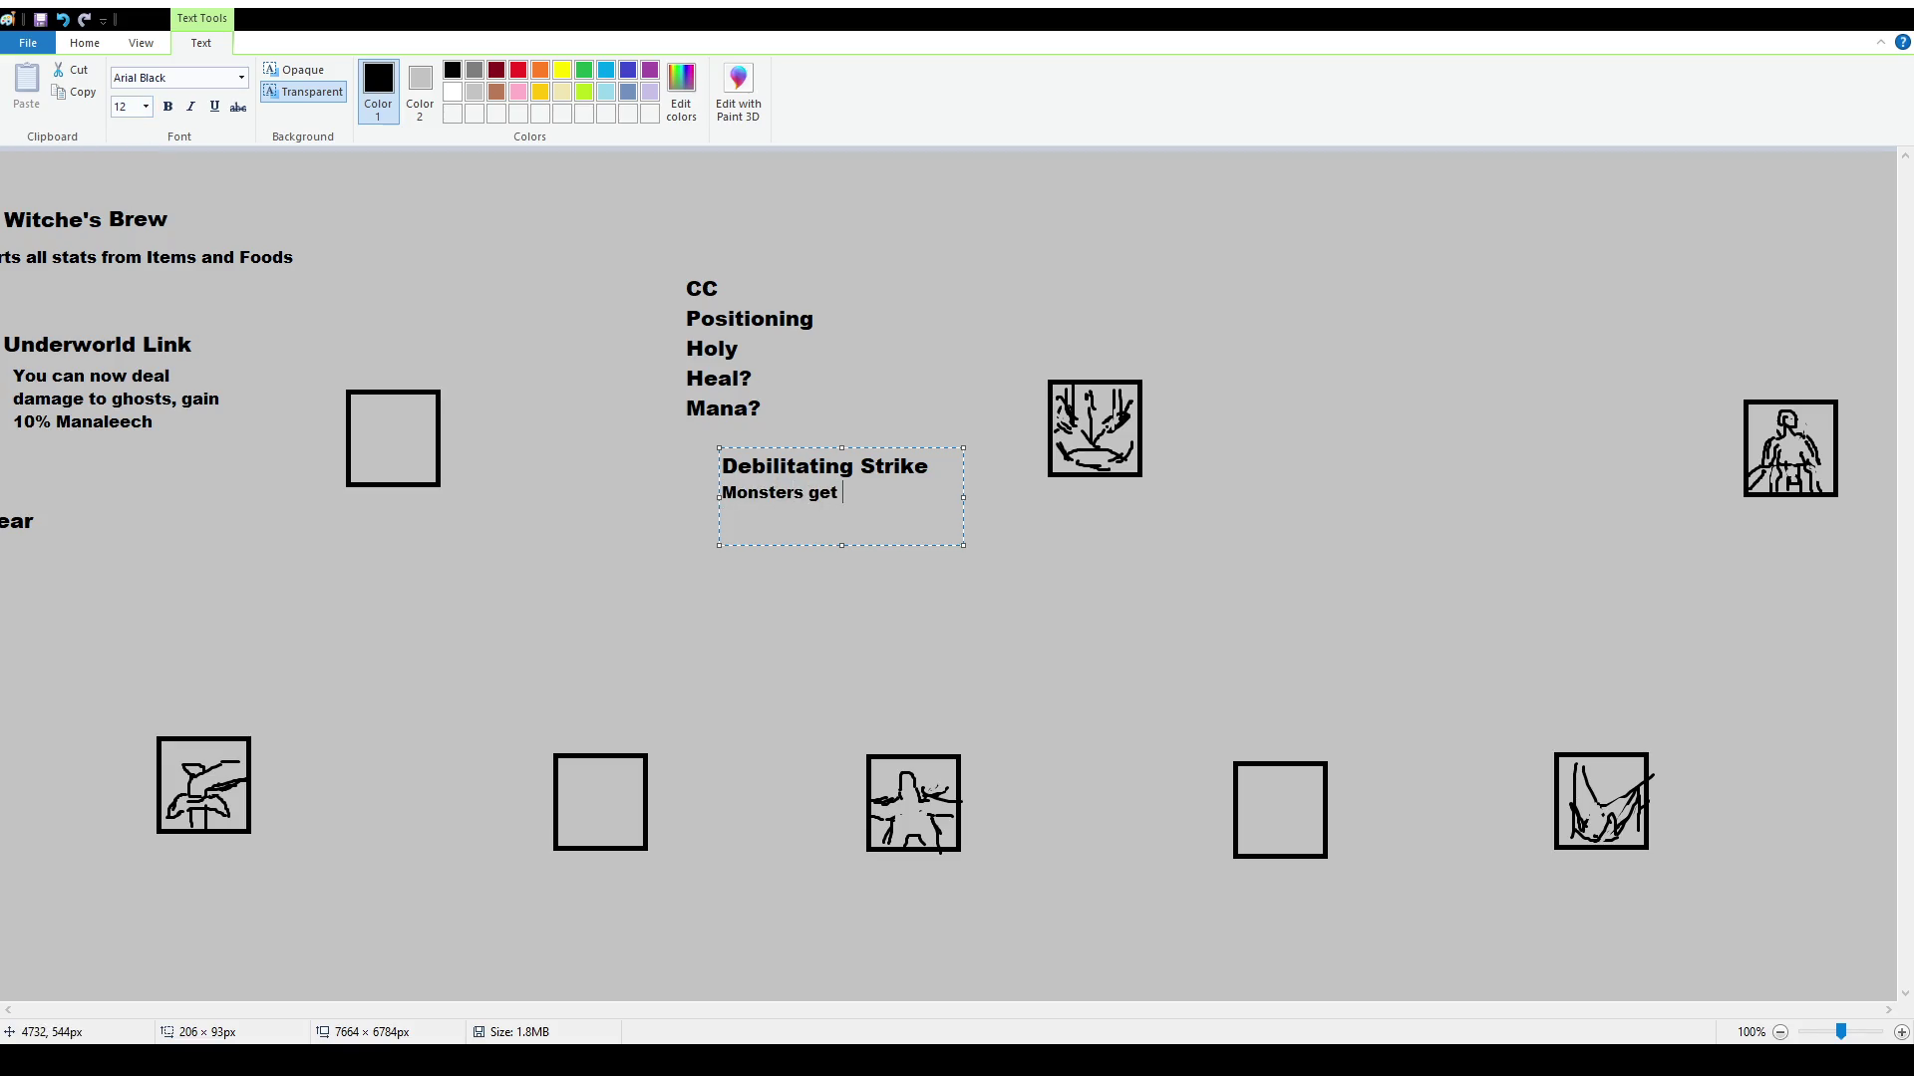
{"action": "type", "text": "debuffed when you att"}
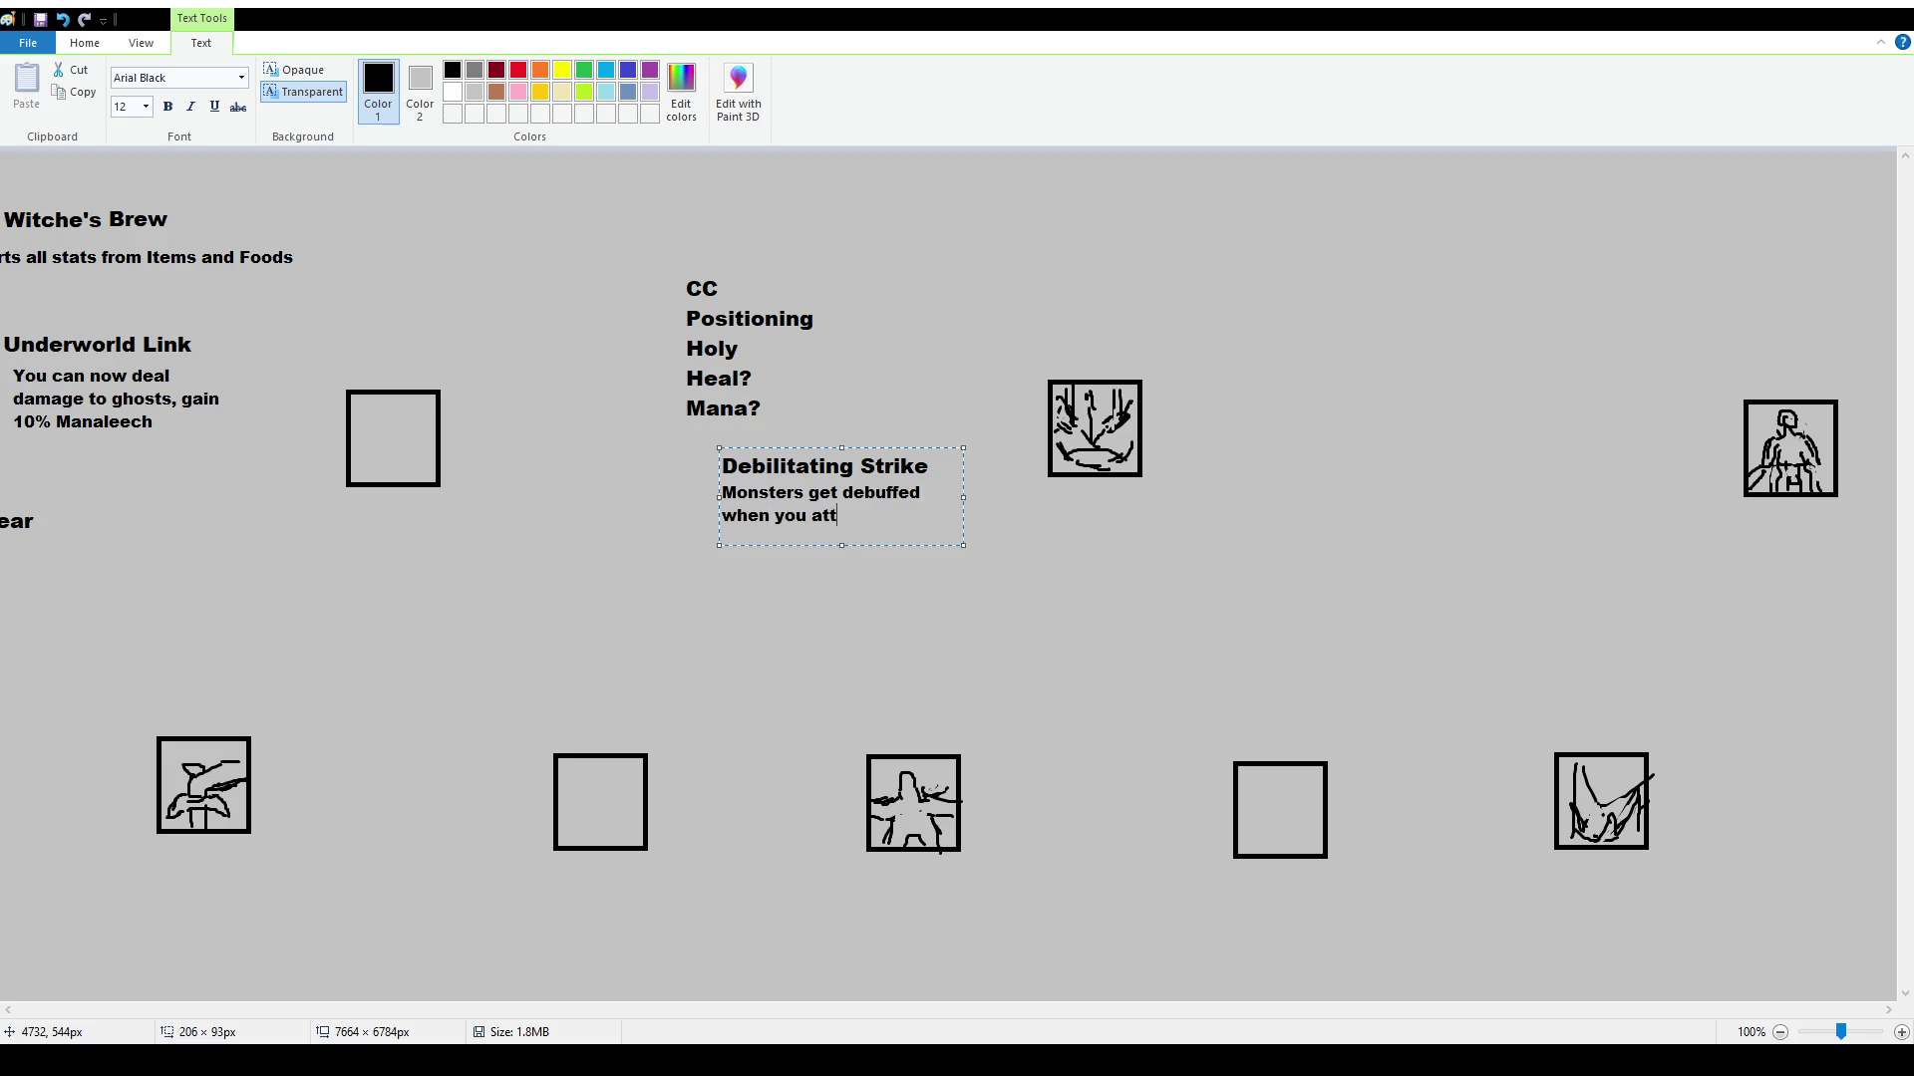
{"action": "type", "text": "ack lol"}
{"action": "left_click", "coordinate": [525, 927]}
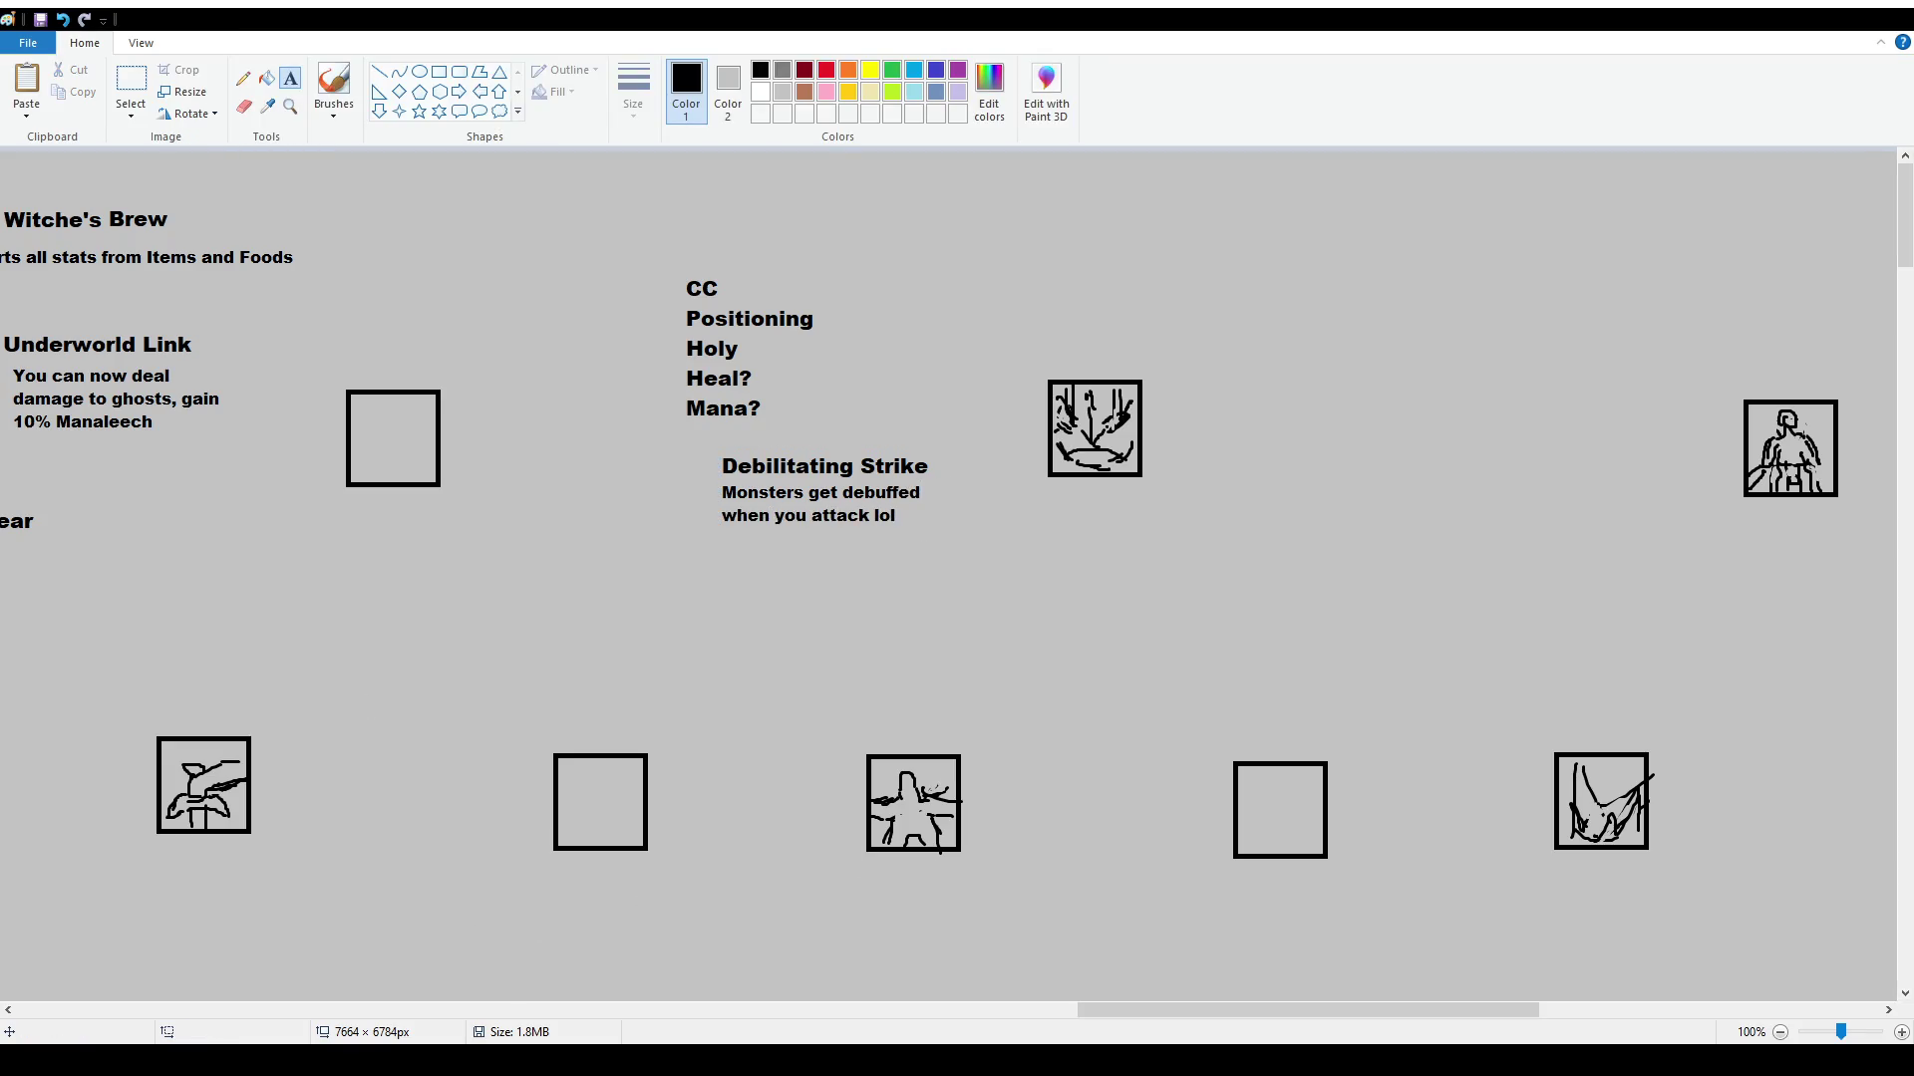
{"action": "mouse_move", "coordinate": [1125, 1016]}
{"action": "left_mouse_down"}
{"action": "mouse_move", "coordinate": [942, 1015]}
{"action": "mouse_move", "coordinate": [960, 1016]}
{"action": "left_mouse_up"}
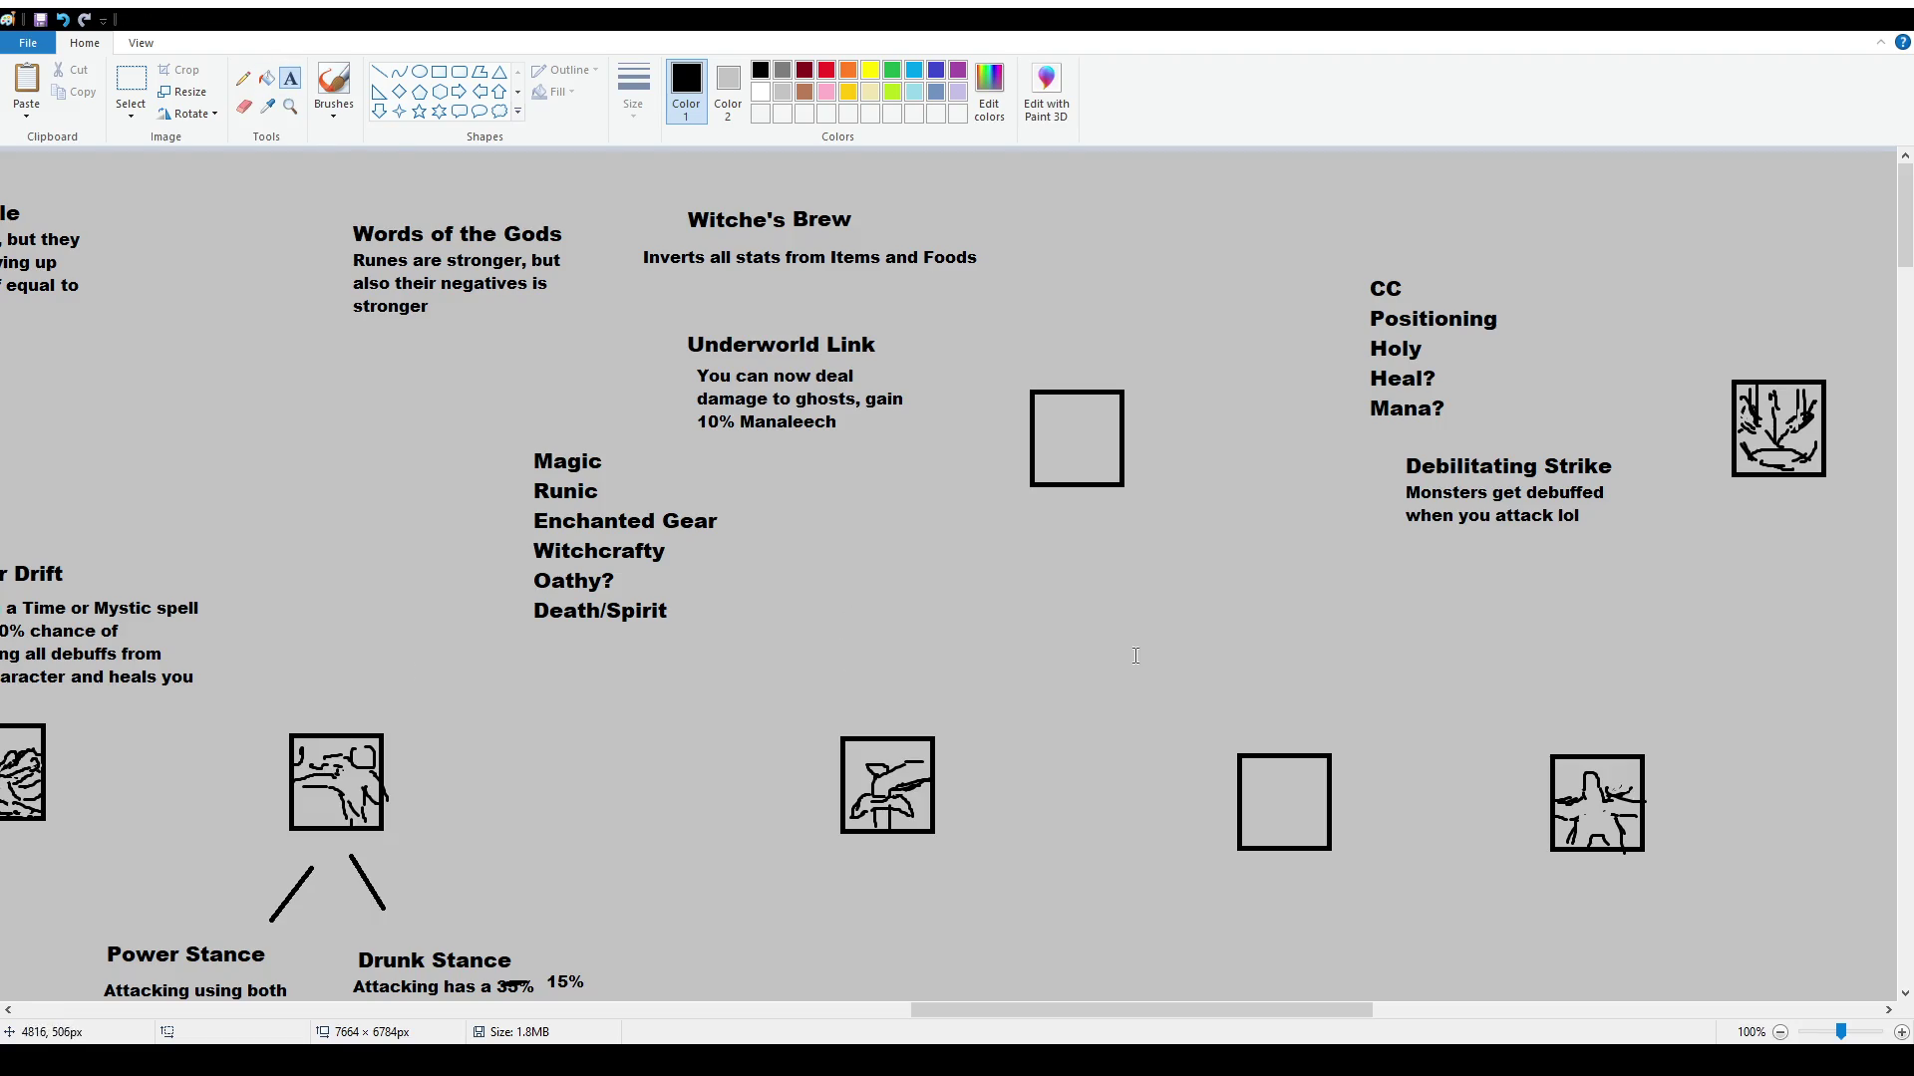
Draw a new text box beside the Magic list
{"action": "mouse_move", "coordinate": [816, 543]}
{"action": "left_mouse_down"}
{"action": "mouse_move", "coordinate": [942, 642]}
{"action": "mouse_move", "coordinate": [998, 655]}
{"action": "left_mouse_up"}
Type a size-16 trait title, replacing the first 'Prize Hunter' with 'Village Protector'
{"action": "type", "text": "16"}
{"action": "key", "text": "Return"}
{"action": "type", "text": "Prized M"}
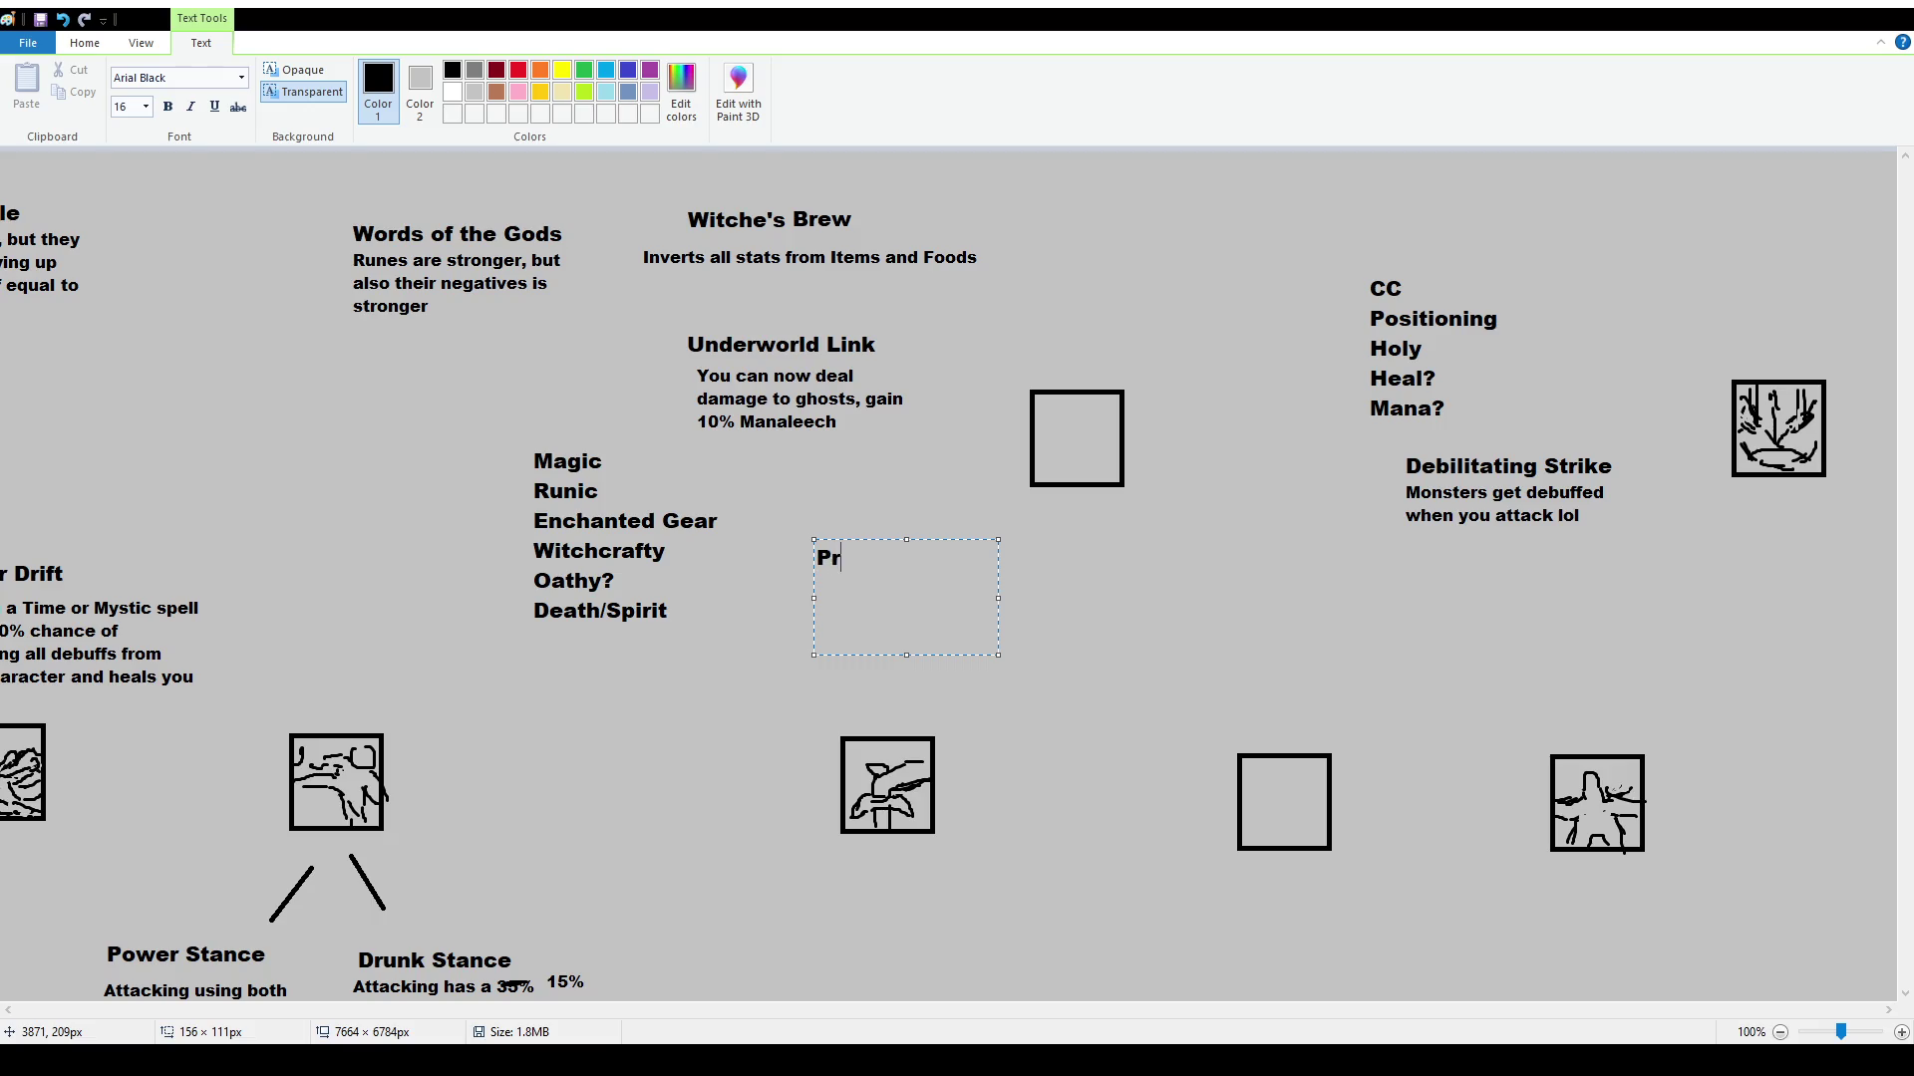
{"action": "key", "text": "BackSpace"}
{"action": "key", "text": "BackSpace"}
{"action": "key", "text": "BackSpace"}
{"action": "type", "text": "Hunter"}
{"action": "mouse_move", "coordinate": [958, 560]}
{"action": "left_mouse_down"}
{"action": "mouse_move", "coordinate": [897, 641]}
{"action": "mouse_move", "coordinate": [677, 515]}
{"action": "left_mouse_up"}
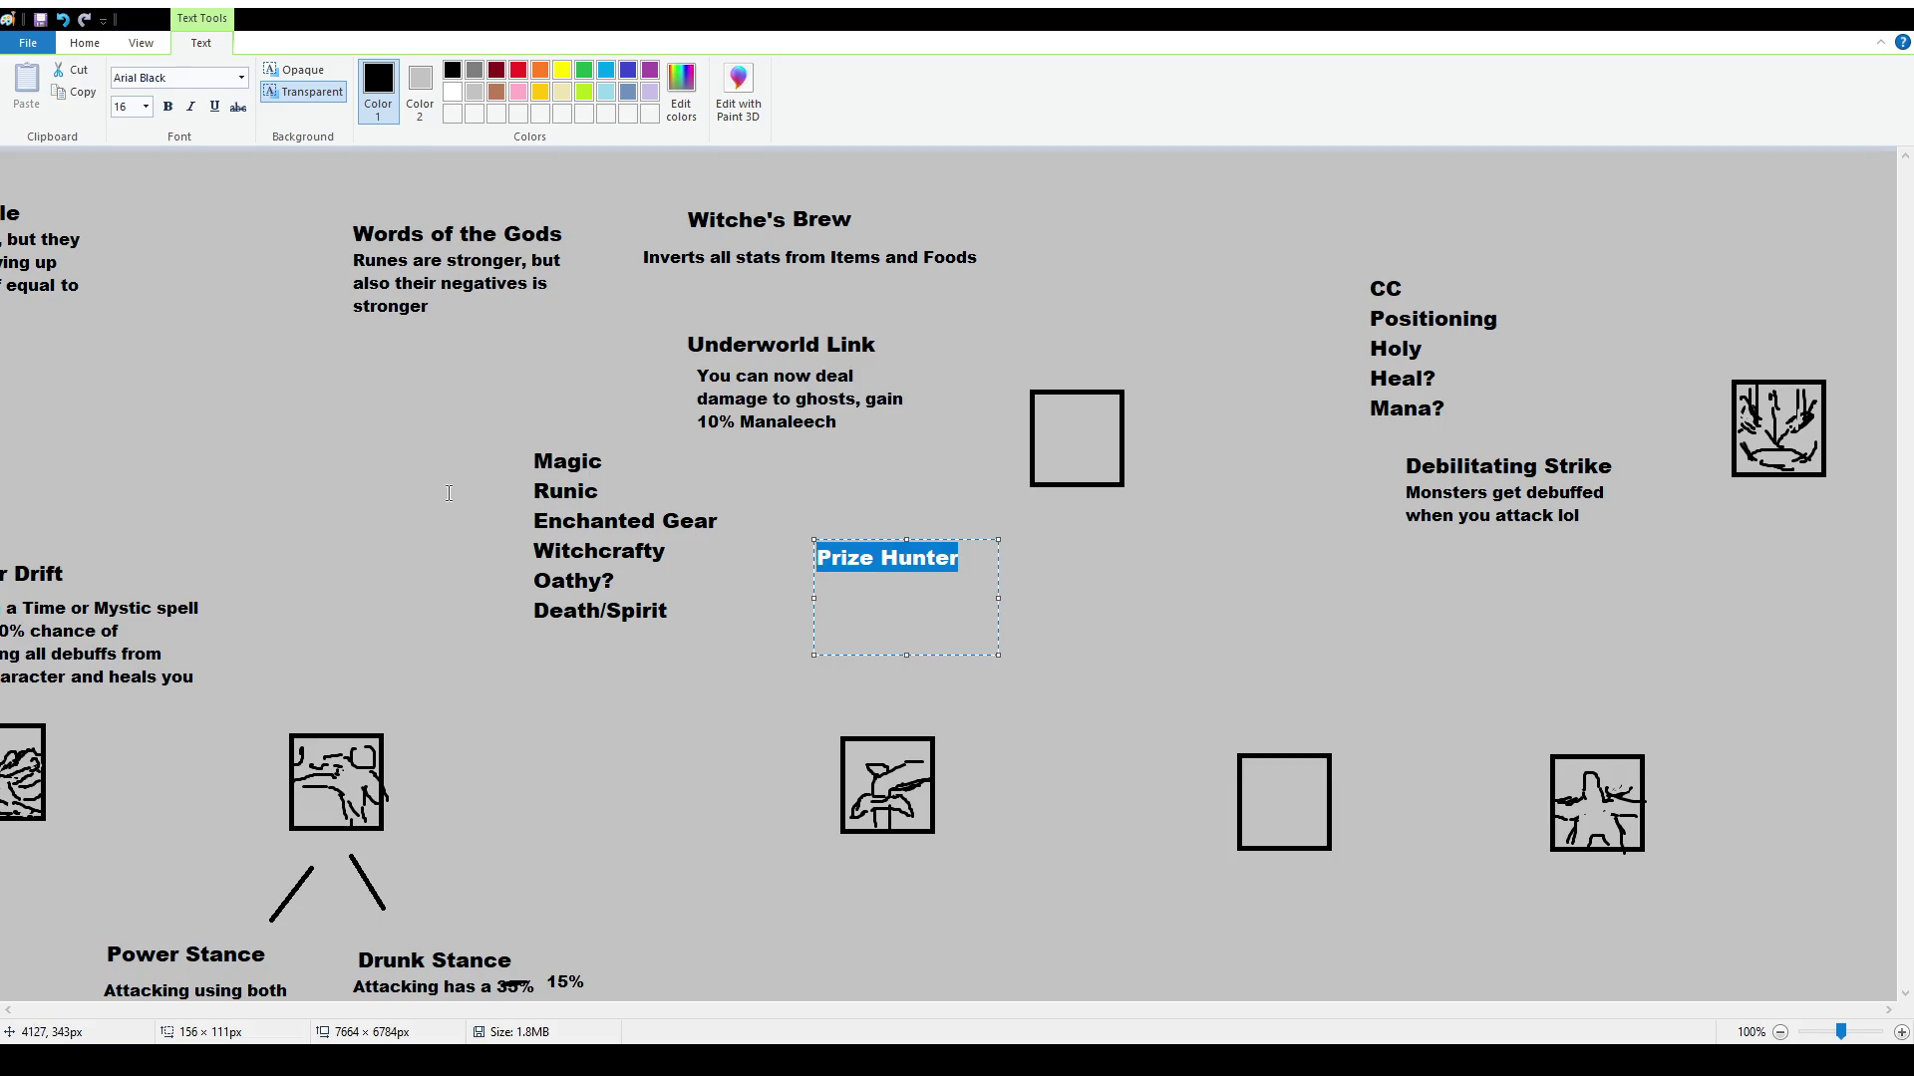
{"action": "type", "text": "Village Pr"}
{"action": "key", "text": "BackSpace"}
{"action": "key", "text": "BackSpace"}
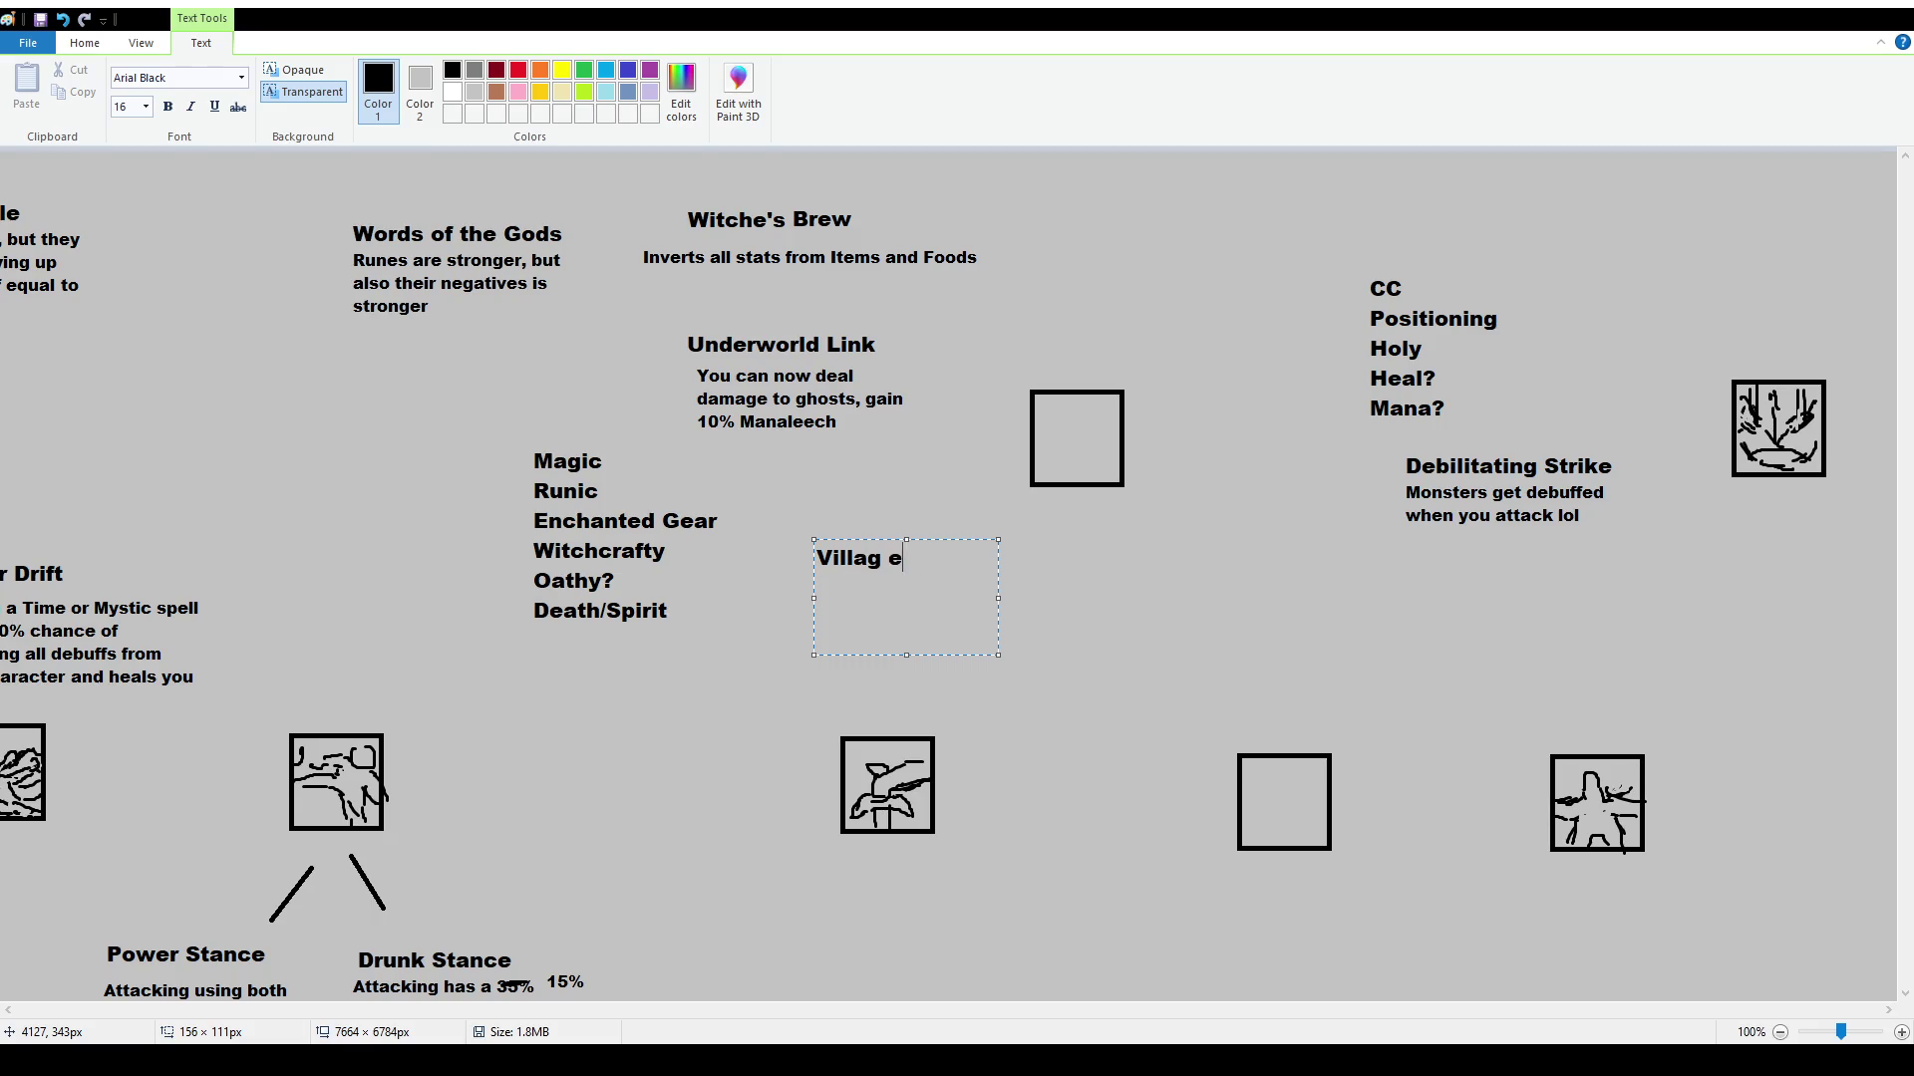
{"action": "type", "text": "Protector"}
{"action": "left_click_drag", "start_coordinate": [998, 598], "coordinate": [1074, 598]}
Add a size-12 description: killing a unit buffs everyone around you, based on monsters killed
{"action": "key", "text": "Return"}
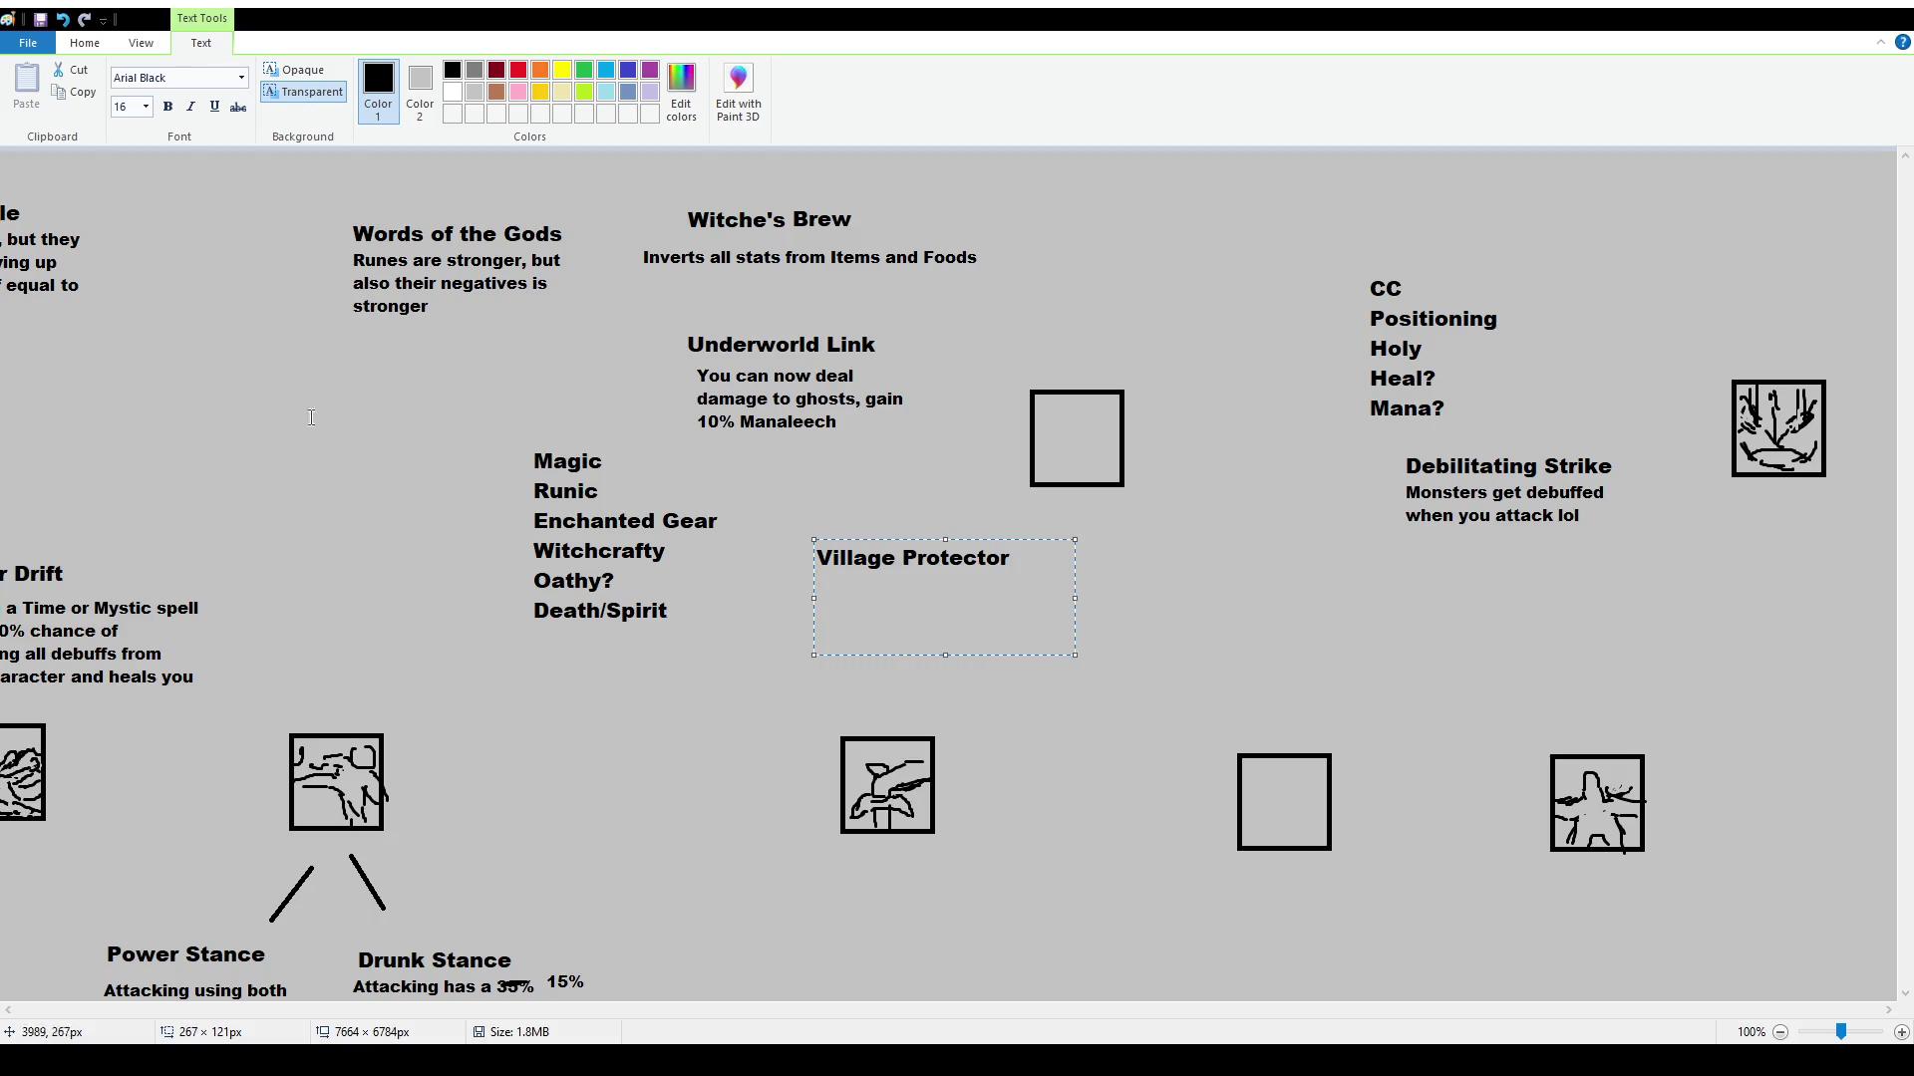
{"action": "left_click", "coordinate": [129, 107]}
{"action": "type", "text": "12"}
{"action": "key", "text": "Return"}
{"action": "type", "text": "Killing an unity"}
{"action": "key", "text": "BackSpace"}
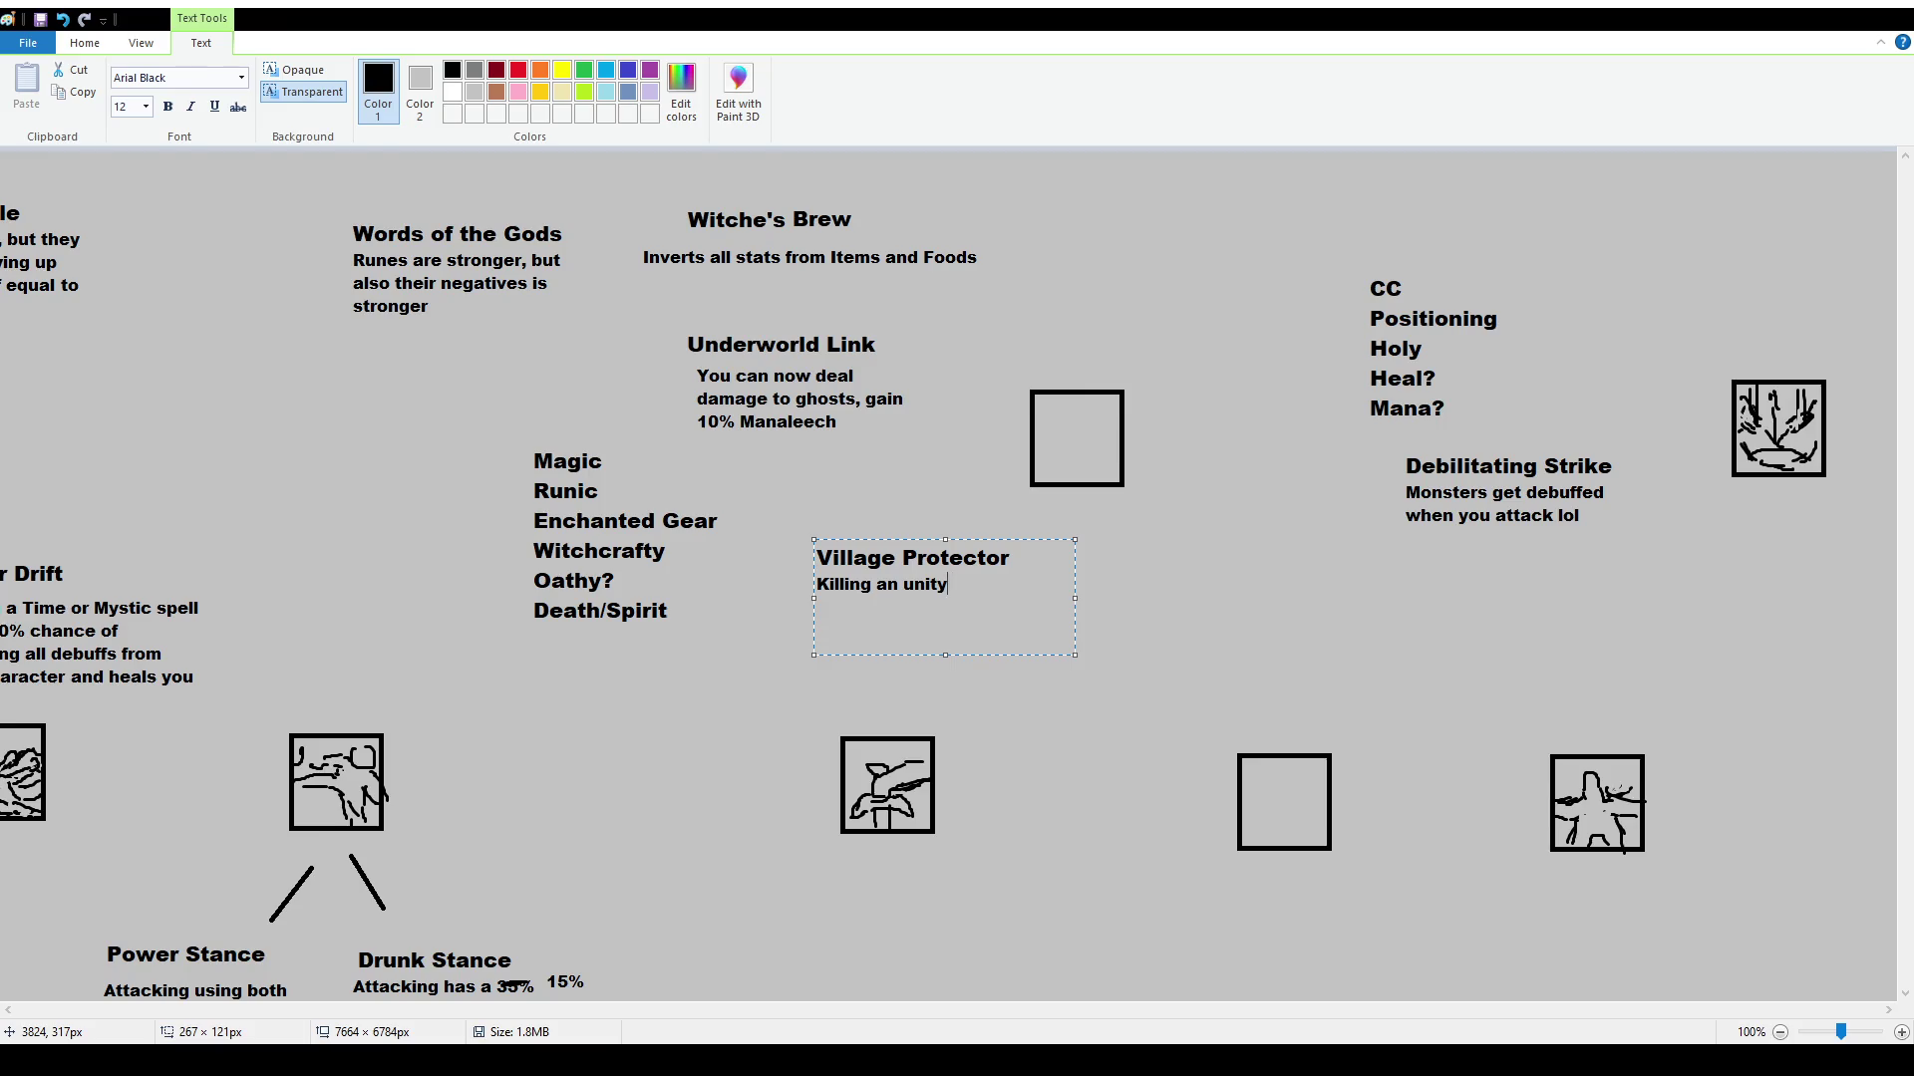
{"action": "type", "text": "buffs e"}
{"action": "type", "text": "veryone around you incl"}
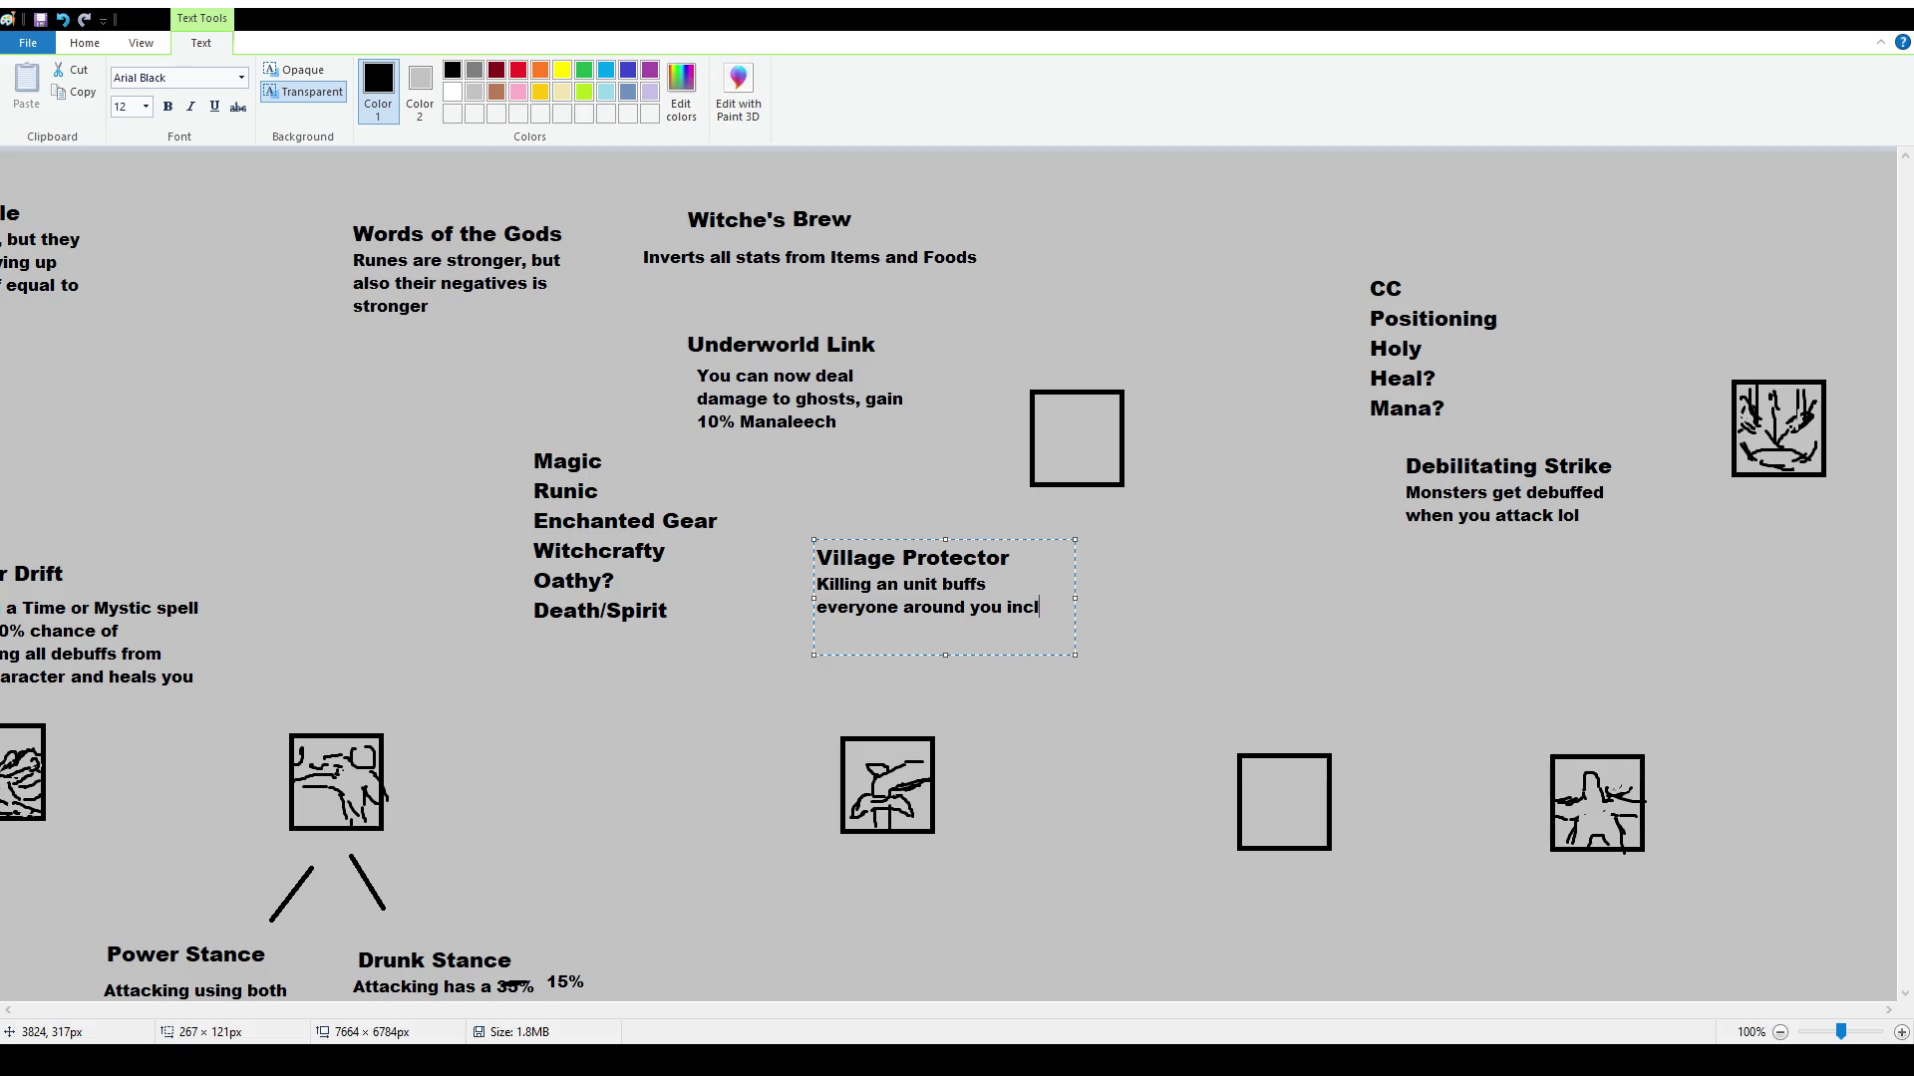
{"action": "type", "text": "uding you based on the monsters "}
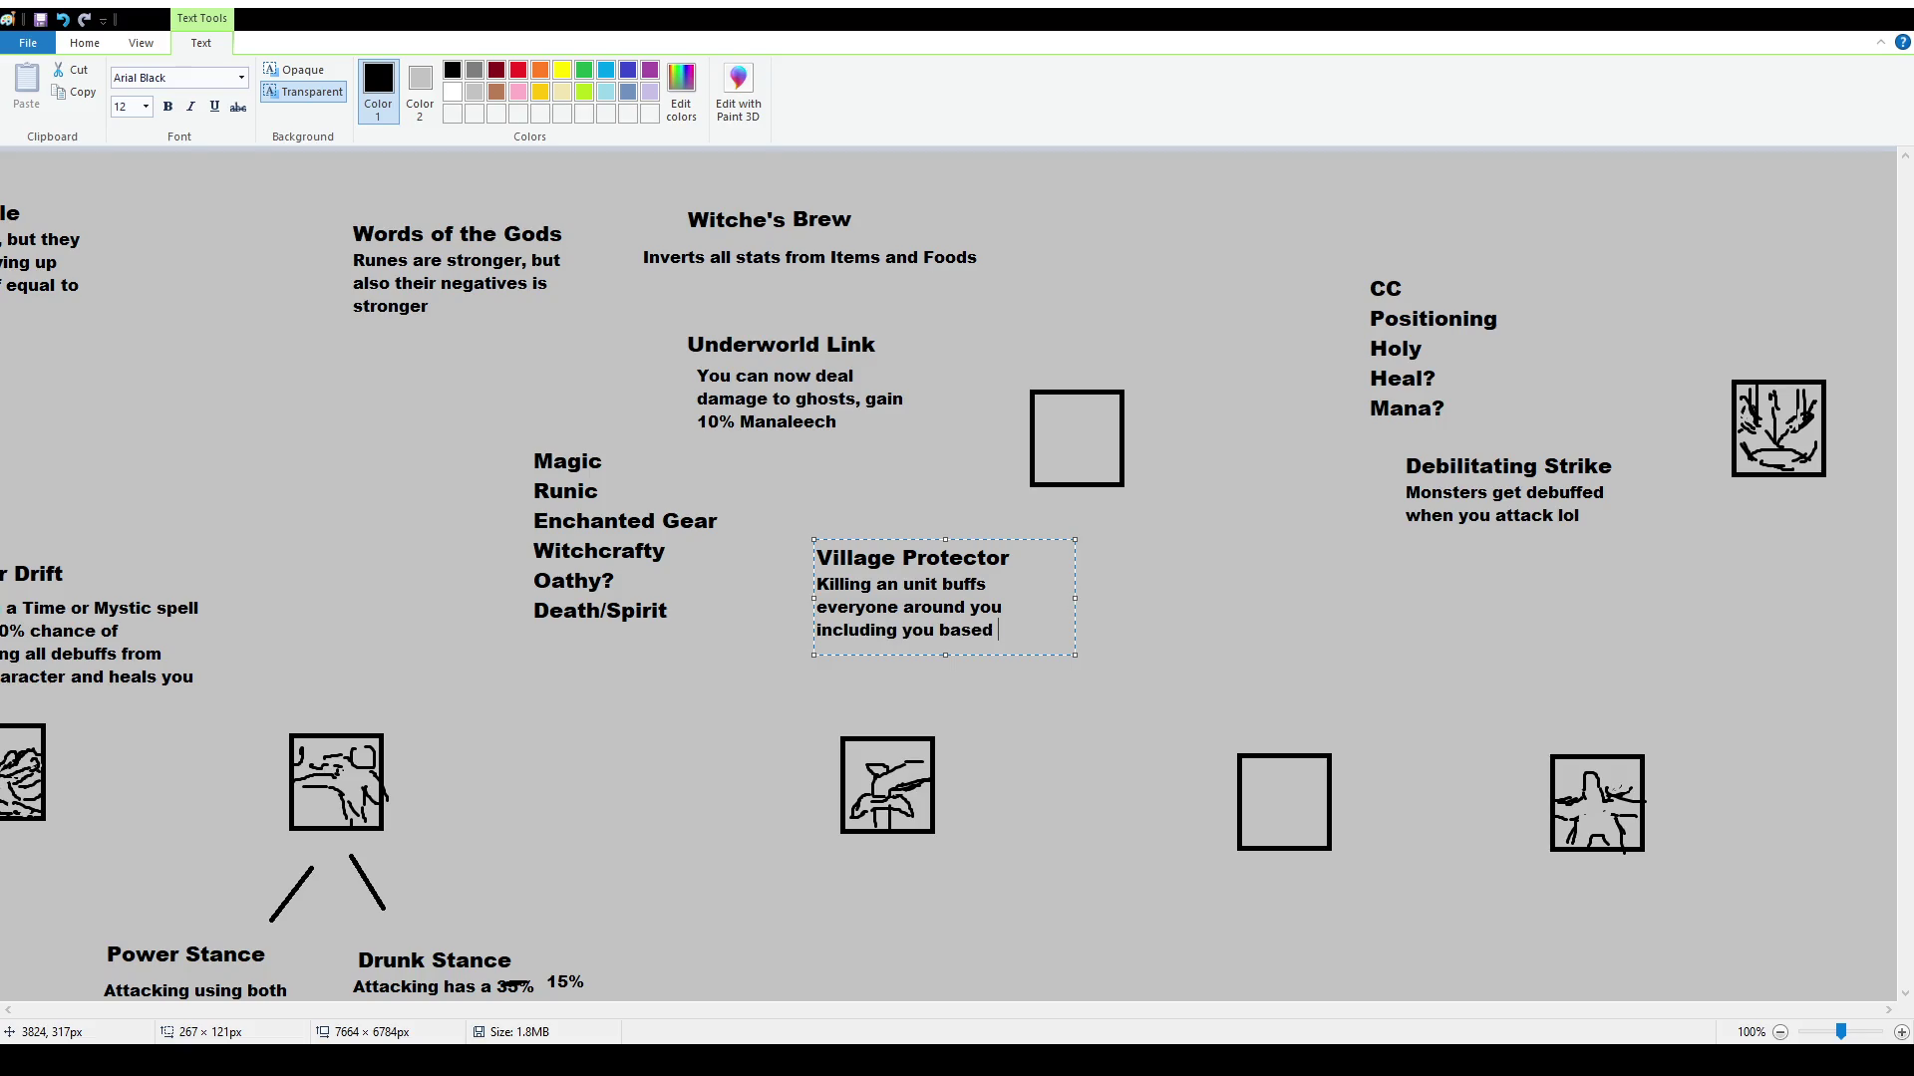
{"action": "type", "text": "you killed"}
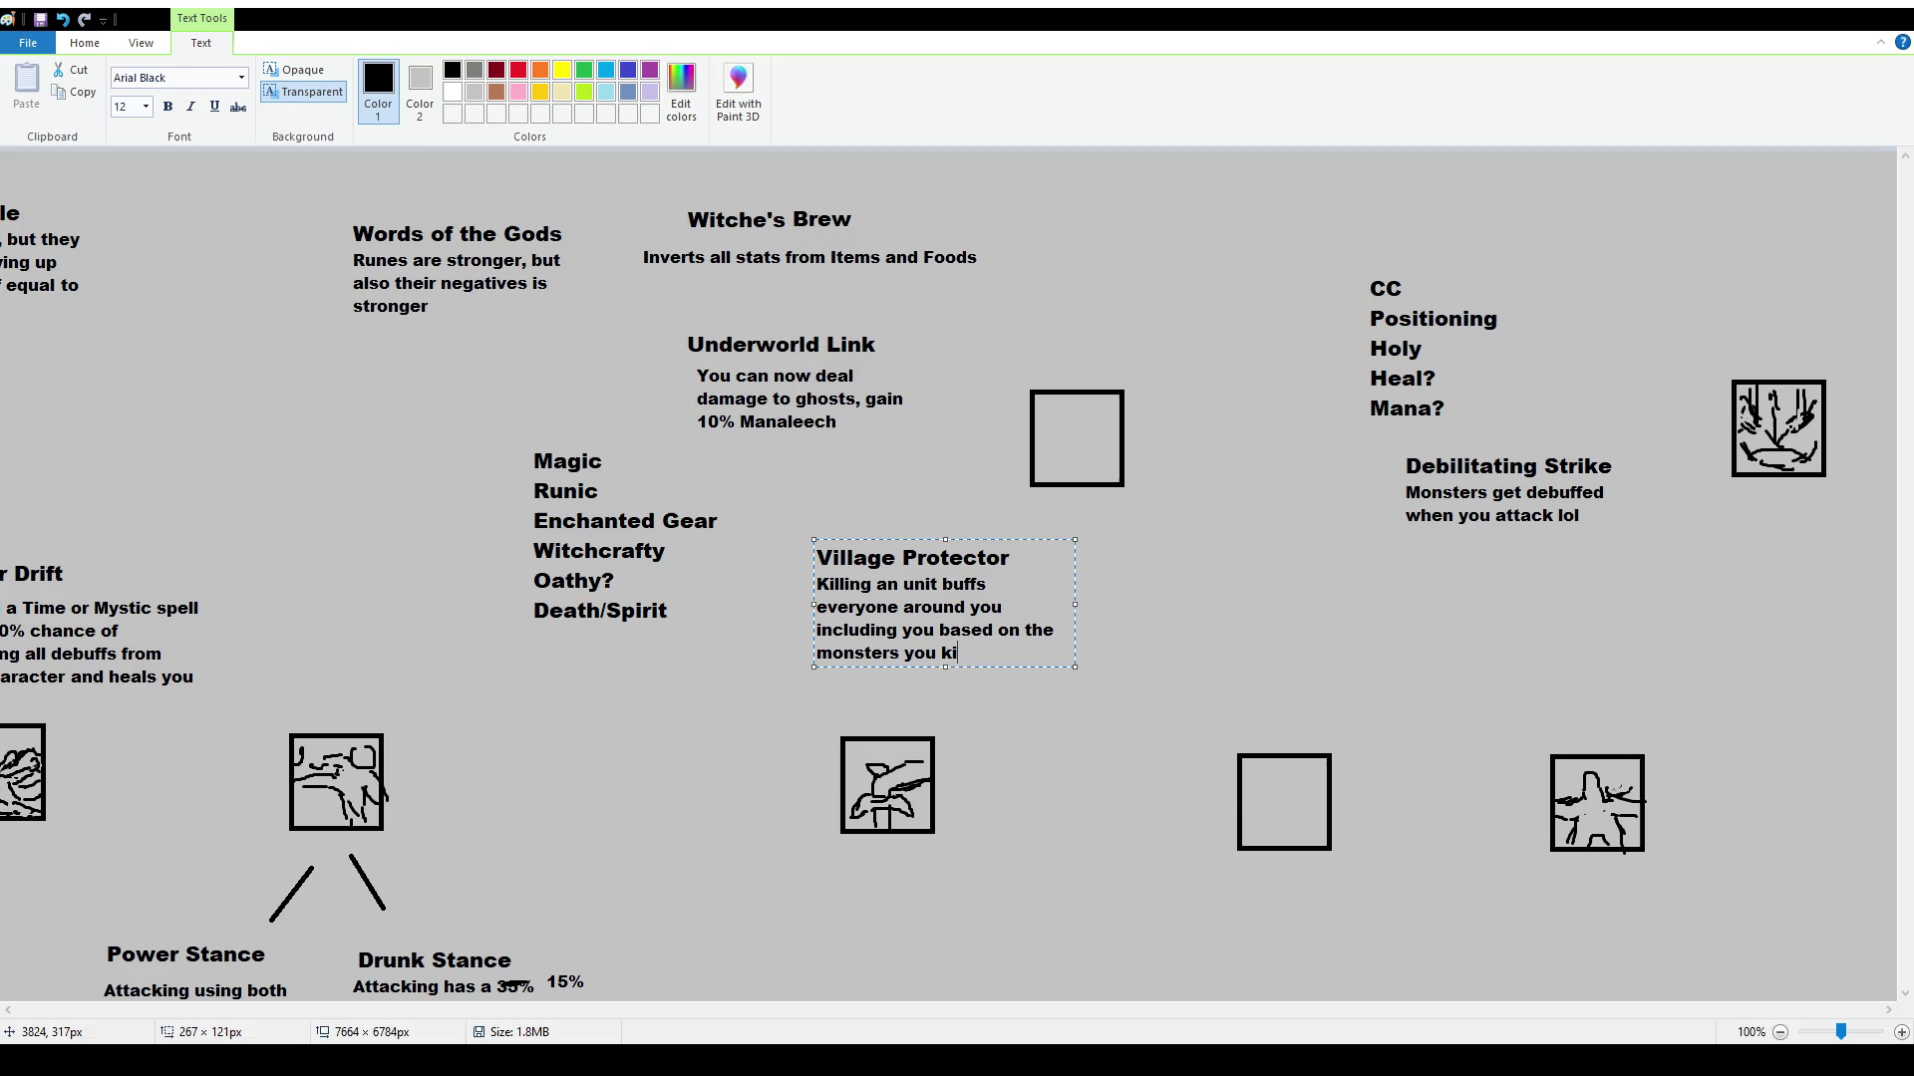
{"action": "left_click", "coordinate": [328, 262]}
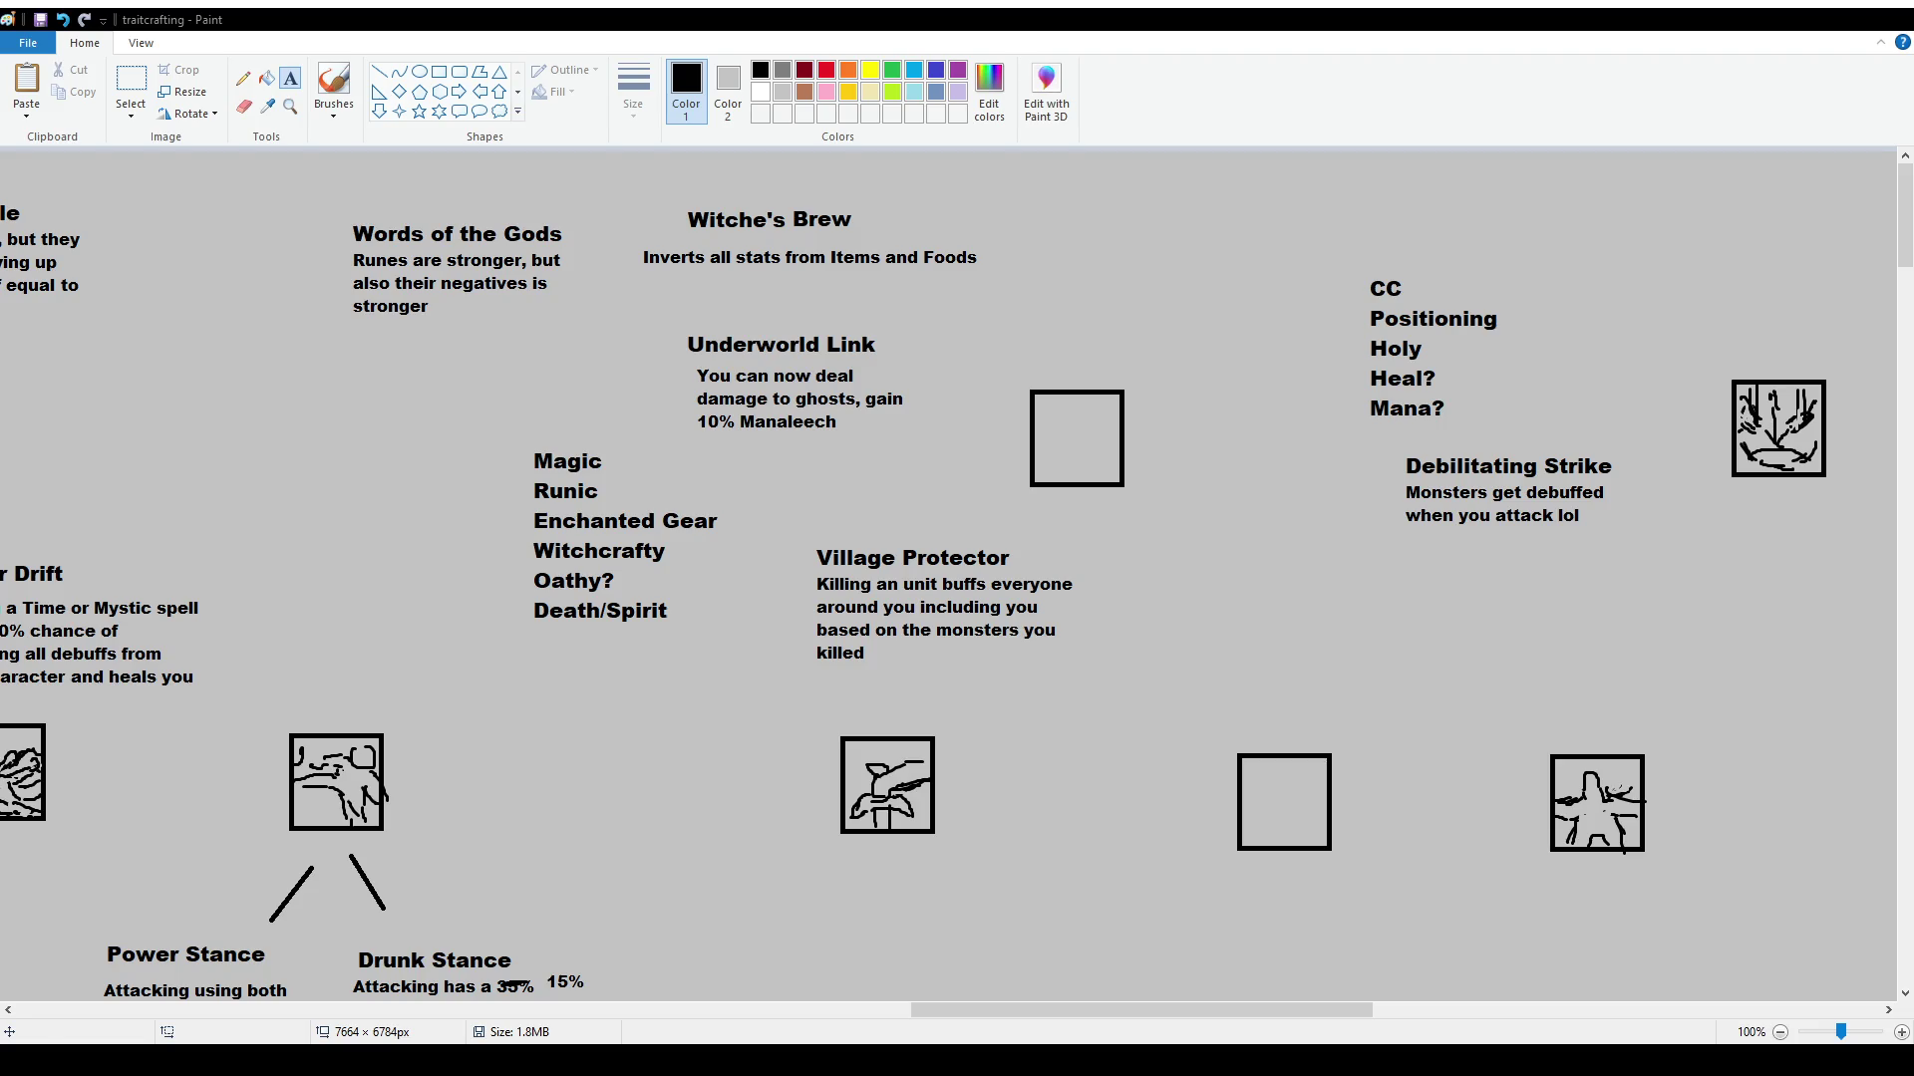
{"action": "left_click", "coordinate": [130, 82]}
Delete the Village Protector title and type 'Folk Hero' at size 16 above the description
{"action": "left_click_drag", "start_coordinate": [794, 530], "coordinate": [1020, 569]}
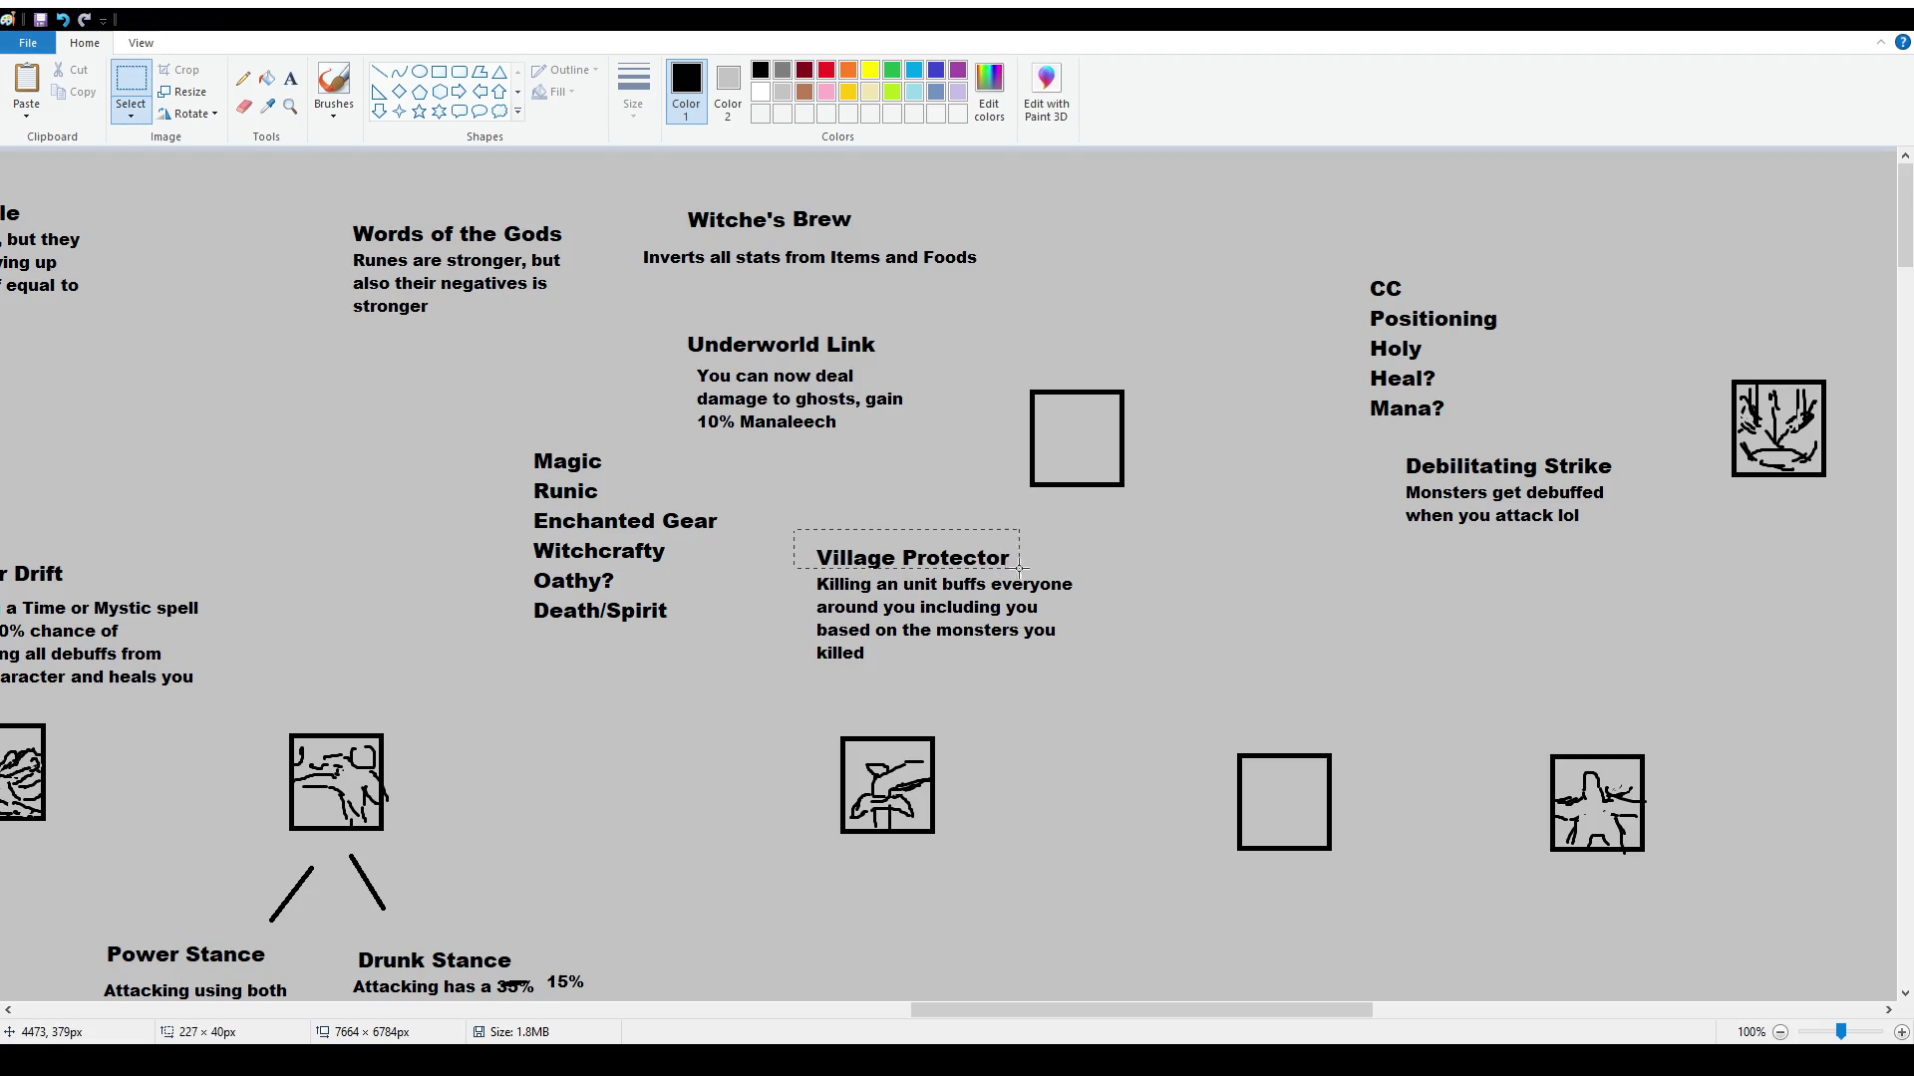
{"action": "key", "text": "Delete"}
{"action": "left_click", "coordinate": [290, 77]}
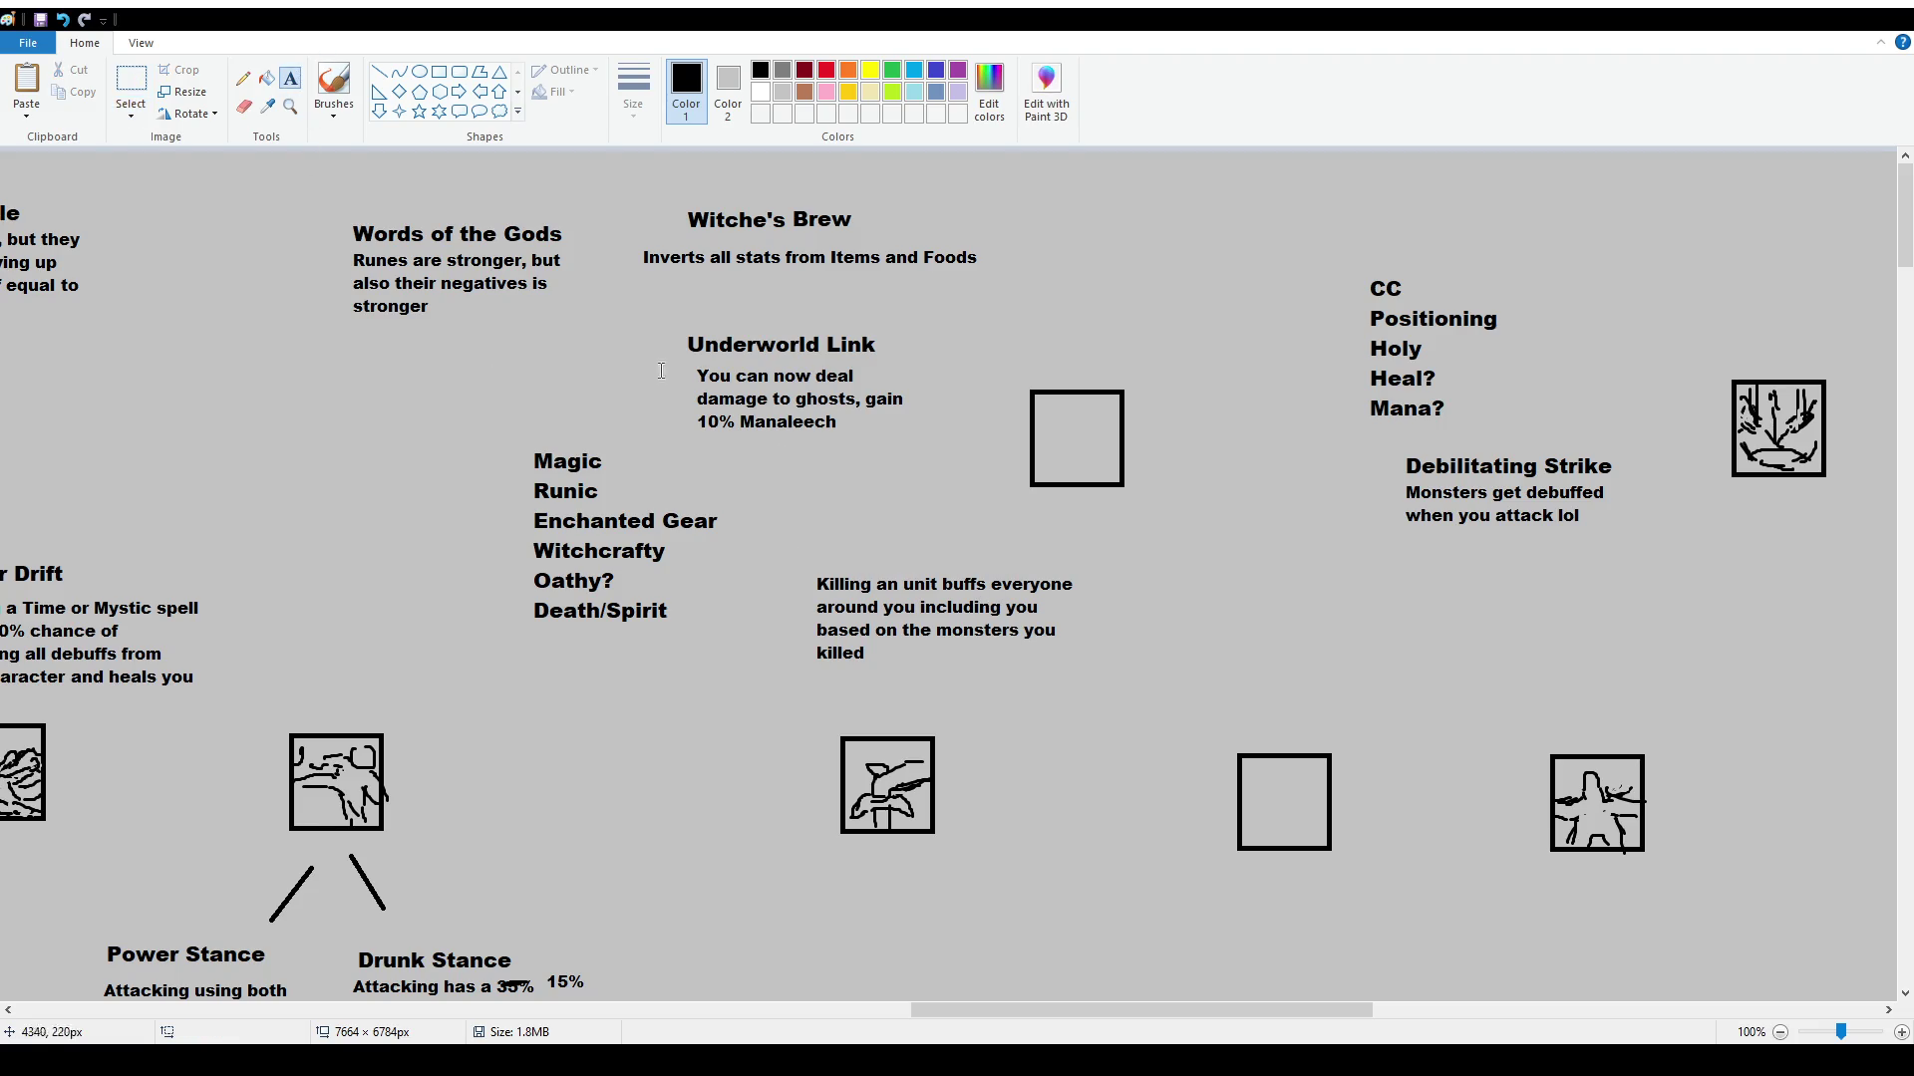
{"action": "left_click", "coordinate": [846, 525]}
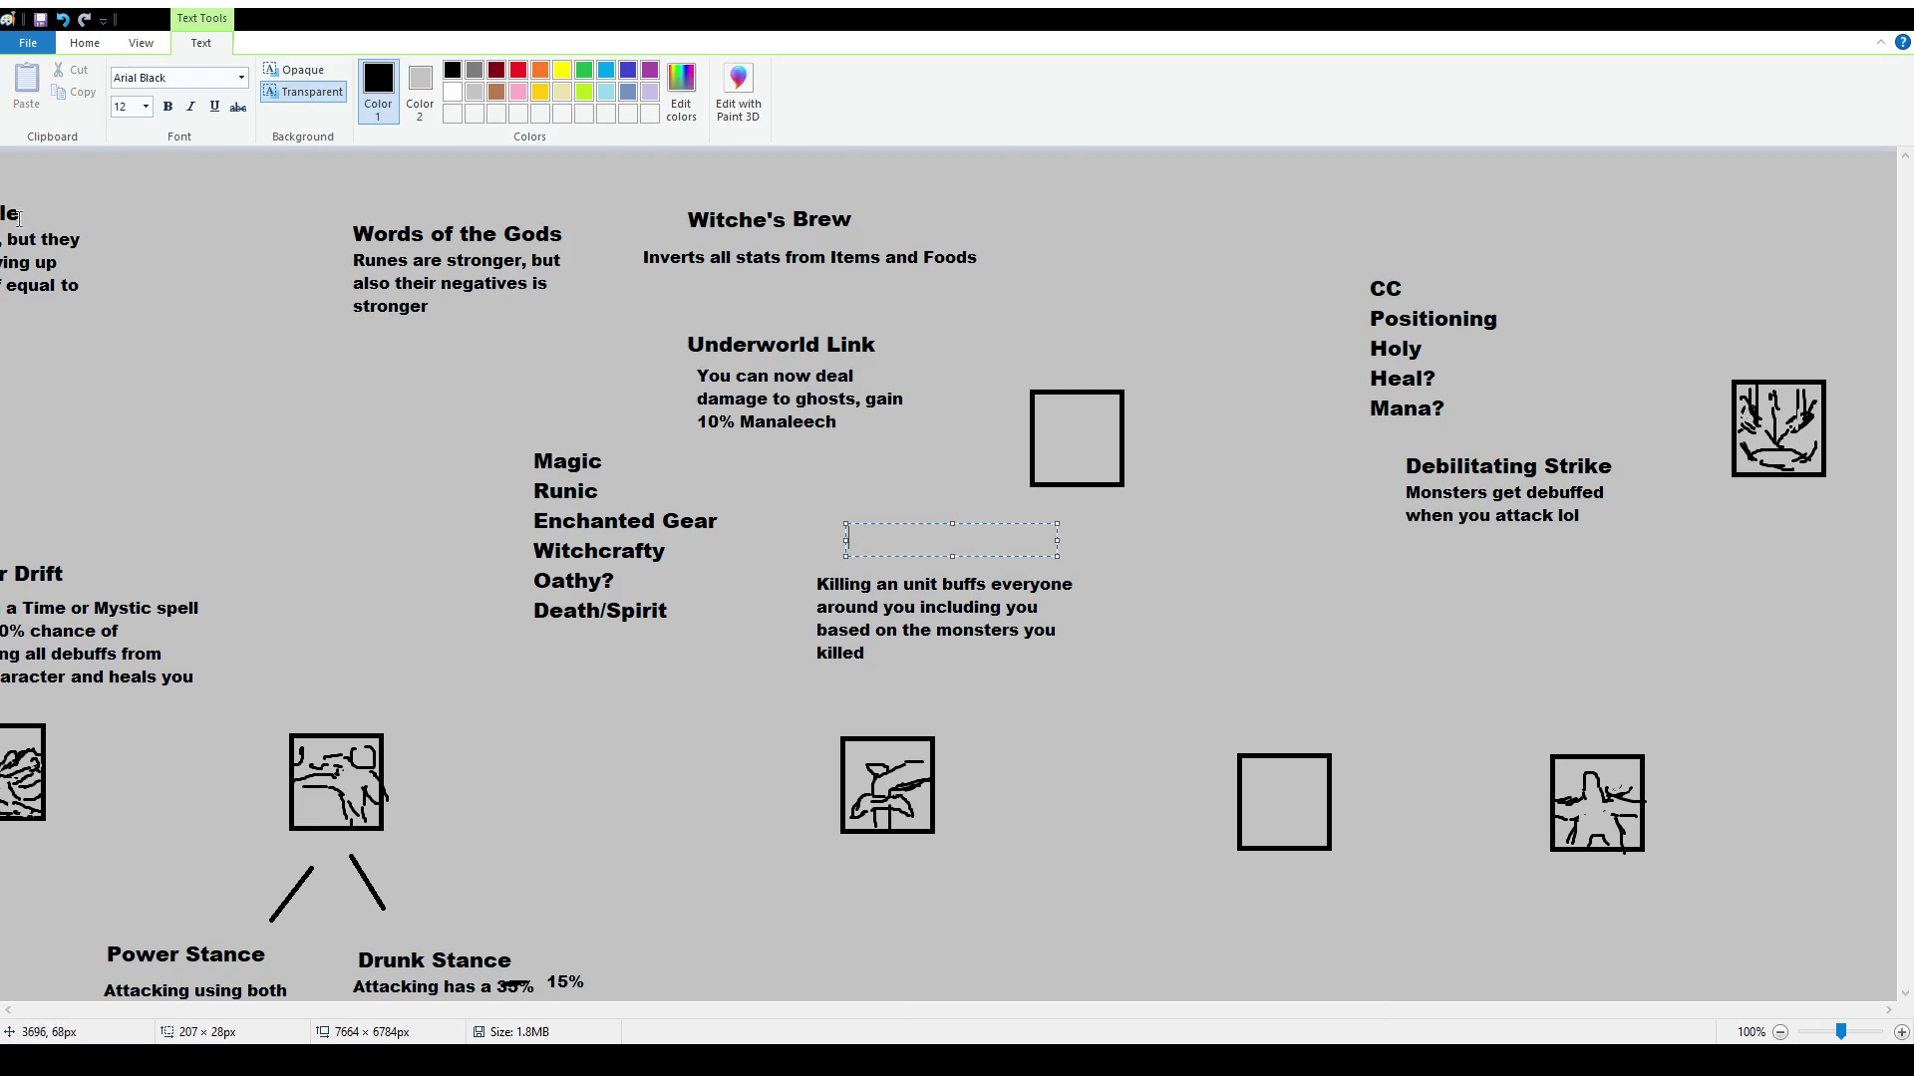
{"action": "left_click", "coordinate": [145, 106]}
{"action": "left_click", "coordinate": [148, 246]}
{"action": "type", "text": "Folk Hero"}
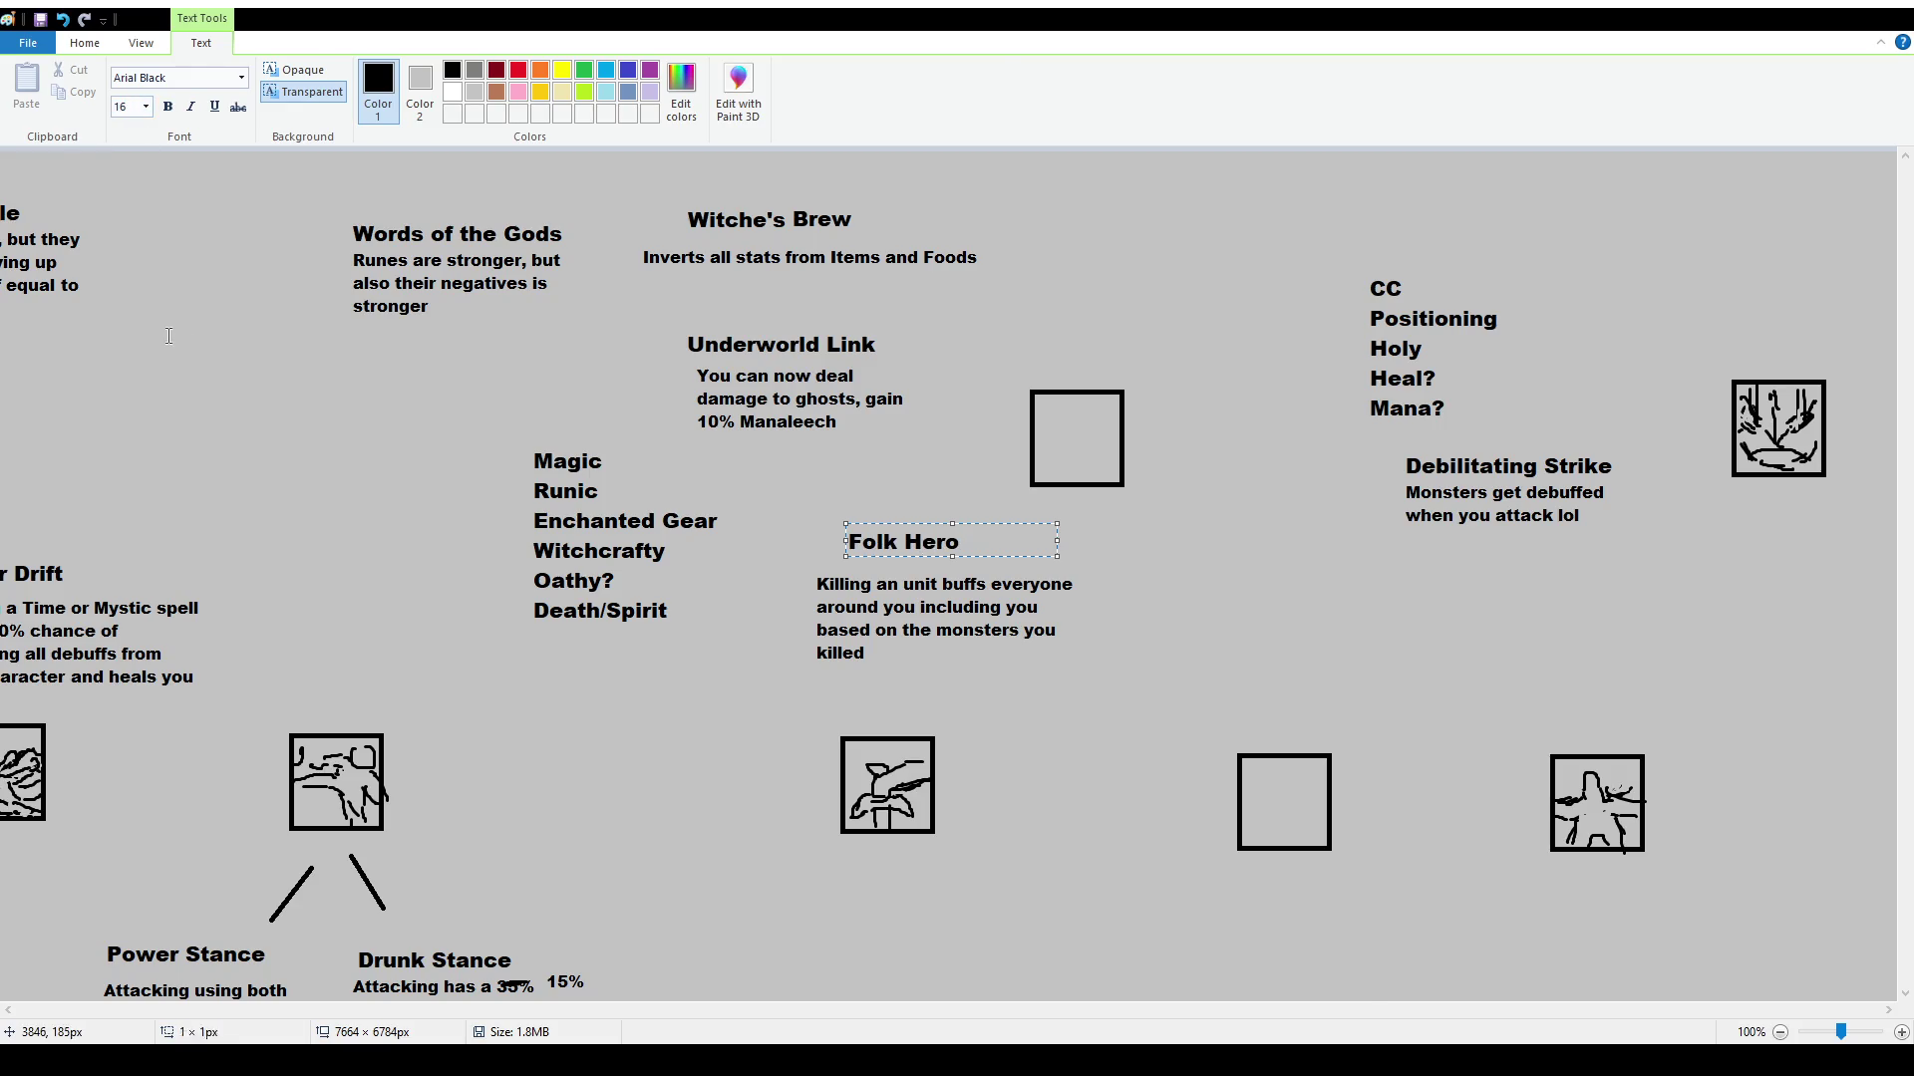
{"action": "left_click", "coordinate": [170, 336]}
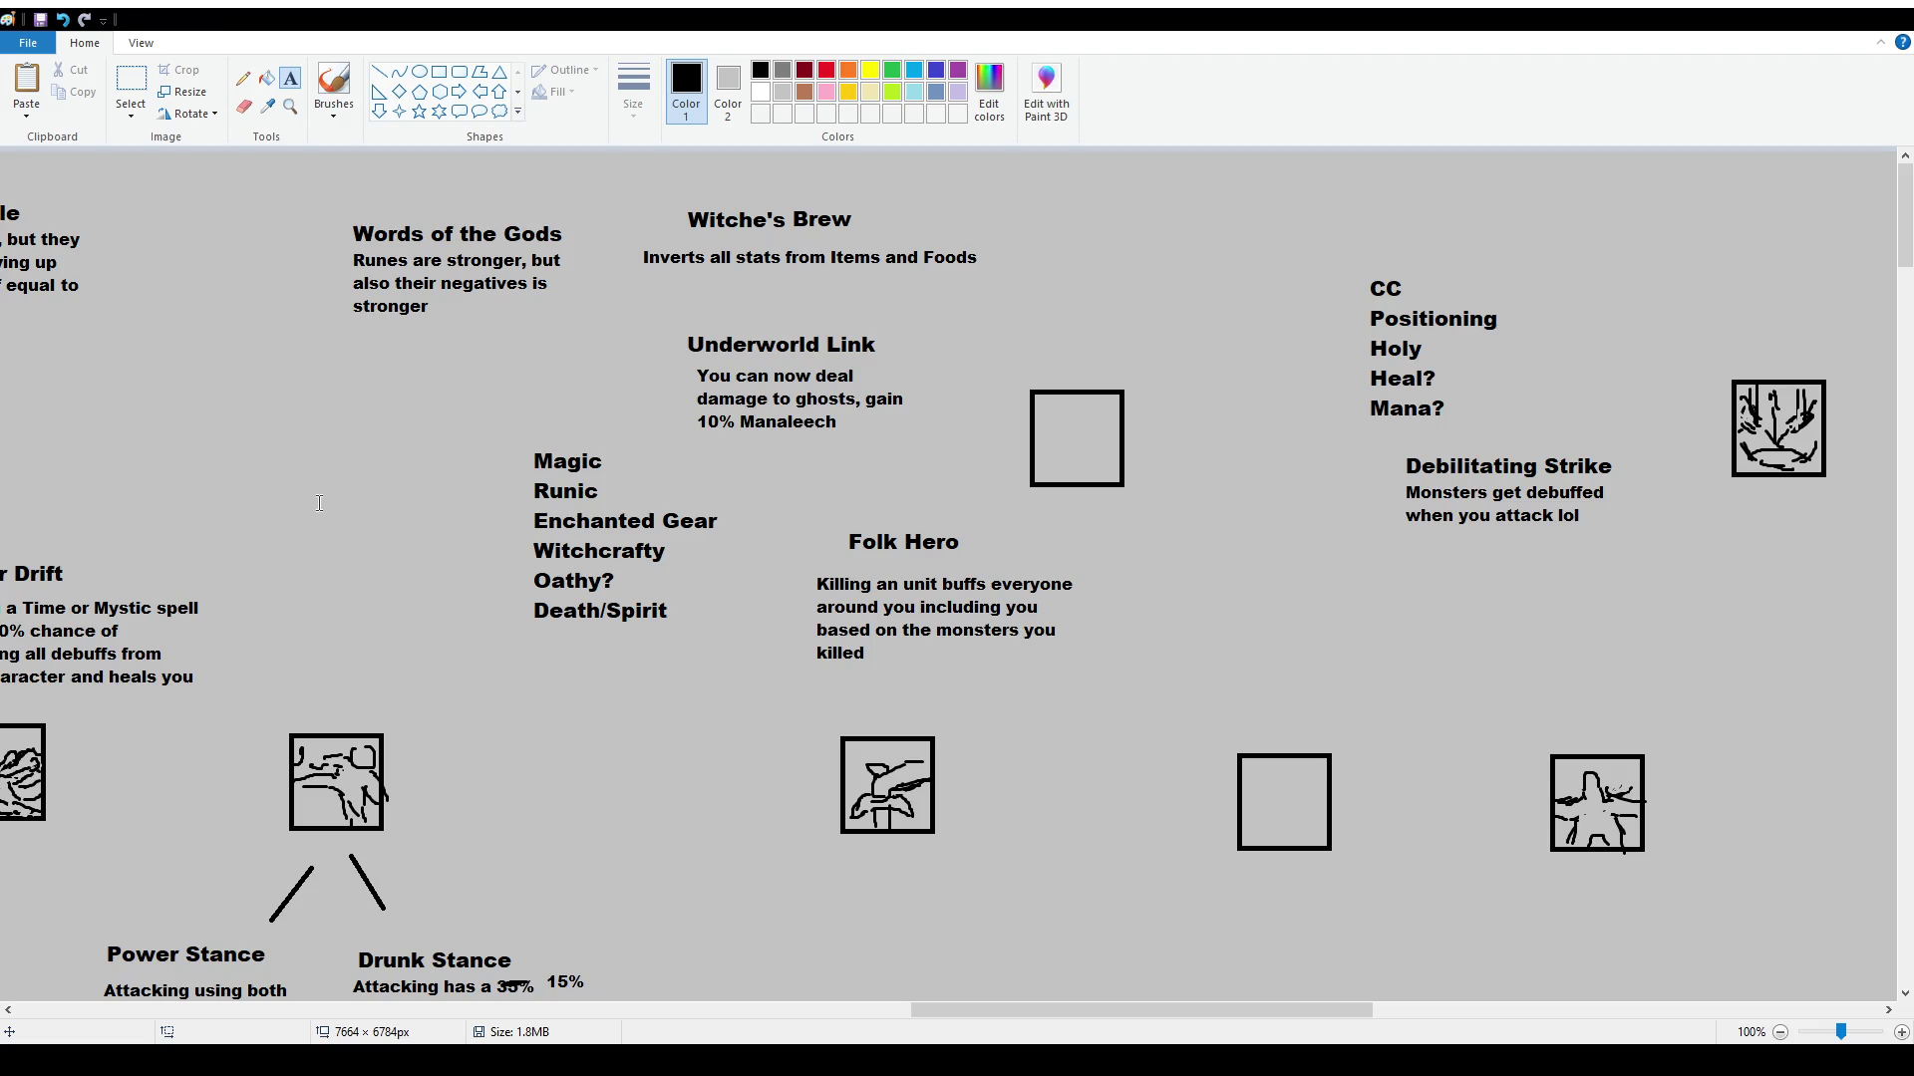
{"action": "left_click", "coordinate": [115, 74]}
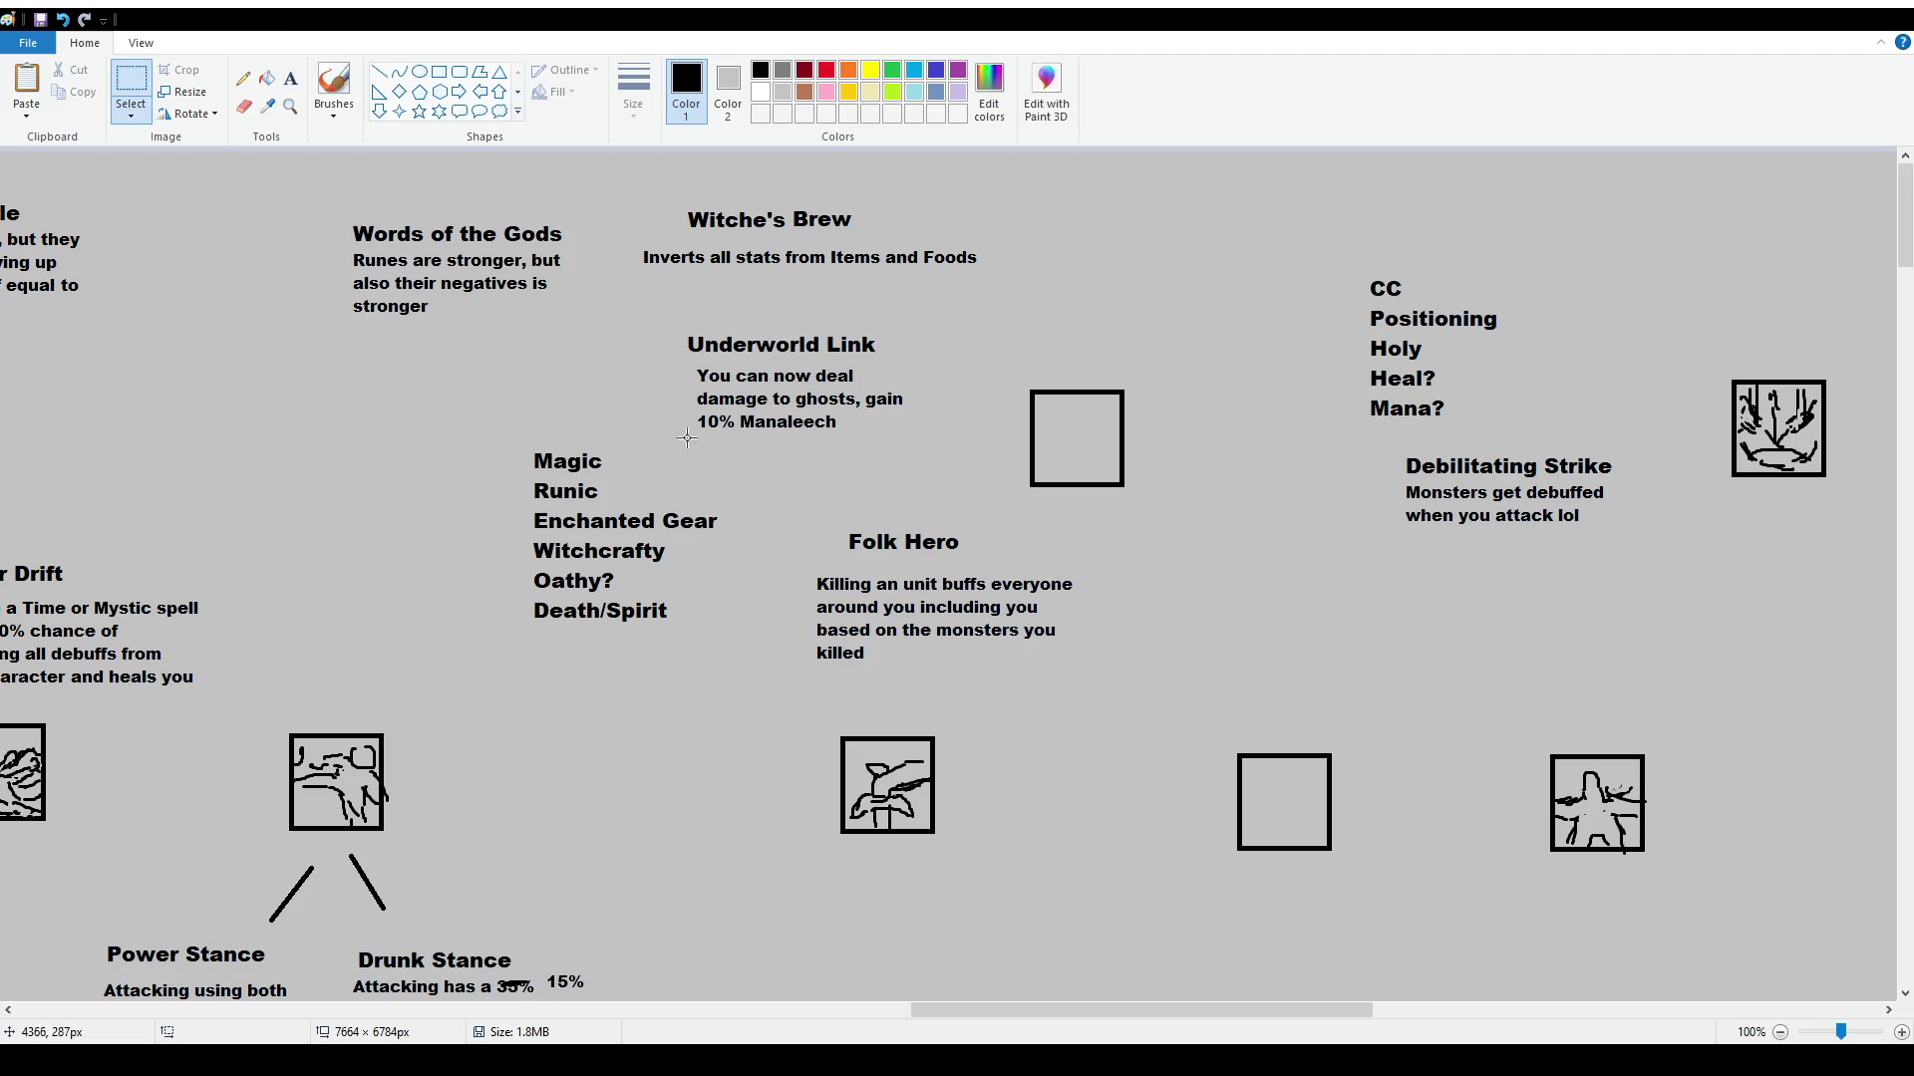
Add a 'Head-on Style' title with the size-12 line 'Taunted monsters take more damage'
{"action": "left_click_drag", "start_coordinate": [1092, 1013], "coordinate": [1268, 1013]}
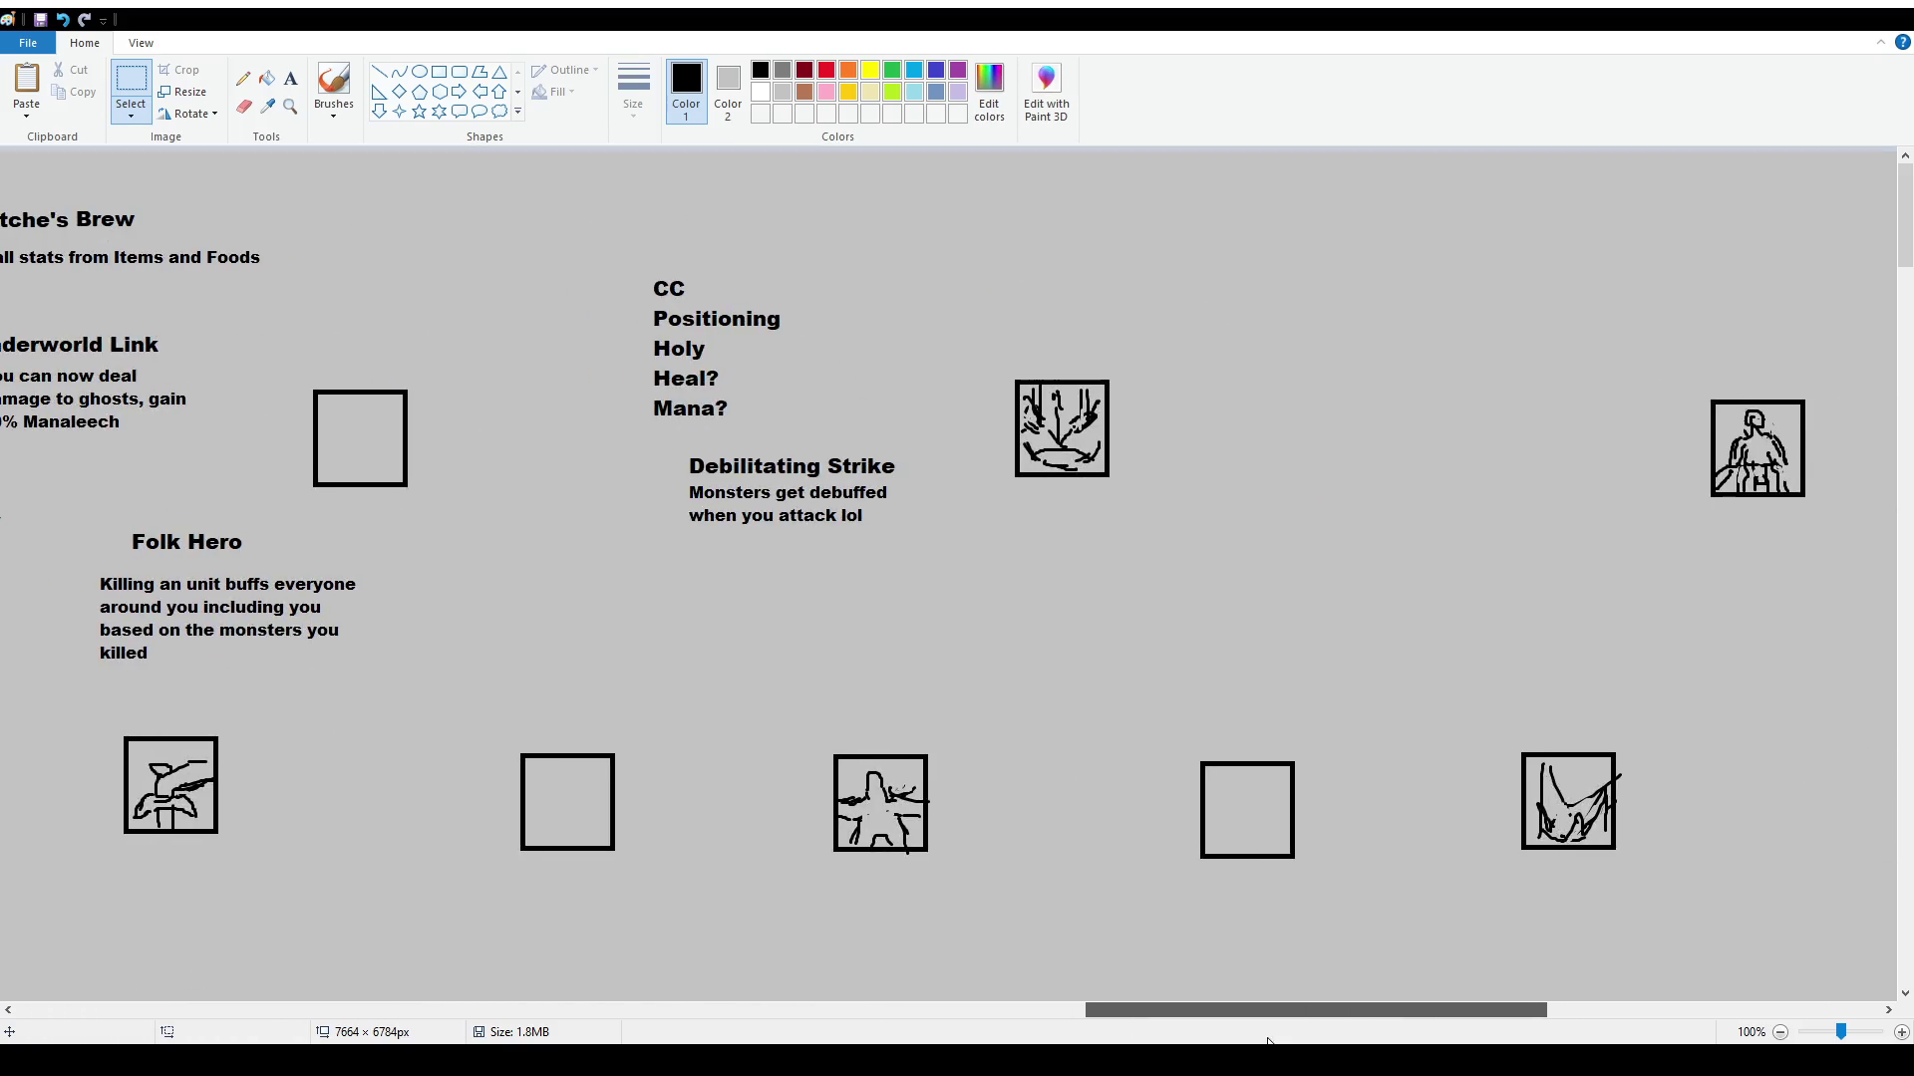
{"action": "left_click", "coordinate": [290, 78]}
{"action": "left_click_drag", "start_coordinate": [845, 589], "coordinate": [1110, 697]}
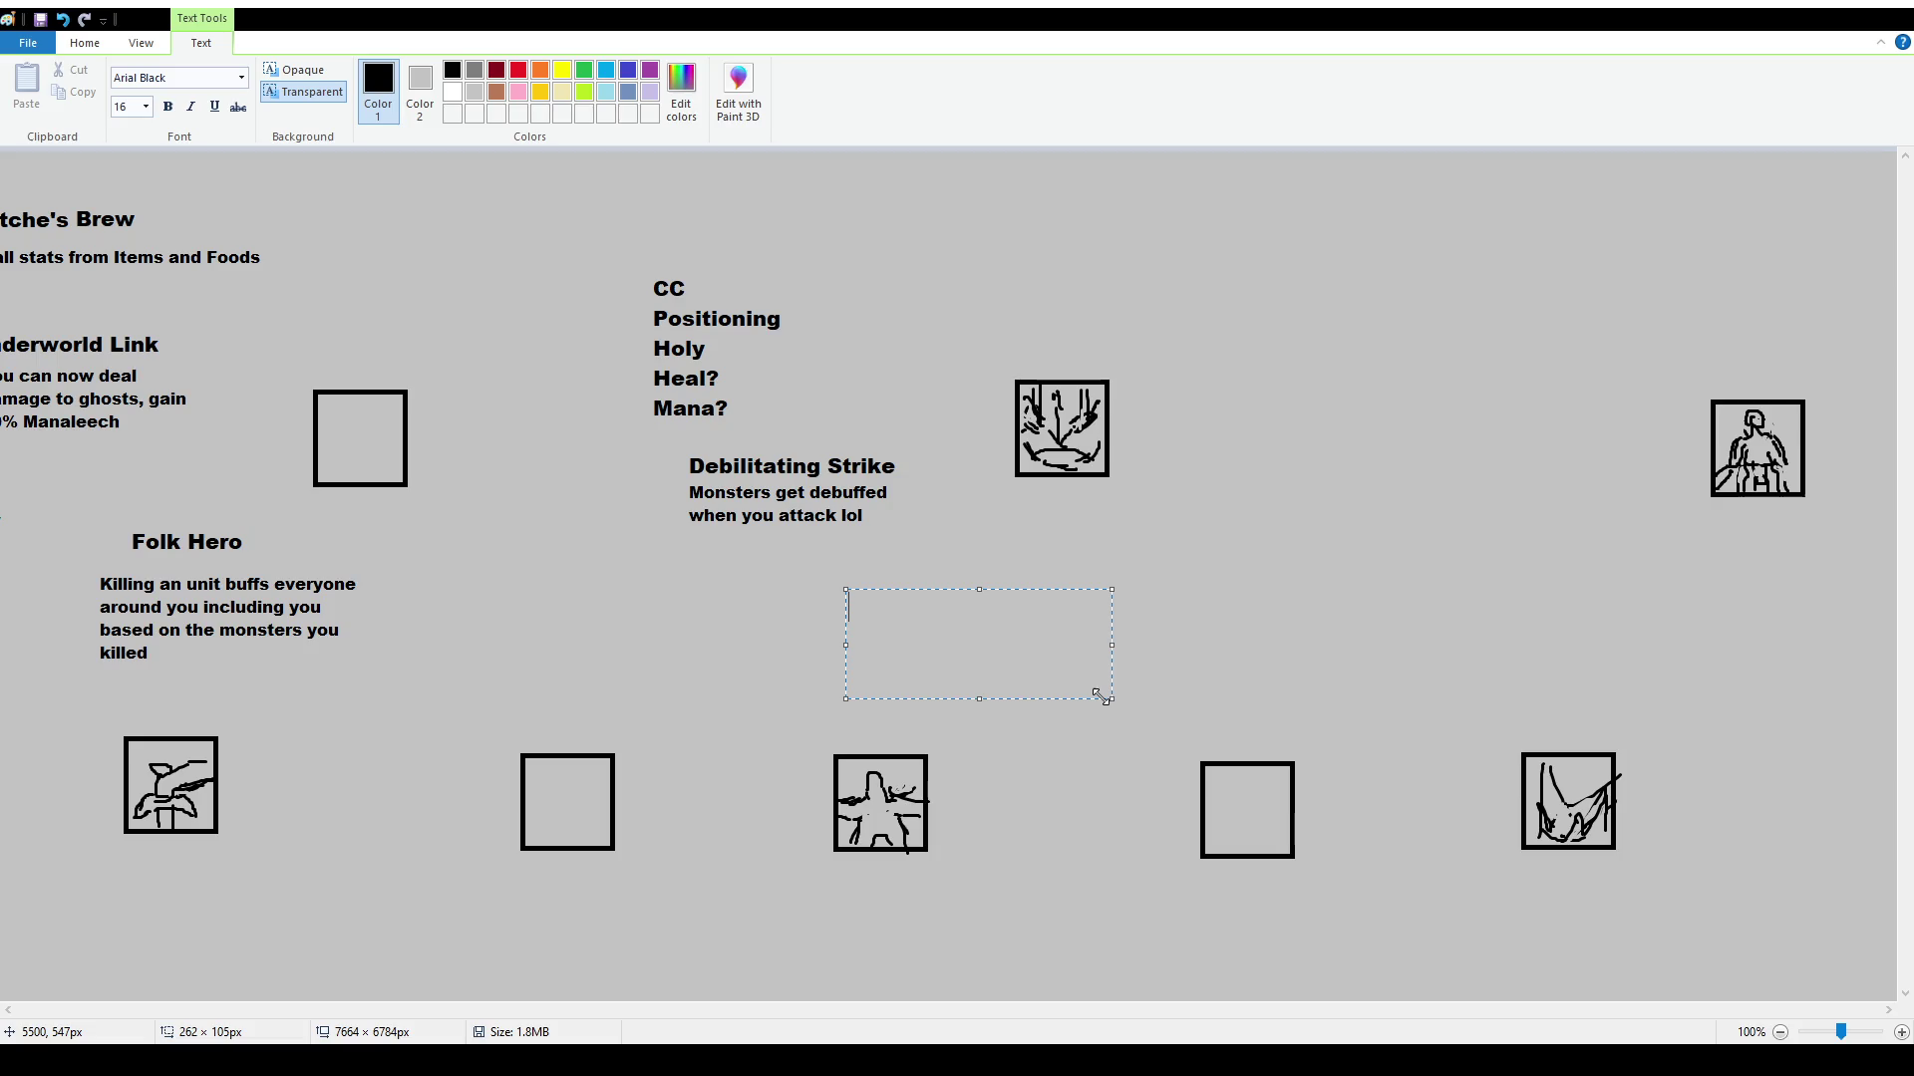
{"action": "type", "text": "Headon"}
{"action": "key", "text": "BackSpace"}
{"action": "key", "text": "BackSpace"}
{"action": "type", "text": "-on St"}
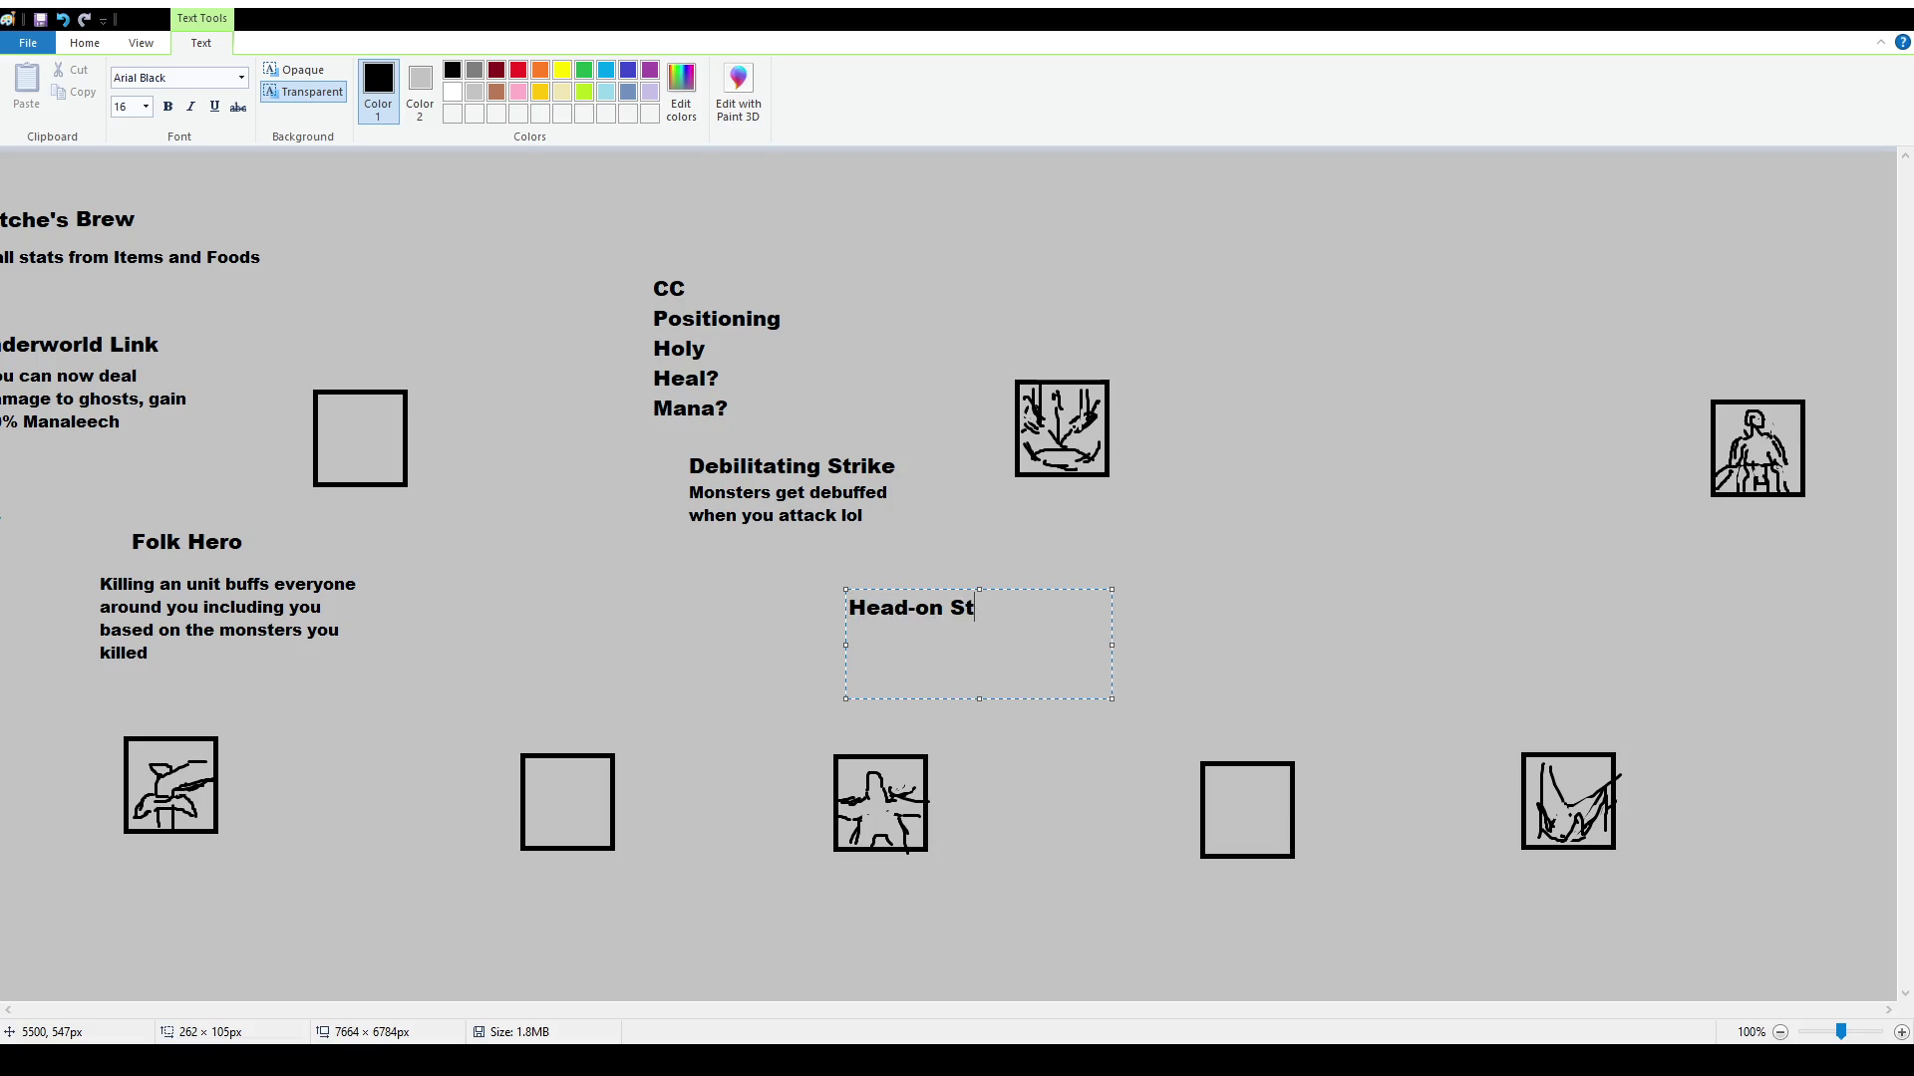
{"action": "type", "text": "yle12"}
{"action": "key", "text": "Return"}
{"action": "type", "text": "Taunted "}
{"action": "type", "text": "mo"}
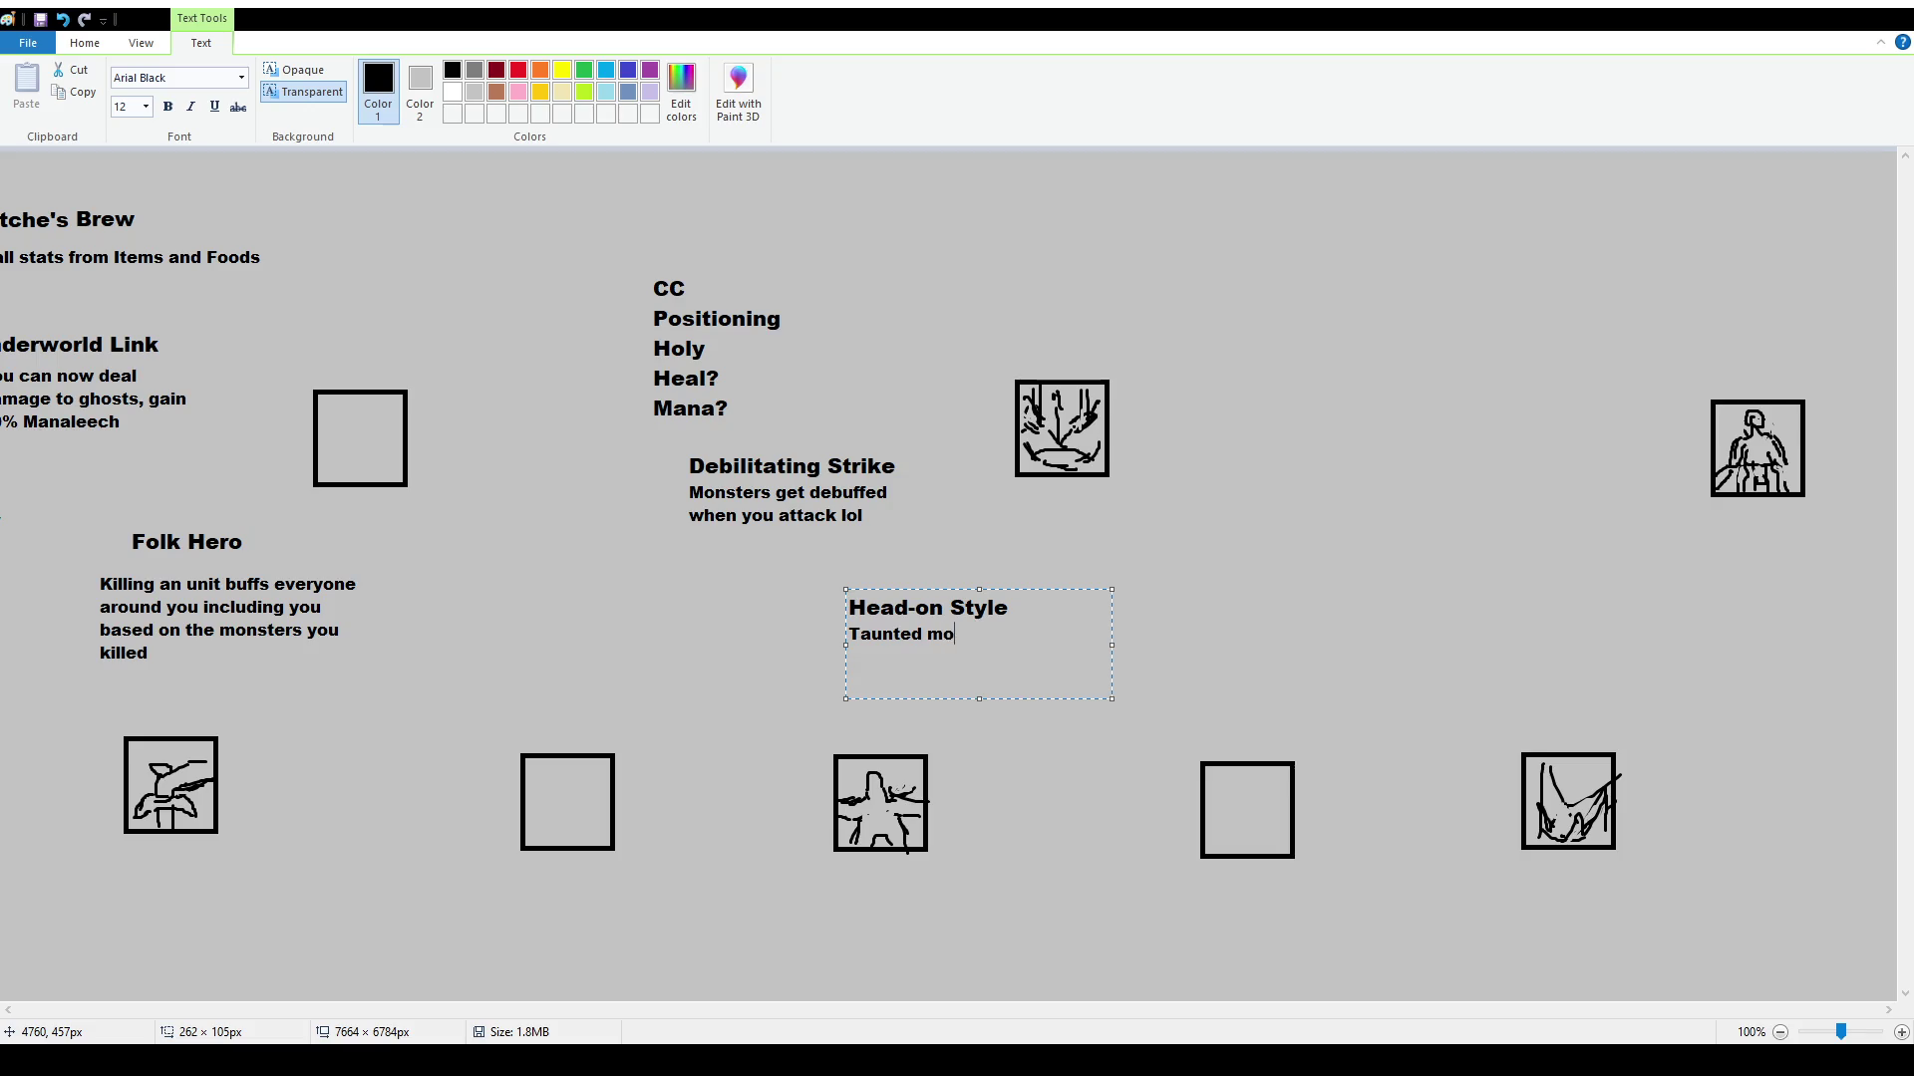
{"action": "type", "text": "nsters take more damage"}
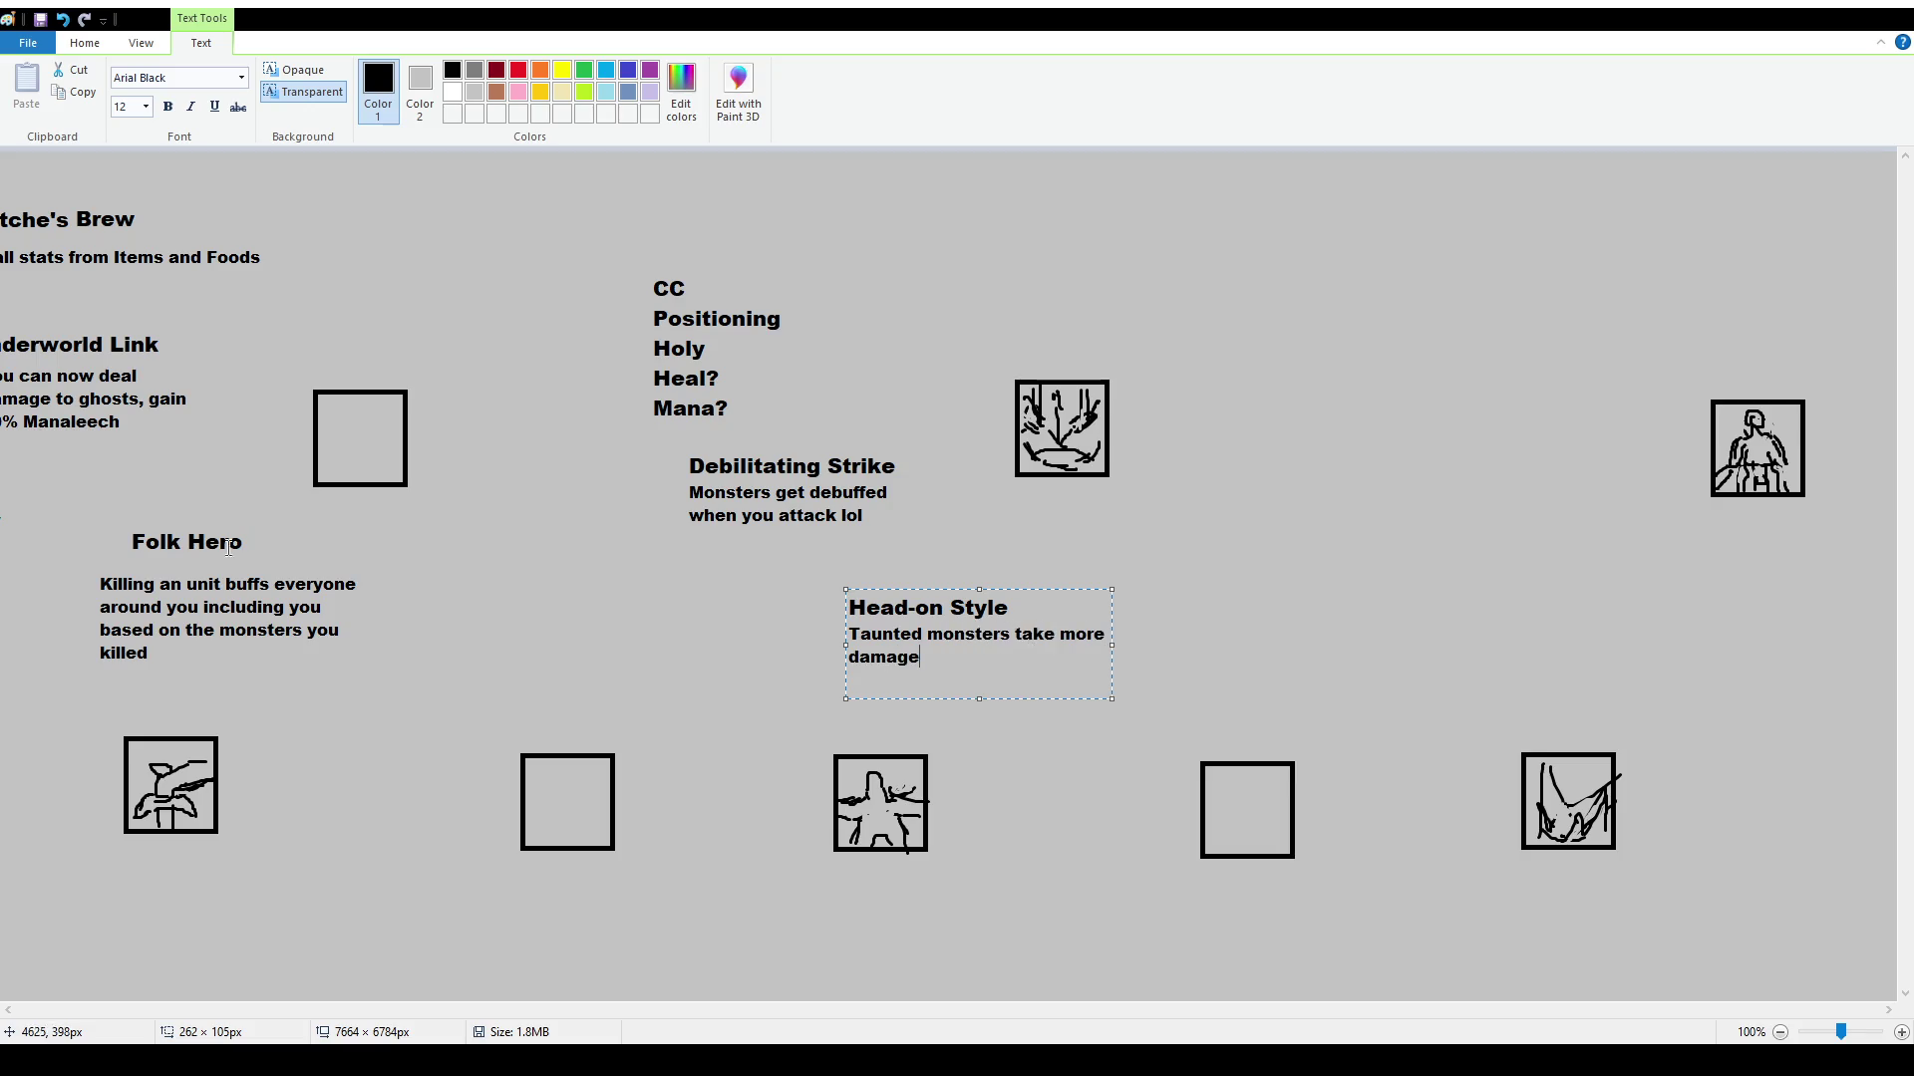
{"action": "left_click", "coordinate": [977, 985]}
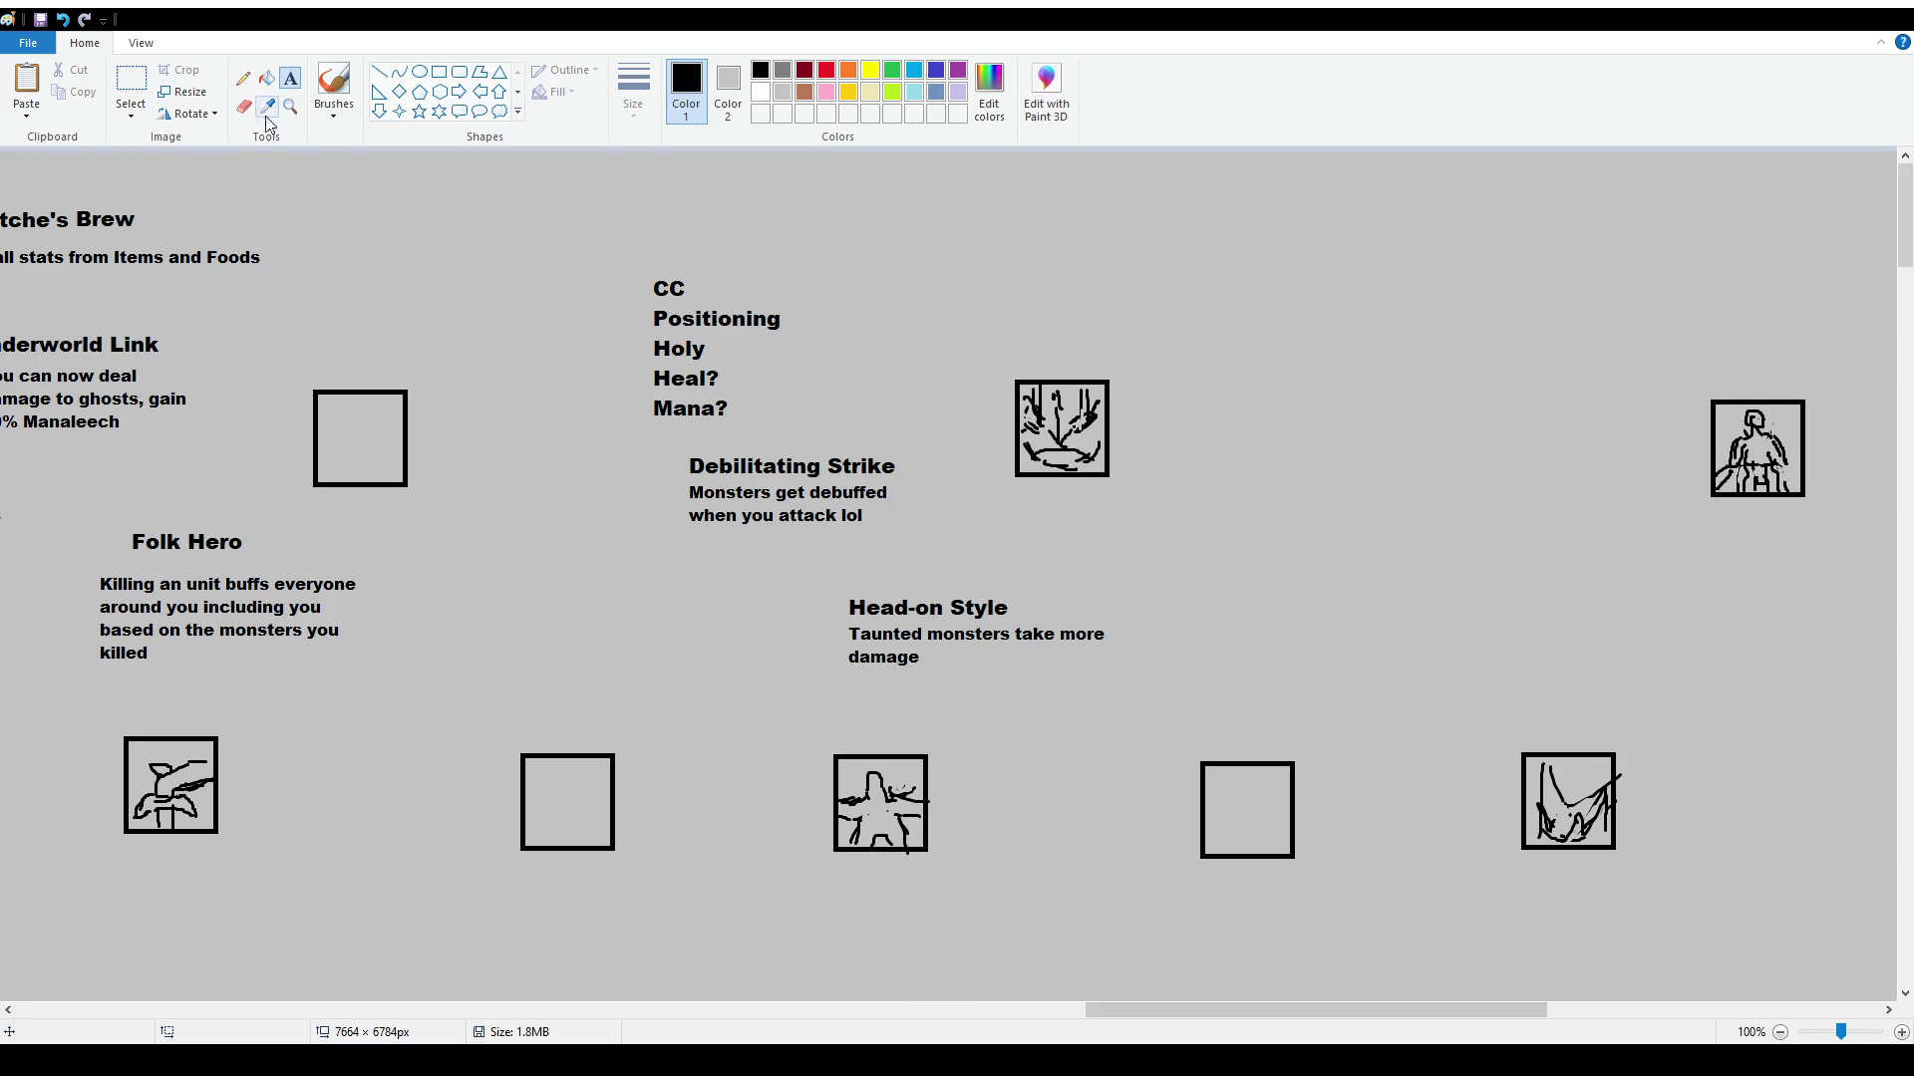
Erase 'Head-on' and type 'Defying' at size 16 in its place, making 'Defying Style'
{"action": "left_click", "coordinate": [131, 79]}
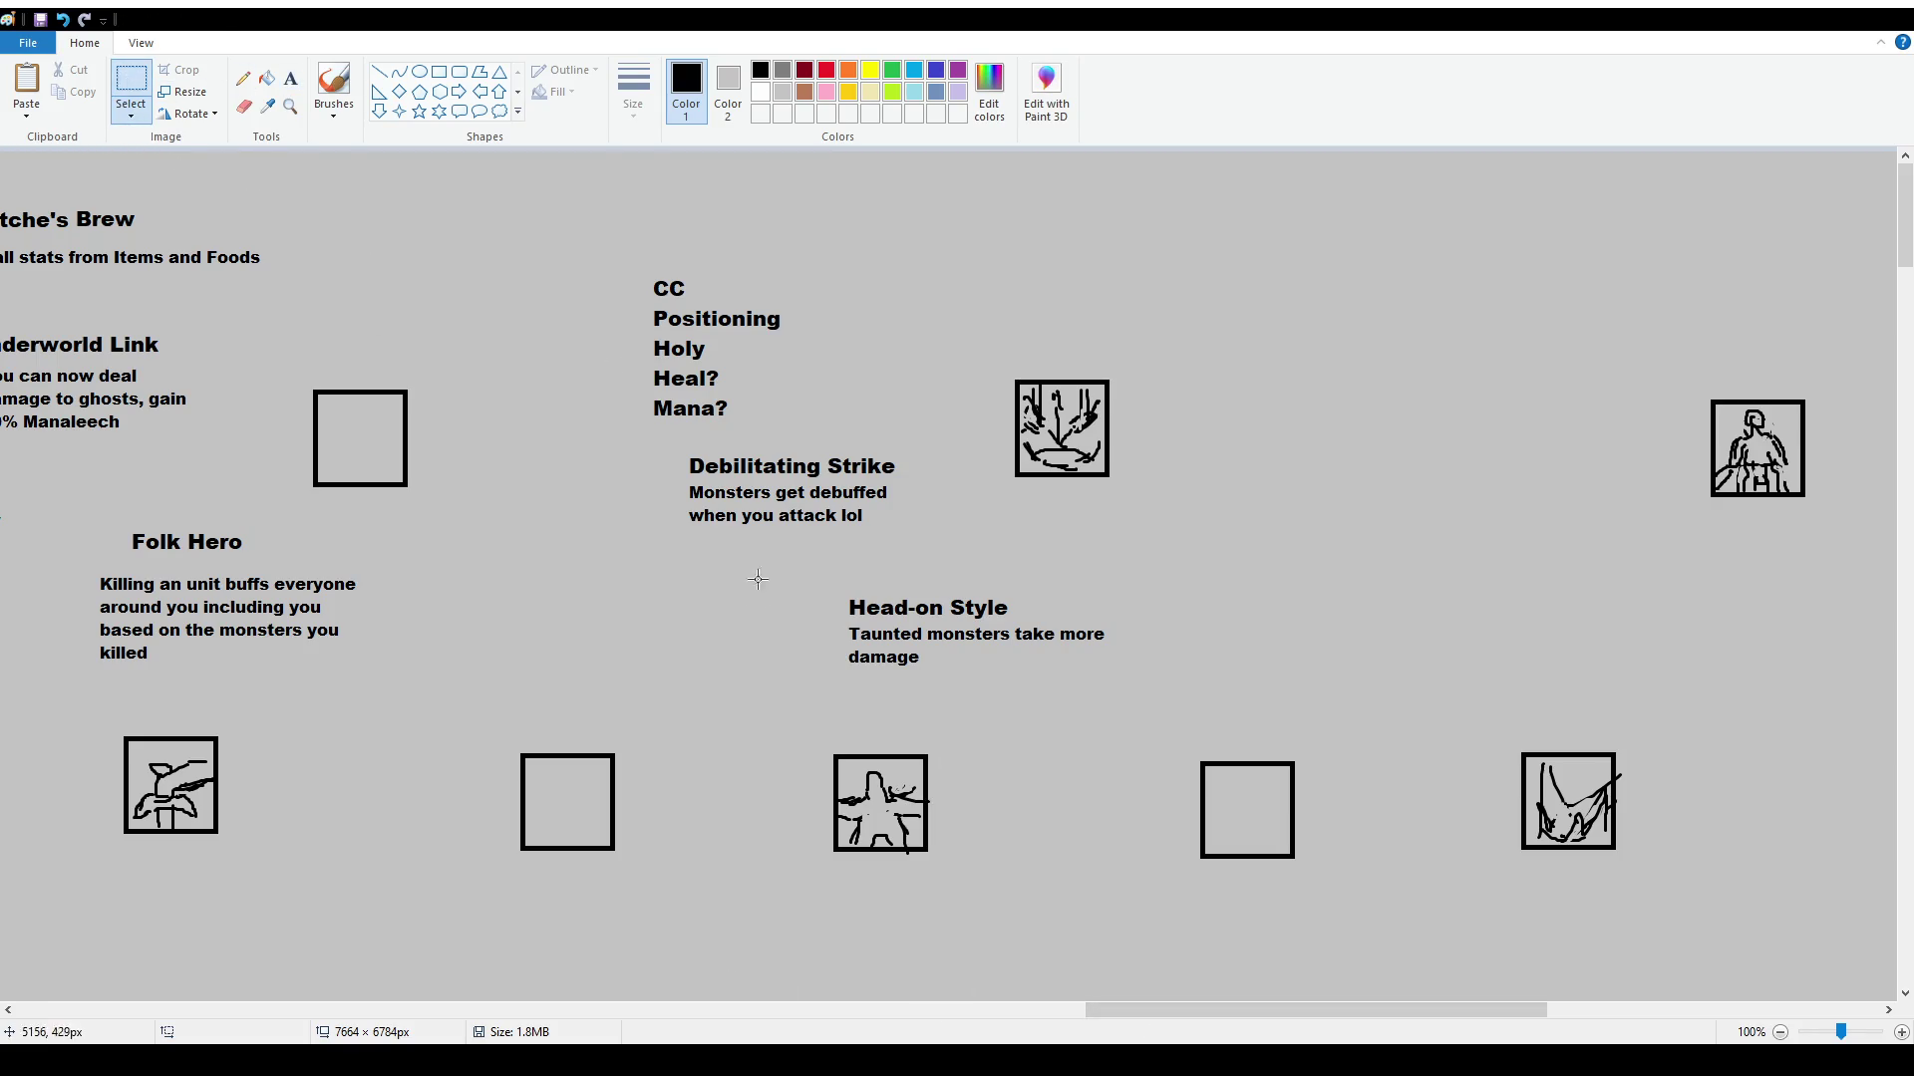
{"action": "left_click_drag", "start_coordinate": [821, 586], "coordinate": [938, 617]}
{"action": "key", "text": "Delete"}
{"action": "left_click", "coordinate": [290, 80]}
{"action": "mouse_move", "coordinate": [830, 578]}
{"action": "left_mouse_down"}
{"action": "mouse_move", "coordinate": [909, 613]}
{"action": "mouse_move", "coordinate": [1015, 617]}
{"action": "left_mouse_up"}
{"action": "type", "text": "Defying"}
{"action": "key", "text": "ctrl+a"}
{"action": "left_click", "coordinate": [130, 107]}
{"action": "type", "text": "16"}
{"action": "key", "text": "Return"}
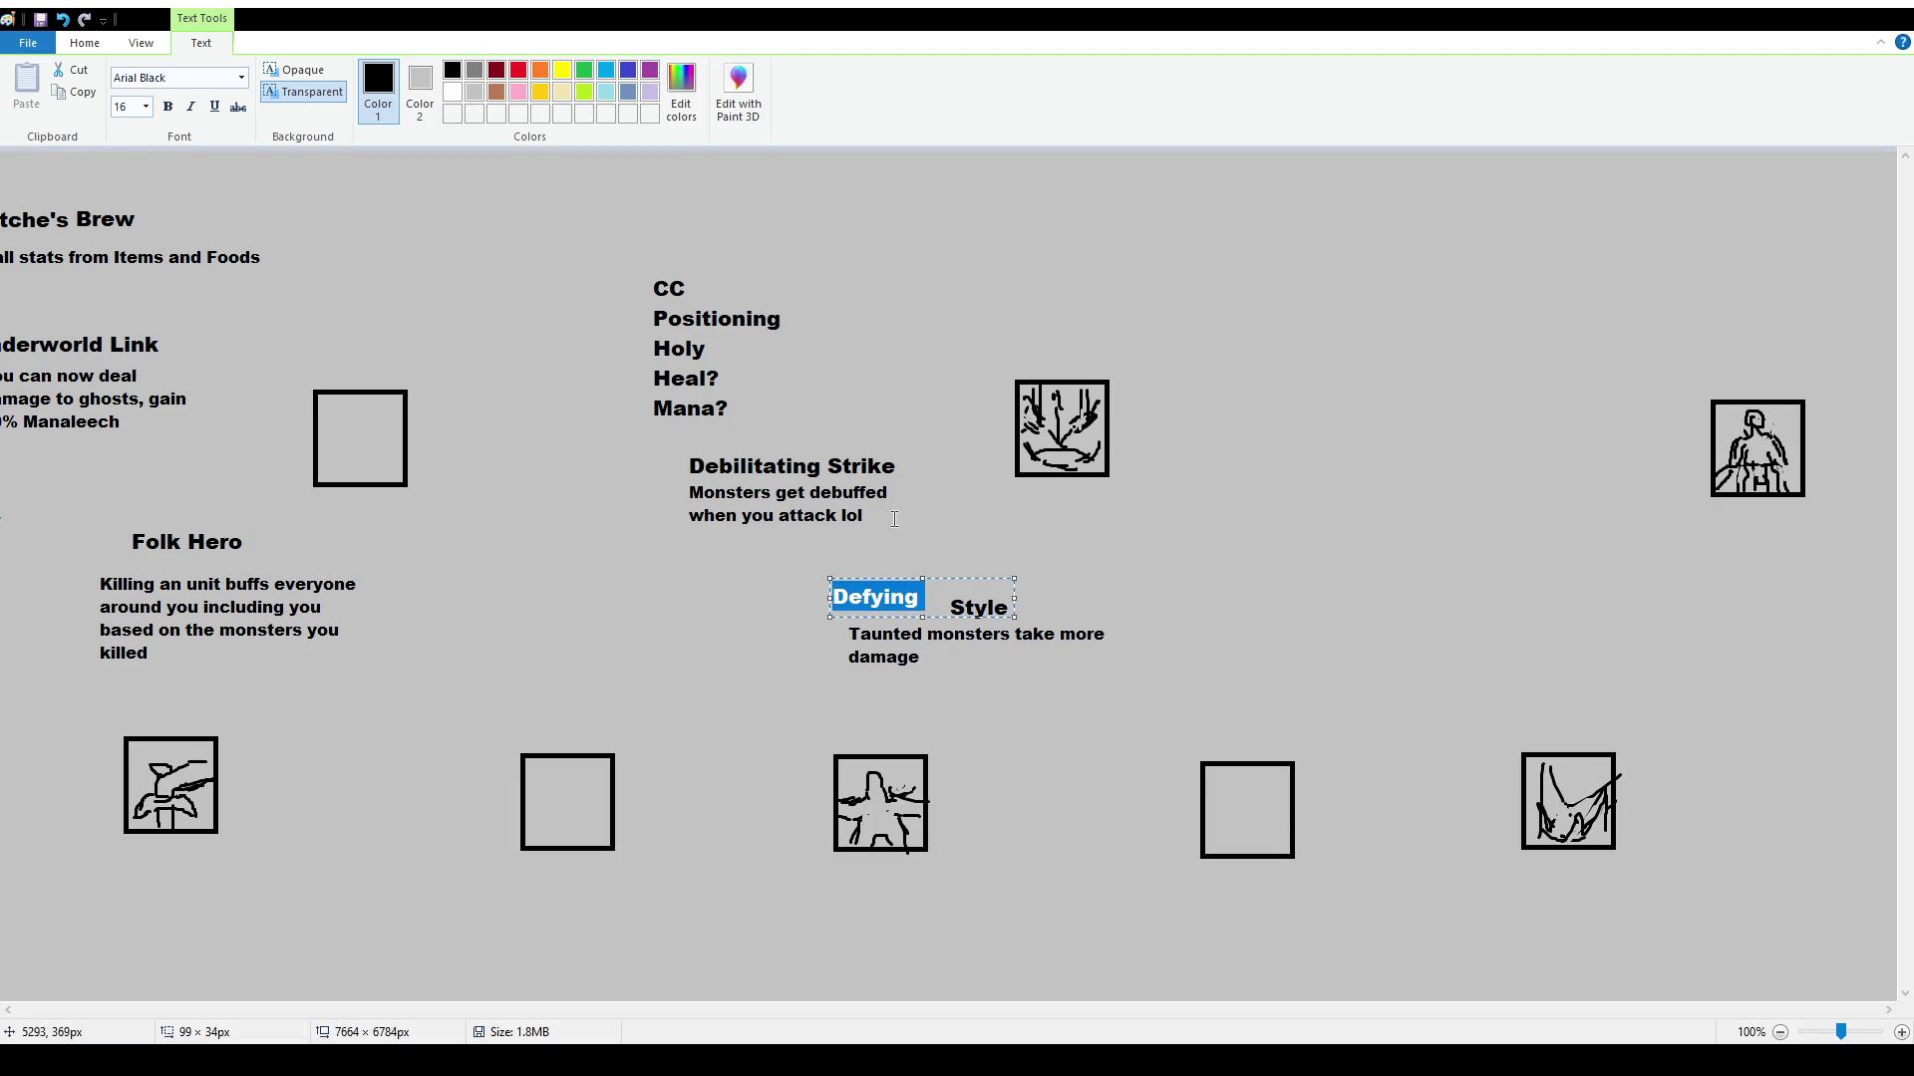
{"action": "left_click", "coordinate": [133, 239]}
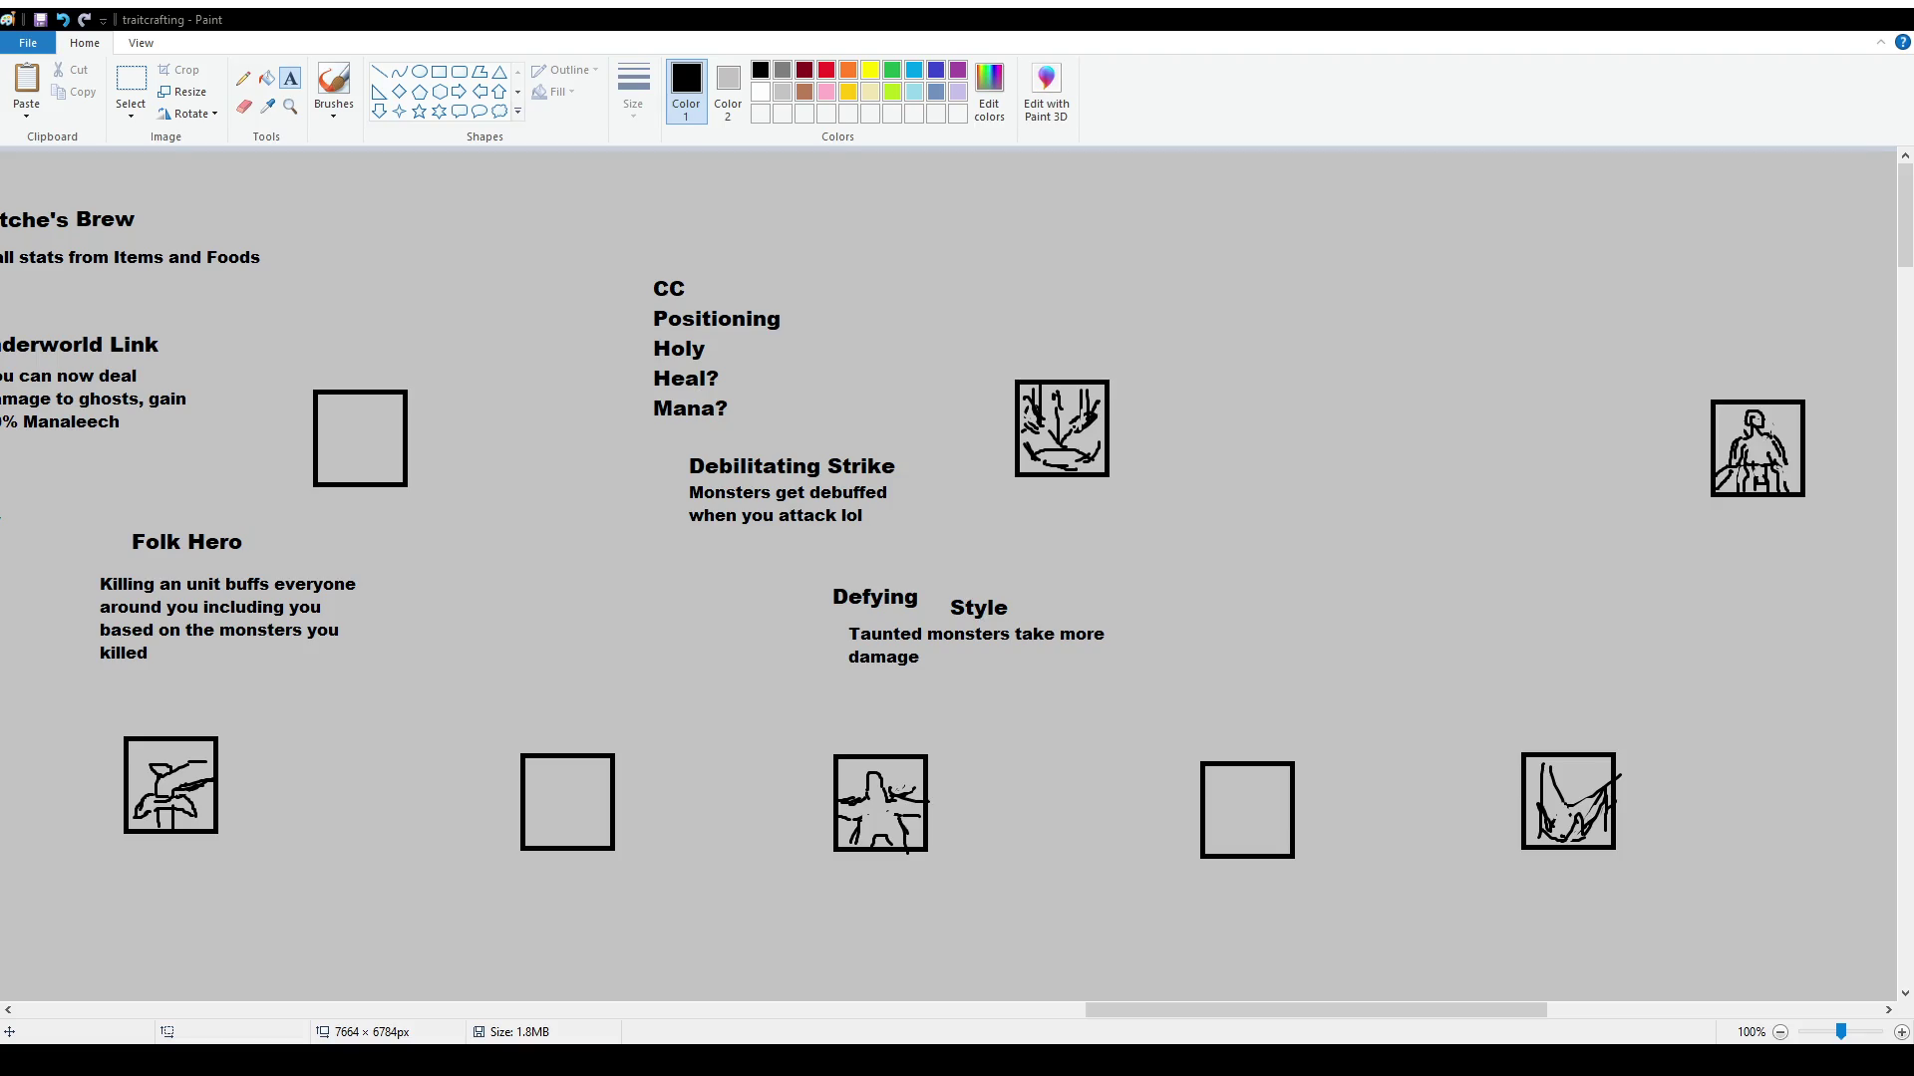
{"action": "left_click_drag", "start_coordinate": [1192, 1001], "coordinate": [1044, 1002]}
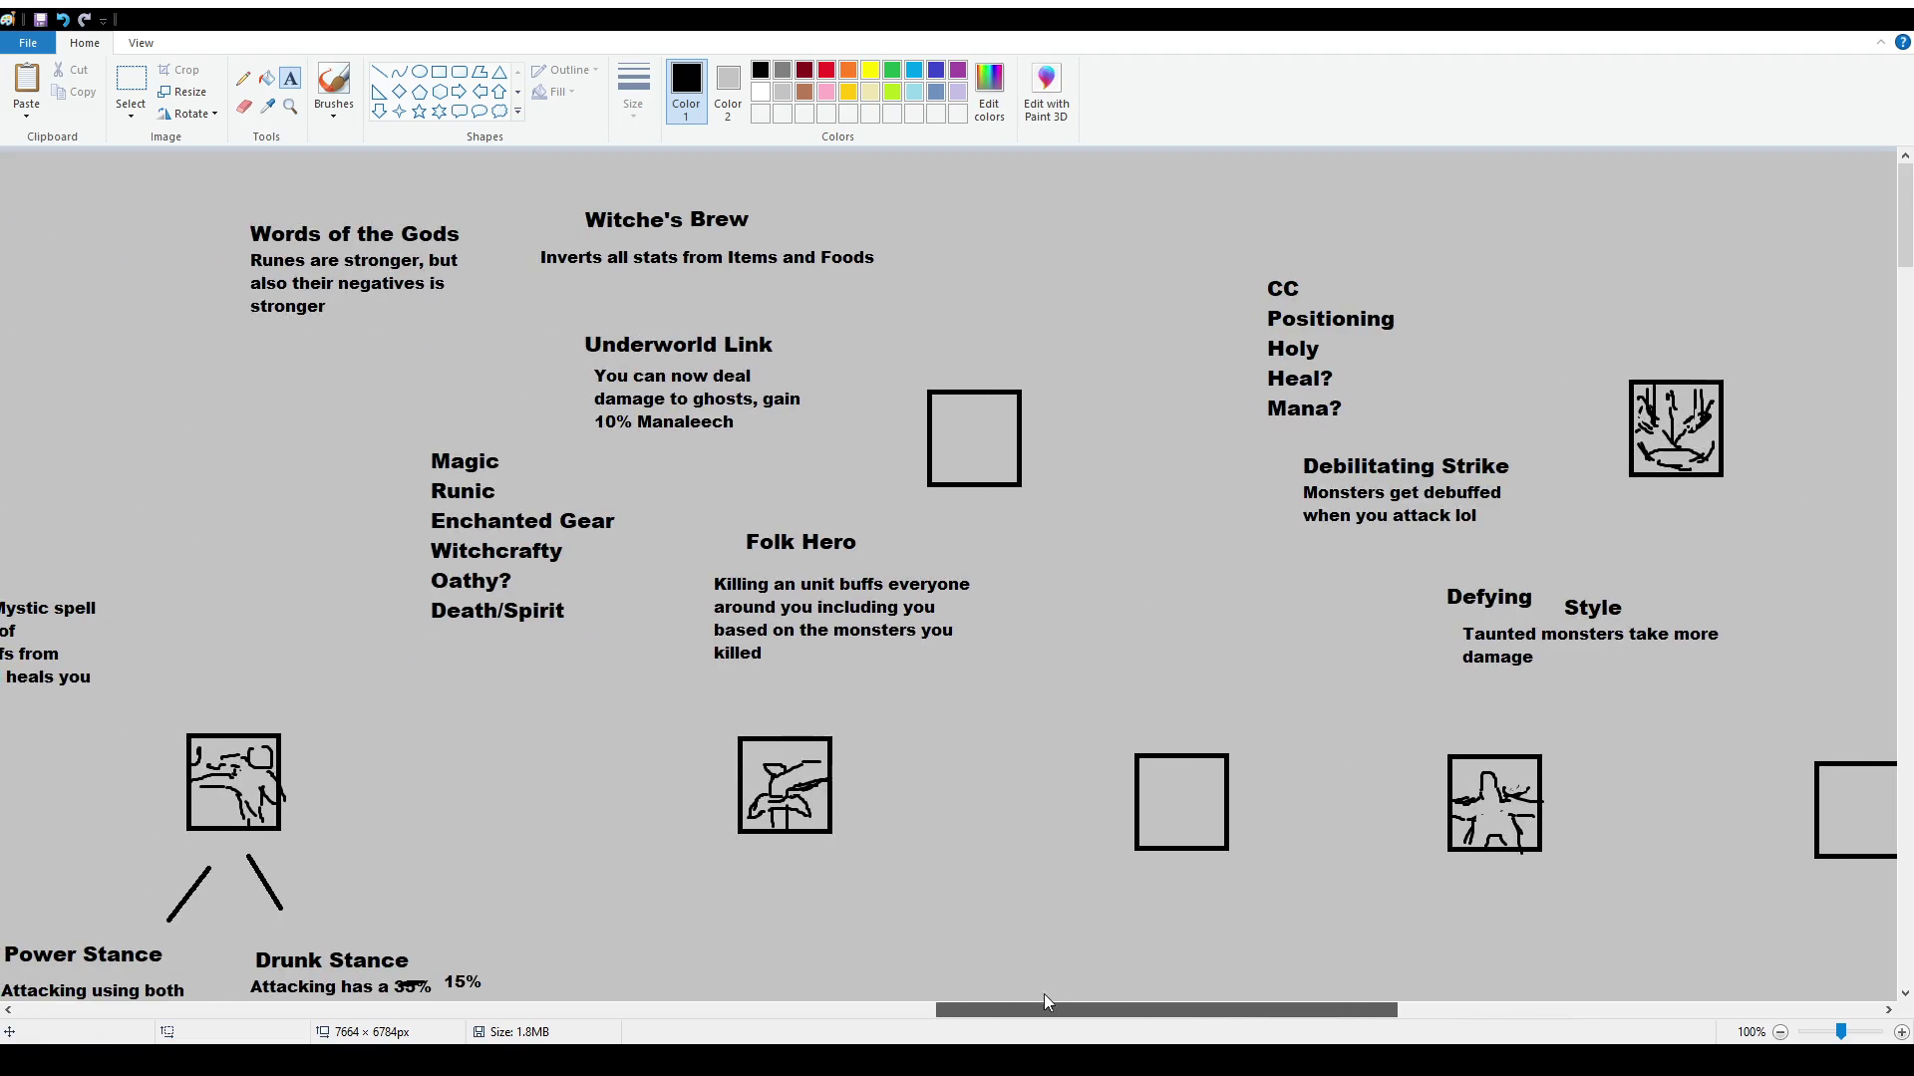
{"action": "left_click", "coordinate": [141, 81]}
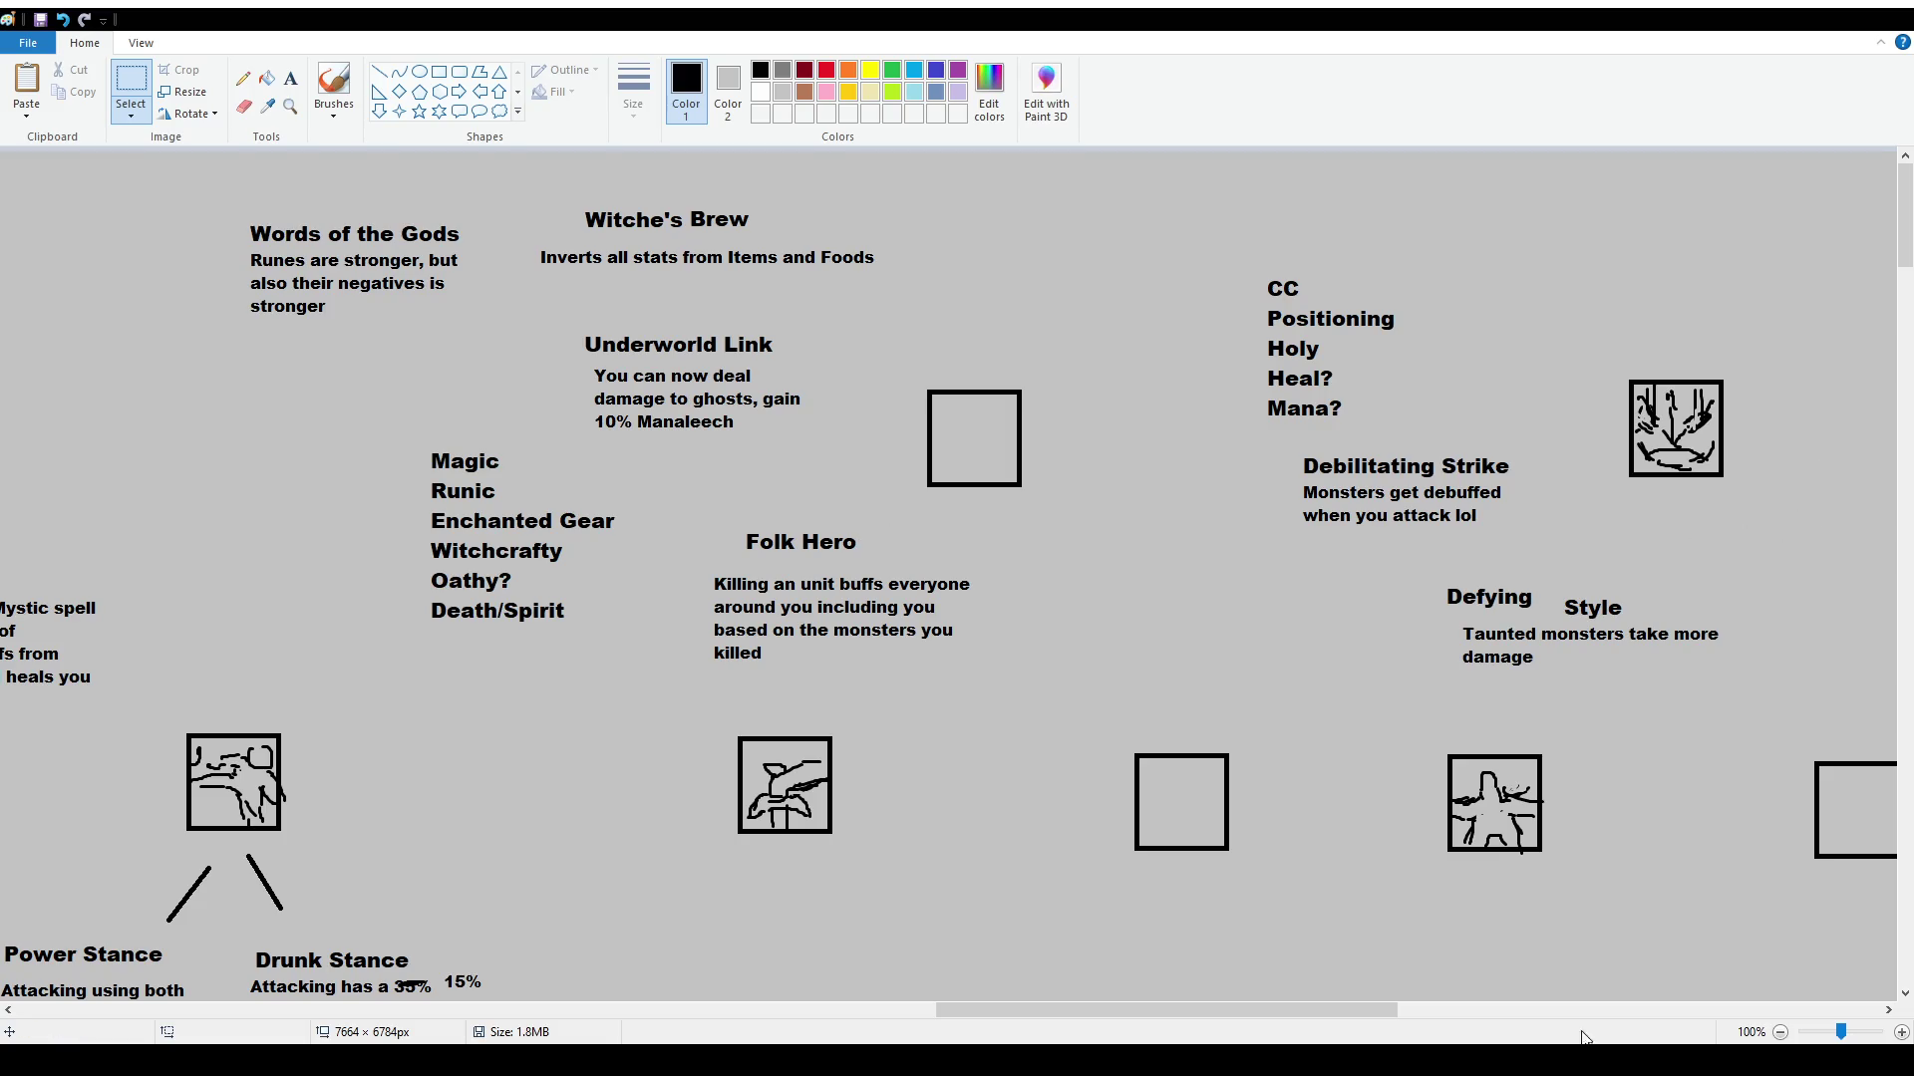
{"action": "left_click_drag", "start_coordinate": [1373, 1004], "coordinate": [1483, 1005]}
{"action": "left_click_drag", "start_coordinate": [980, 569], "coordinate": [1094, 610]}
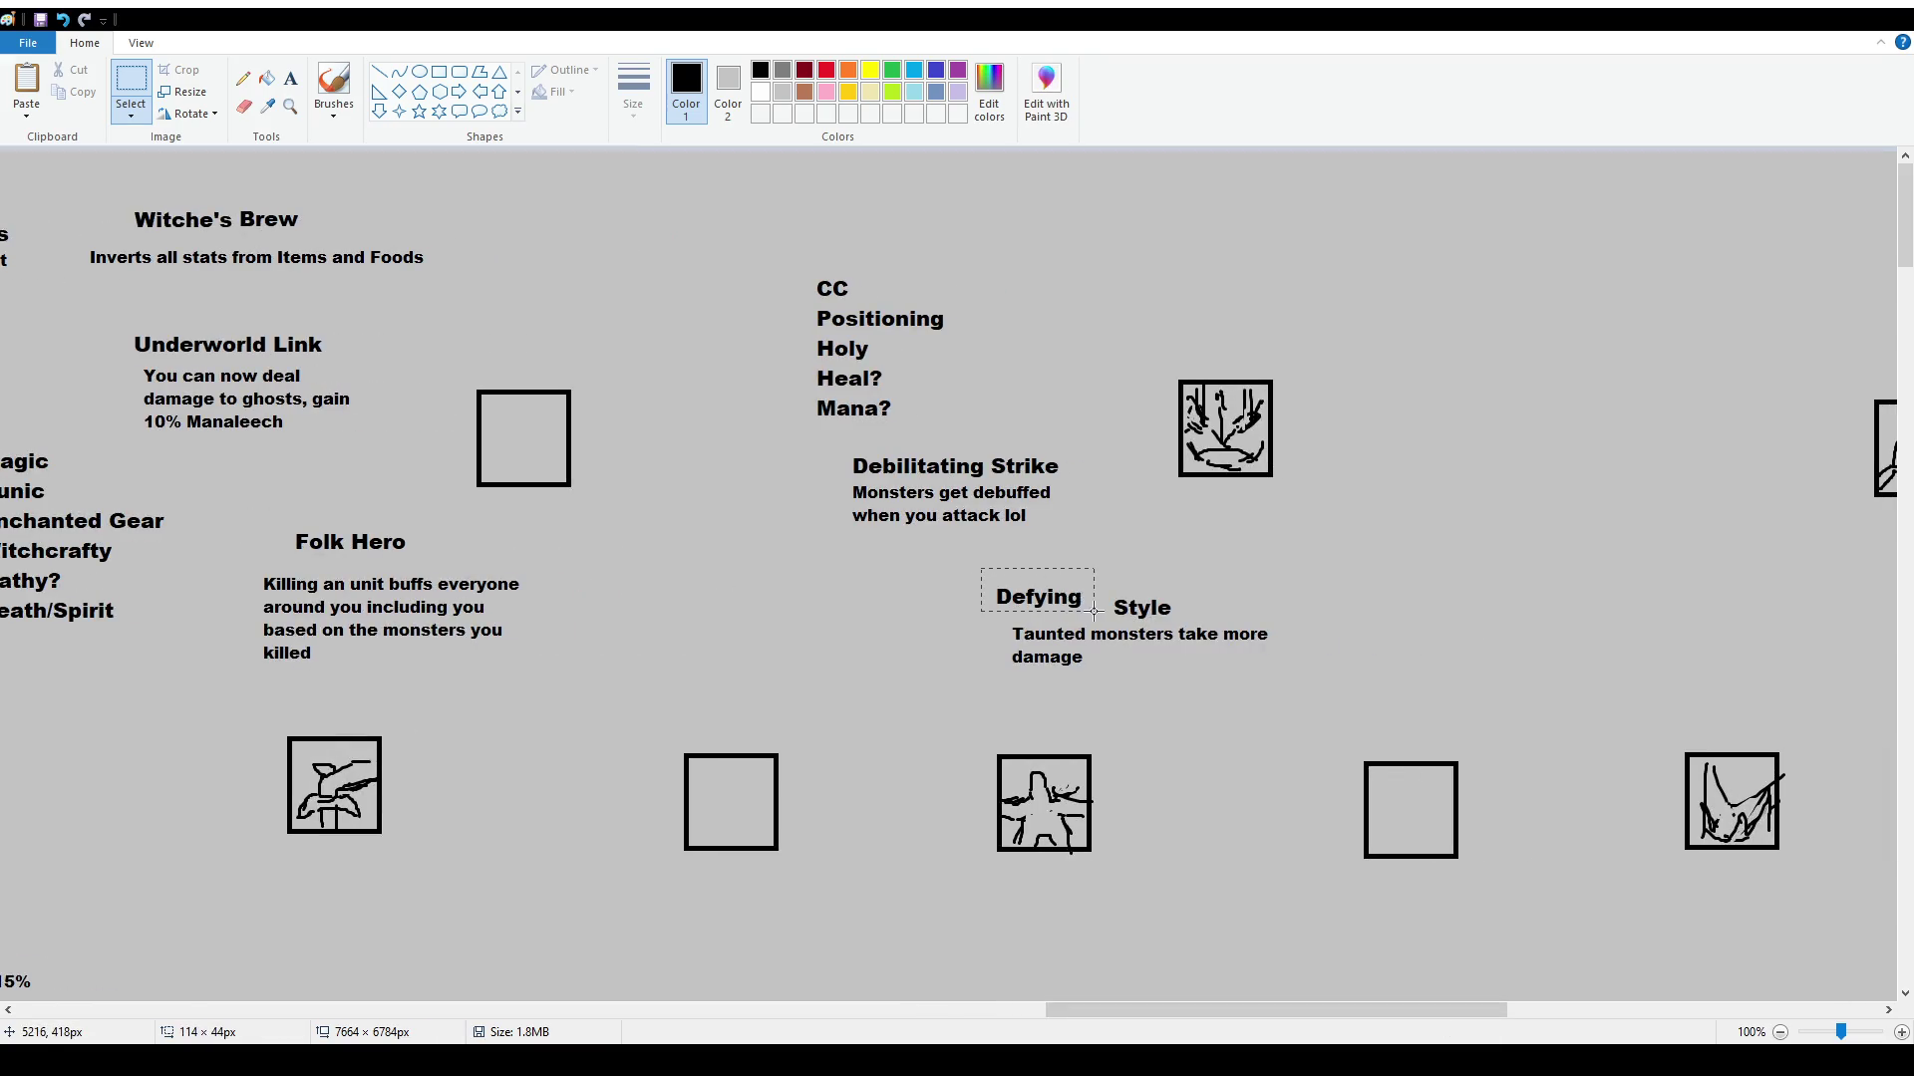
{"action": "left_click", "coordinate": [1085, 610]}
{"action": "left_click_drag", "start_coordinate": [1296, 1010], "coordinate": [1613, 1010]}
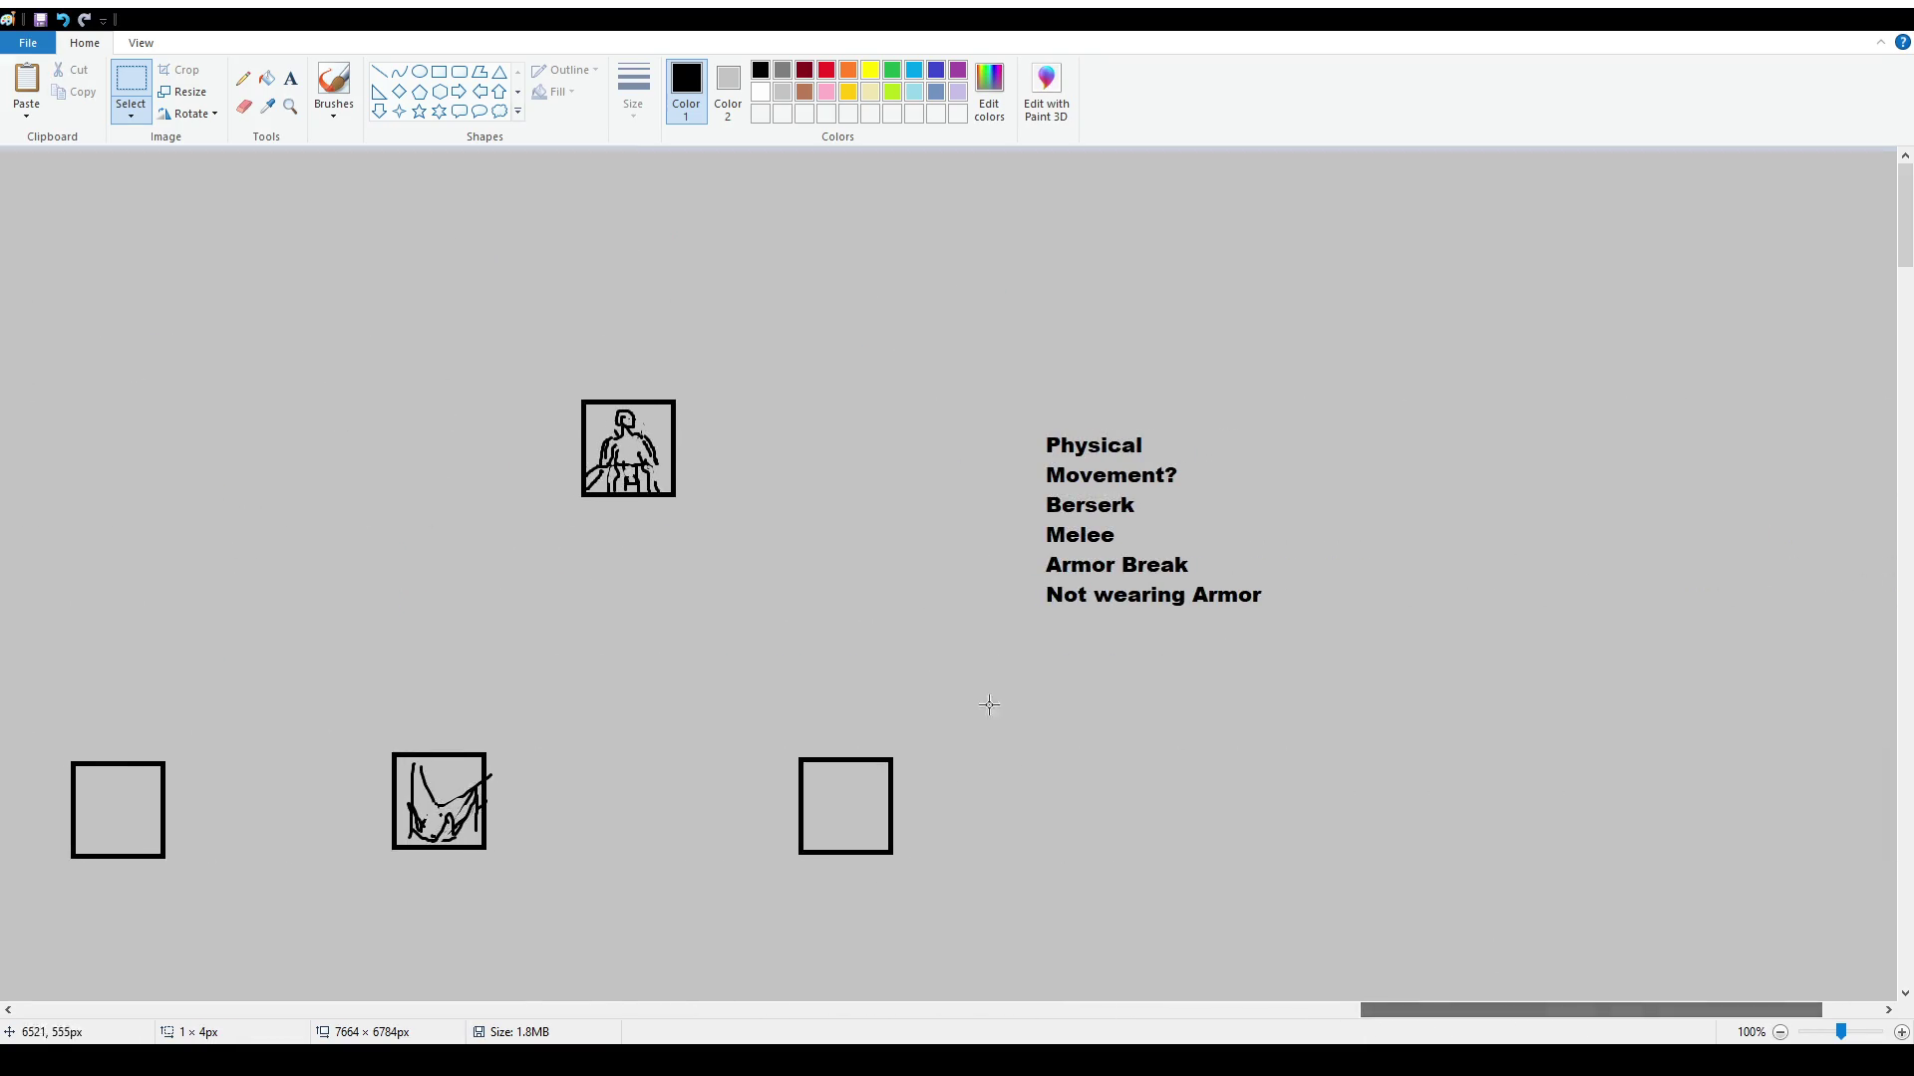
Add 'Killing Spree' under the warrior icon with the size-12 line 'Kill monster gain short buff'
{"action": "scroll", "coordinate": [1019, 727], "scroll_direction": "down", "scroll_amount": 3}
{"action": "left_click", "coordinate": [290, 78]}
{"action": "left_click_drag", "start_coordinate": [489, 376], "coordinate": [731, 474]}
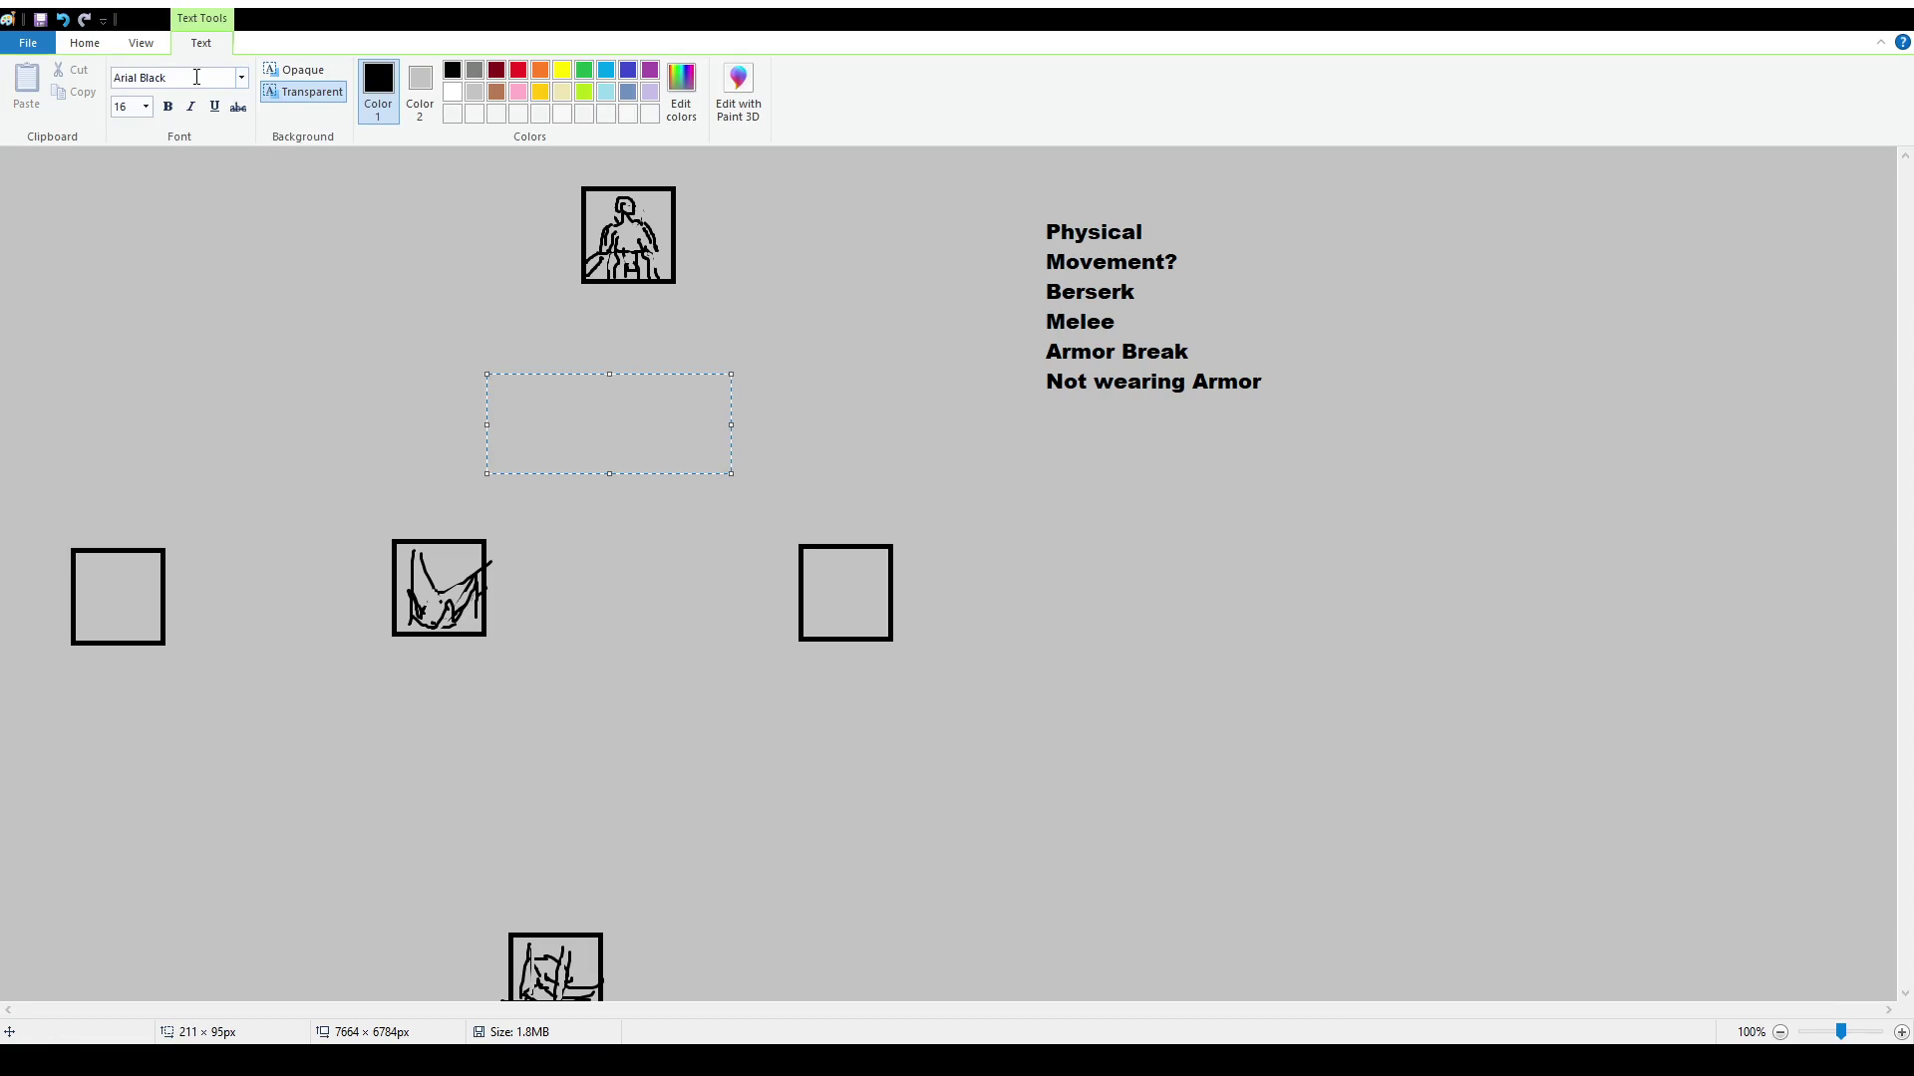
{"action": "type", "text": "Killing Spree"}
{"action": "scroll", "coordinate": [145, 107], "scroll_direction": "up", "scroll_amount": 2}
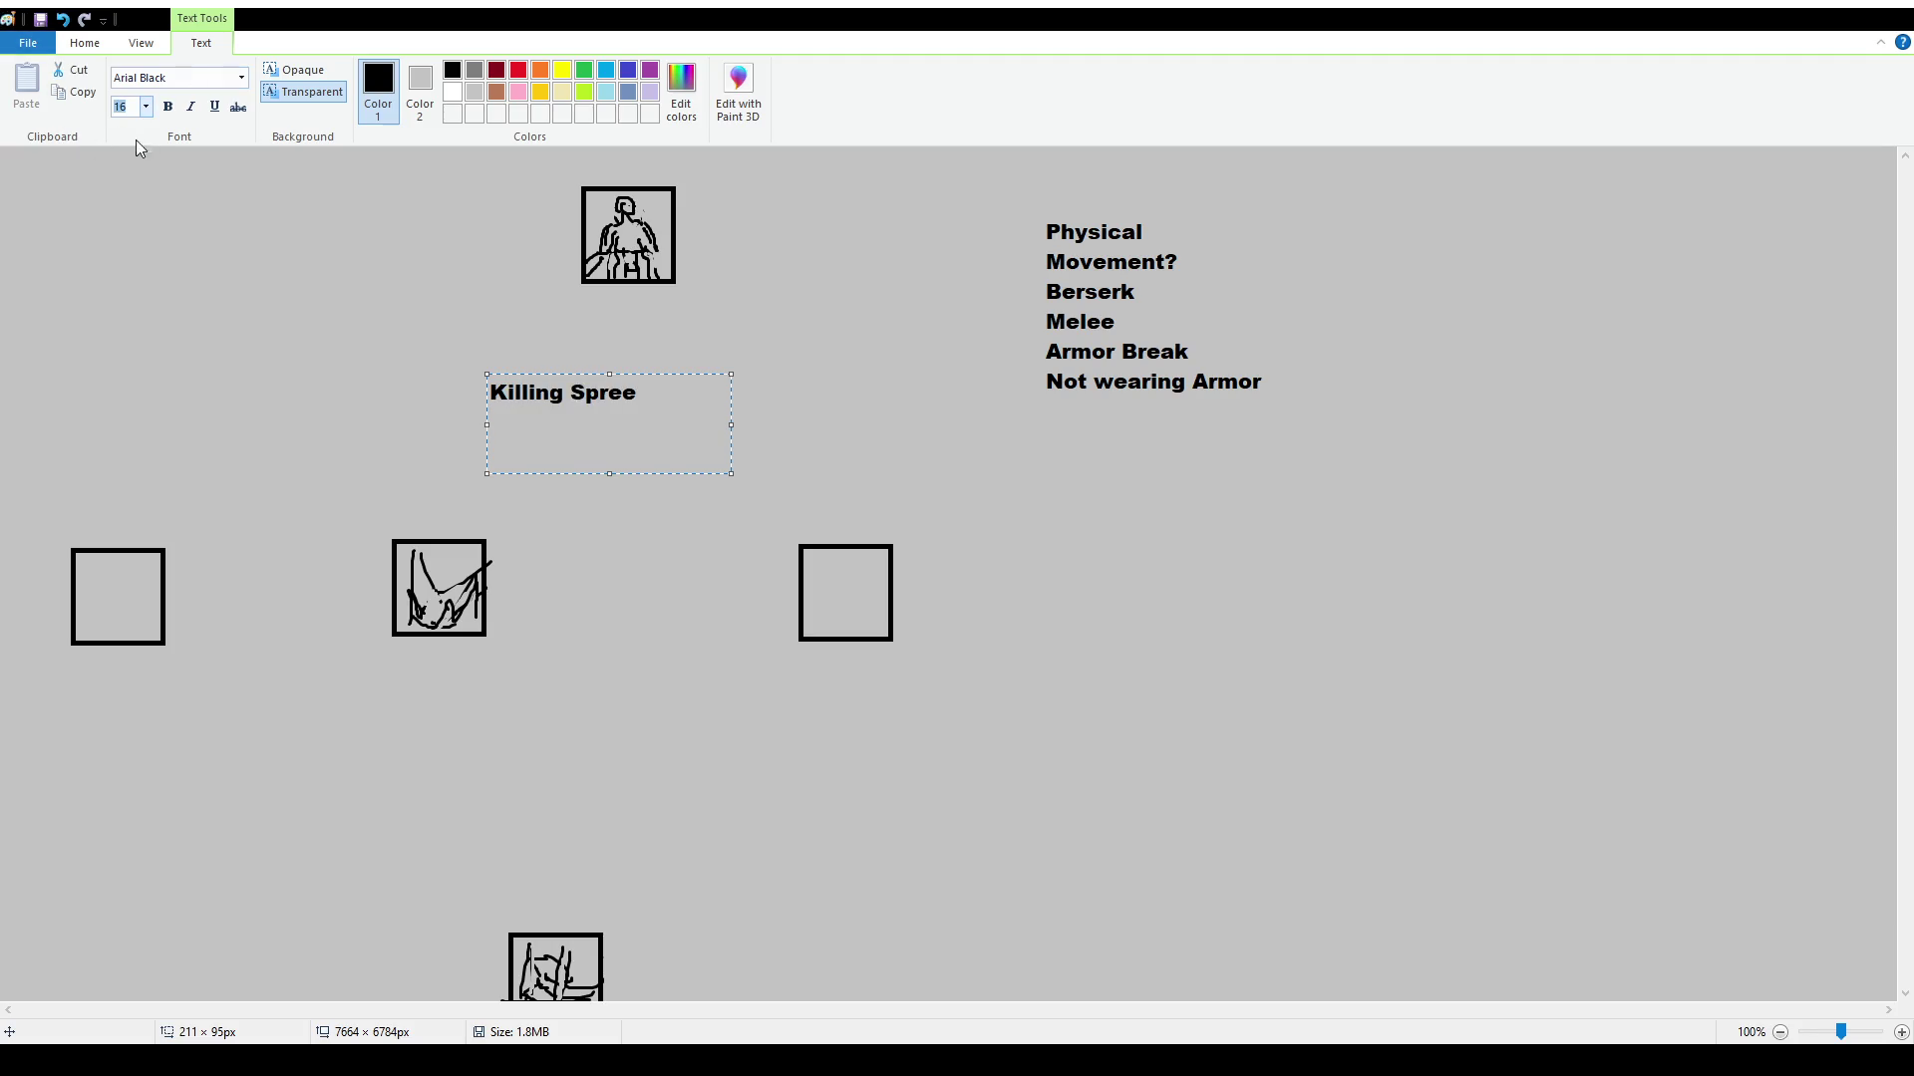
{"action": "key", "text": "Tab"}
{"action": "type", "text": "12"}
{"action": "key", "text": "Return"}
{"action": "type", "text": "Kill monster gain bu"}
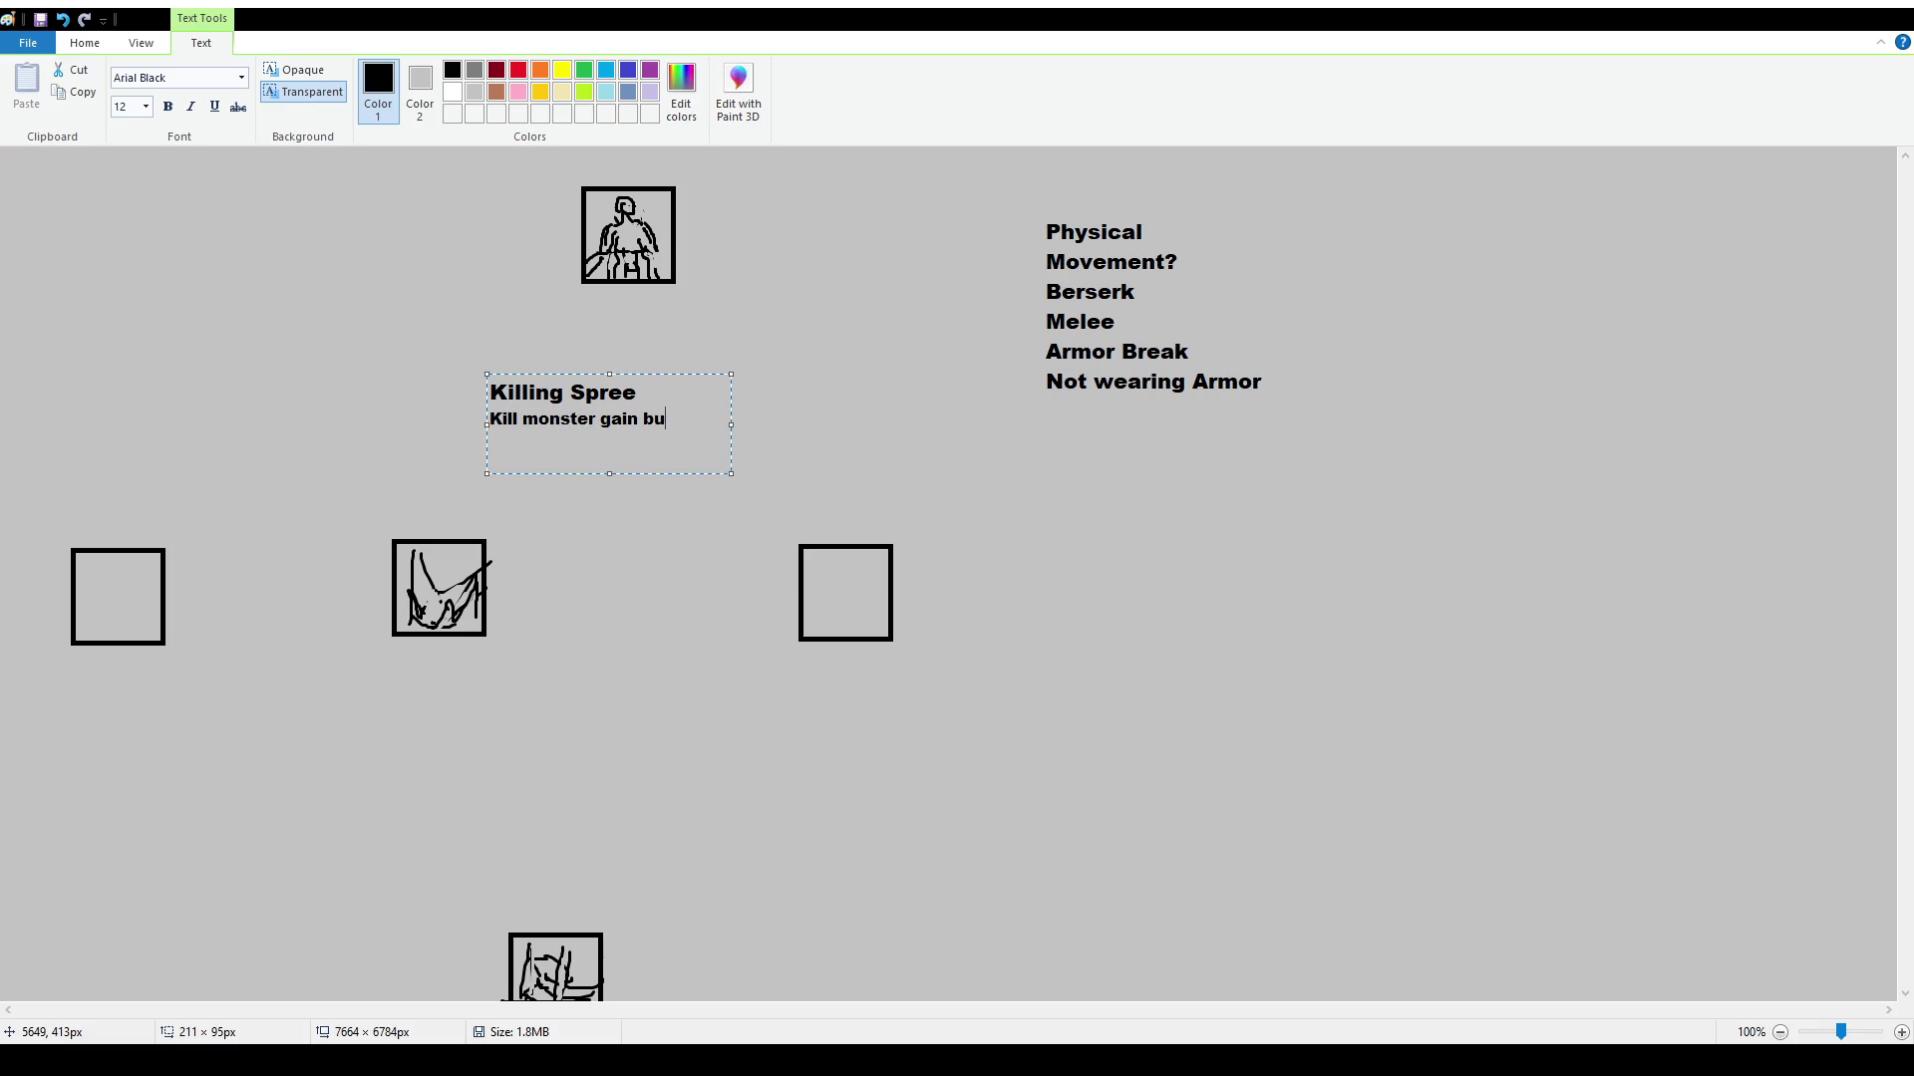
{"action": "type", "text": "hort buff"}
{"action": "left_click", "coordinate": [523, 508]}
{"action": "mouse_move", "coordinate": [1467, 1012]}
{"action": "left_mouse_down"}
{"action": "mouse_move", "coordinate": [932, 1017]}
{"action": "mouse_move", "coordinate": [1051, 1016]}
{"action": "left_mouse_up"}
{"action": "scroll", "coordinate": [842, 635], "scroll_direction": "up", "scroll_amount": 3}
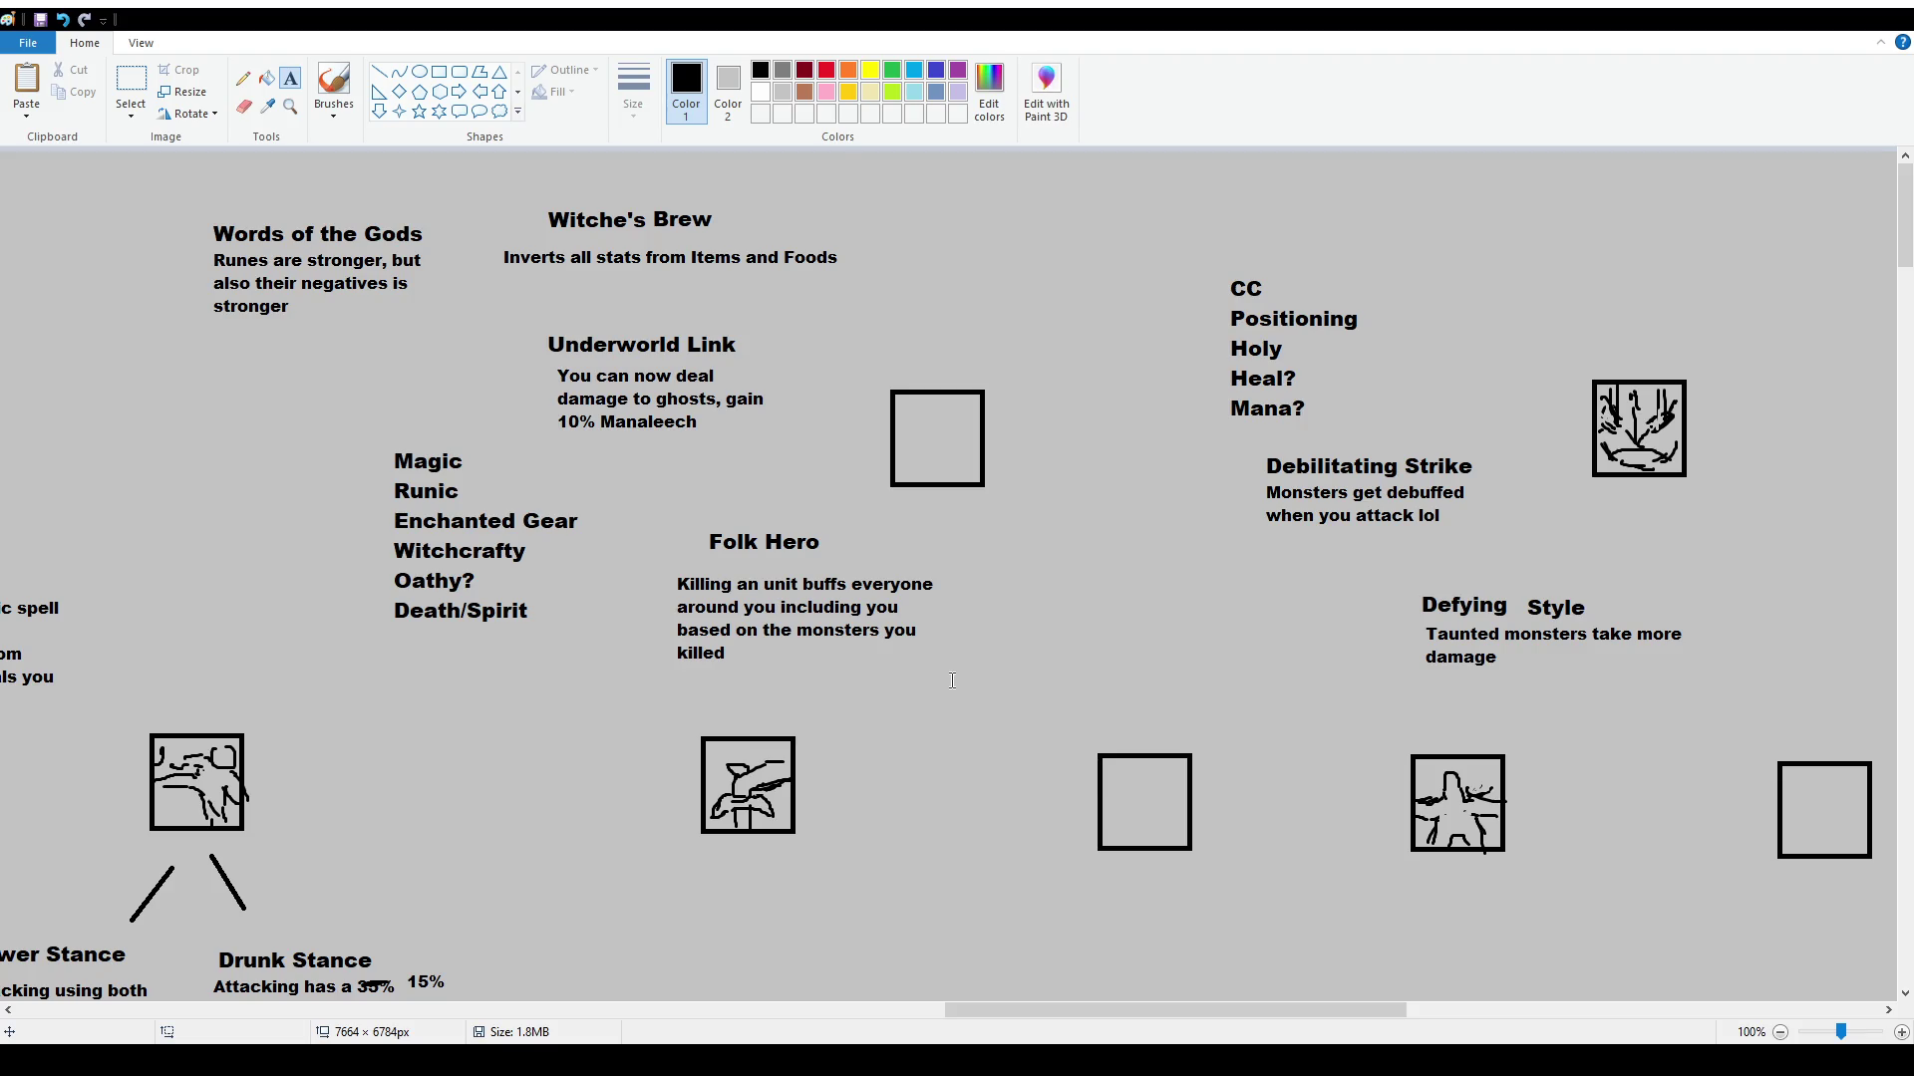
Nudge the word Defying sideways so it lines up with its description
{"action": "left_click", "coordinate": [130, 85]}
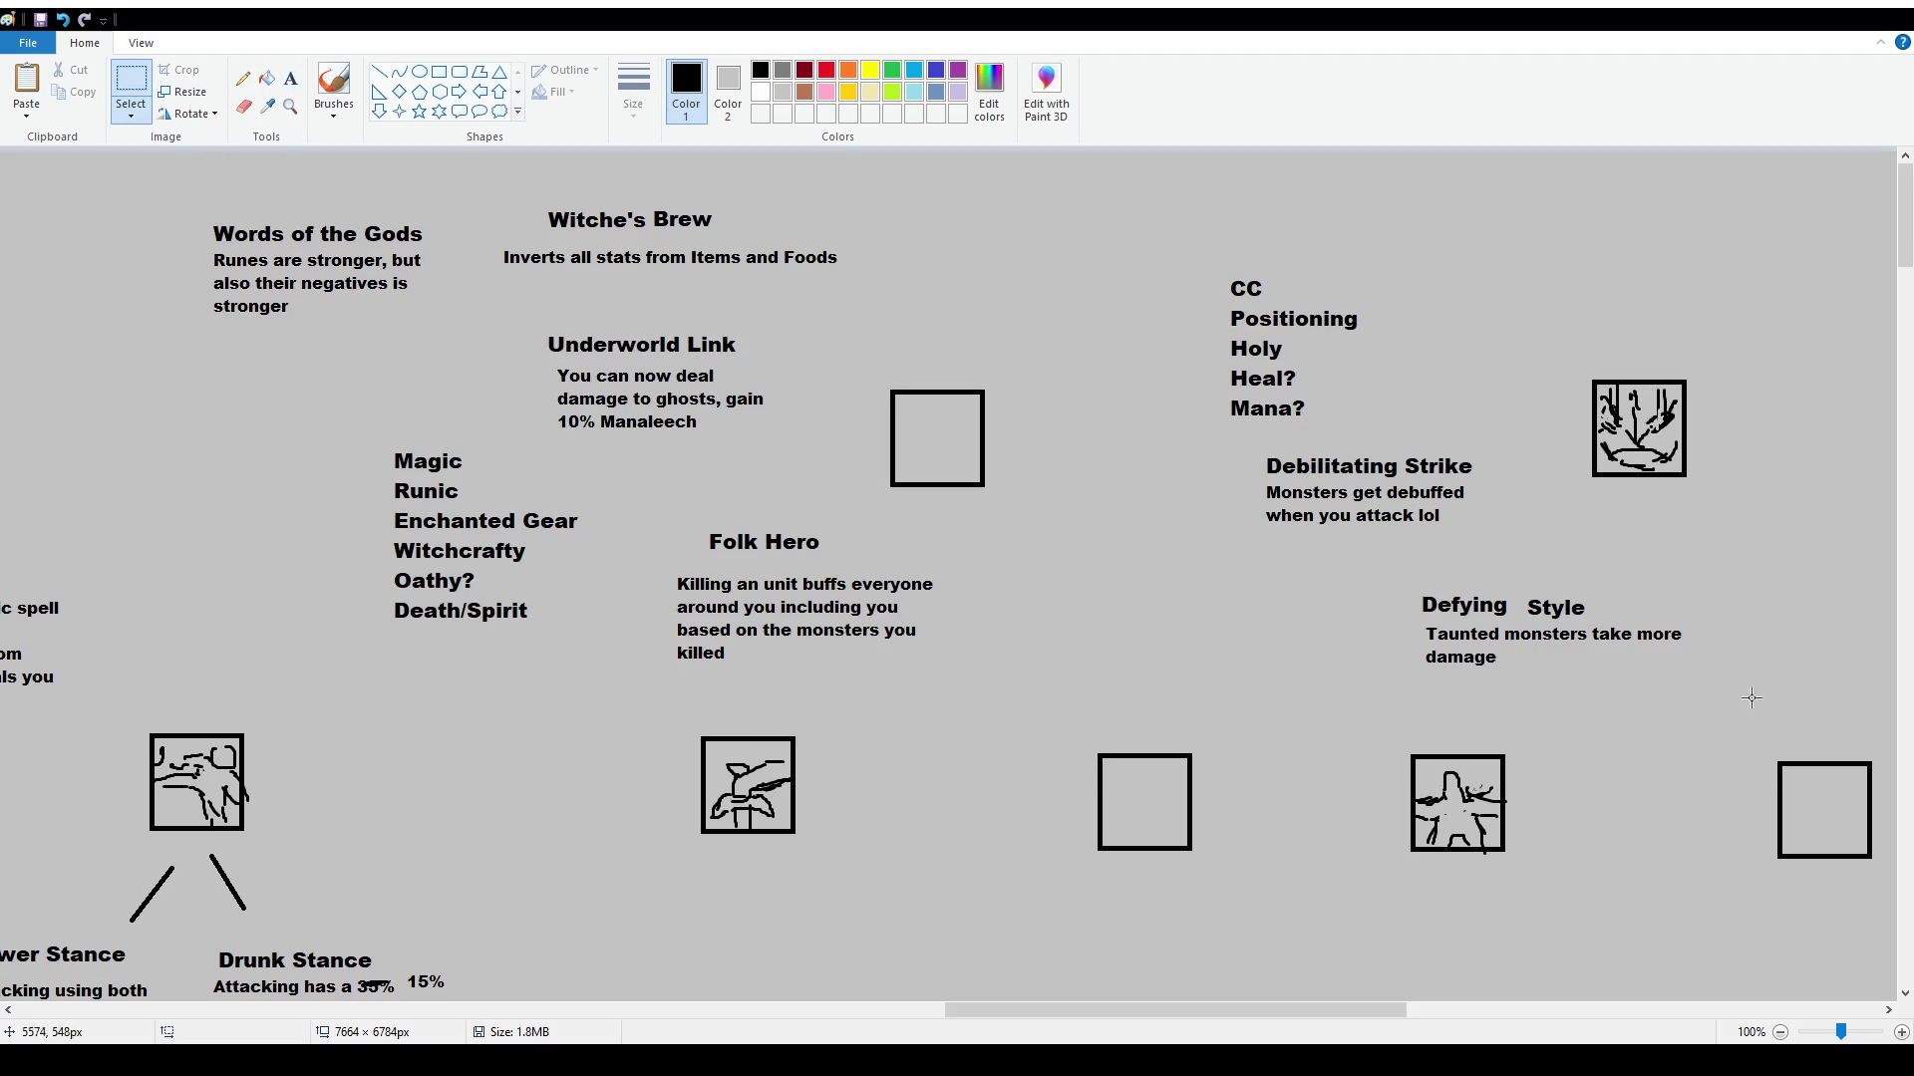
{"action": "mouse_move", "coordinate": [1412, 589]}
{"action": "left_mouse_down"}
{"action": "mouse_move", "coordinate": [1525, 628]}
{"action": "mouse_move", "coordinate": [1489, 608]}
{"action": "left_mouse_up"}
{"action": "left_click", "coordinate": [1532, 477]}
Browse the chart, briefly selecting and then deselecting the Indecent Gesture entry
{"action": "scroll", "coordinate": [1532, 478], "scroll_direction": "down", "scroll_amount": 1, "text": "ctrl"}
{"action": "scroll", "coordinate": [1314, 764], "scroll_direction": "down", "scroll_amount": 20}
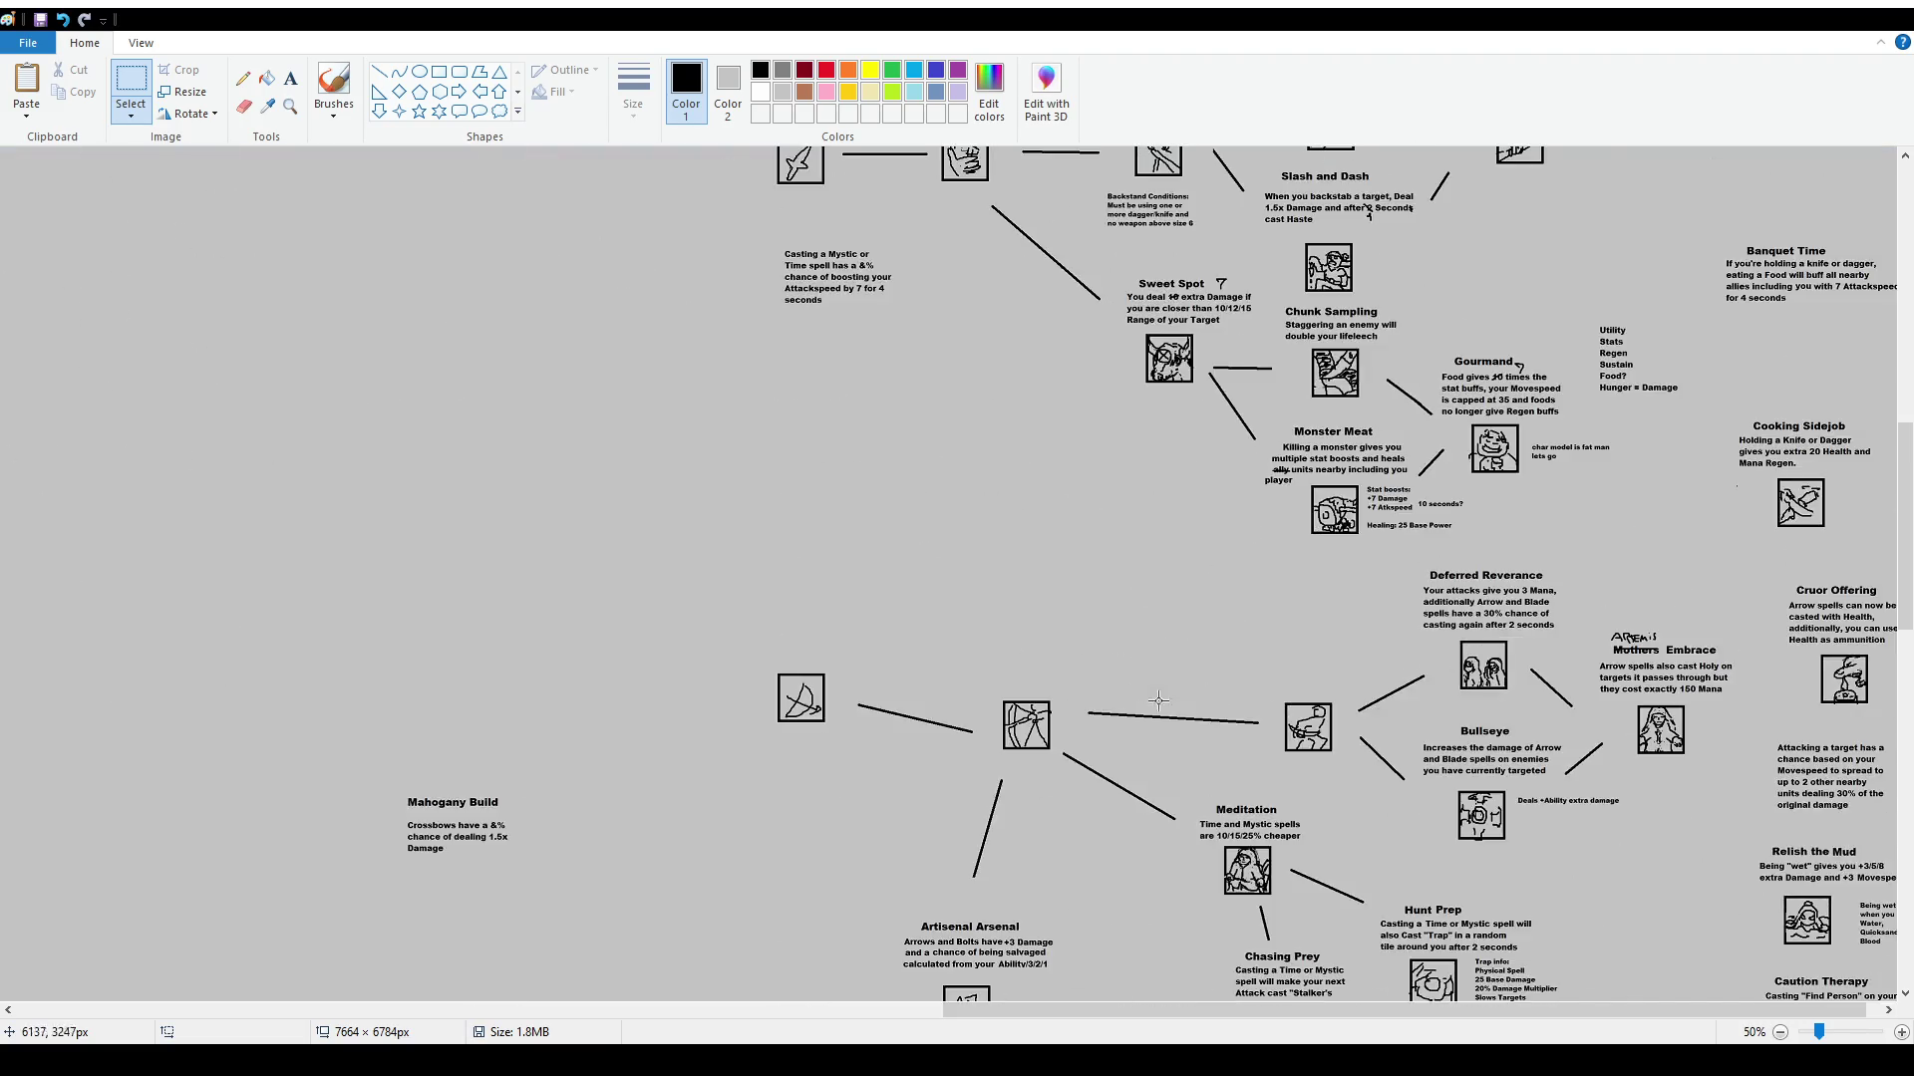
{"action": "scroll", "coordinate": [1314, 764], "scroll_direction": "down", "scroll_amount": 4}
{"action": "scroll", "coordinate": [1313, 763], "scroll_direction": "up", "scroll_amount": 1, "text": "ctrl"}
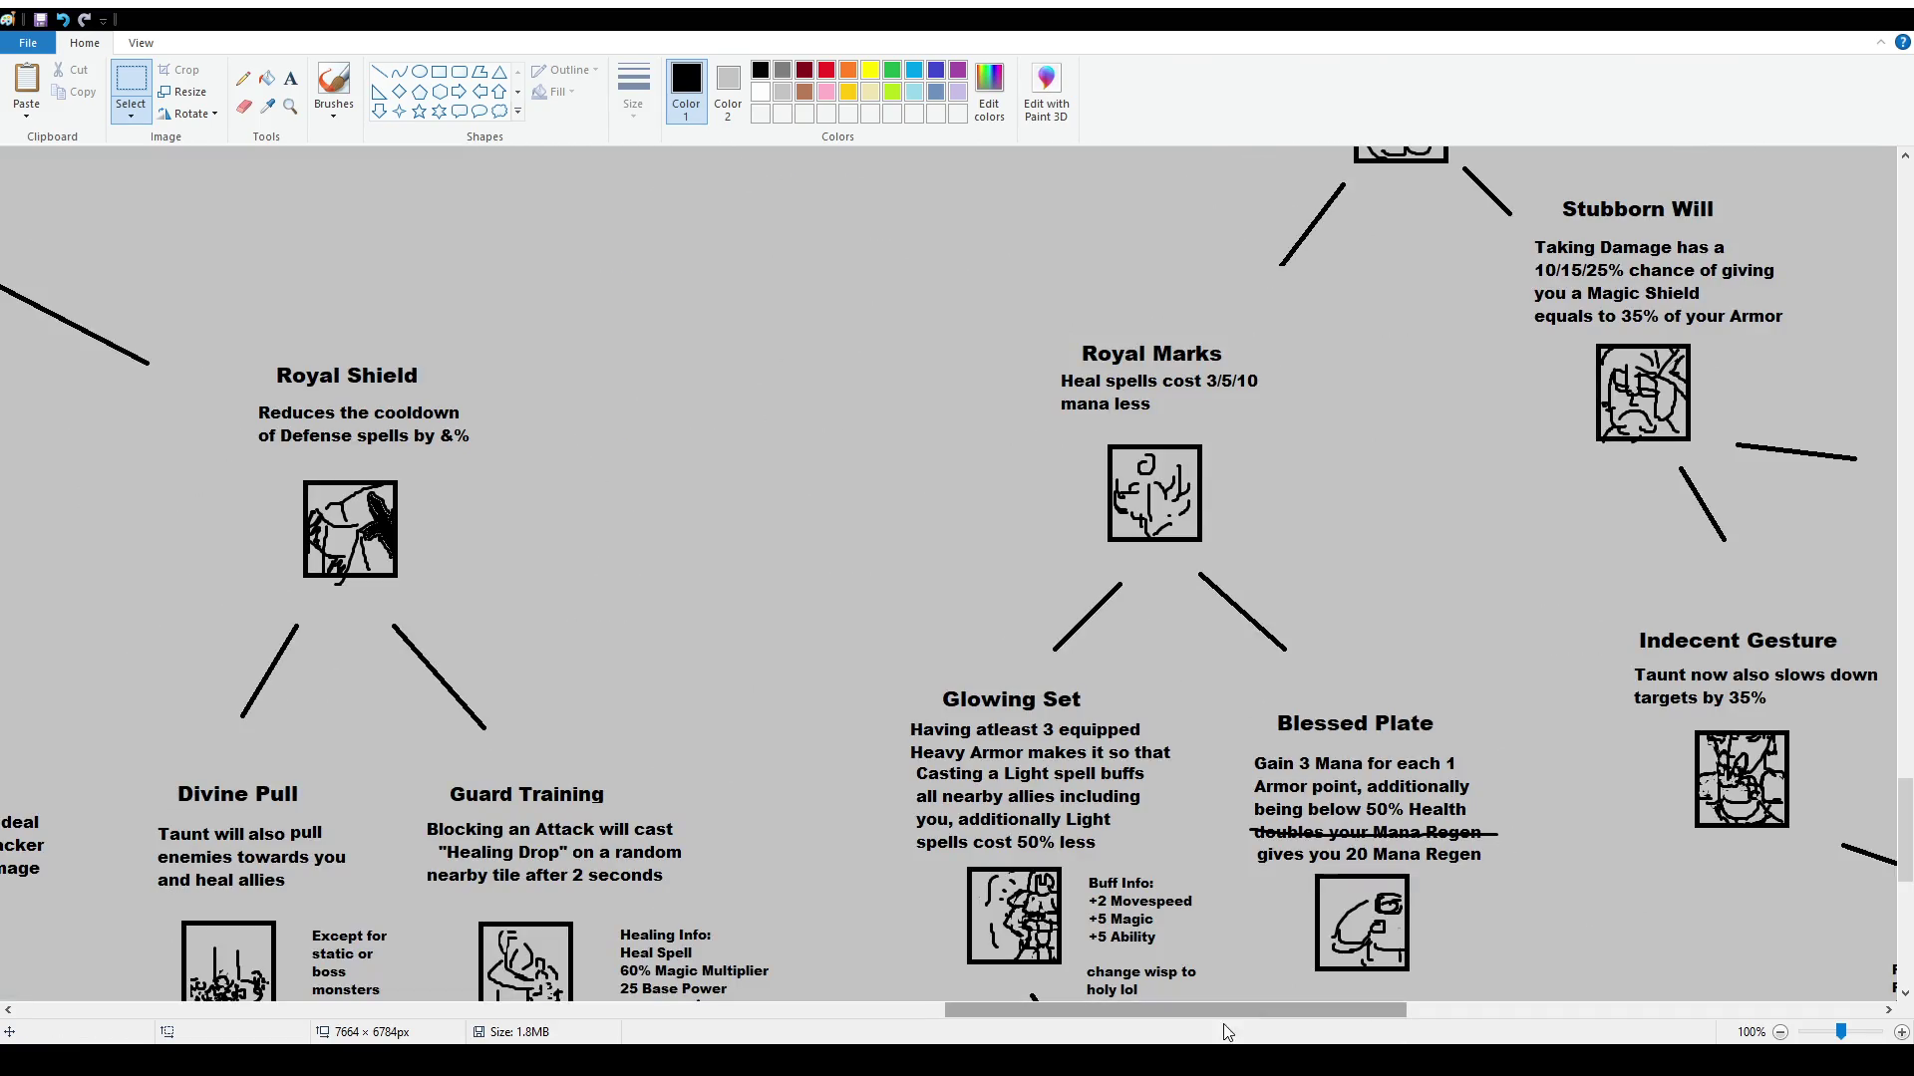
{"action": "left_click_drag", "start_coordinate": [1229, 1026], "coordinate": [1426, 1027]}
{"action": "scroll", "coordinate": [996, 598], "scroll_direction": "down", "scroll_amount": 3}
{"action": "left_click_drag", "start_coordinate": [807, 391], "coordinate": [1134, 628]}
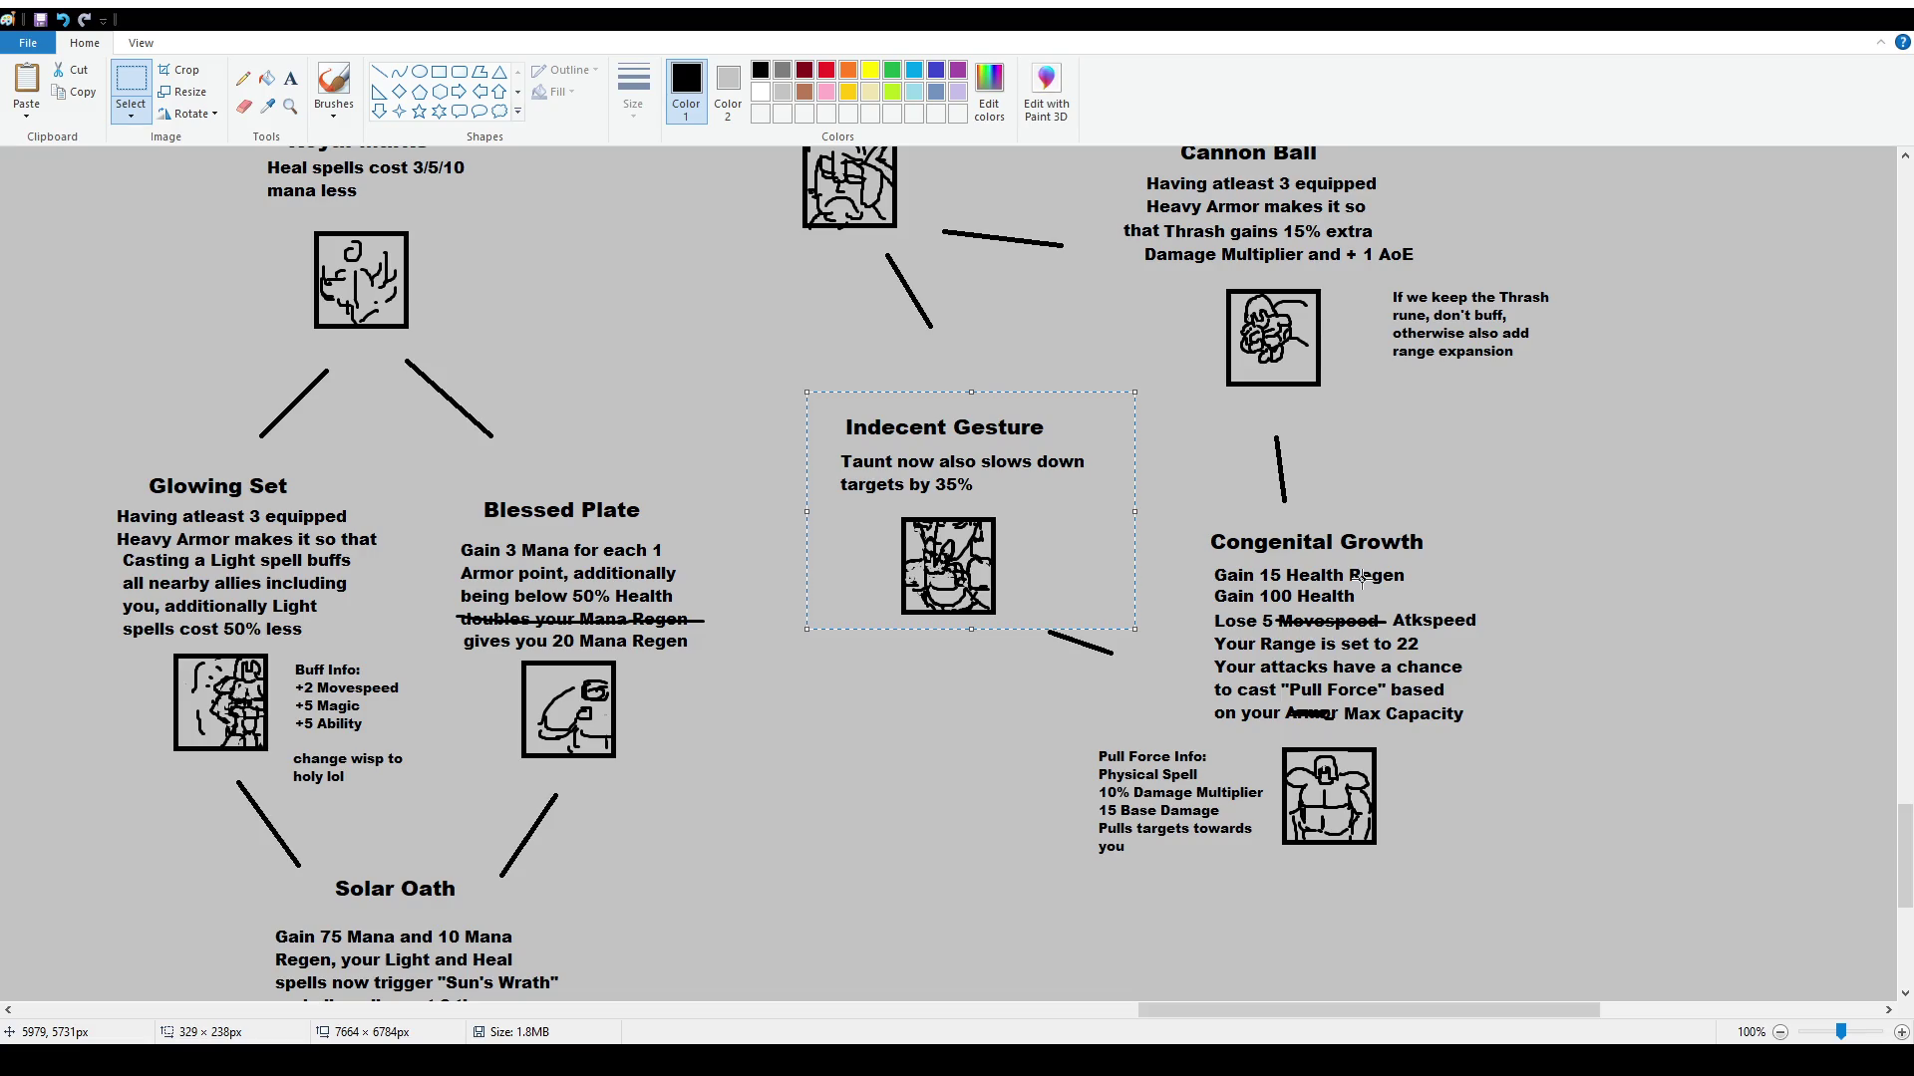
{"action": "left_click", "coordinate": [1362, 576]}
{"action": "scroll", "coordinate": [1295, 576], "scroll_direction": "up", "scroll_amount": 20}
{"action": "scroll", "coordinate": [1264, 576], "scroll_direction": "up", "scroll_amount": 3}
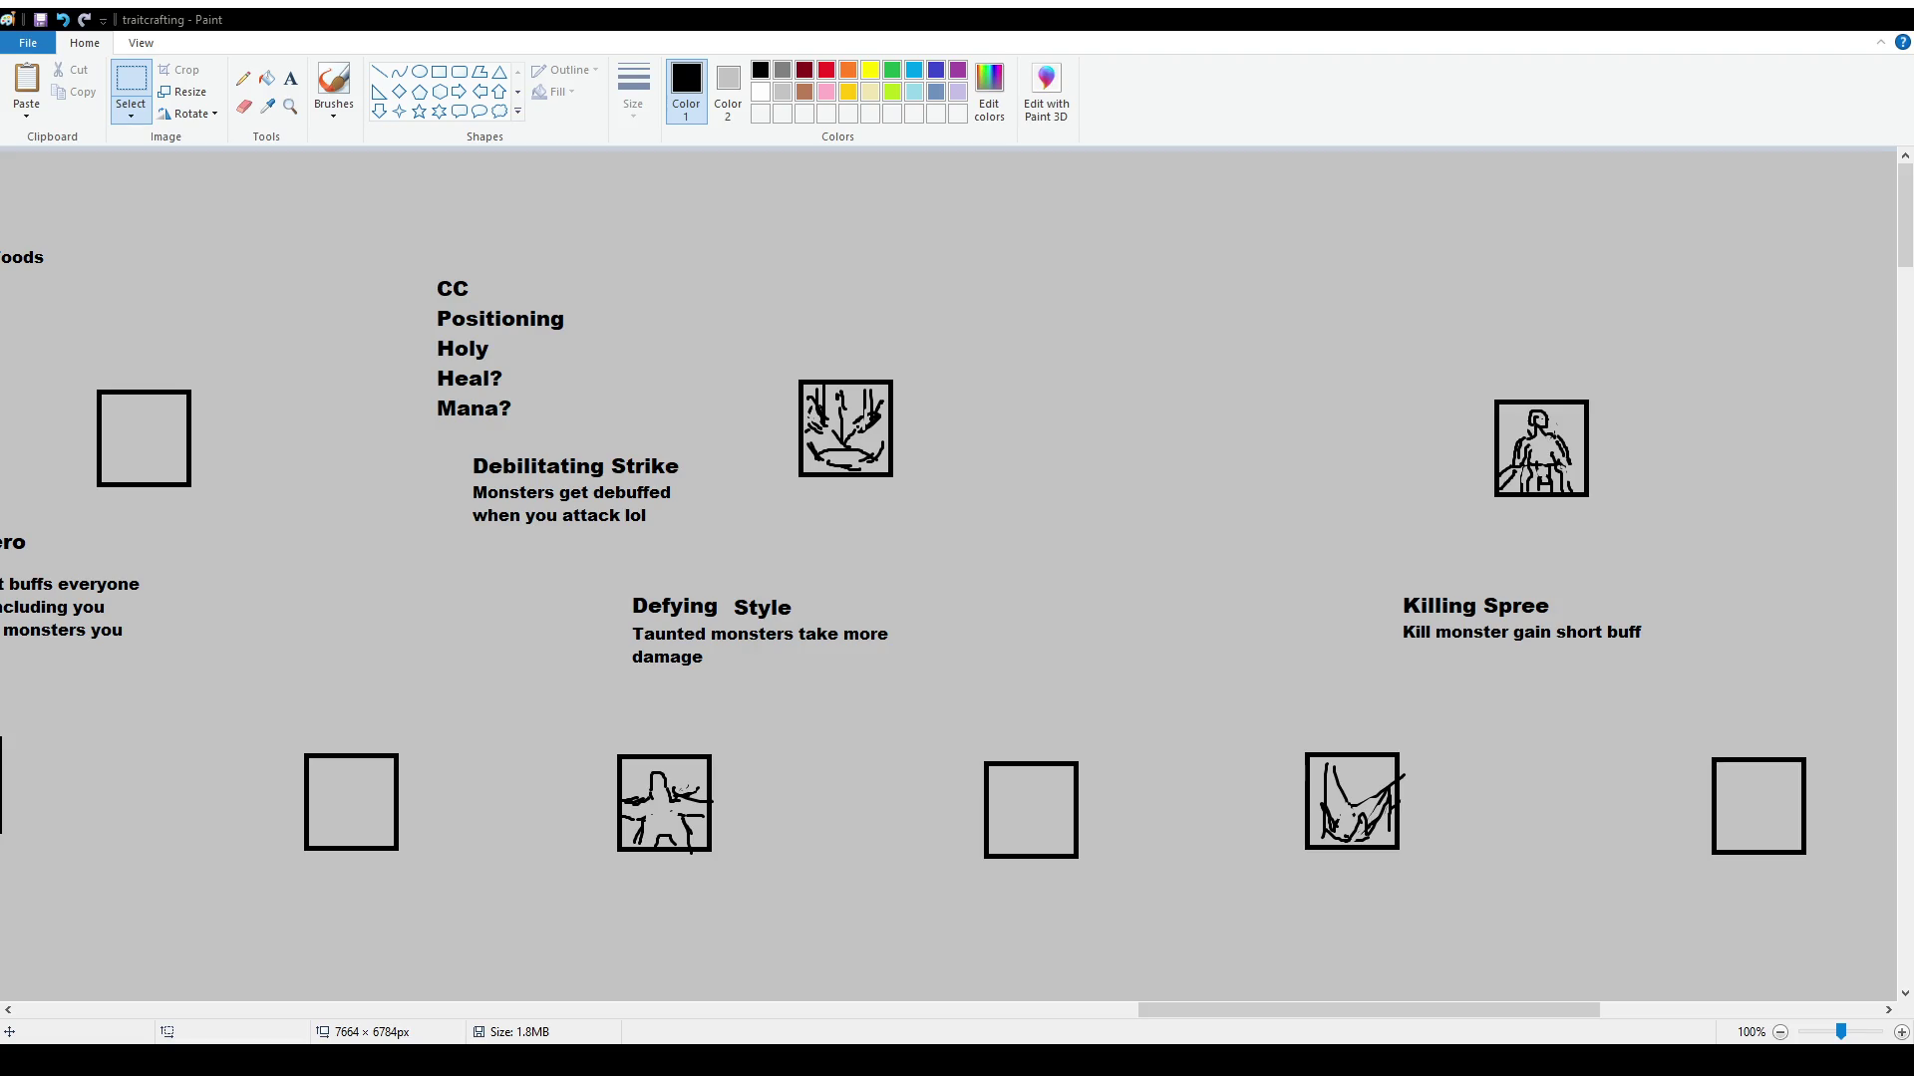
{"action": "scroll", "coordinate": [1056, 862], "scroll_direction": "down", "scroll_amount": 10}
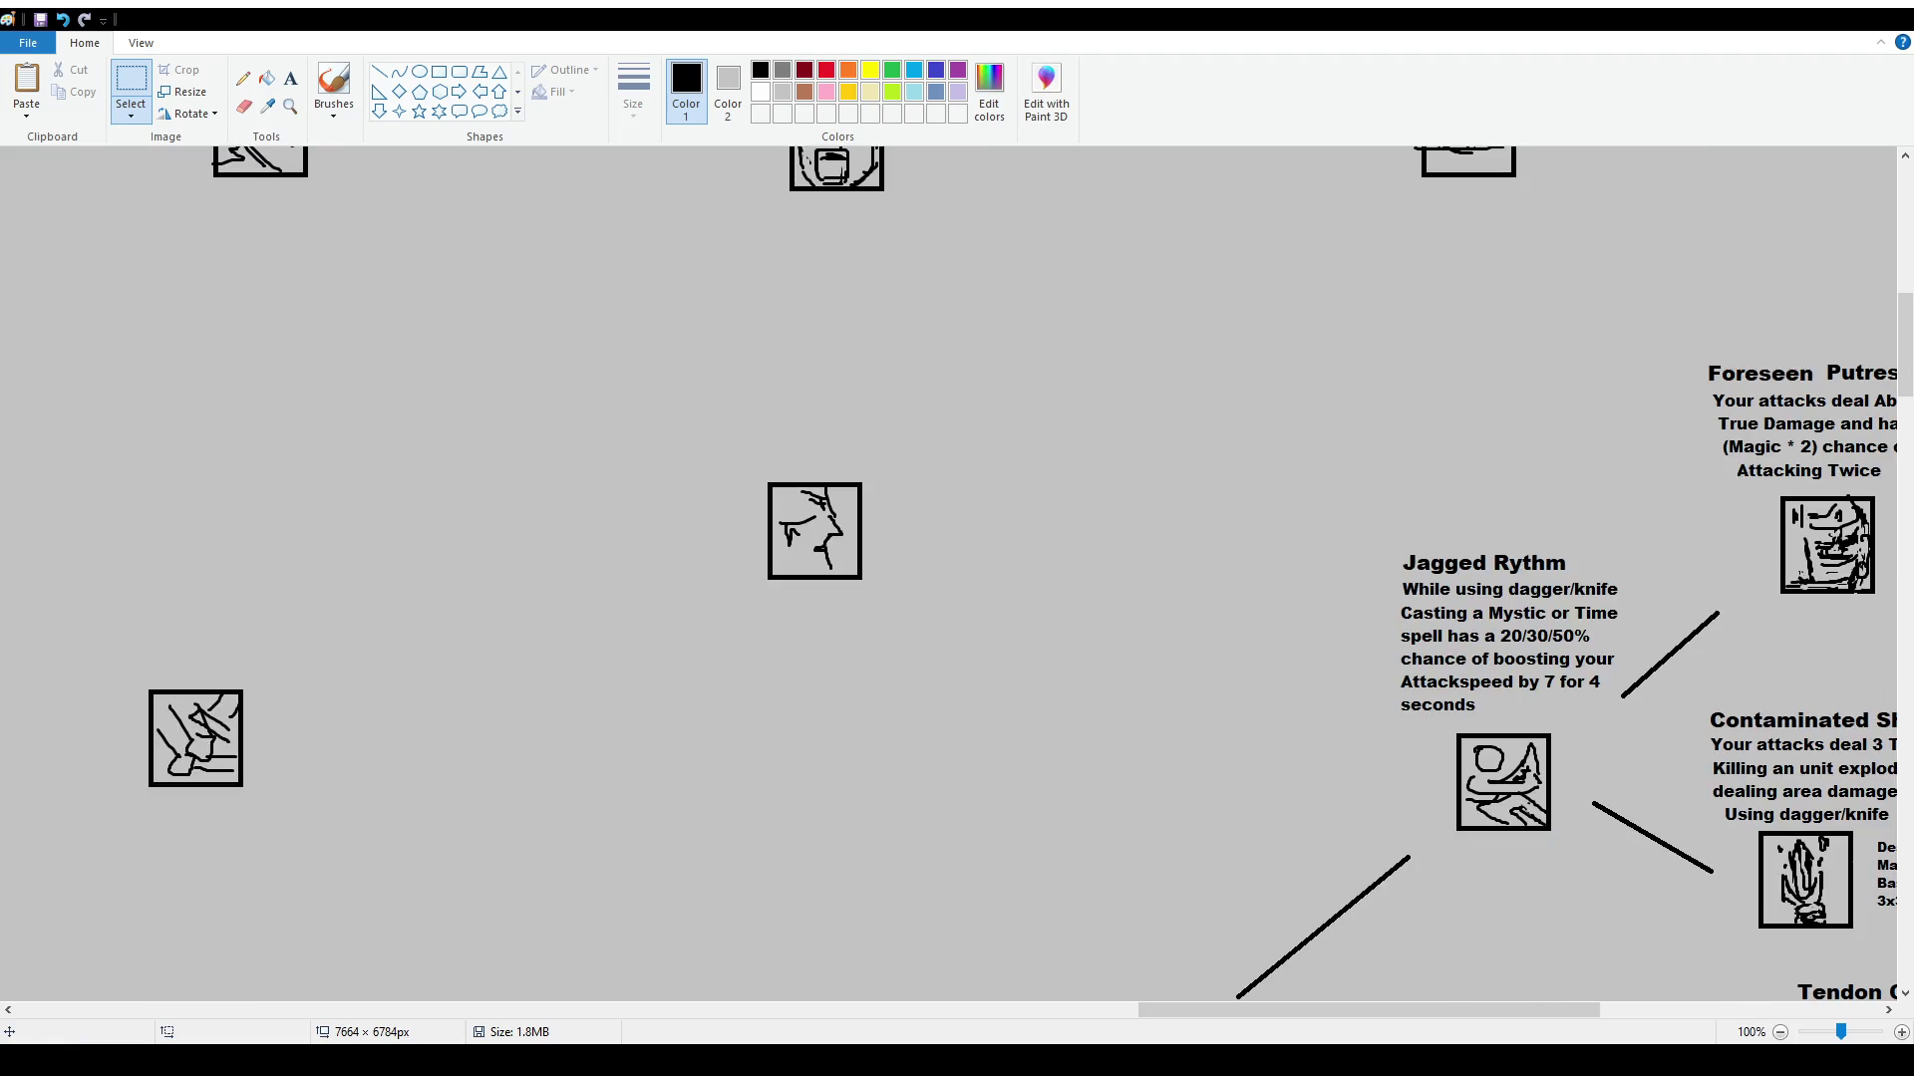
{"action": "left_click_drag", "start_coordinate": [1393, 1009], "coordinate": [1642, 1008]}
{"action": "scroll", "coordinate": [893, 539], "scroll_direction": "down", "scroll_amount": 2}
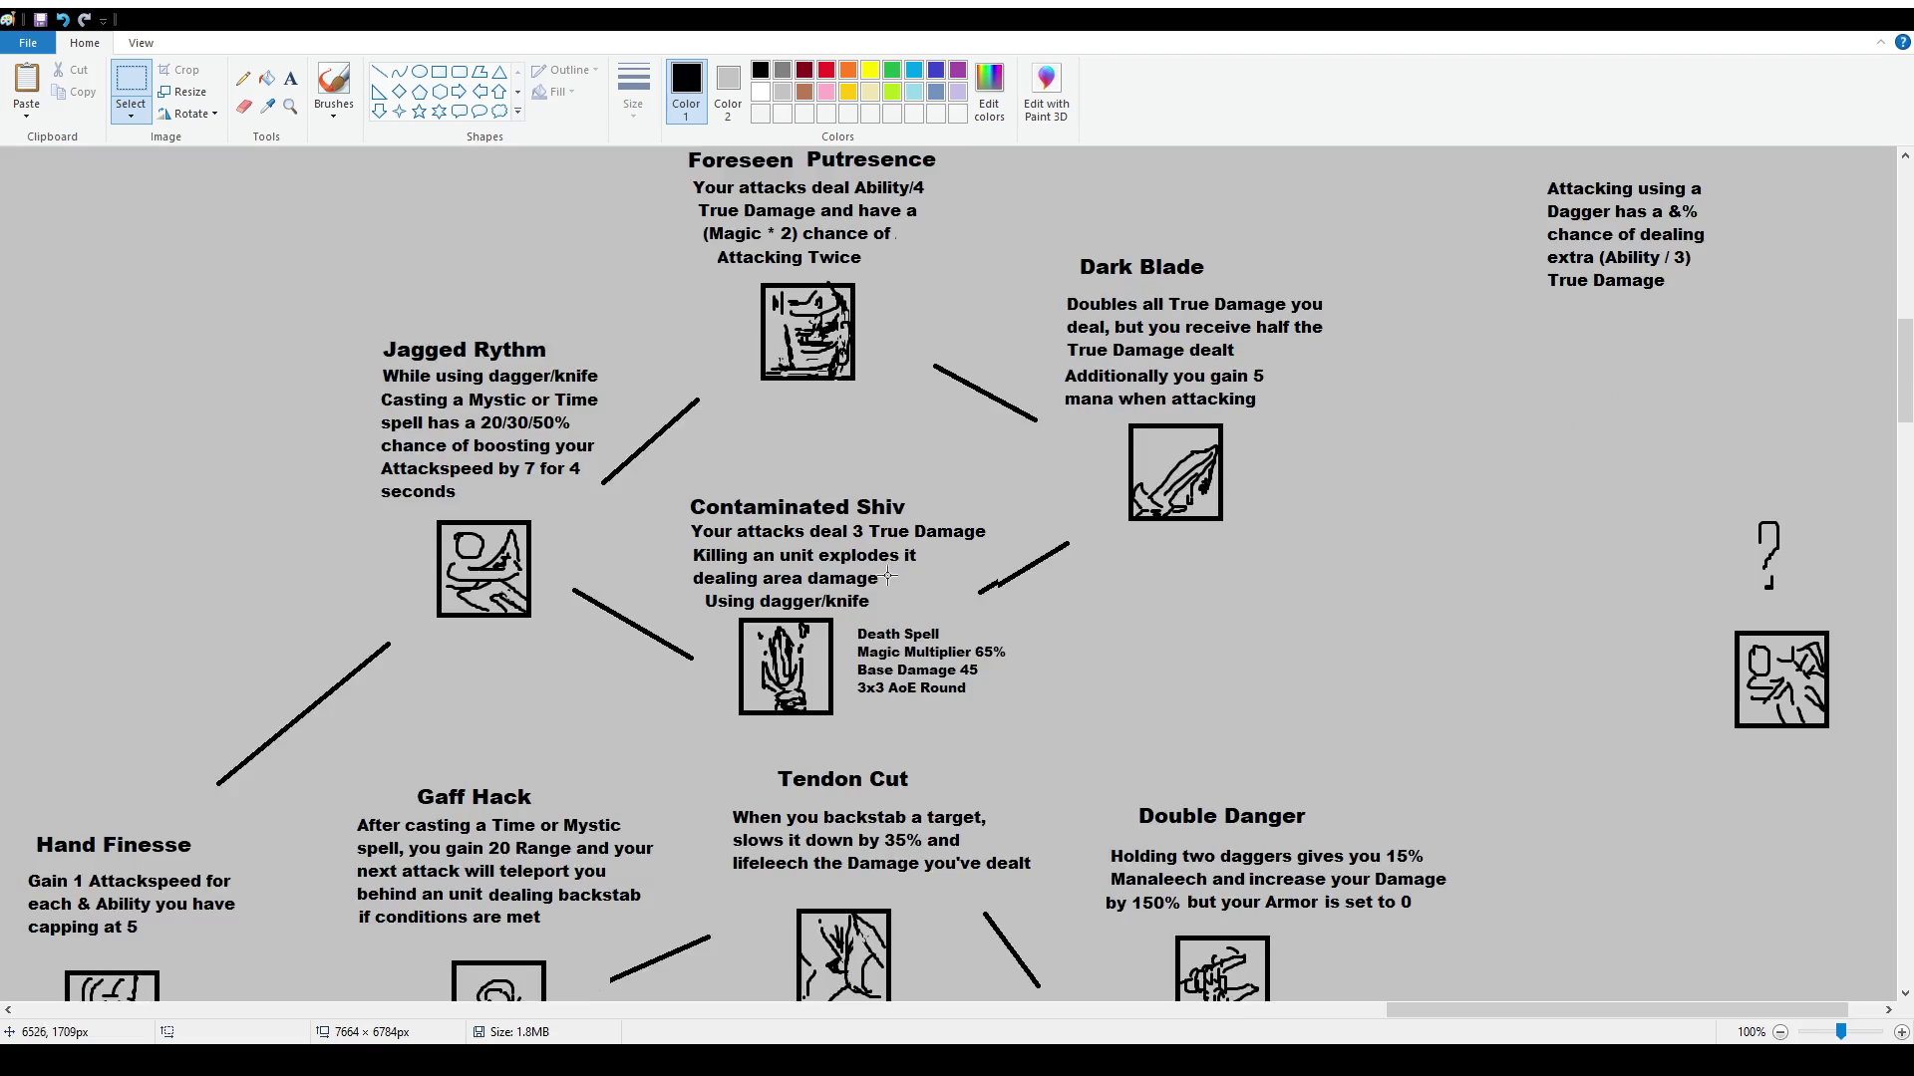
{"action": "scroll", "coordinate": [893, 539], "scroll_direction": "down", "scroll_amount": 2}
{"action": "scroll", "coordinate": [893, 539], "scroll_direction": "down", "scroll_amount": 3}
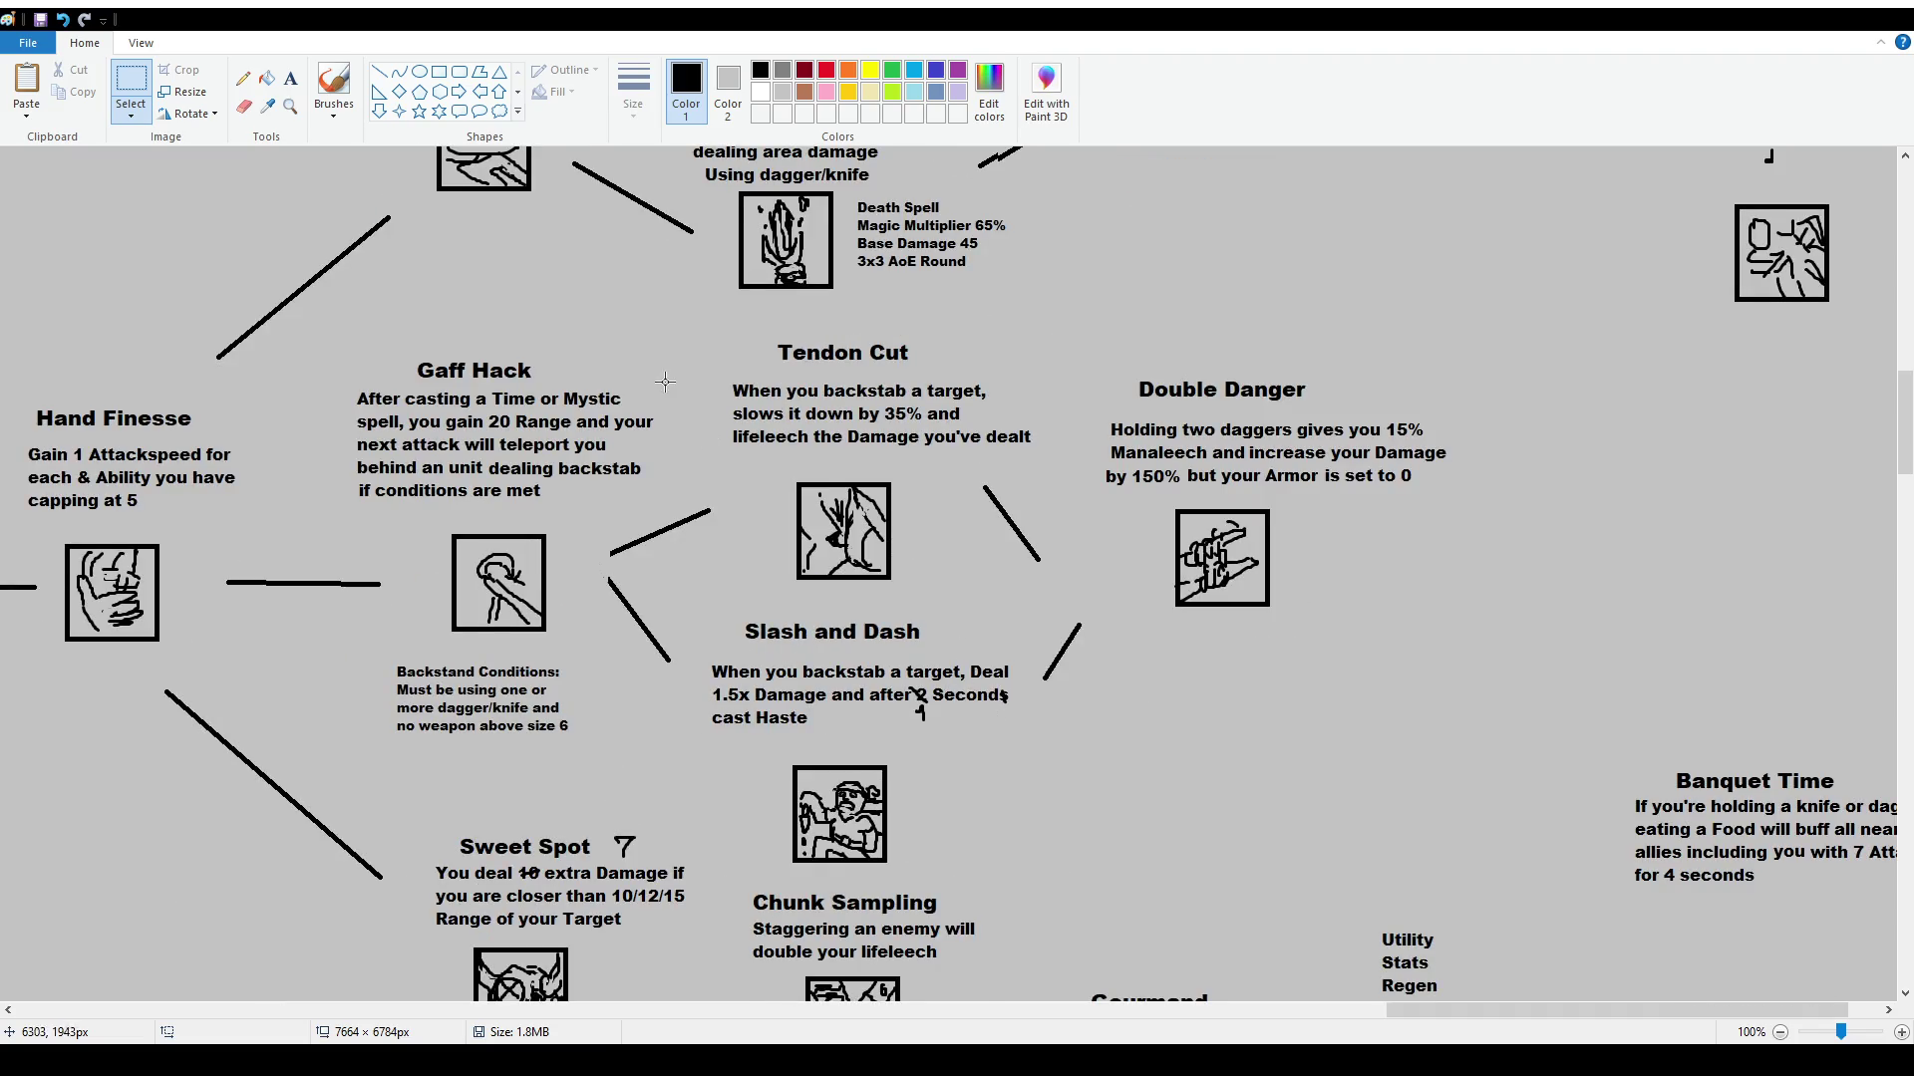
{"action": "scroll", "coordinate": [1189, 562], "scroll_direction": "down", "scroll_amount": 2}
{"action": "scroll", "coordinate": [1358, 610], "scroll_direction": "down", "scroll_amount": 2}
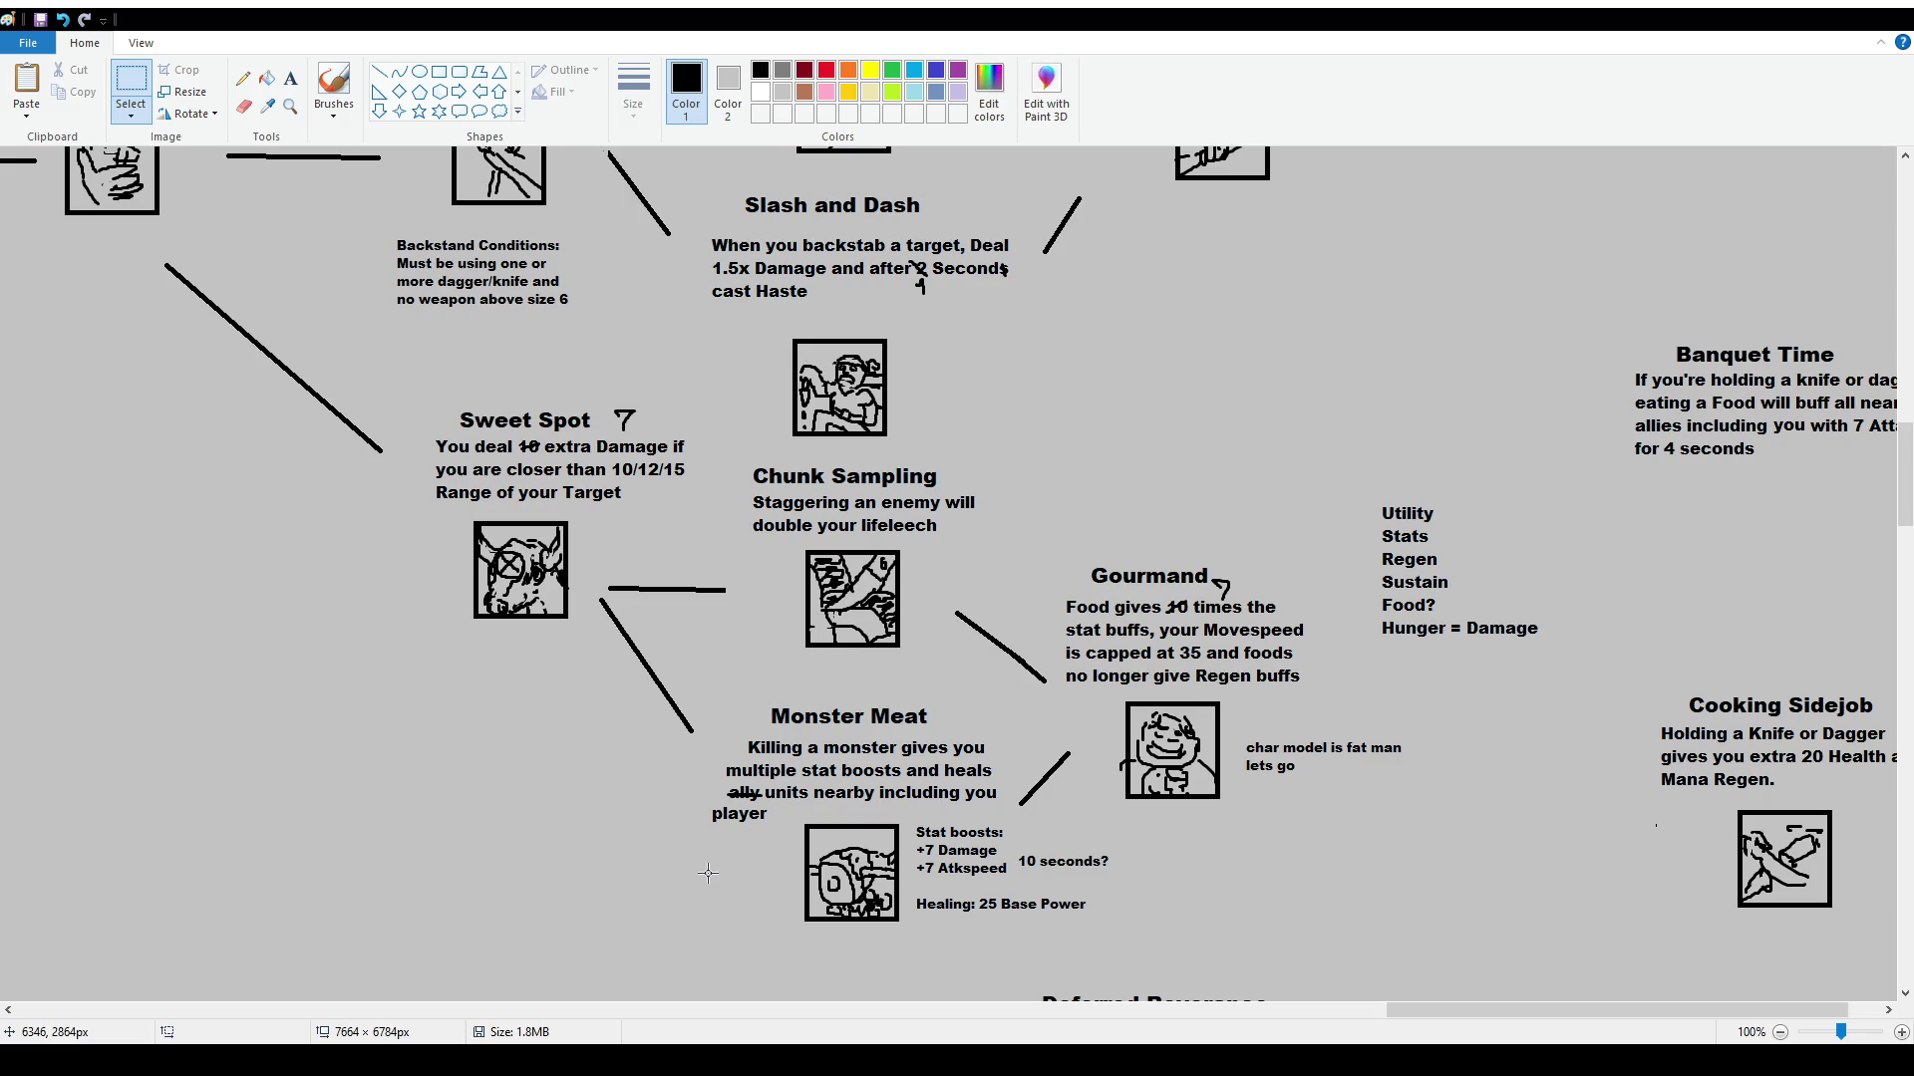
{"action": "left_click", "coordinate": [334, 82]}
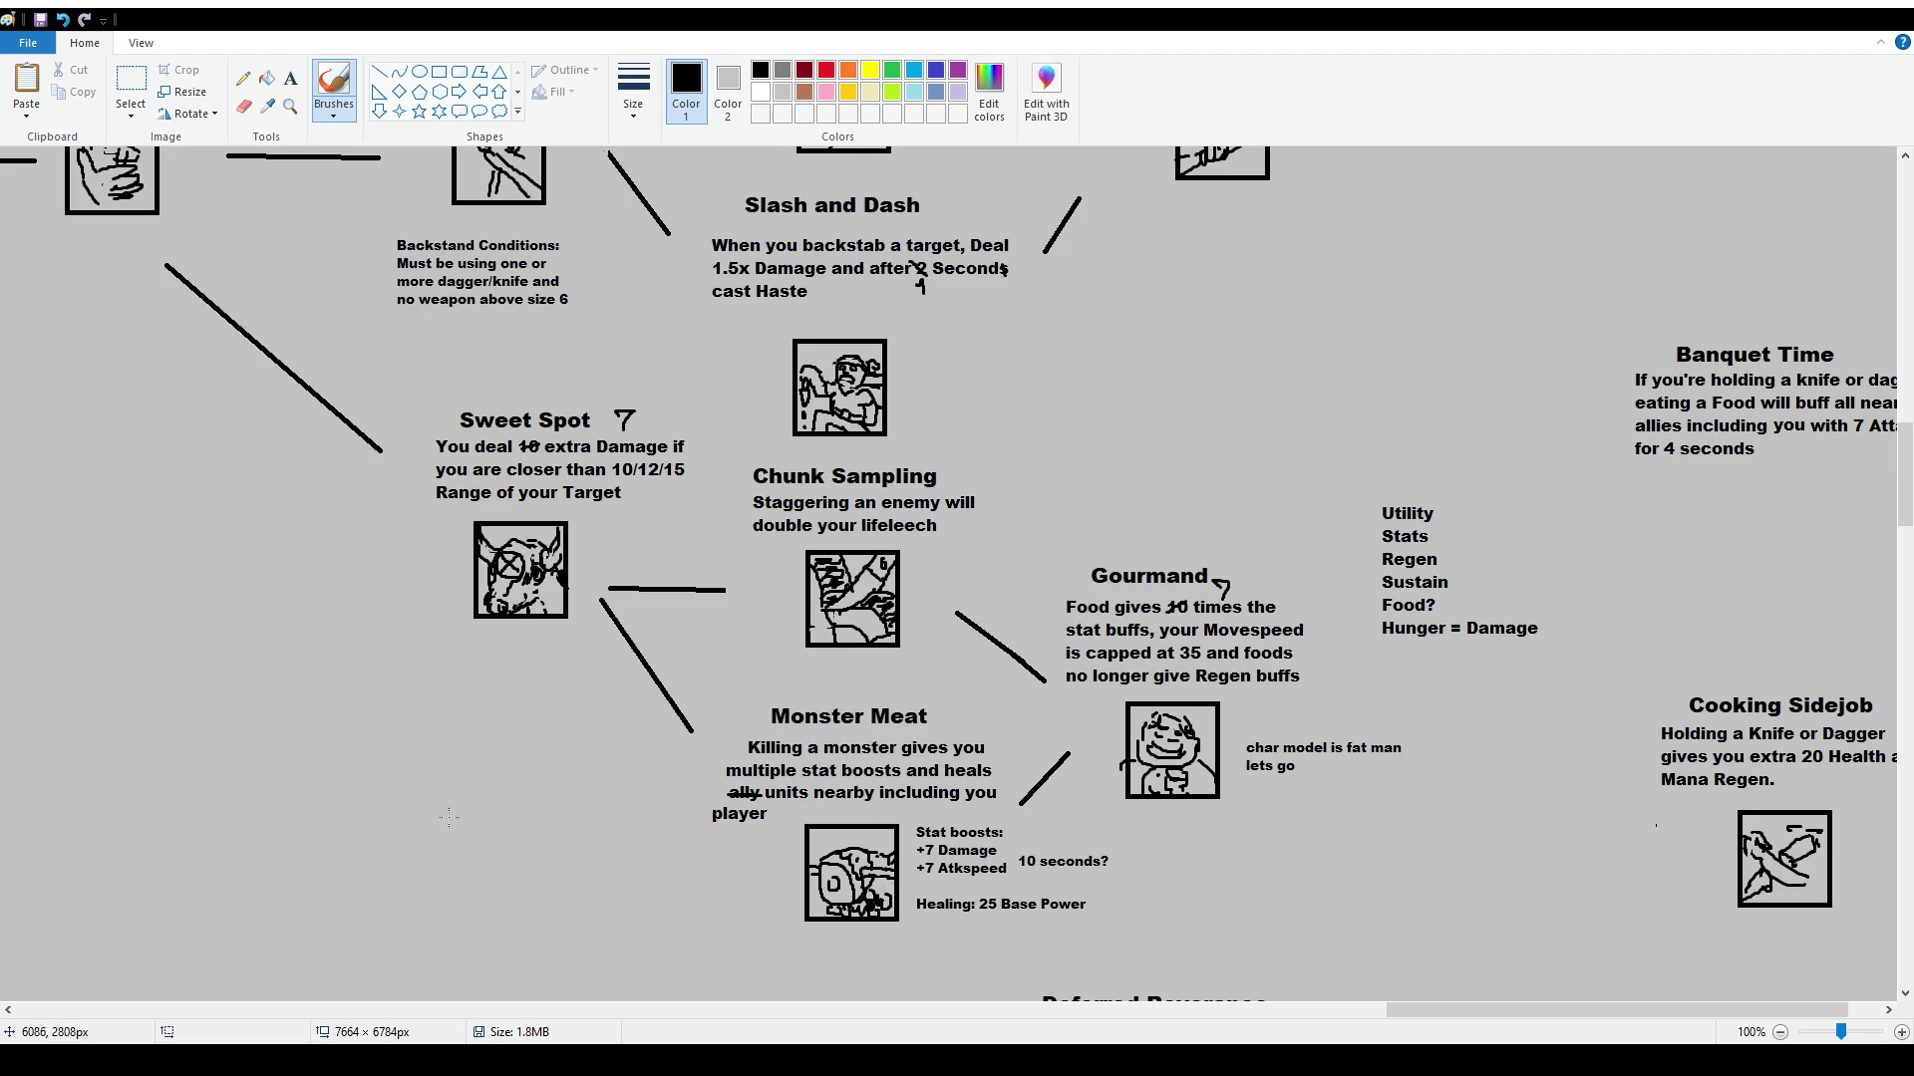
{"action": "scroll", "coordinate": [297, 684], "scroll_direction": "up", "scroll_amount": 15}
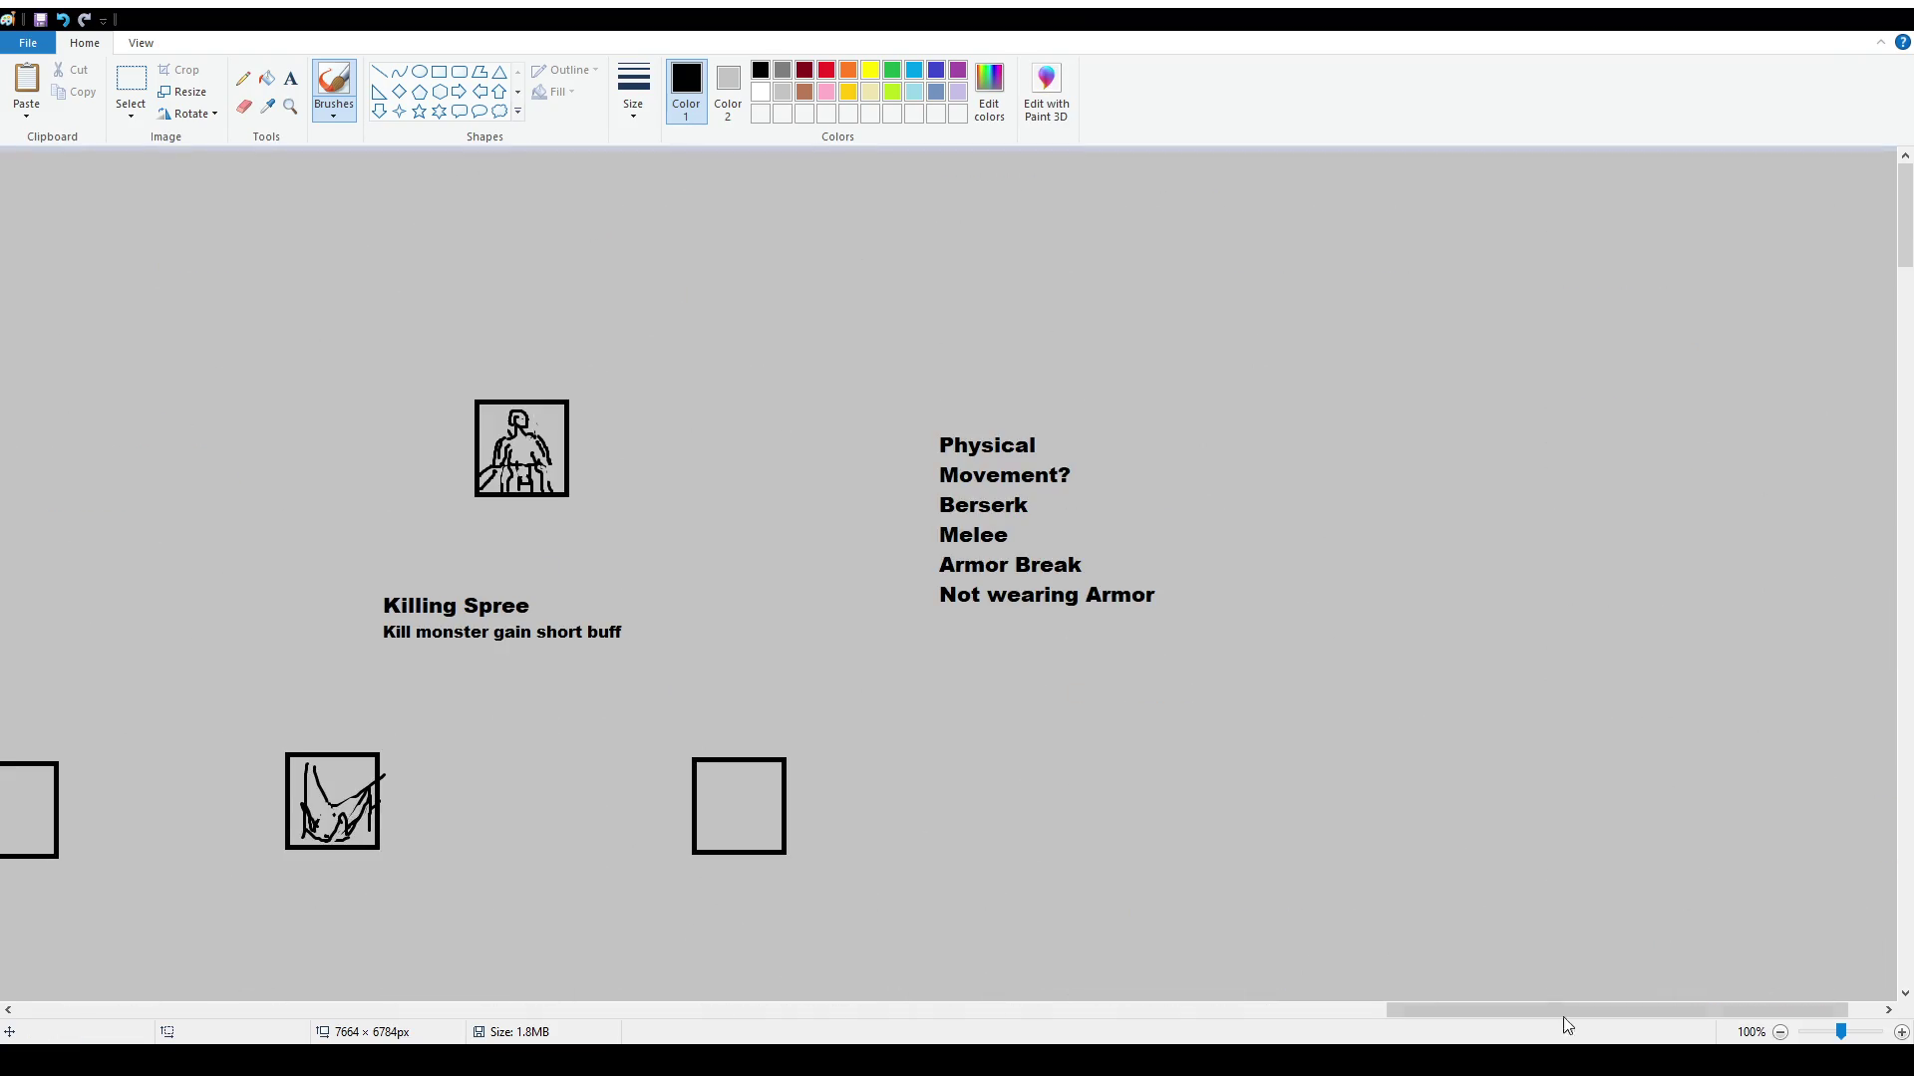
{"action": "left_click_drag", "start_coordinate": [1570, 1011], "coordinate": [399, 1016]}
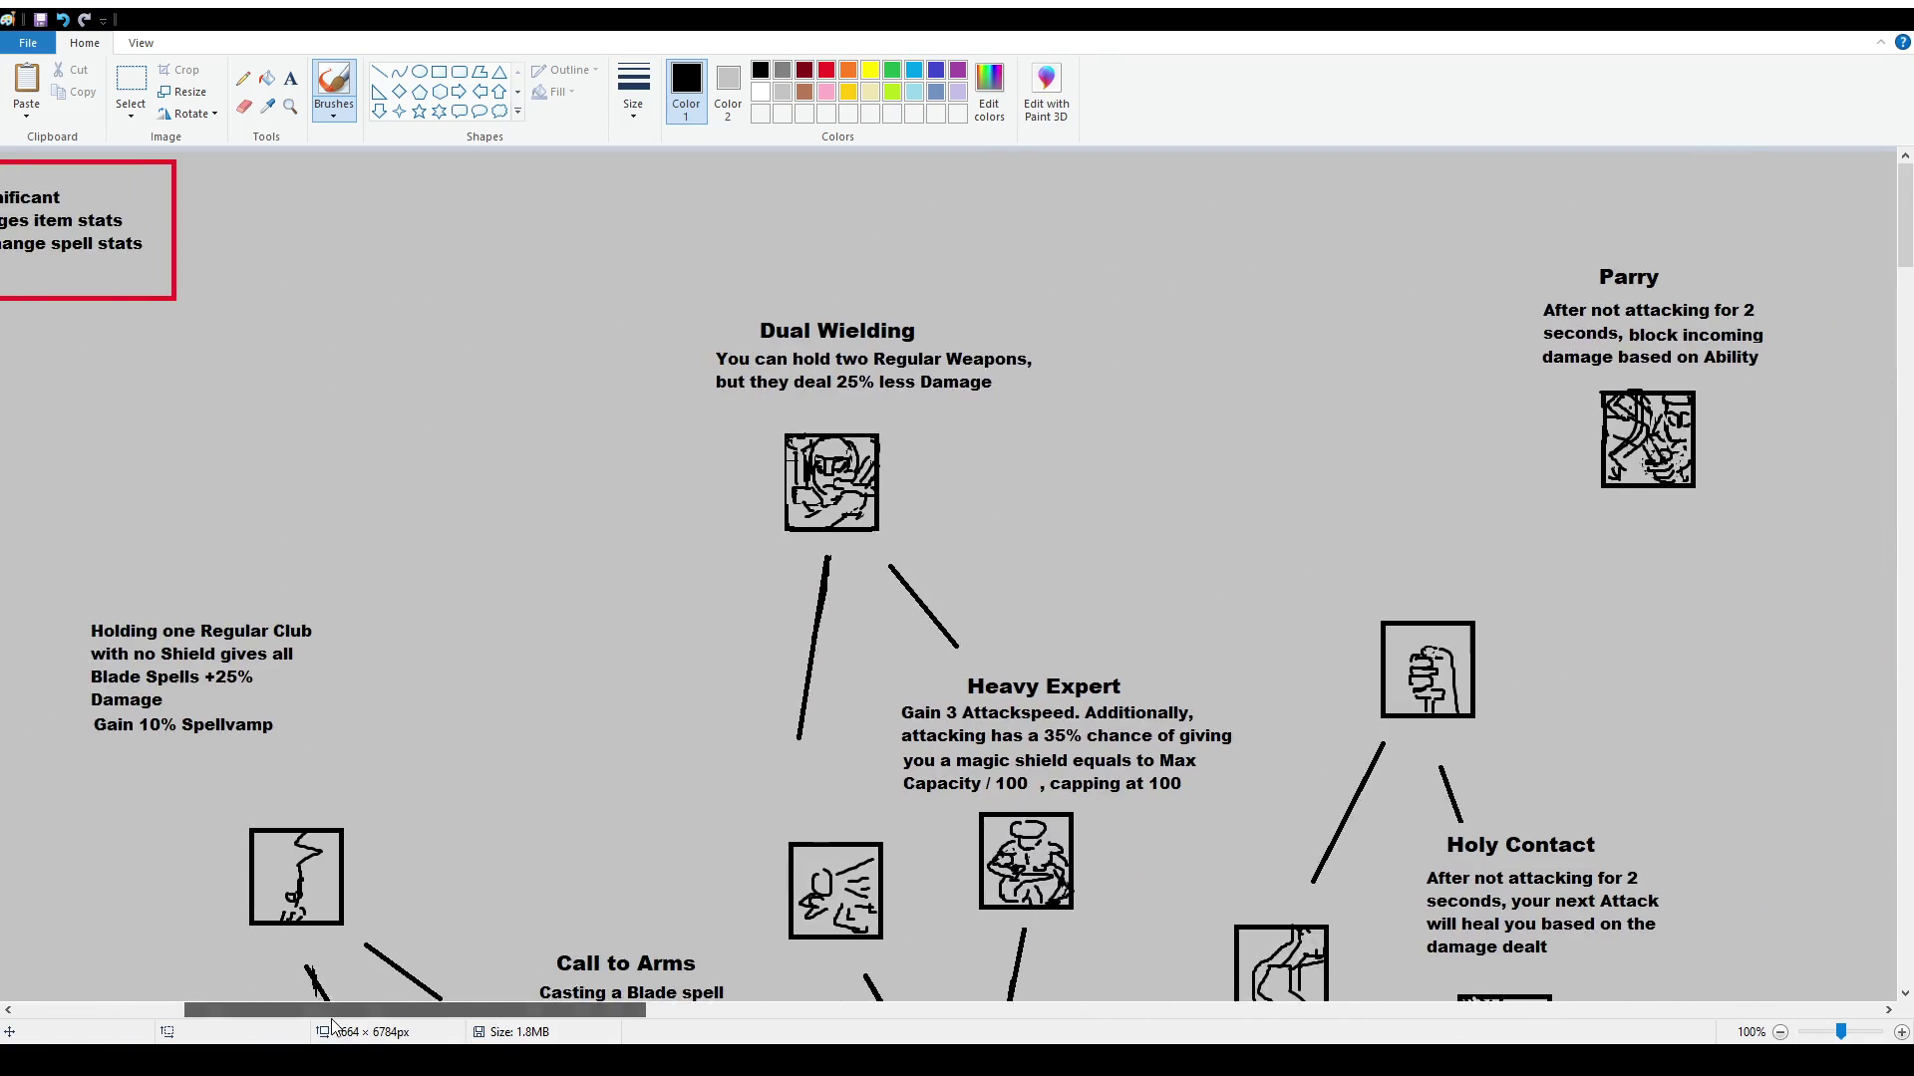
{"action": "scroll", "coordinate": [643, 754], "scroll_direction": "down", "scroll_amount": 3}
{"action": "scroll", "coordinate": [648, 755], "scroll_direction": "down", "scroll_amount": 3}
{"action": "mouse_move", "coordinate": [503, 504]}
{"action": "left_mouse_down"}
{"action": "mouse_move", "coordinate": [528, 755]}
{"action": "mouse_move", "coordinate": [934, 664]}
{"action": "mouse_move", "coordinate": [517, 530]}
{"action": "left_mouse_up"}
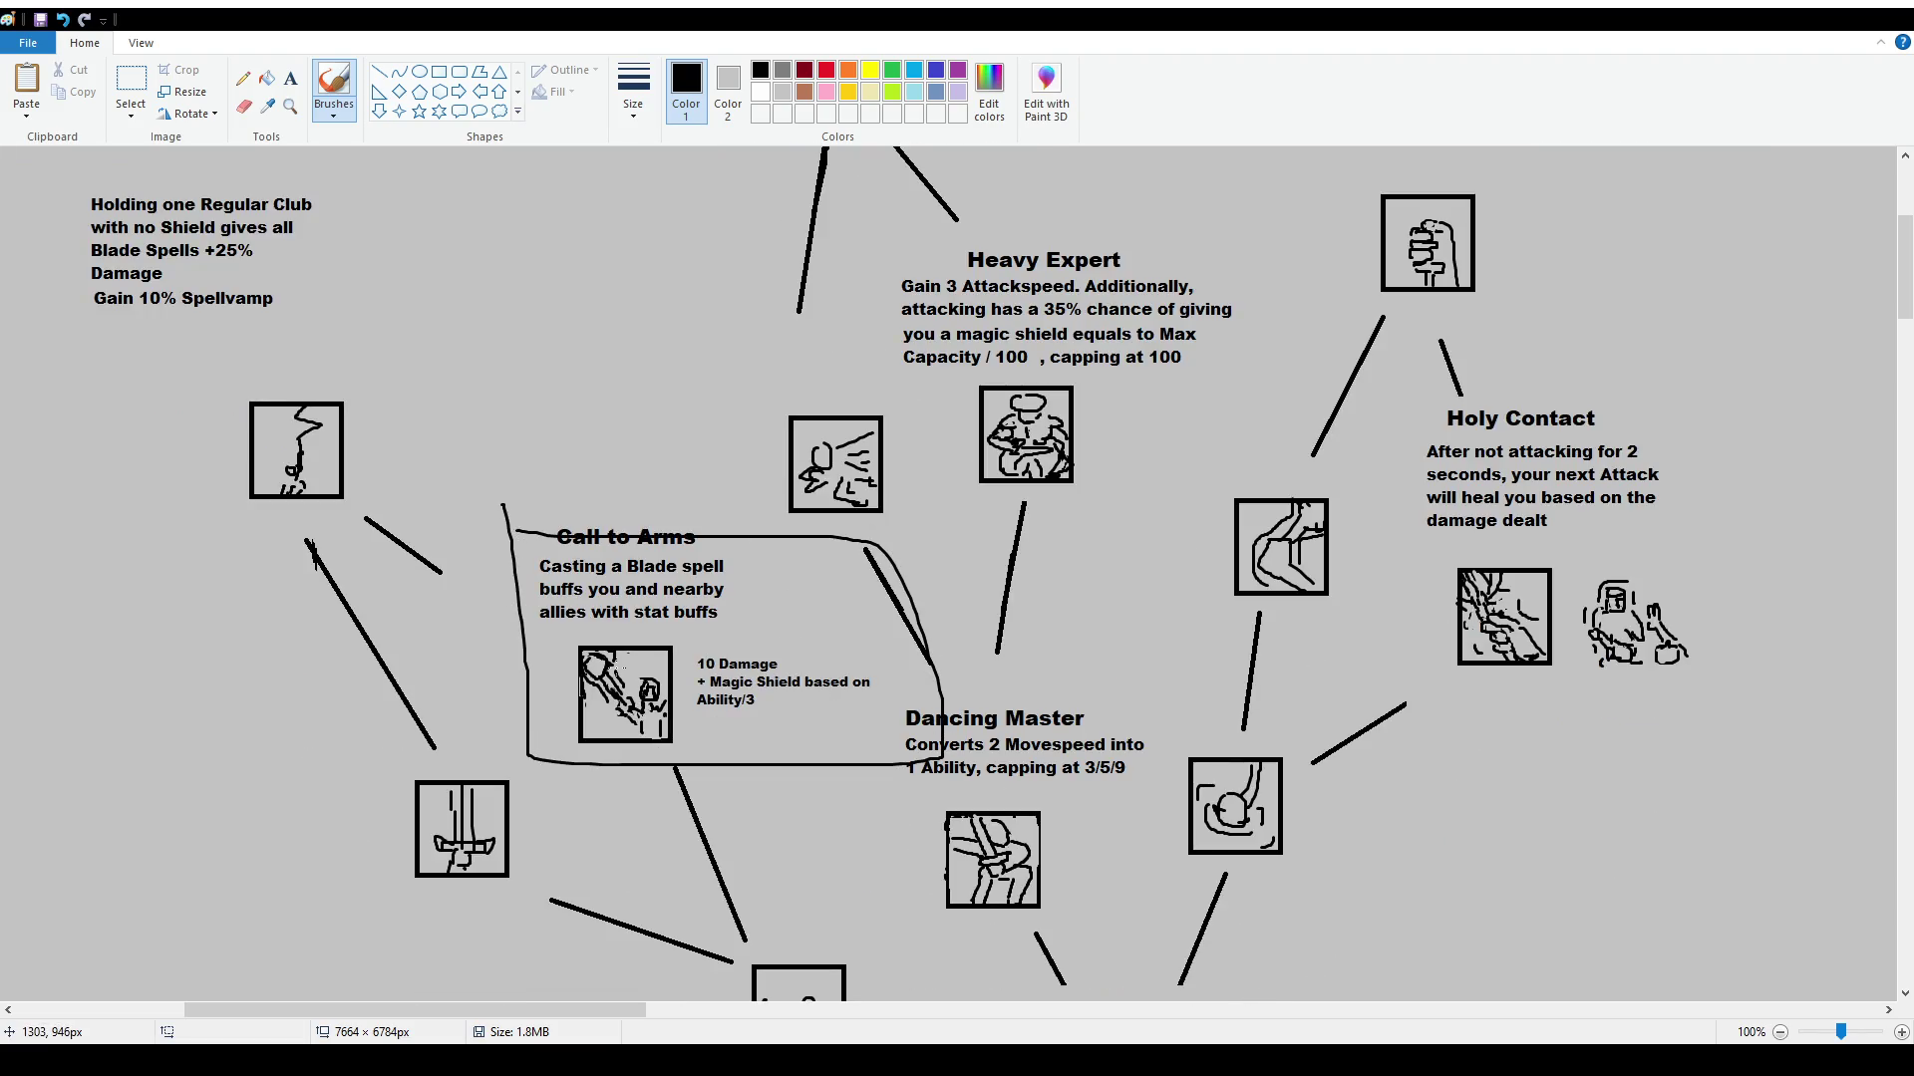
{"action": "key", "text": "ctrl+z"}
{"action": "scroll", "coordinate": [598, 757], "scroll_direction": "down", "scroll_amount": 20}
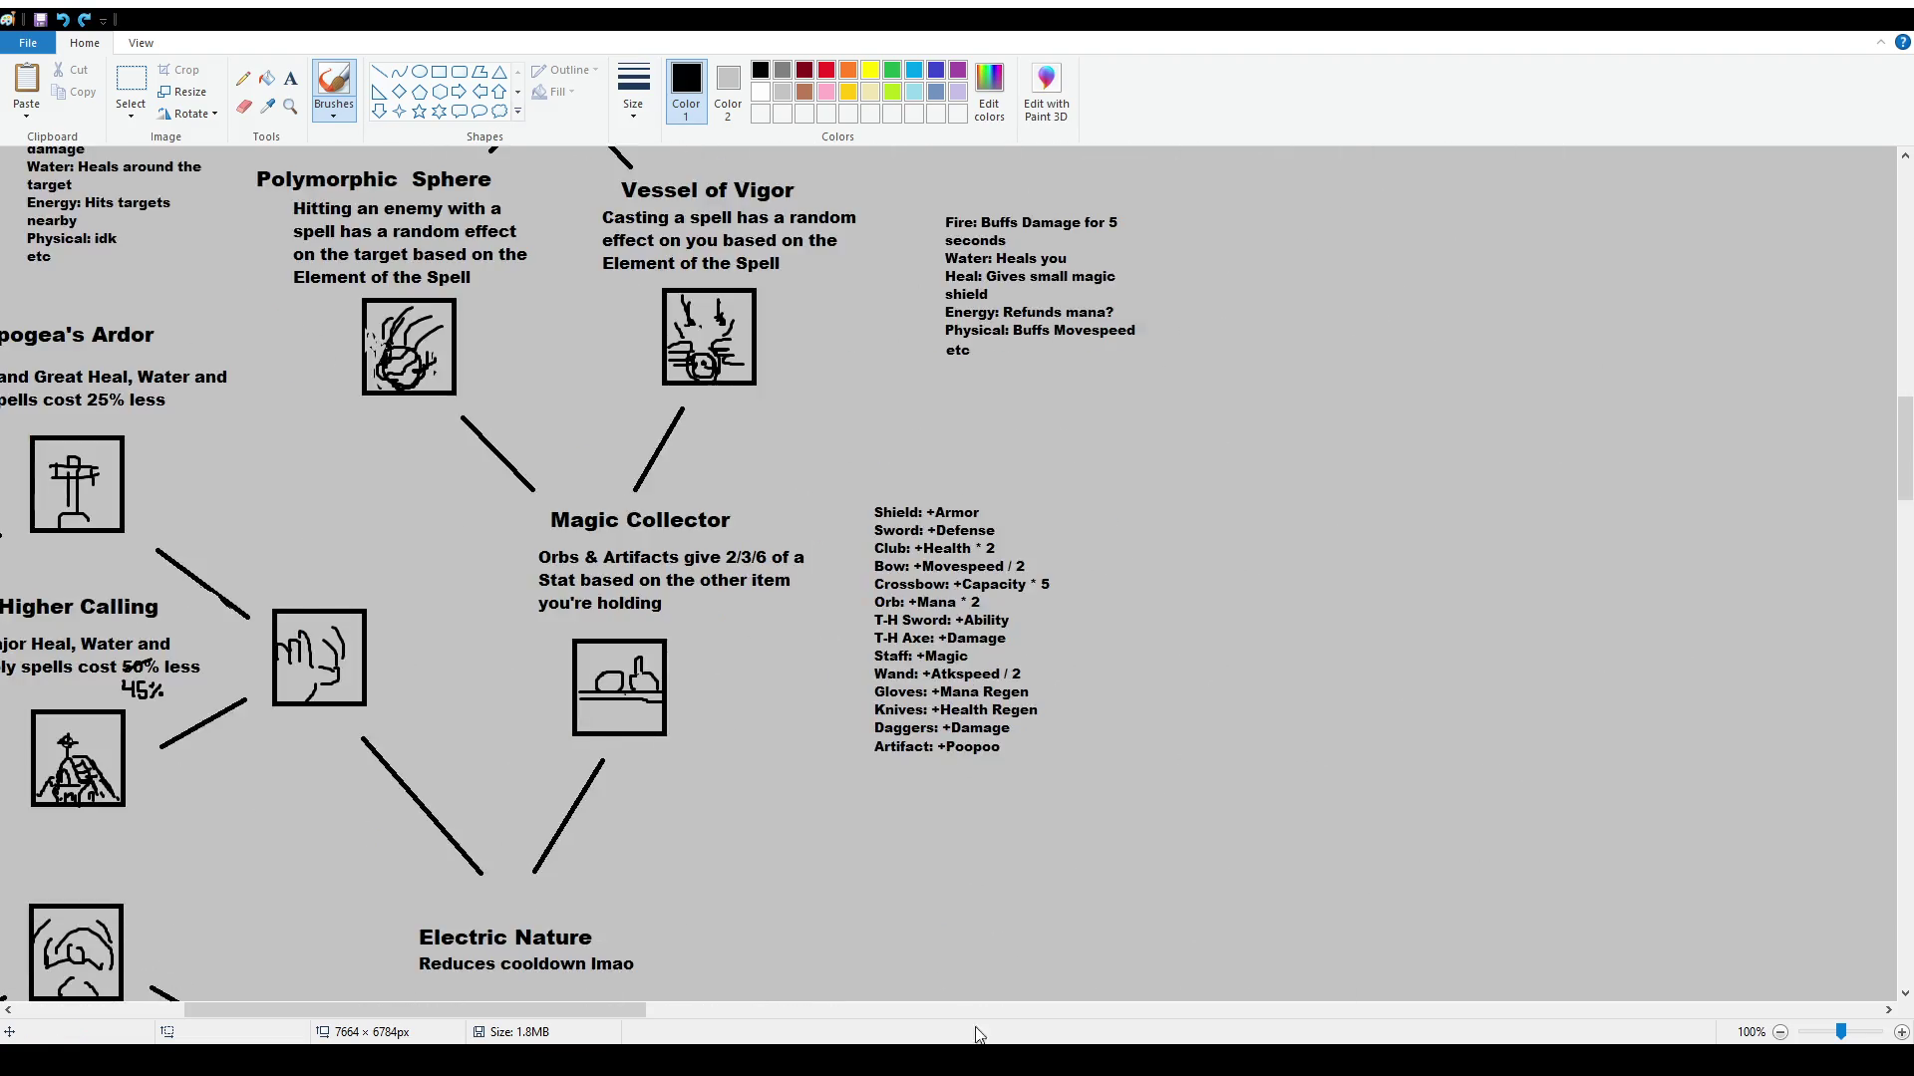
{"action": "left_click_drag", "start_coordinate": [638, 1010], "coordinate": [983, 1009]}
{"action": "scroll", "coordinate": [1030, 942], "scroll_direction": "down", "scroll_amount": 20}
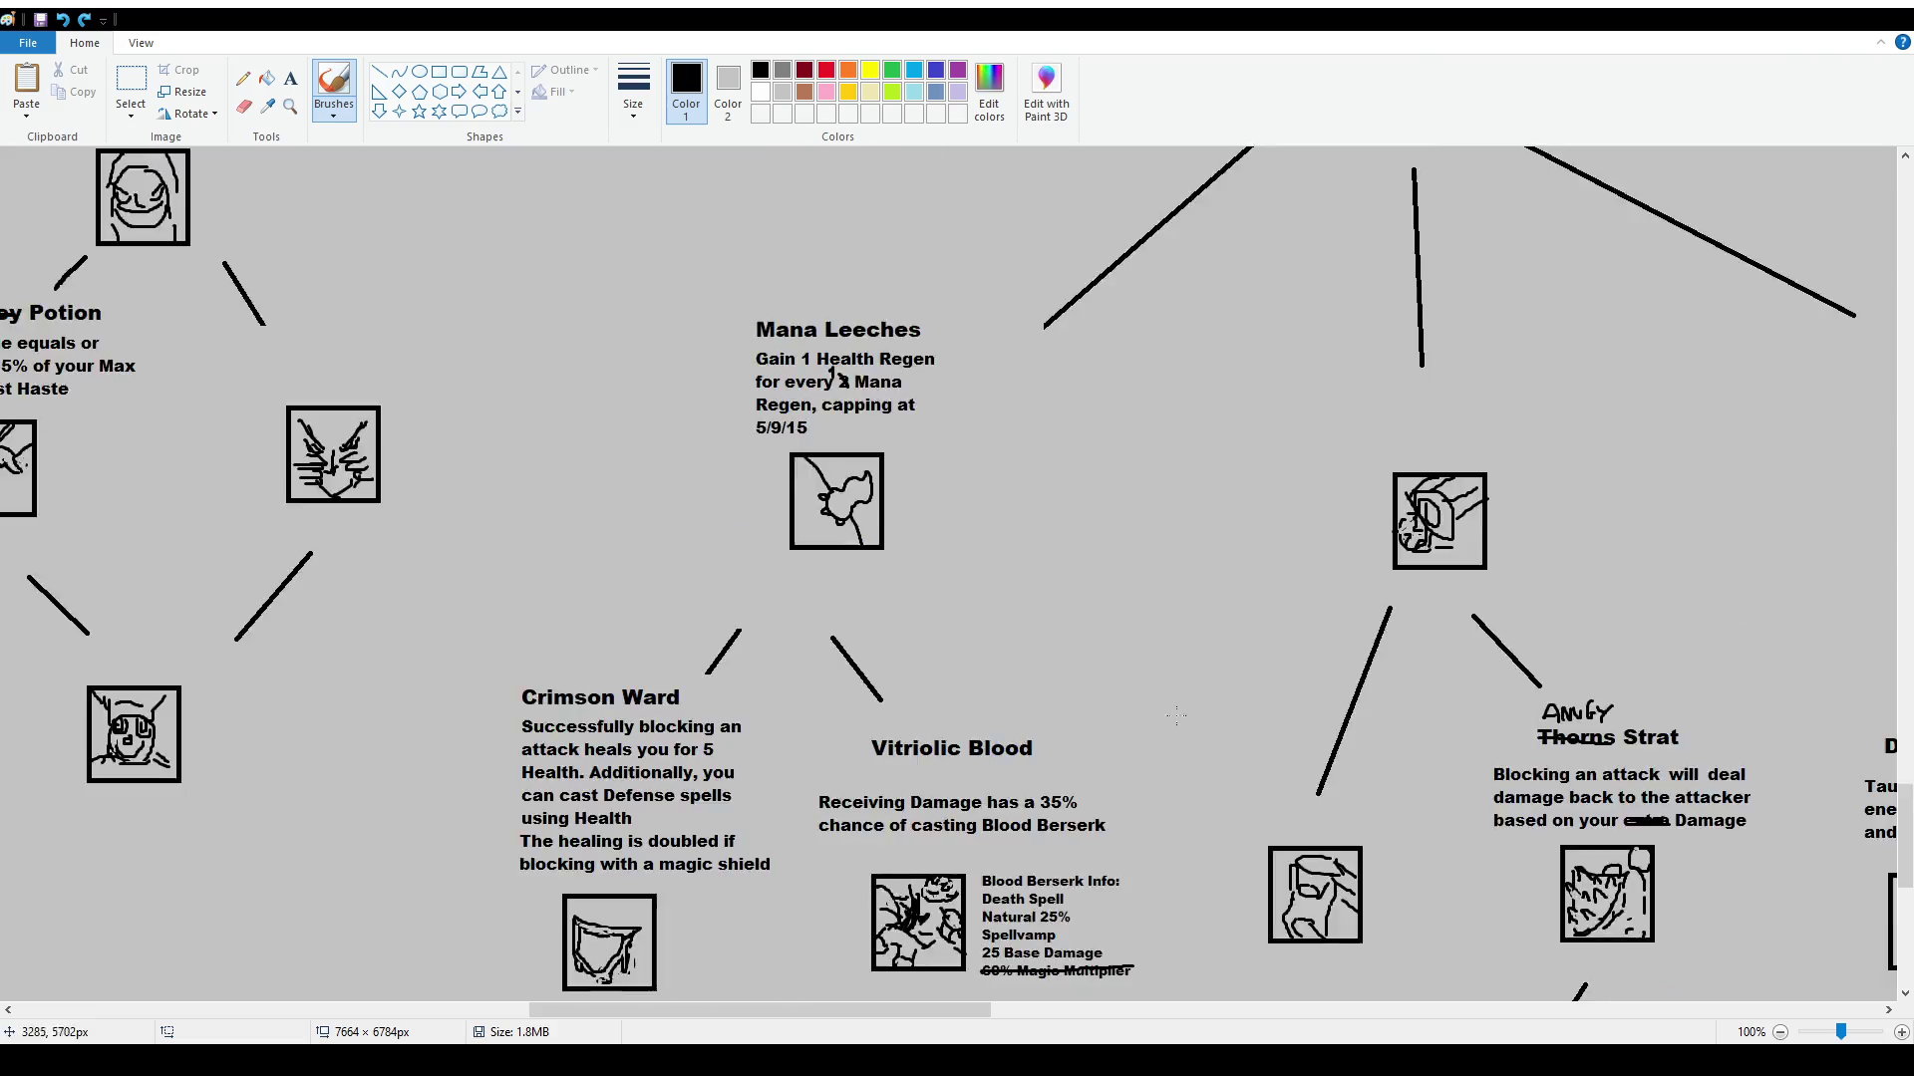
{"action": "left_click_drag", "start_coordinate": [957, 1010], "coordinate": [1253, 1023]}
{"action": "scroll", "coordinate": [1220, 876], "scroll_direction": "down", "scroll_amount": 2}
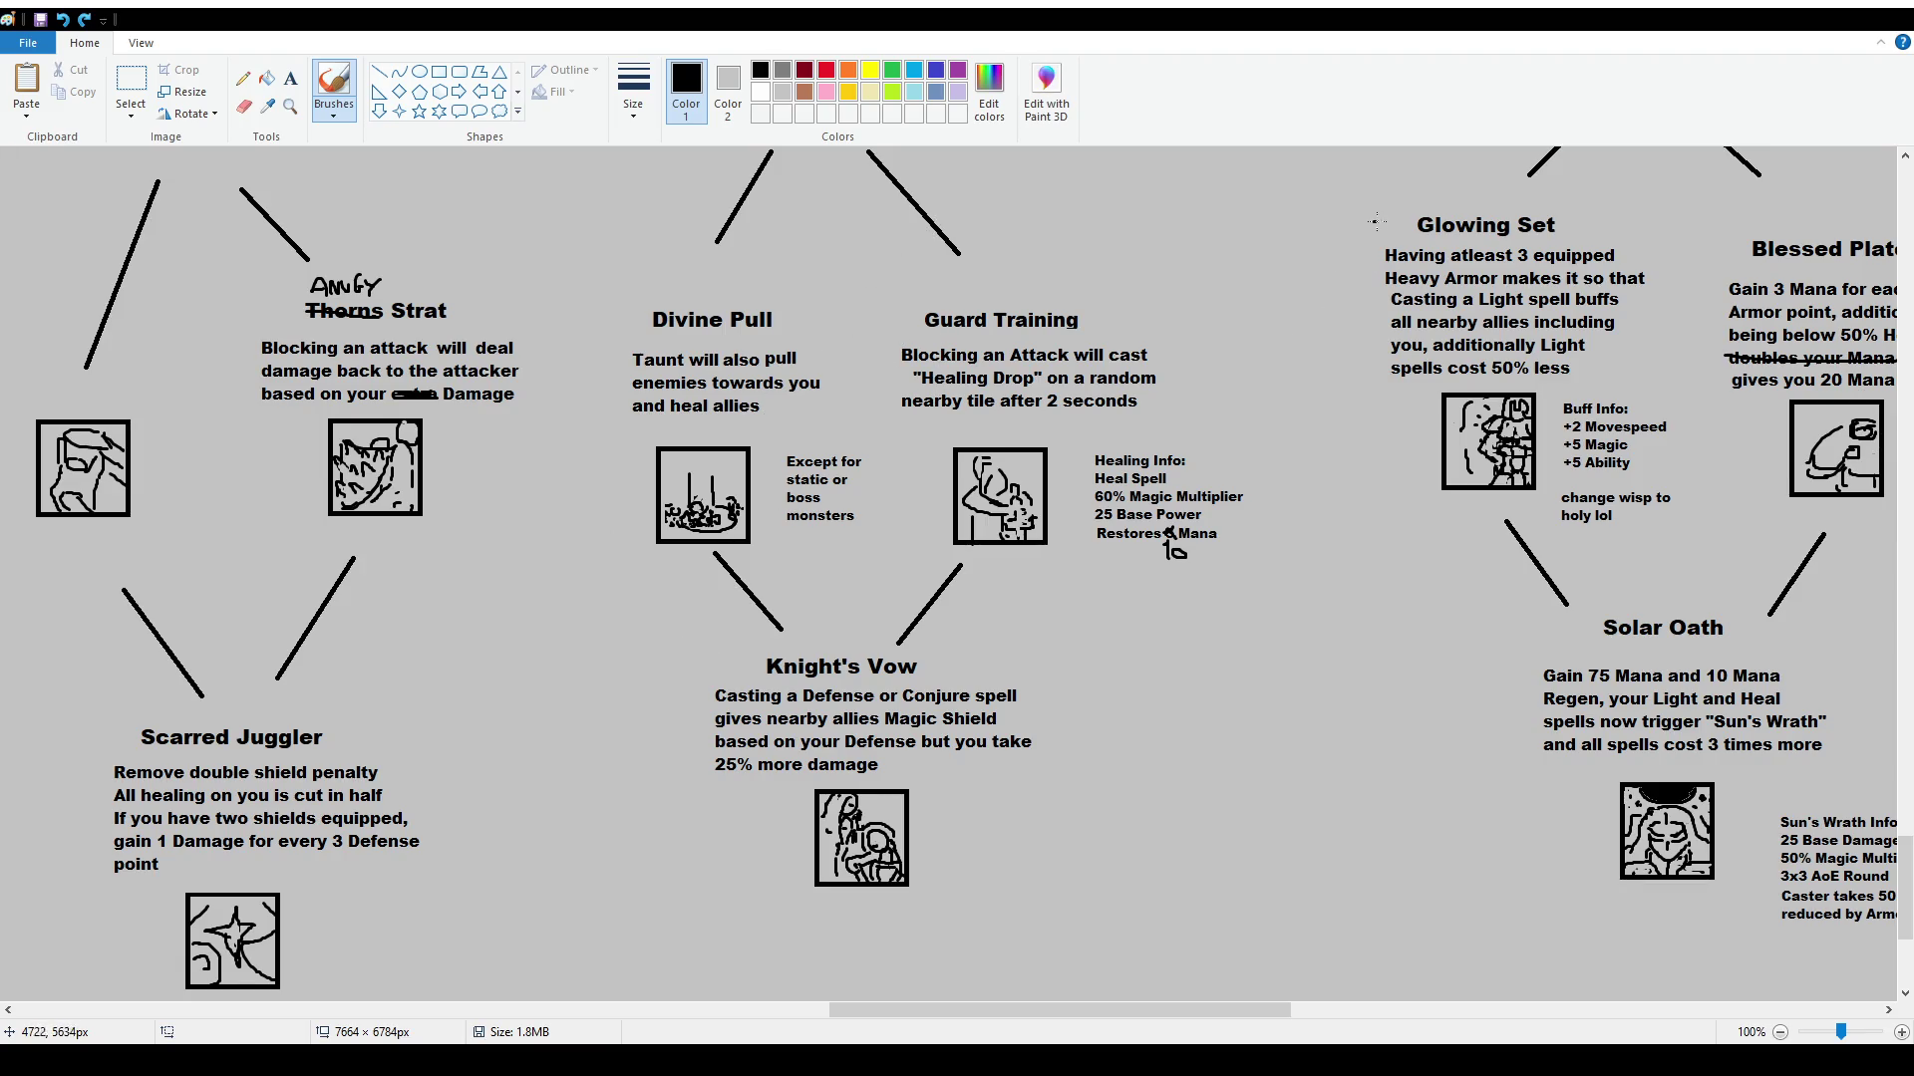
{"action": "mouse_move", "coordinate": [690, 634]}
{"action": "left_mouse_down"}
{"action": "mouse_move", "coordinate": [849, 937]}
{"action": "mouse_move", "coordinate": [1045, 661]}
{"action": "mouse_move", "coordinate": [860, 644]}
{"action": "left_mouse_up"}
{"action": "key", "text": "ctrl+z"}
{"action": "left_click_drag", "start_coordinate": [1210, 1020], "coordinate": [1318, 1033]}
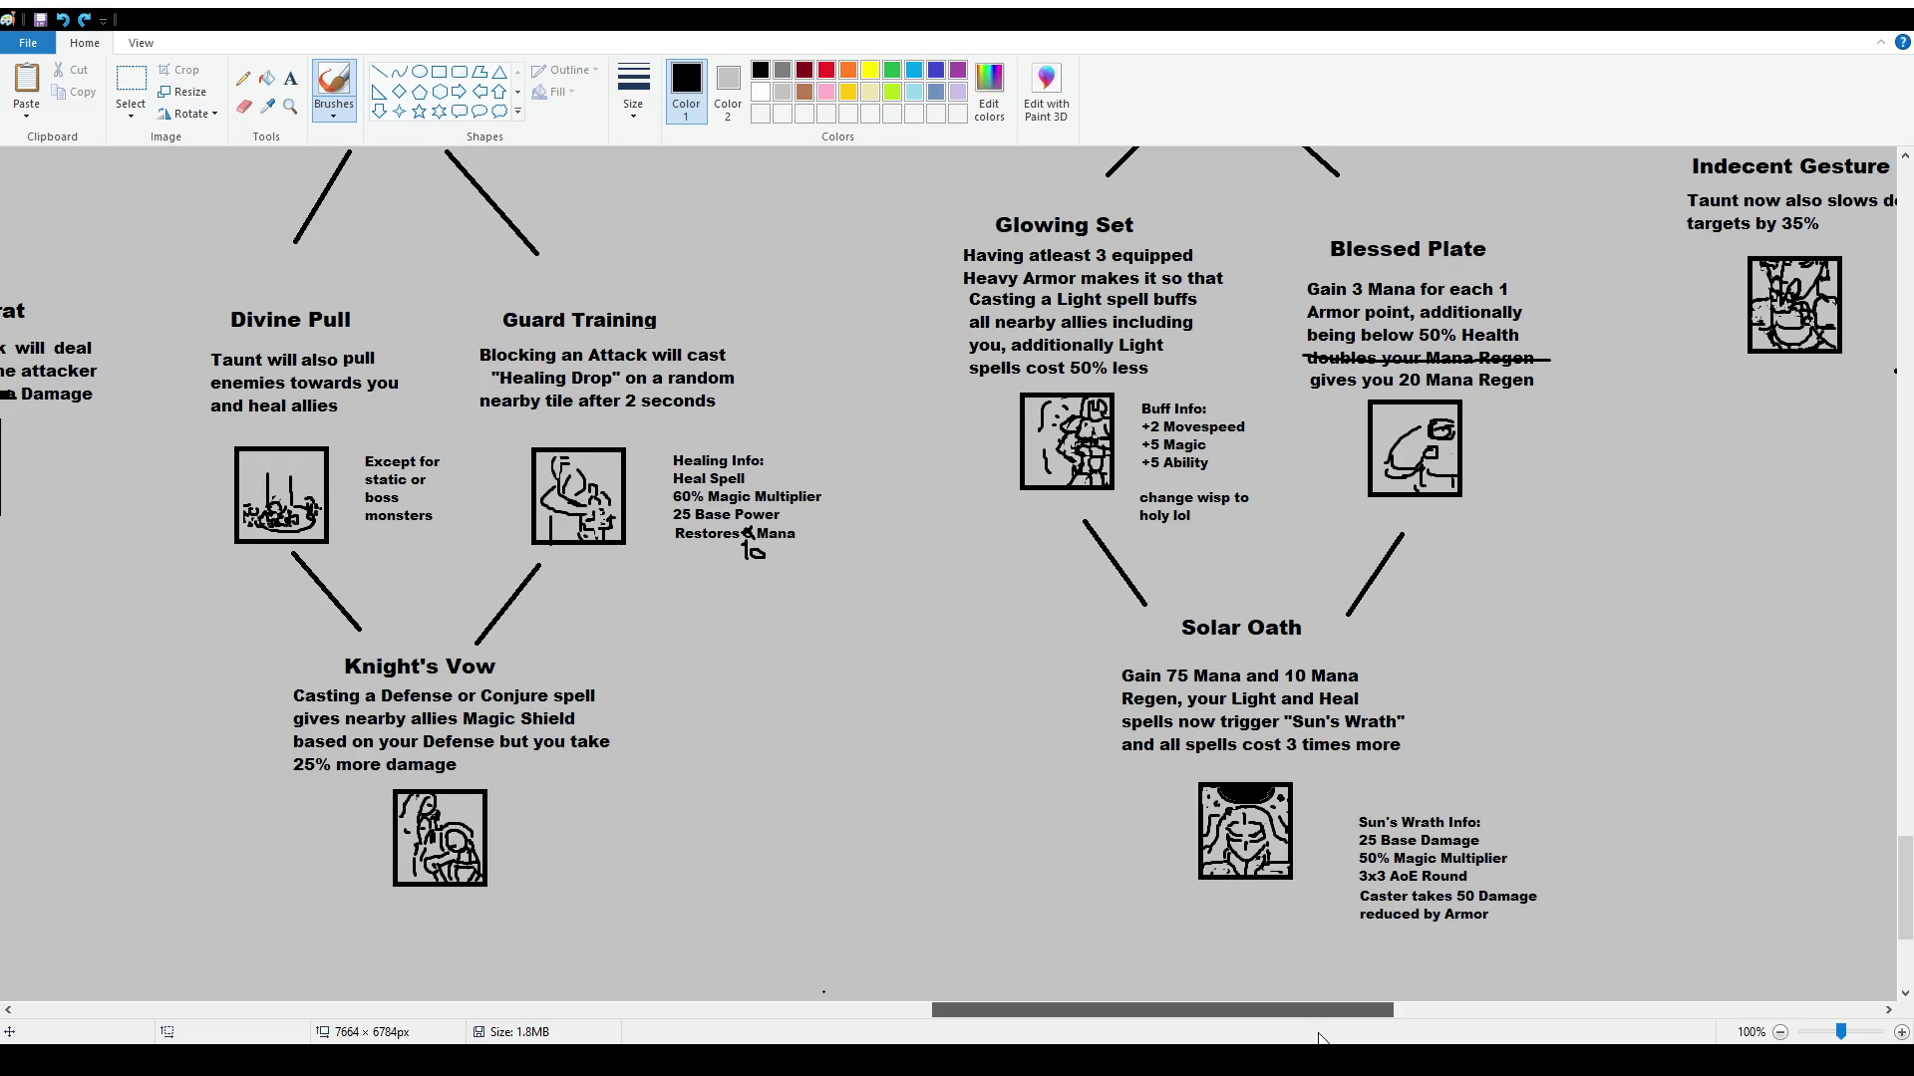
{"action": "scroll", "coordinate": [1399, 704], "scroll_direction": "up", "scroll_amount": 20}
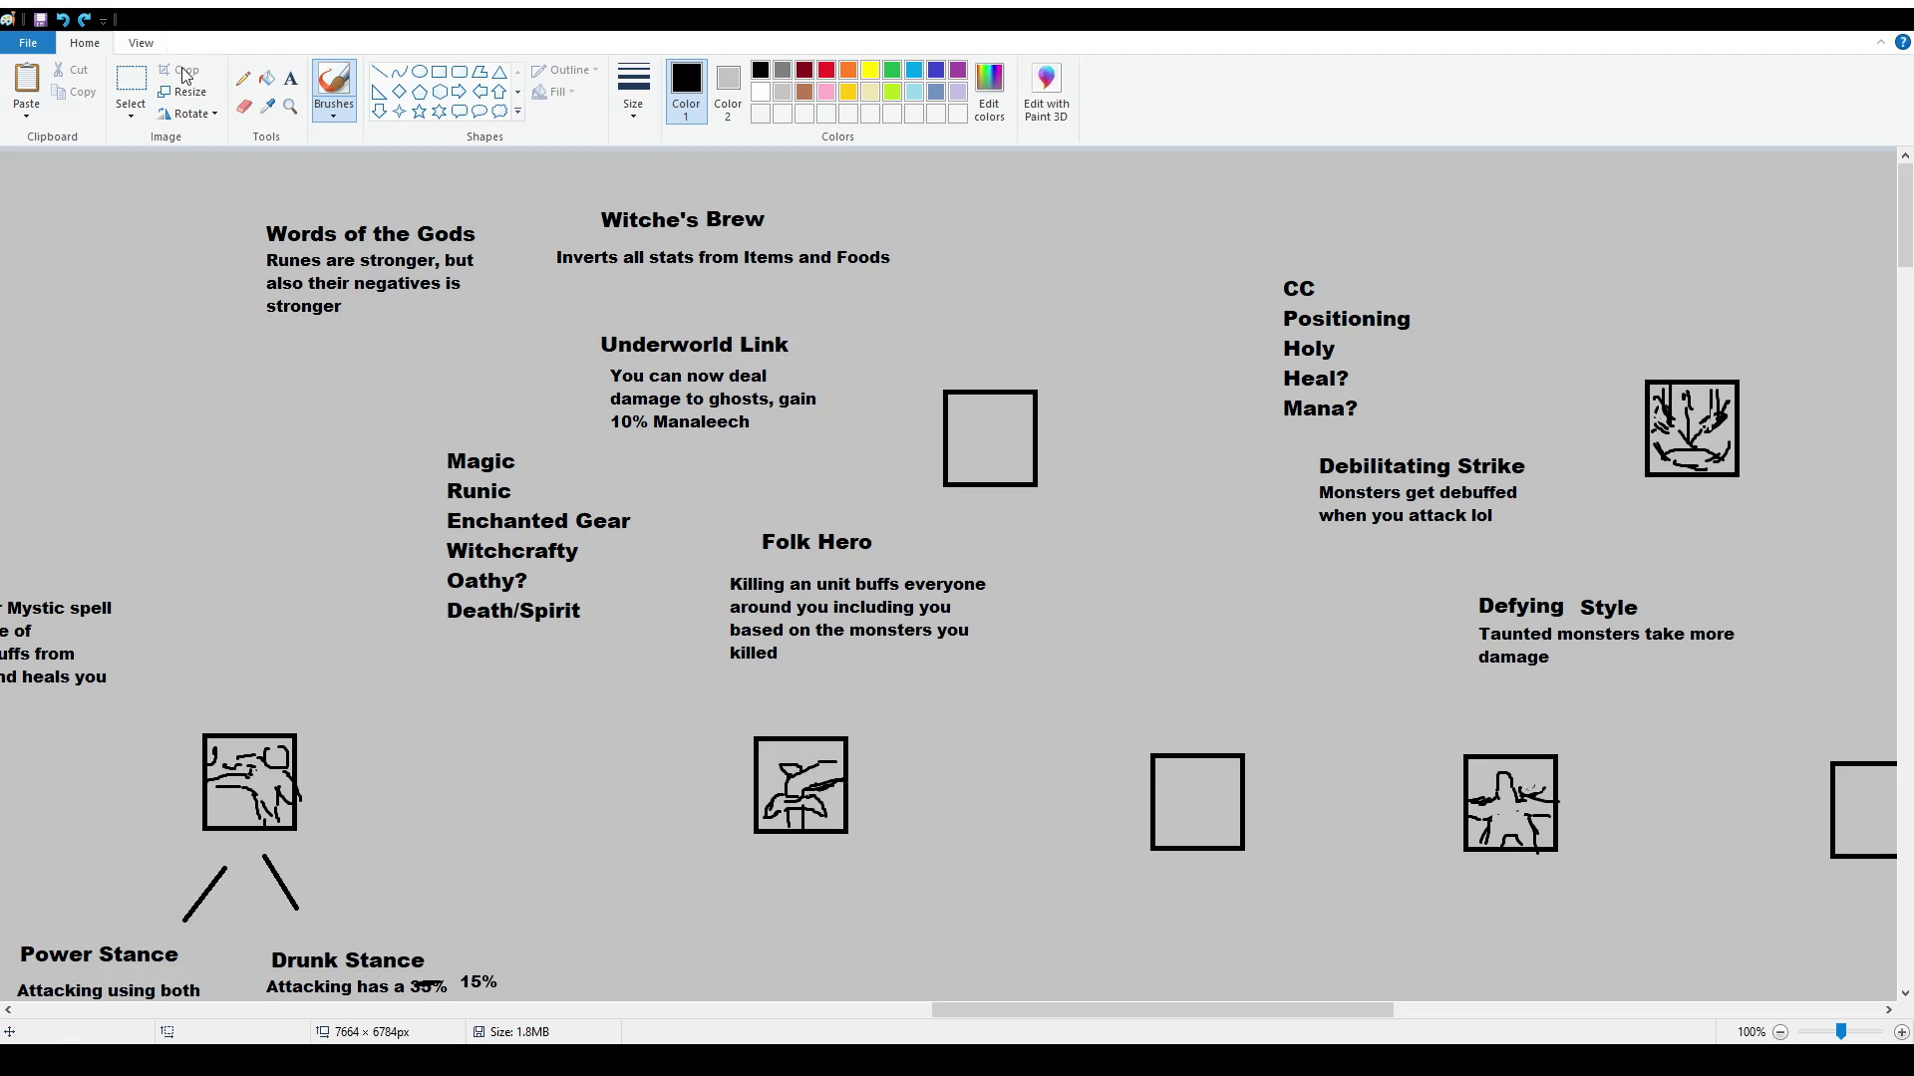
Shift the Folk Hero entry down-left and delete the Underworld Link entry
{"action": "left_click", "coordinate": [130, 87]}
{"action": "mouse_move", "coordinate": [697, 519]}
{"action": "left_mouse_down"}
{"action": "mouse_move", "coordinate": [1009, 681]}
{"action": "mouse_move", "coordinate": [945, 672]}
{"action": "mouse_move", "coordinate": [943, 688]}
{"action": "left_mouse_up"}
{"action": "left_click", "coordinate": [186, 978]}
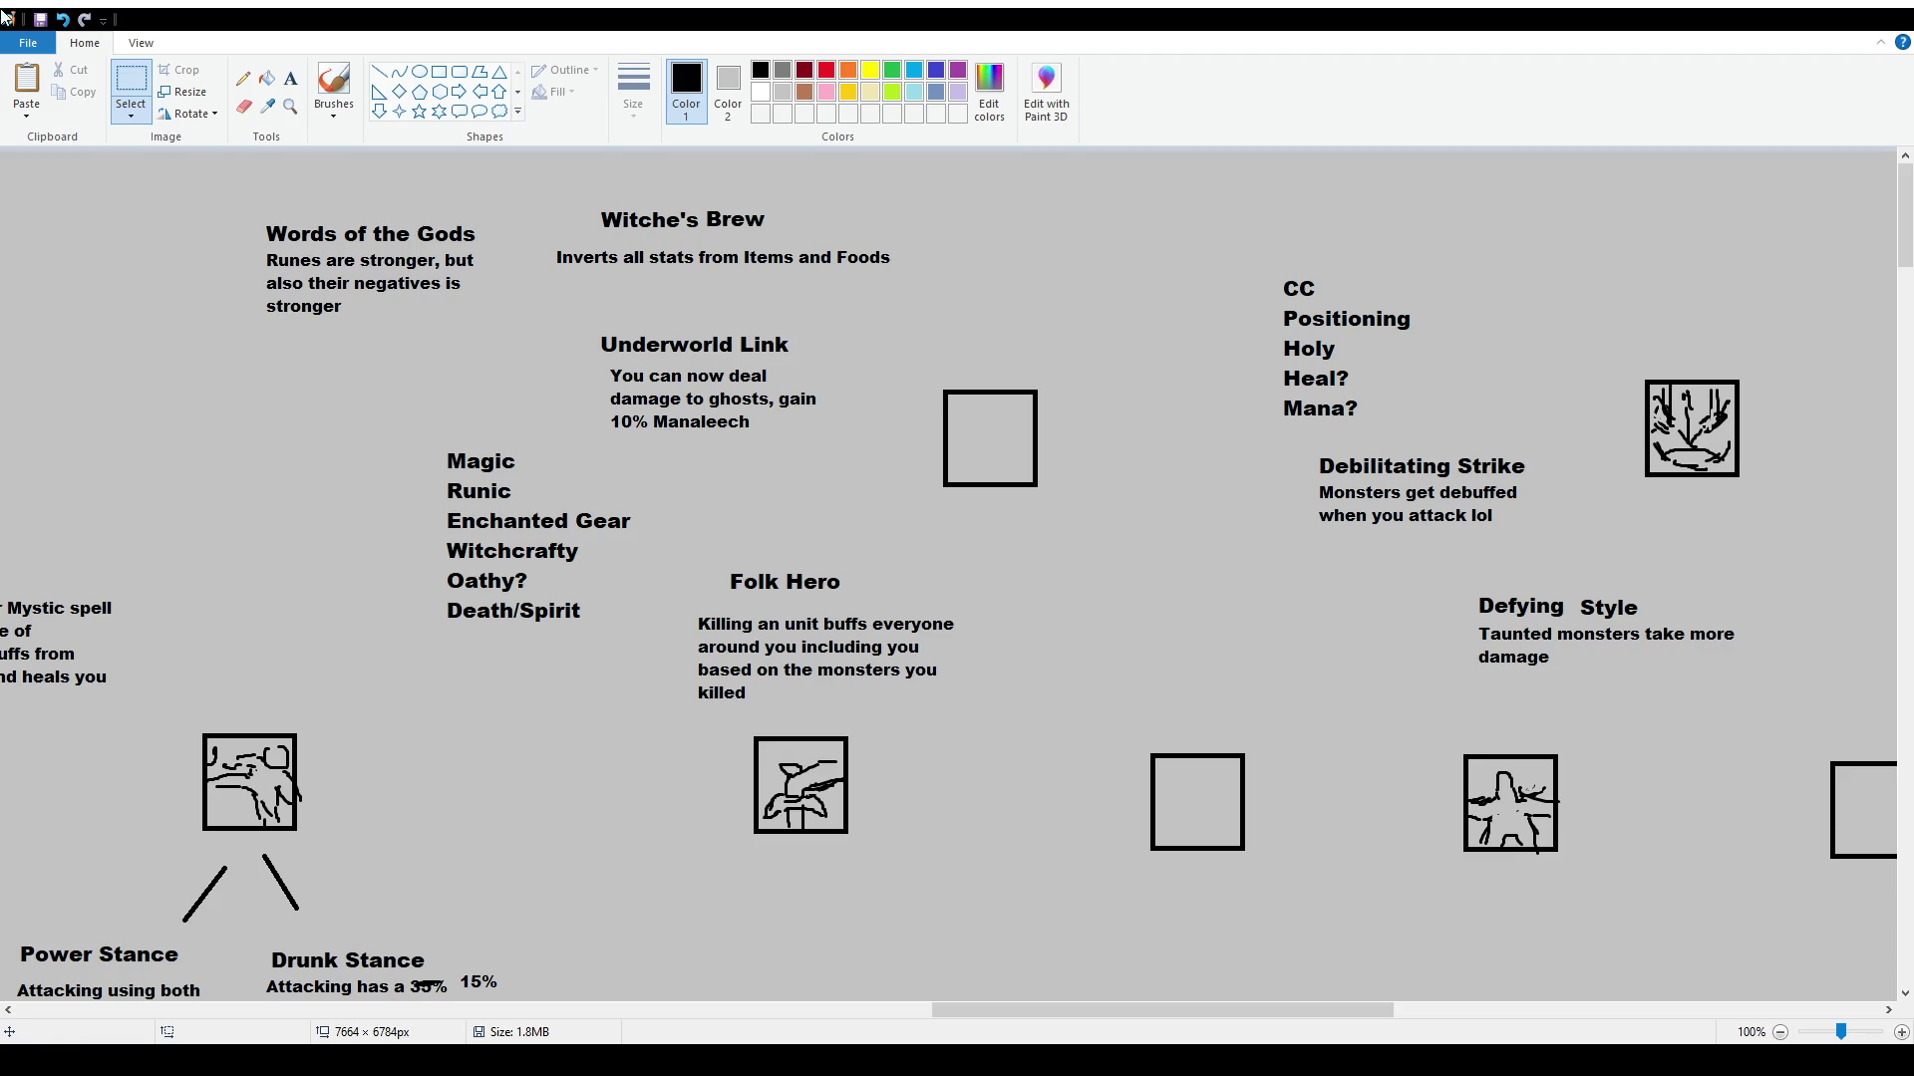
{"action": "left_click_drag", "start_coordinate": [587, 311], "coordinate": [849, 458]}
{"action": "key", "text": "Delete"}
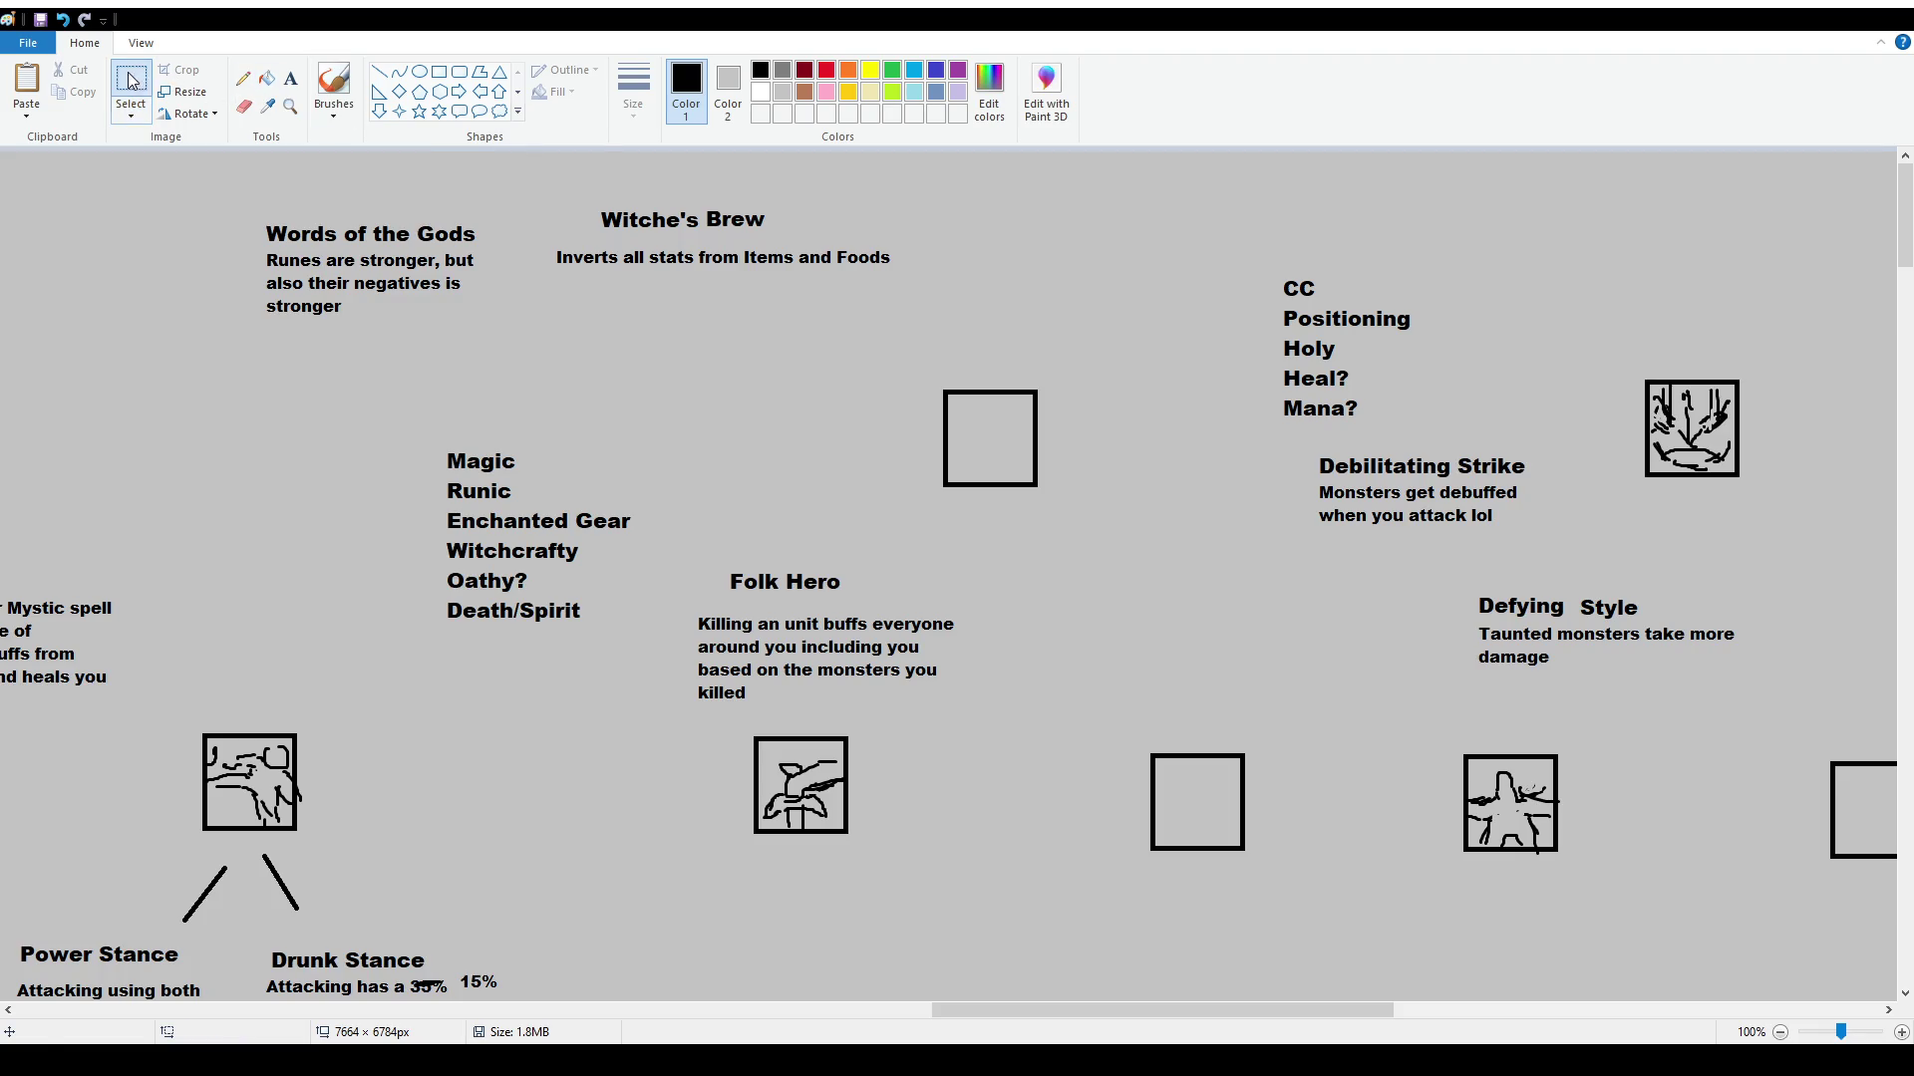
Nudge the Witche's Brew title slightly to the right
{"action": "left_click_drag", "start_coordinate": [563, 181], "coordinate": [889, 234]}
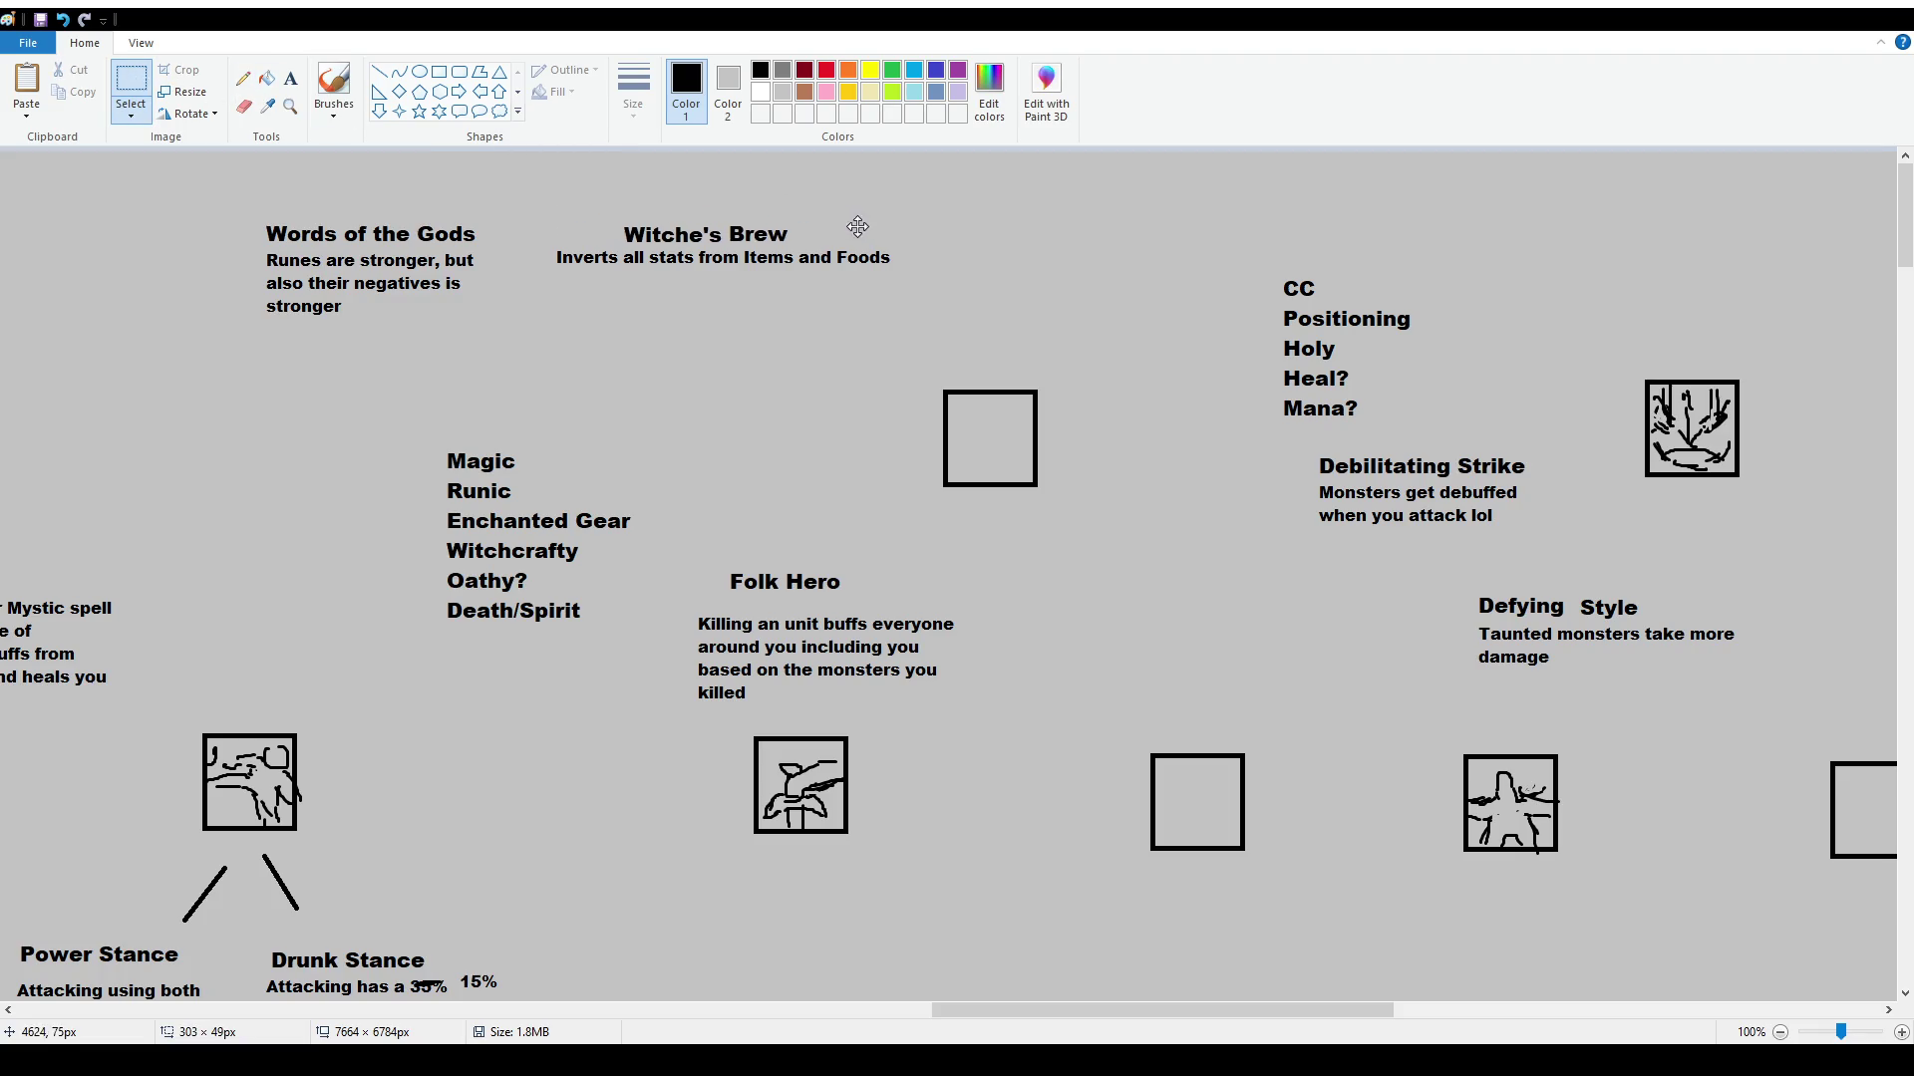
{"action": "left_click", "coordinate": [702, 321]}
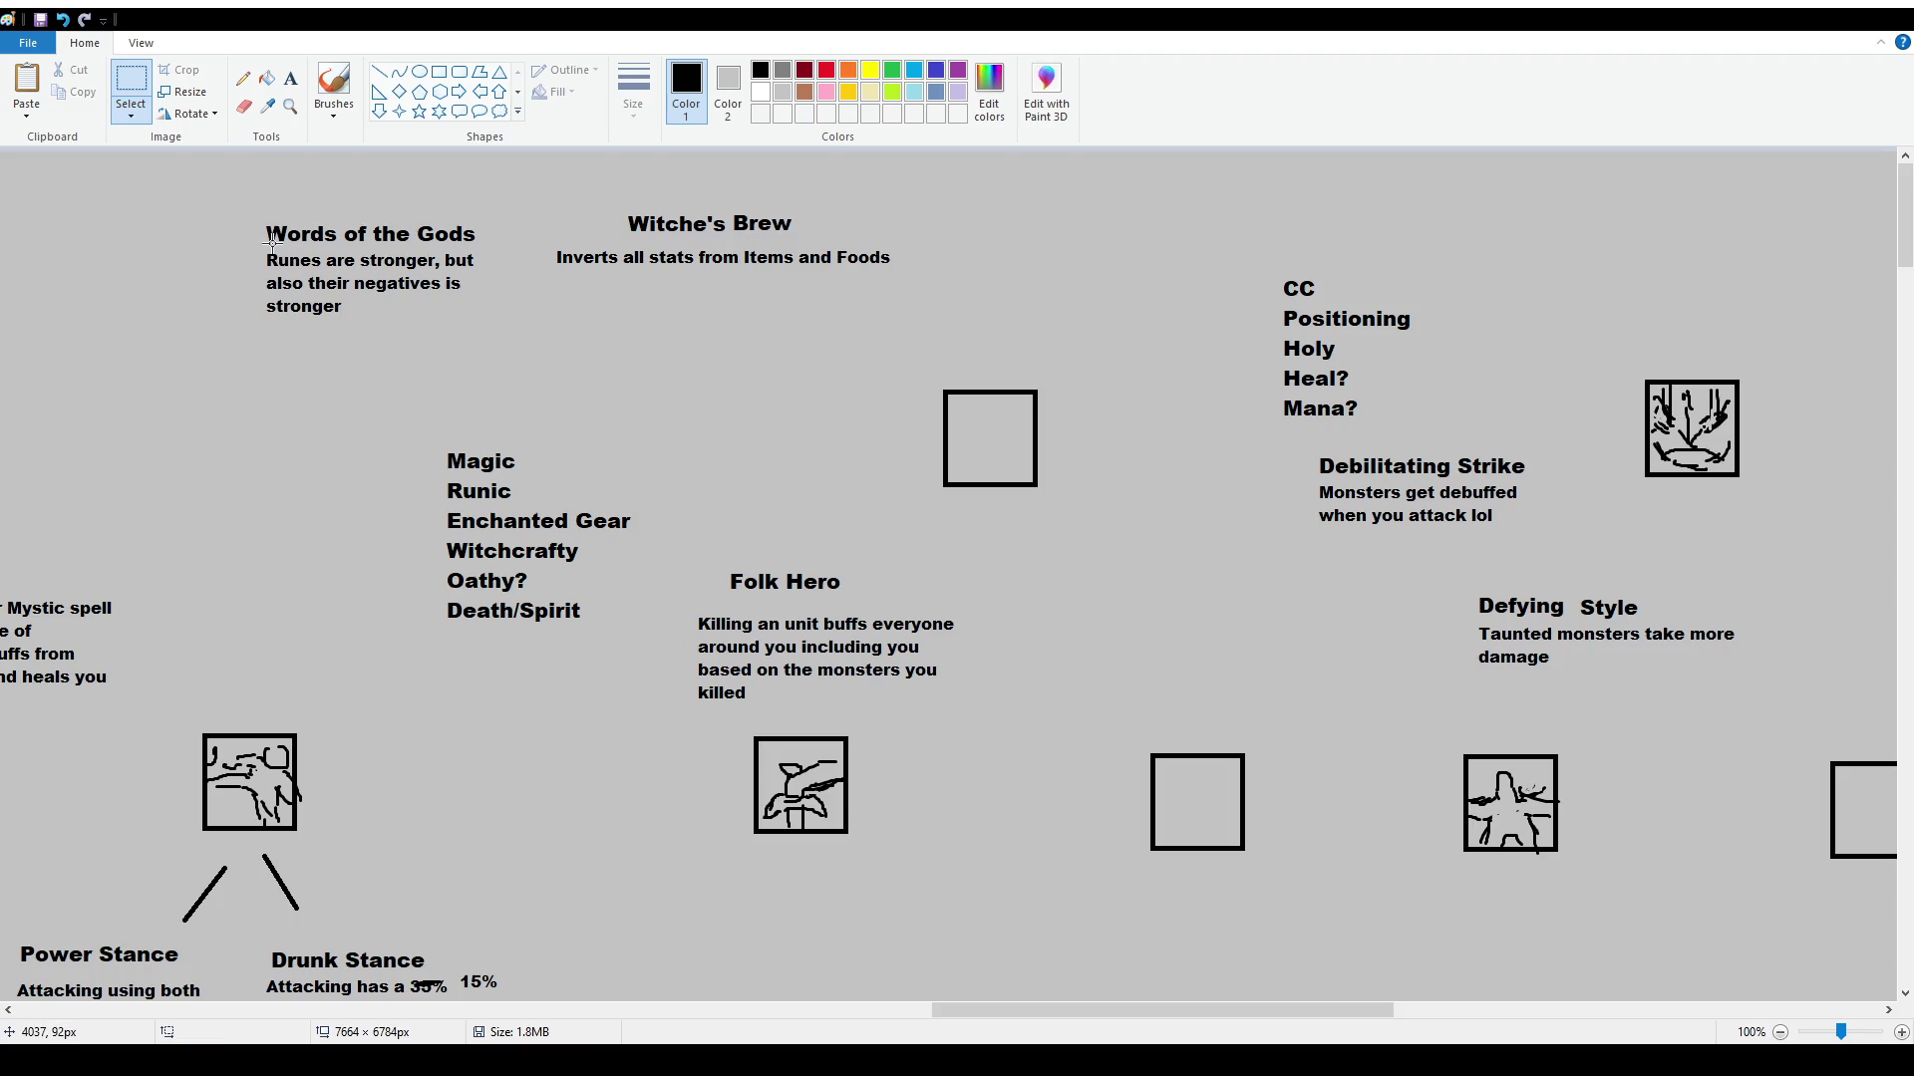
{"action": "mouse_move", "coordinate": [525, 176]}
{"action": "left_mouse_down"}
{"action": "mouse_move", "coordinate": [895, 323]}
{"action": "mouse_move", "coordinate": [922, 312]}
{"action": "left_mouse_up"}
{"action": "key", "text": "Escape"}
Delete the Words of the Gods entry
{"action": "mouse_move", "coordinate": [246, 187]}
{"action": "left_mouse_down"}
{"action": "mouse_move", "coordinate": [315, 252]}
{"action": "mouse_move", "coordinate": [492, 345]}
{"action": "left_mouse_up"}
{"action": "mouse_move", "coordinate": [432, 252]}
{"action": "left_mouse_down"}
{"action": "mouse_move", "coordinate": [351, 283]}
{"action": "mouse_move", "coordinate": [378, 241]}
{"action": "mouse_move", "coordinate": [360, 303]}
{"action": "left_mouse_up"}
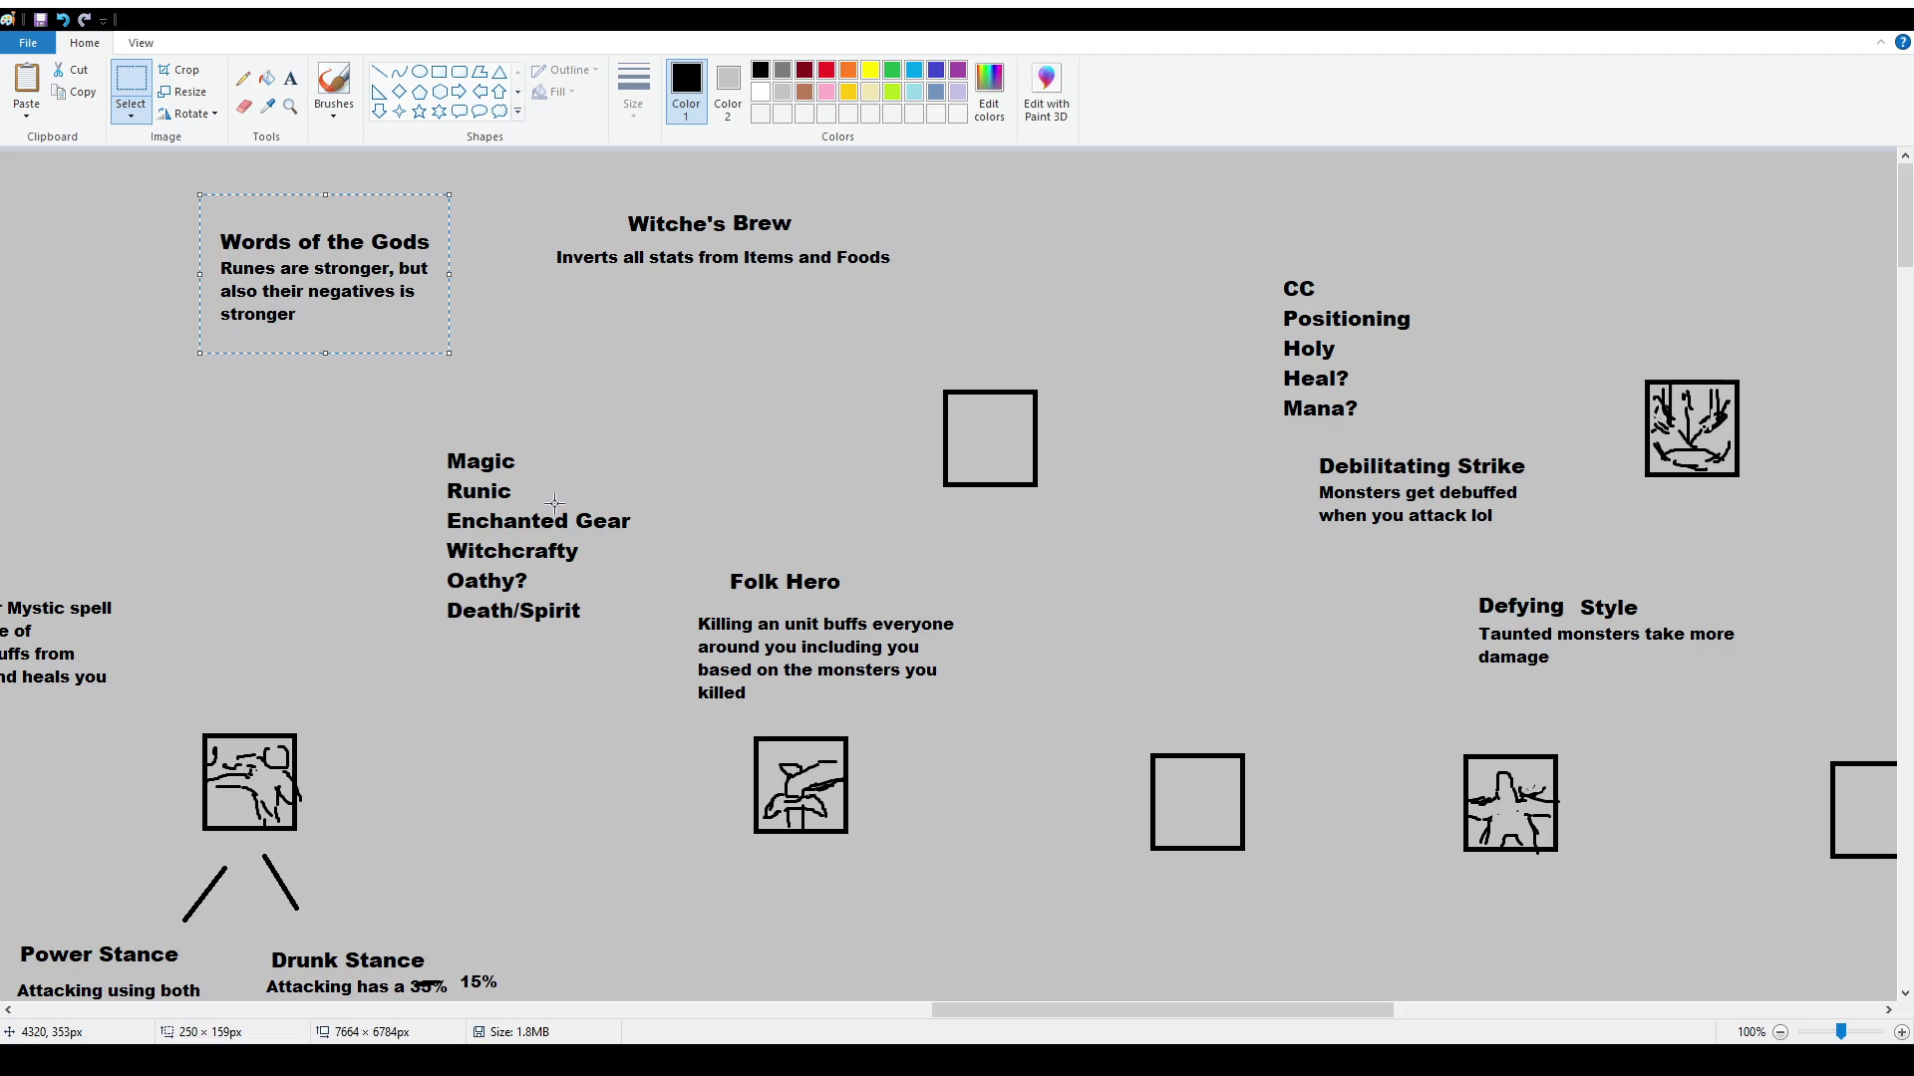
{"action": "key", "text": "Delete"}
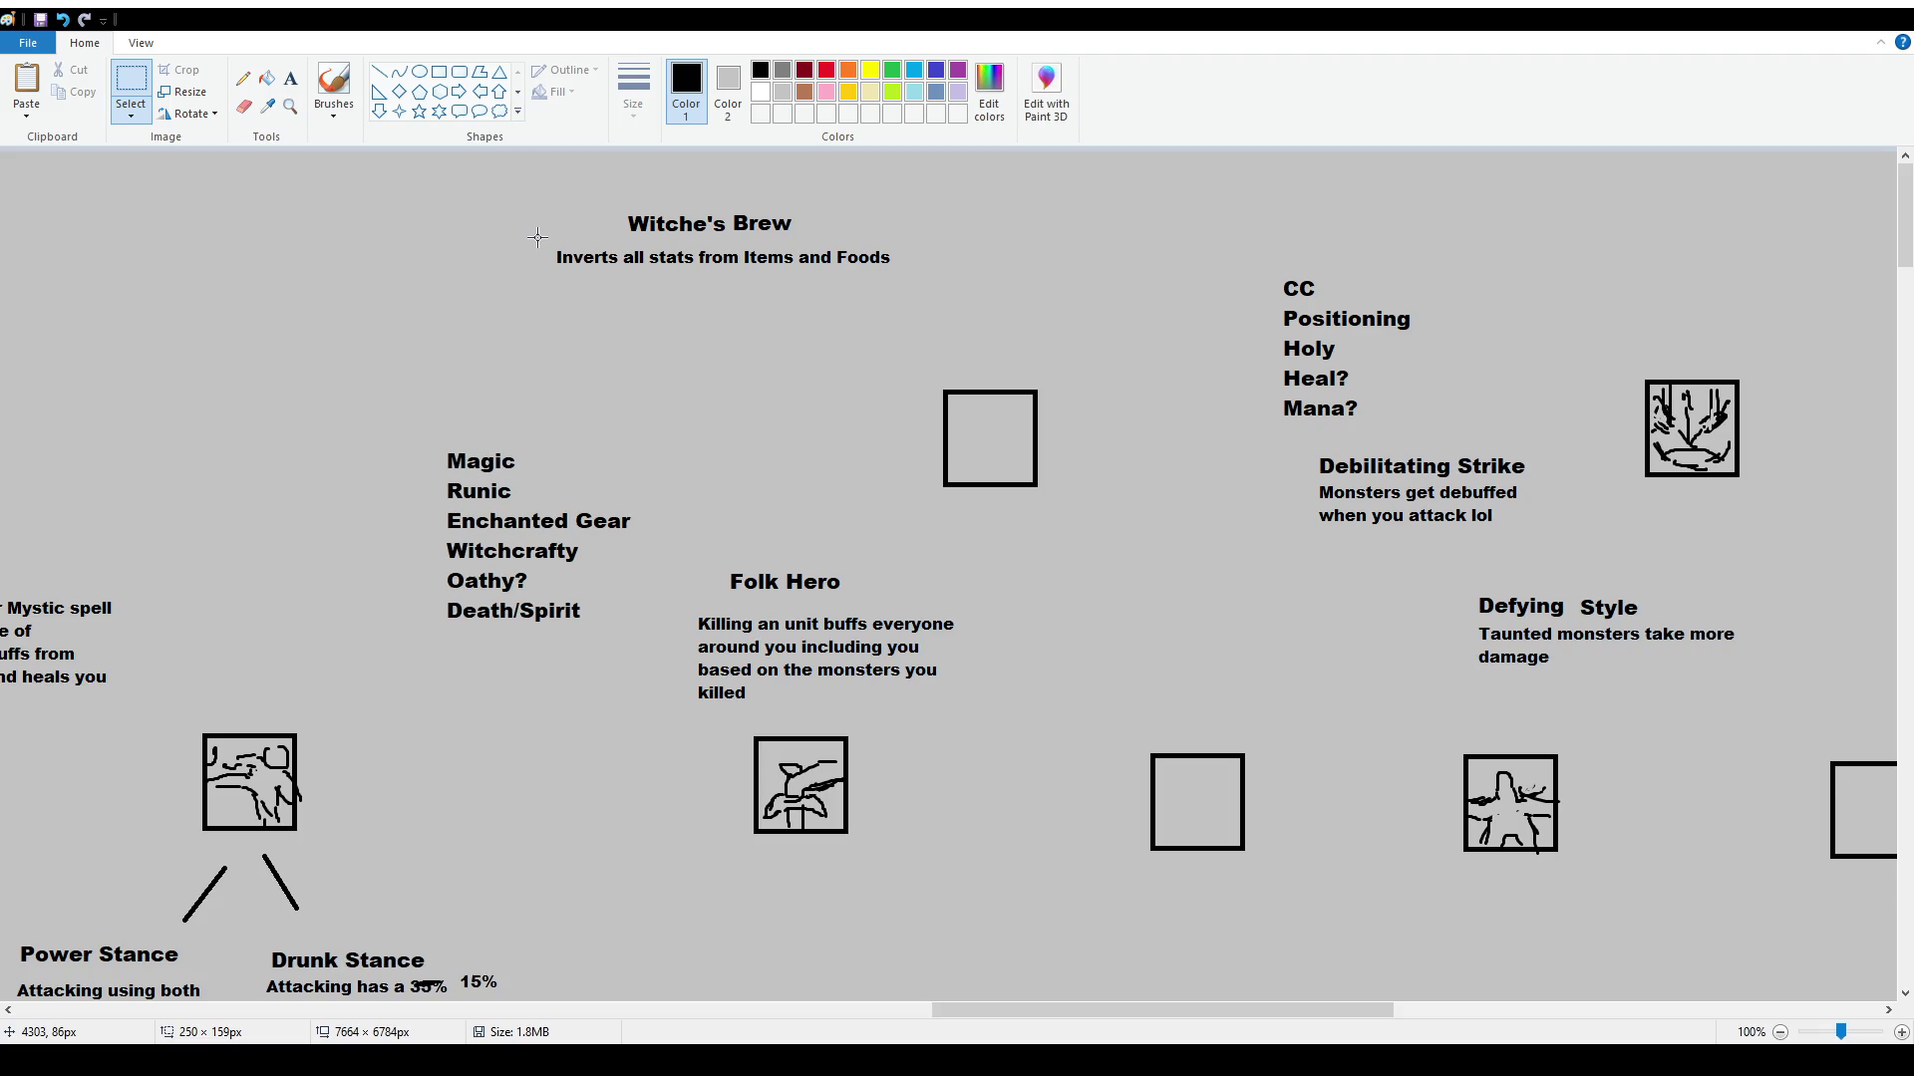
Move the Witche's Brew title and description to the left
{"action": "left_click_drag", "start_coordinate": [537, 237], "coordinate": [997, 297]}
{"action": "left_click_drag", "start_coordinate": [732, 548], "coordinate": [735, 550]}
{"action": "mouse_move", "coordinate": [539, 205]}
{"action": "left_mouse_down"}
{"action": "mouse_move", "coordinate": [920, 278]}
{"action": "mouse_move", "coordinate": [698, 269]}
{"action": "left_mouse_up"}
{"action": "key", "text": "Escape"}
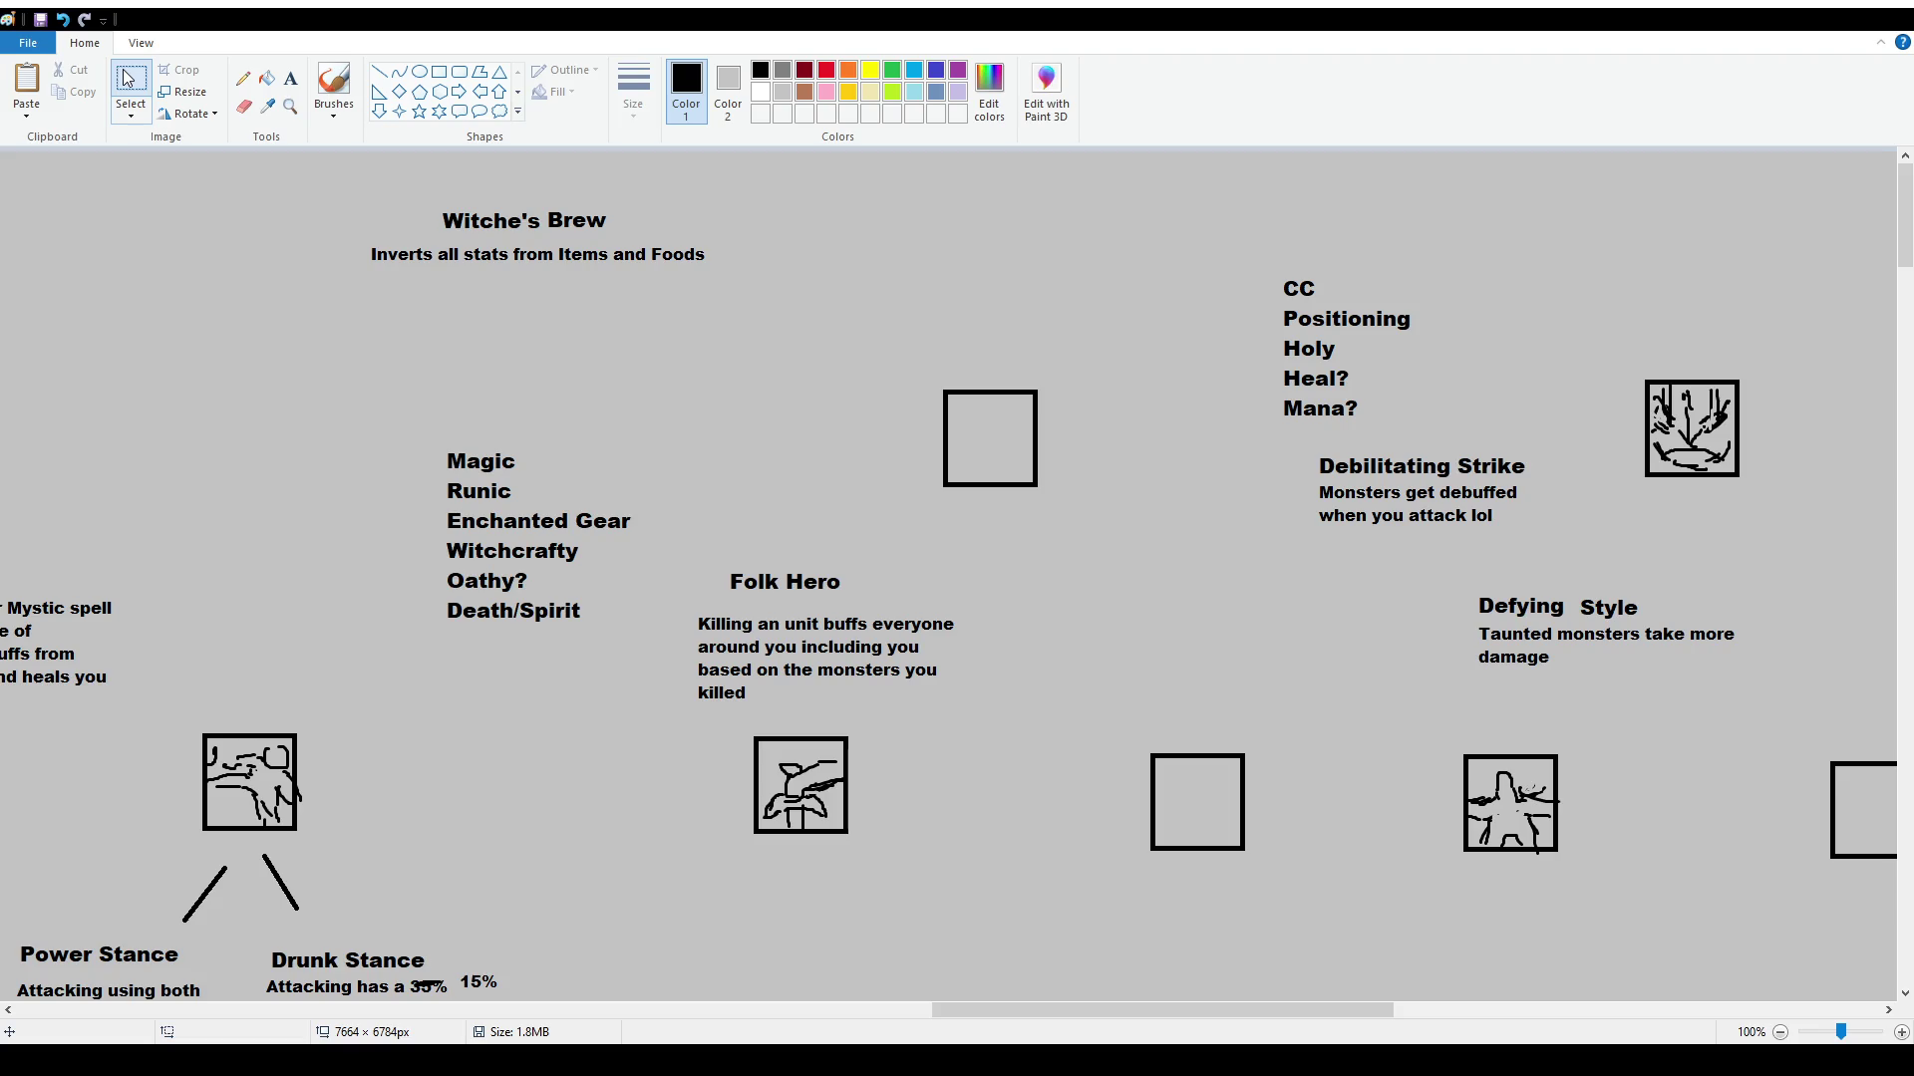
Drag the Folk Hero entry into the blank upper-left spot beside the Magic list
{"action": "scroll", "coordinate": [1106, 694], "scroll_direction": "down", "scroll_amount": 4}
{"action": "scroll", "coordinate": [762, 588], "scroll_direction": "up", "scroll_amount": 4}
{"action": "mouse_move", "coordinate": [666, 557]}
{"action": "left_mouse_down"}
{"action": "mouse_move", "coordinate": [962, 720]}
{"action": "mouse_move", "coordinate": [957, 949]}
{"action": "mouse_move", "coordinate": [453, 482]}
{"action": "mouse_move", "coordinate": [453, 445]}
{"action": "left_mouse_up"}
{"action": "left_click", "coordinate": [546, 773]}
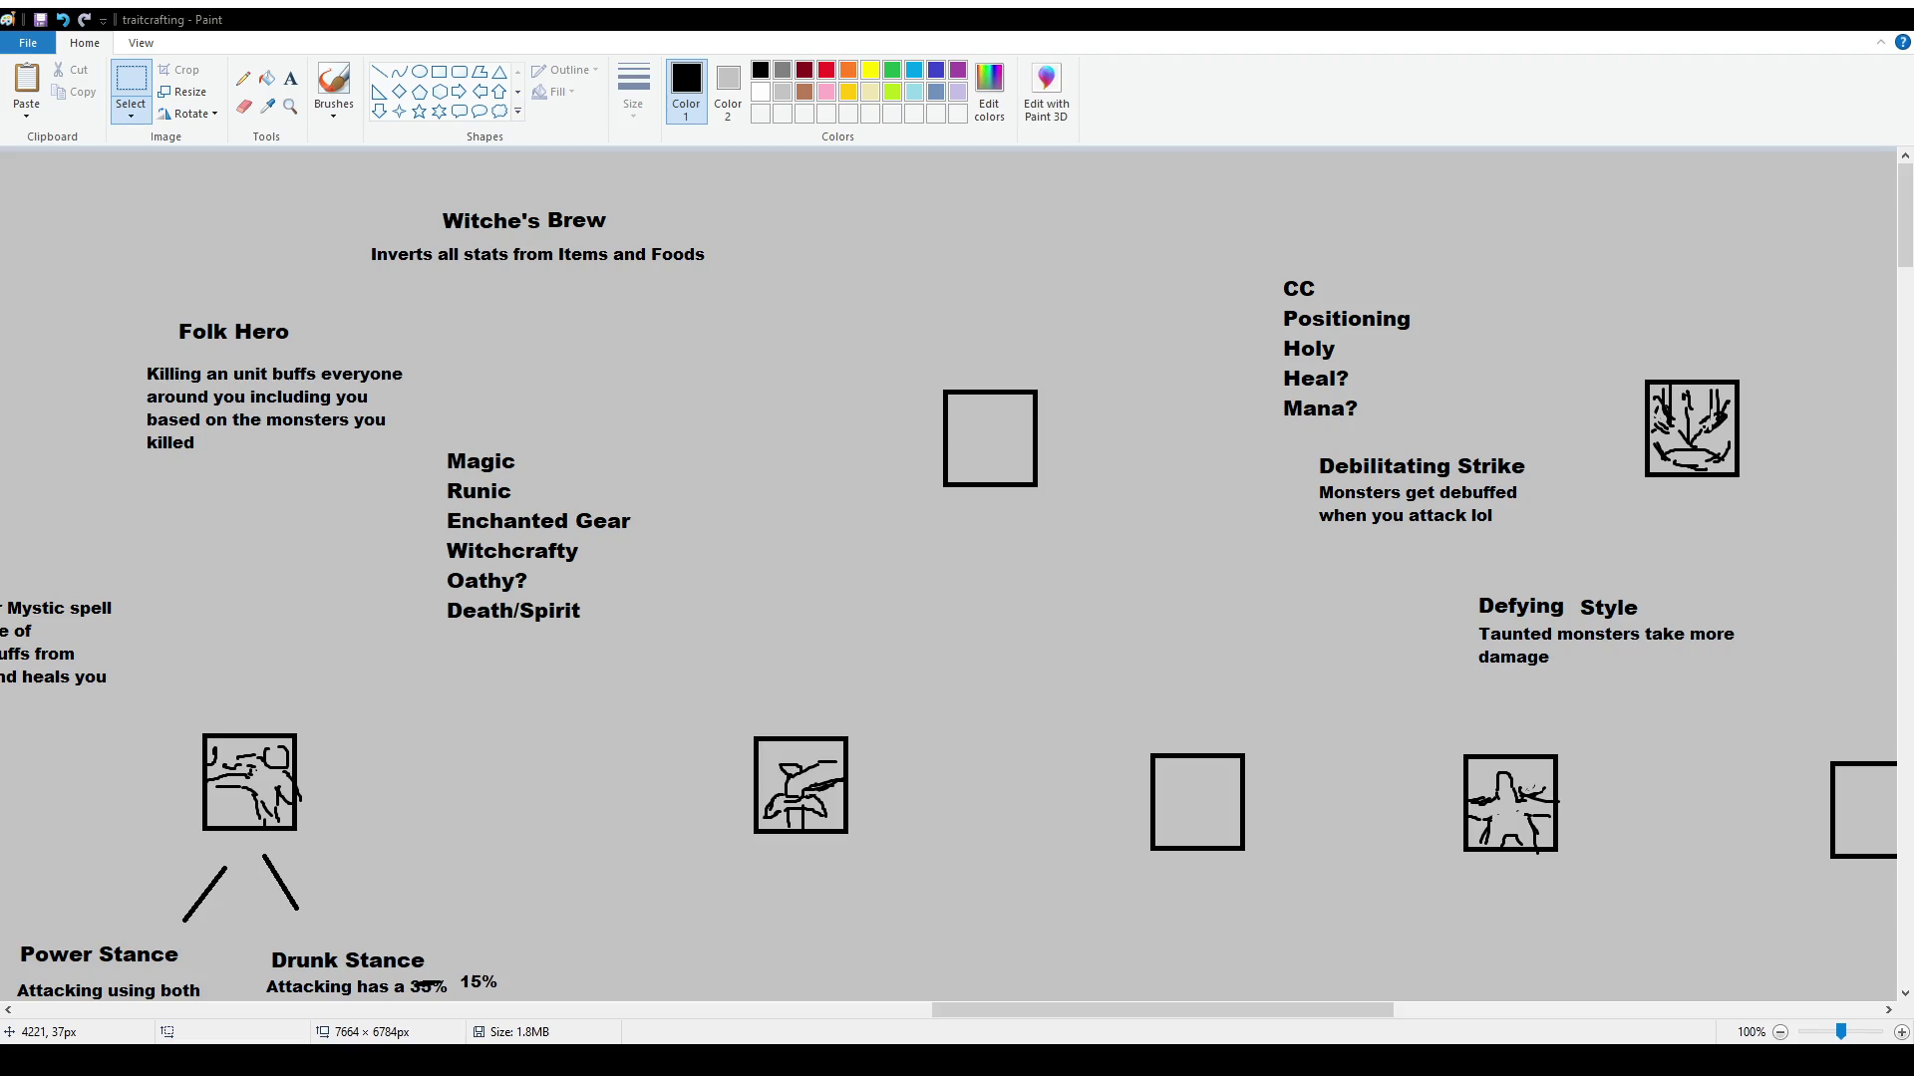
Paste the description 'gives them 10% Manaleech and Lifeleech' above the sword icon
{"action": "left_click", "coordinate": [290, 78]}
{"action": "left_click_drag", "start_coordinate": [683, 581], "coordinate": [950, 728]}
{"action": "type", "text": "Removes negative effects from Large Swords and gives them 10% Manaleech and Lifeleech"}
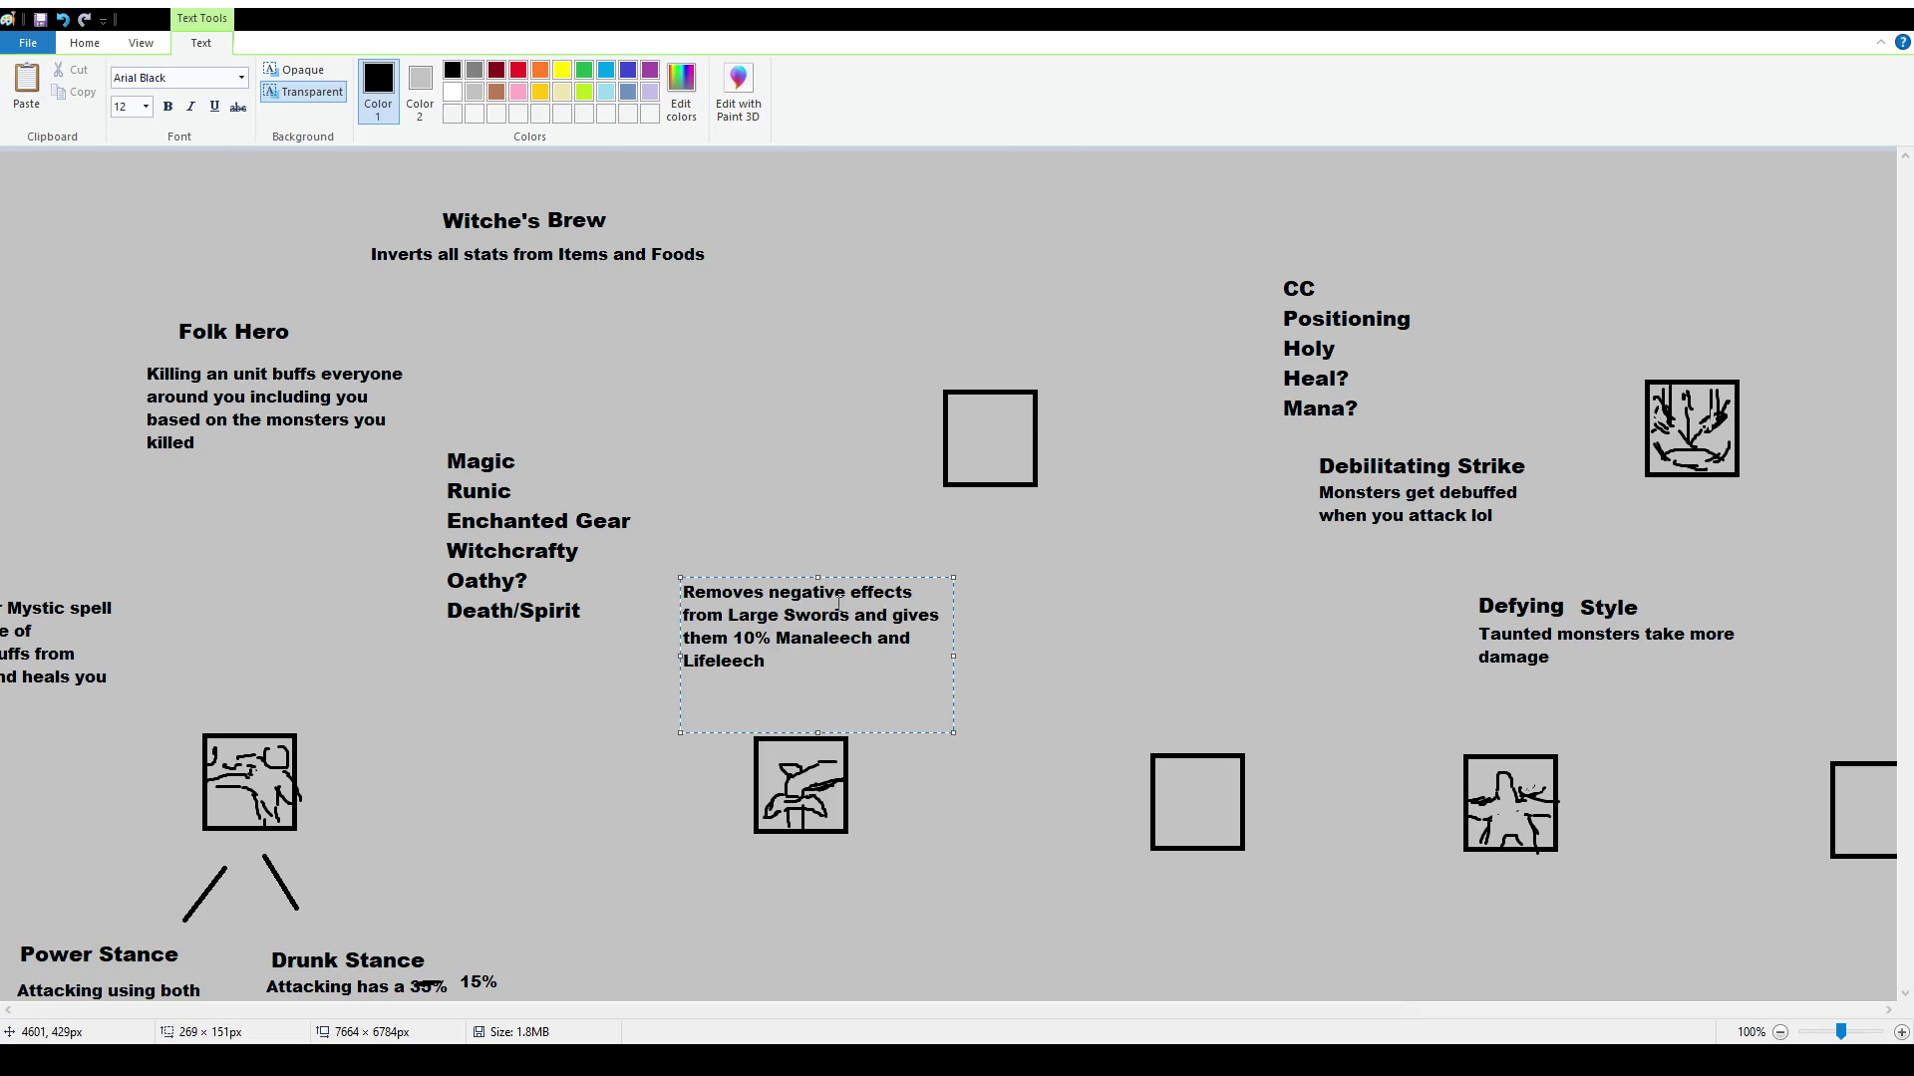
{"action": "left_click_drag", "start_coordinate": [900, 576], "coordinate": [921, 619]}
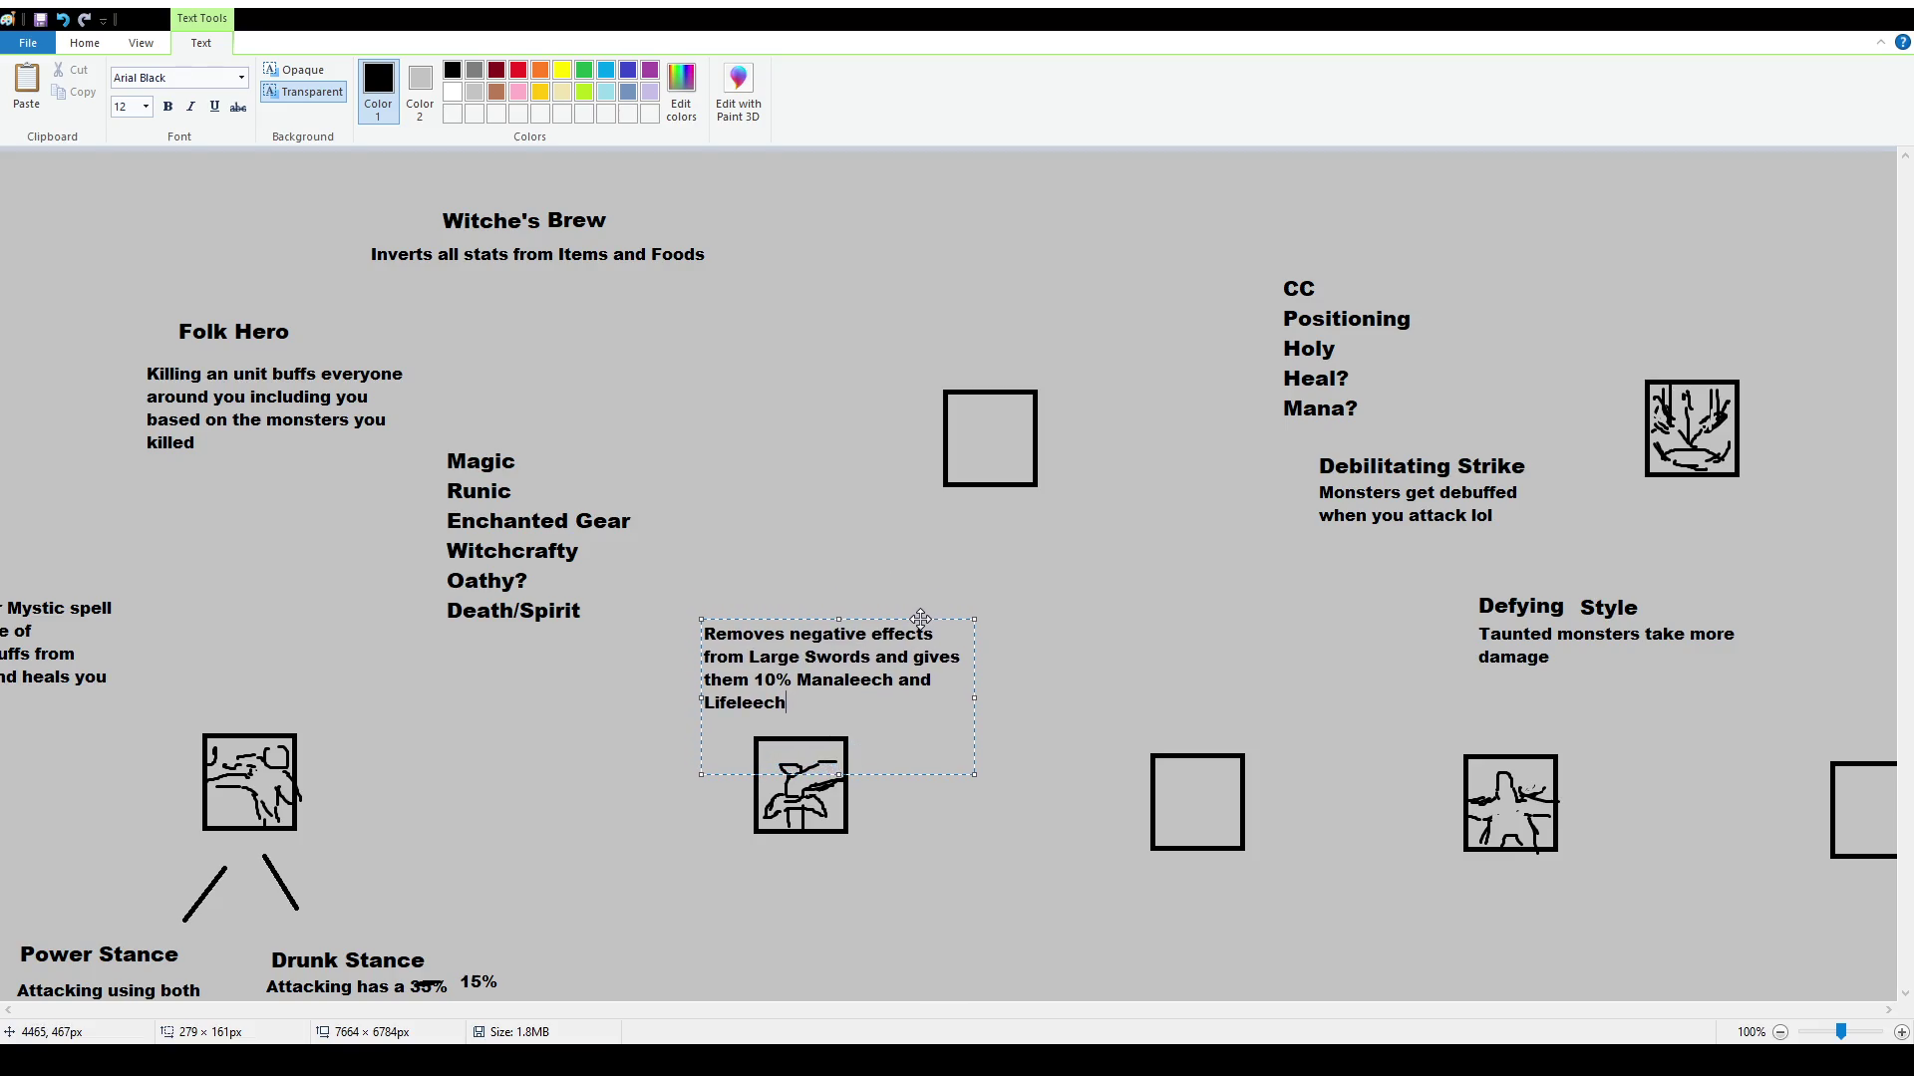
{"action": "left_click", "coordinate": [882, 538]}
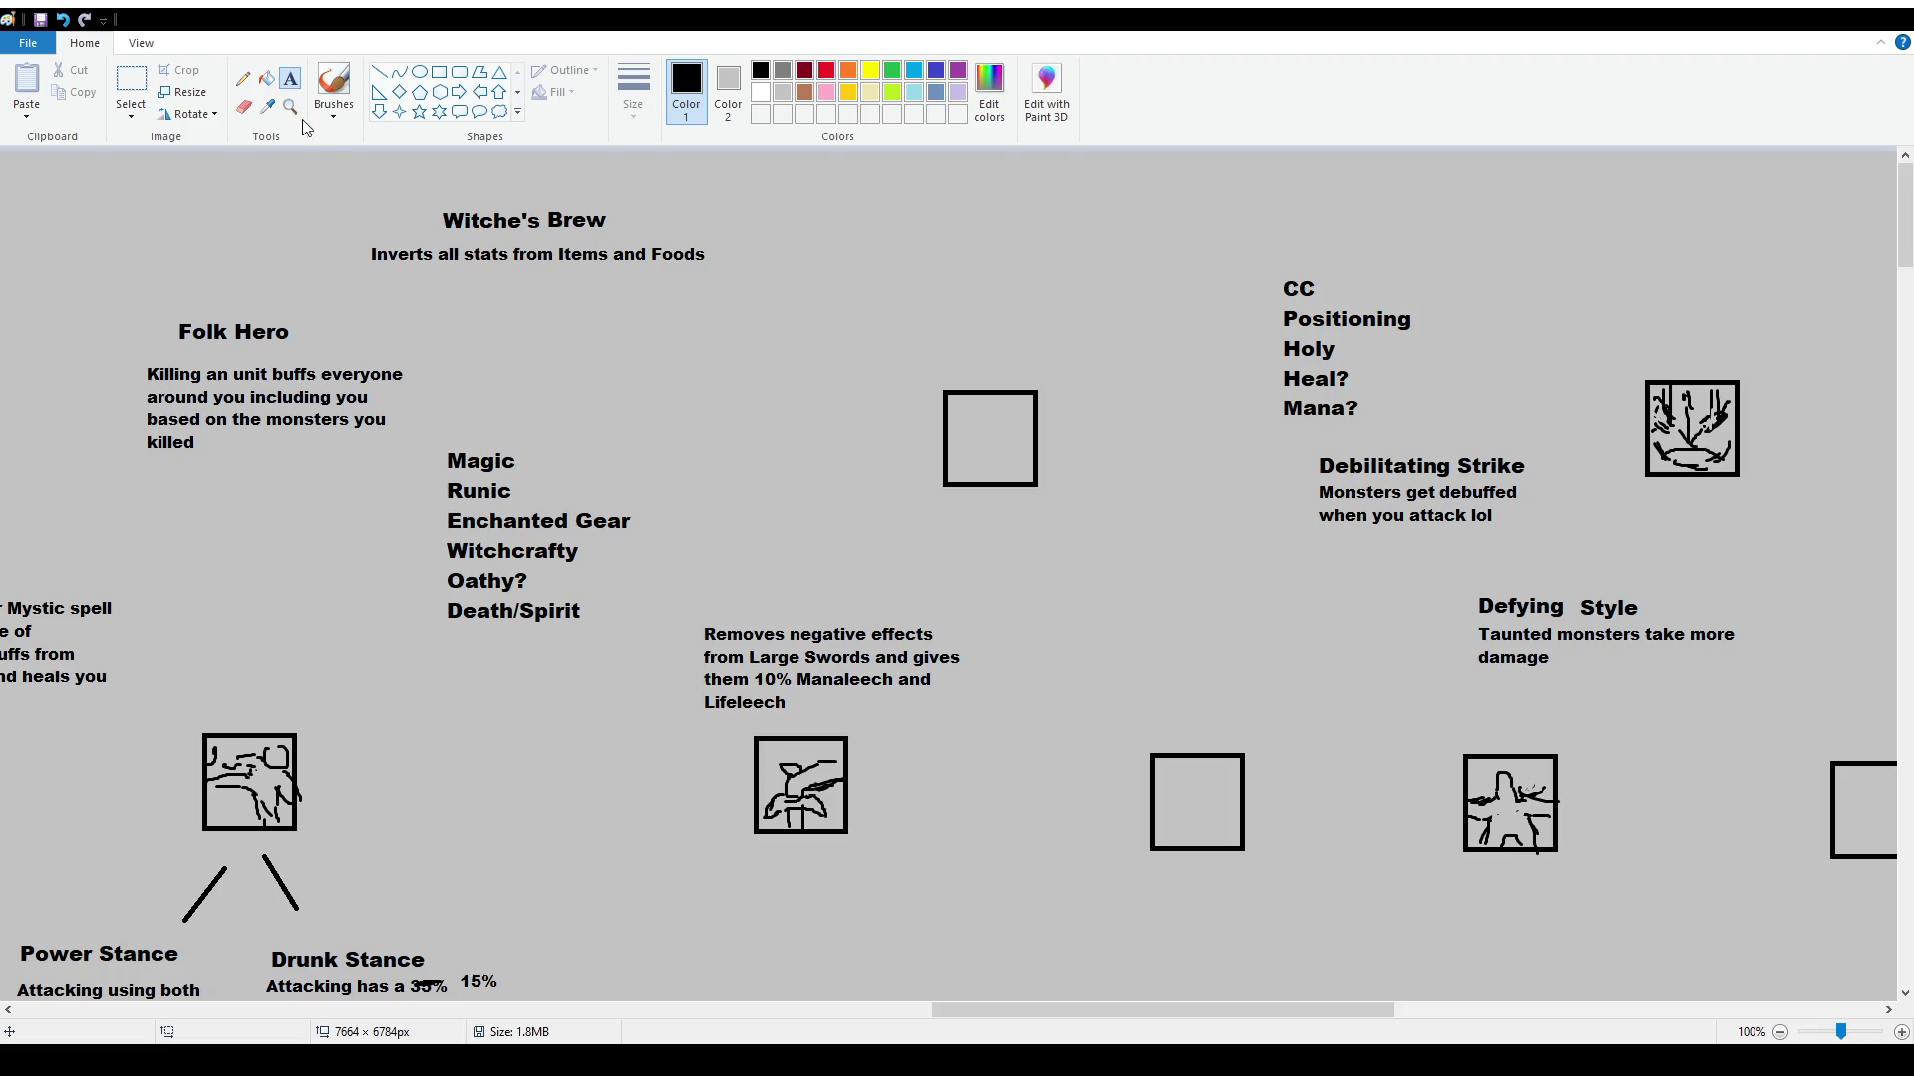
{"action": "left_click", "coordinate": [334, 87]}
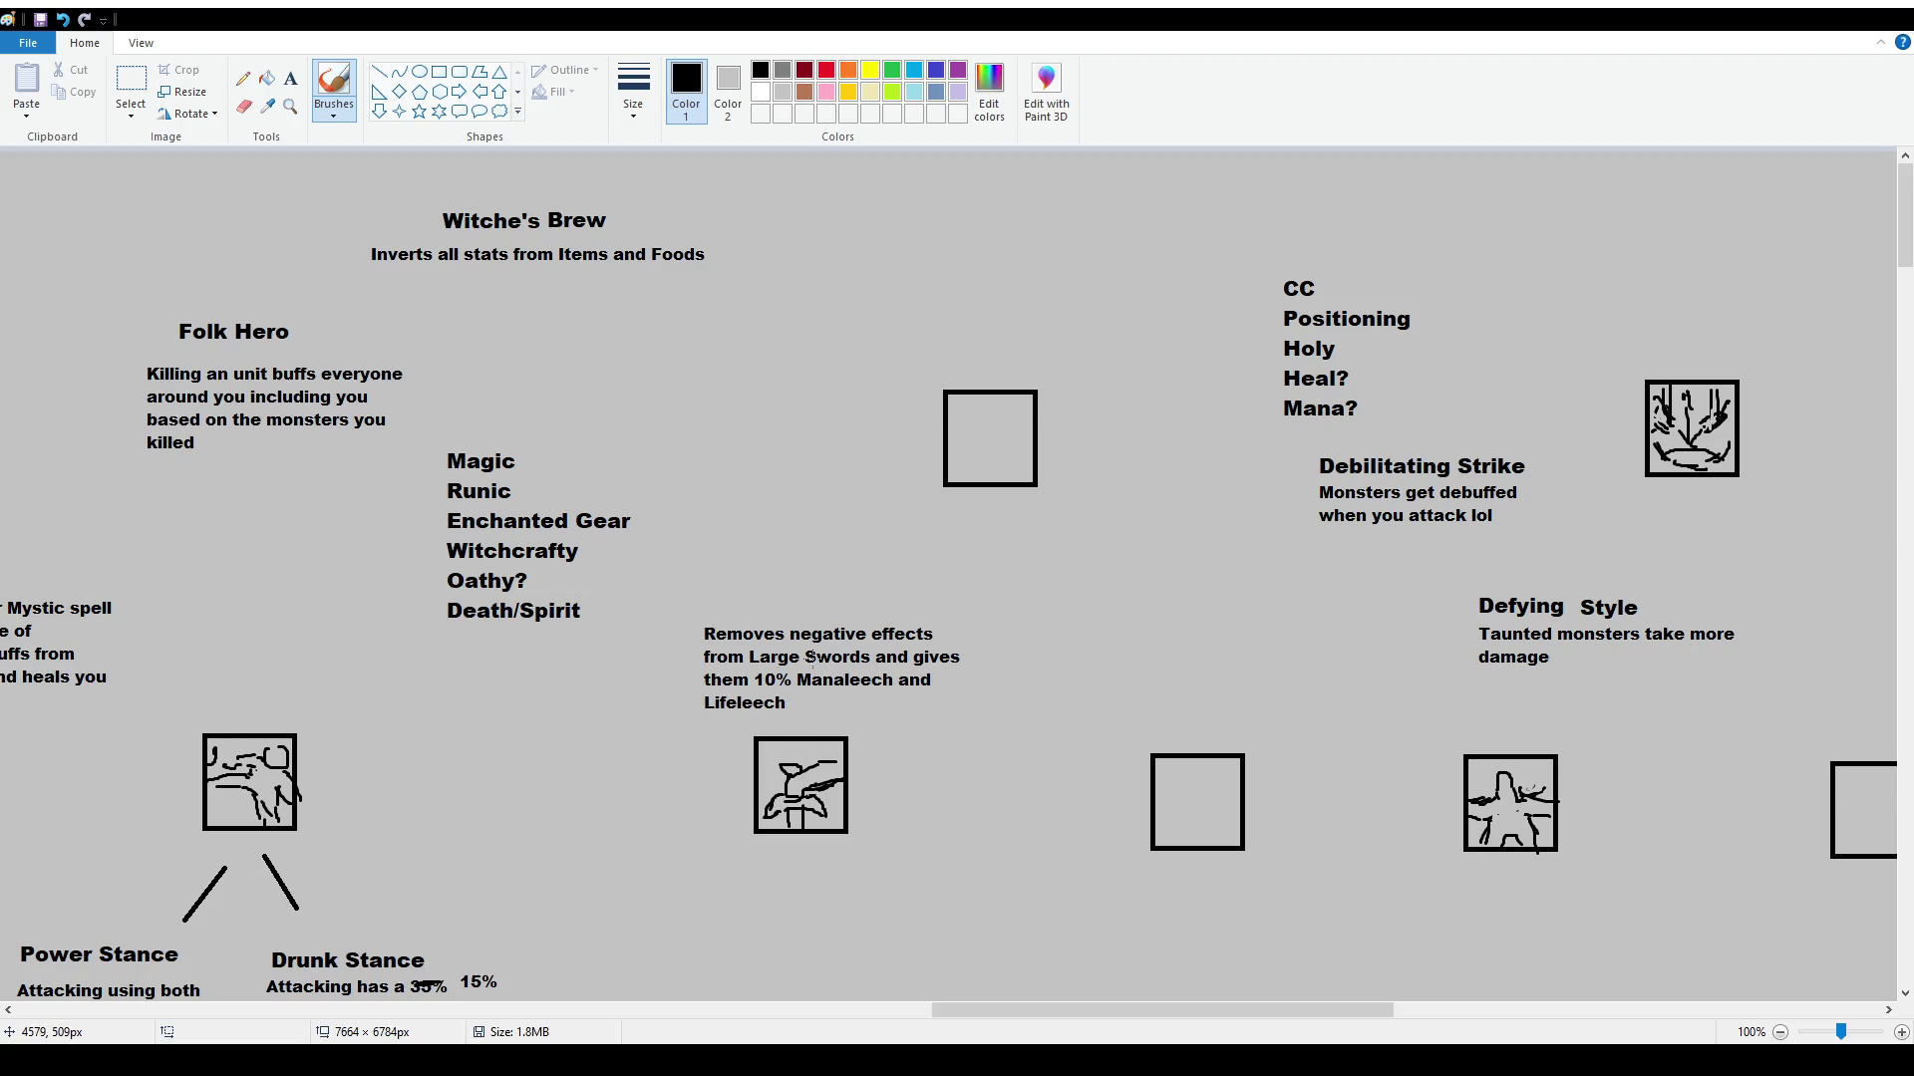
Scribble a brush stroke across 'Swords' in the Manaleech and Lifeleech description
{"action": "mouse_move", "coordinate": [808, 654]}
{"action": "left_mouse_down"}
{"action": "mouse_move", "coordinate": [857, 668]}
{"action": "mouse_move", "coordinate": [833, 662]}
{"action": "left_mouse_up"}
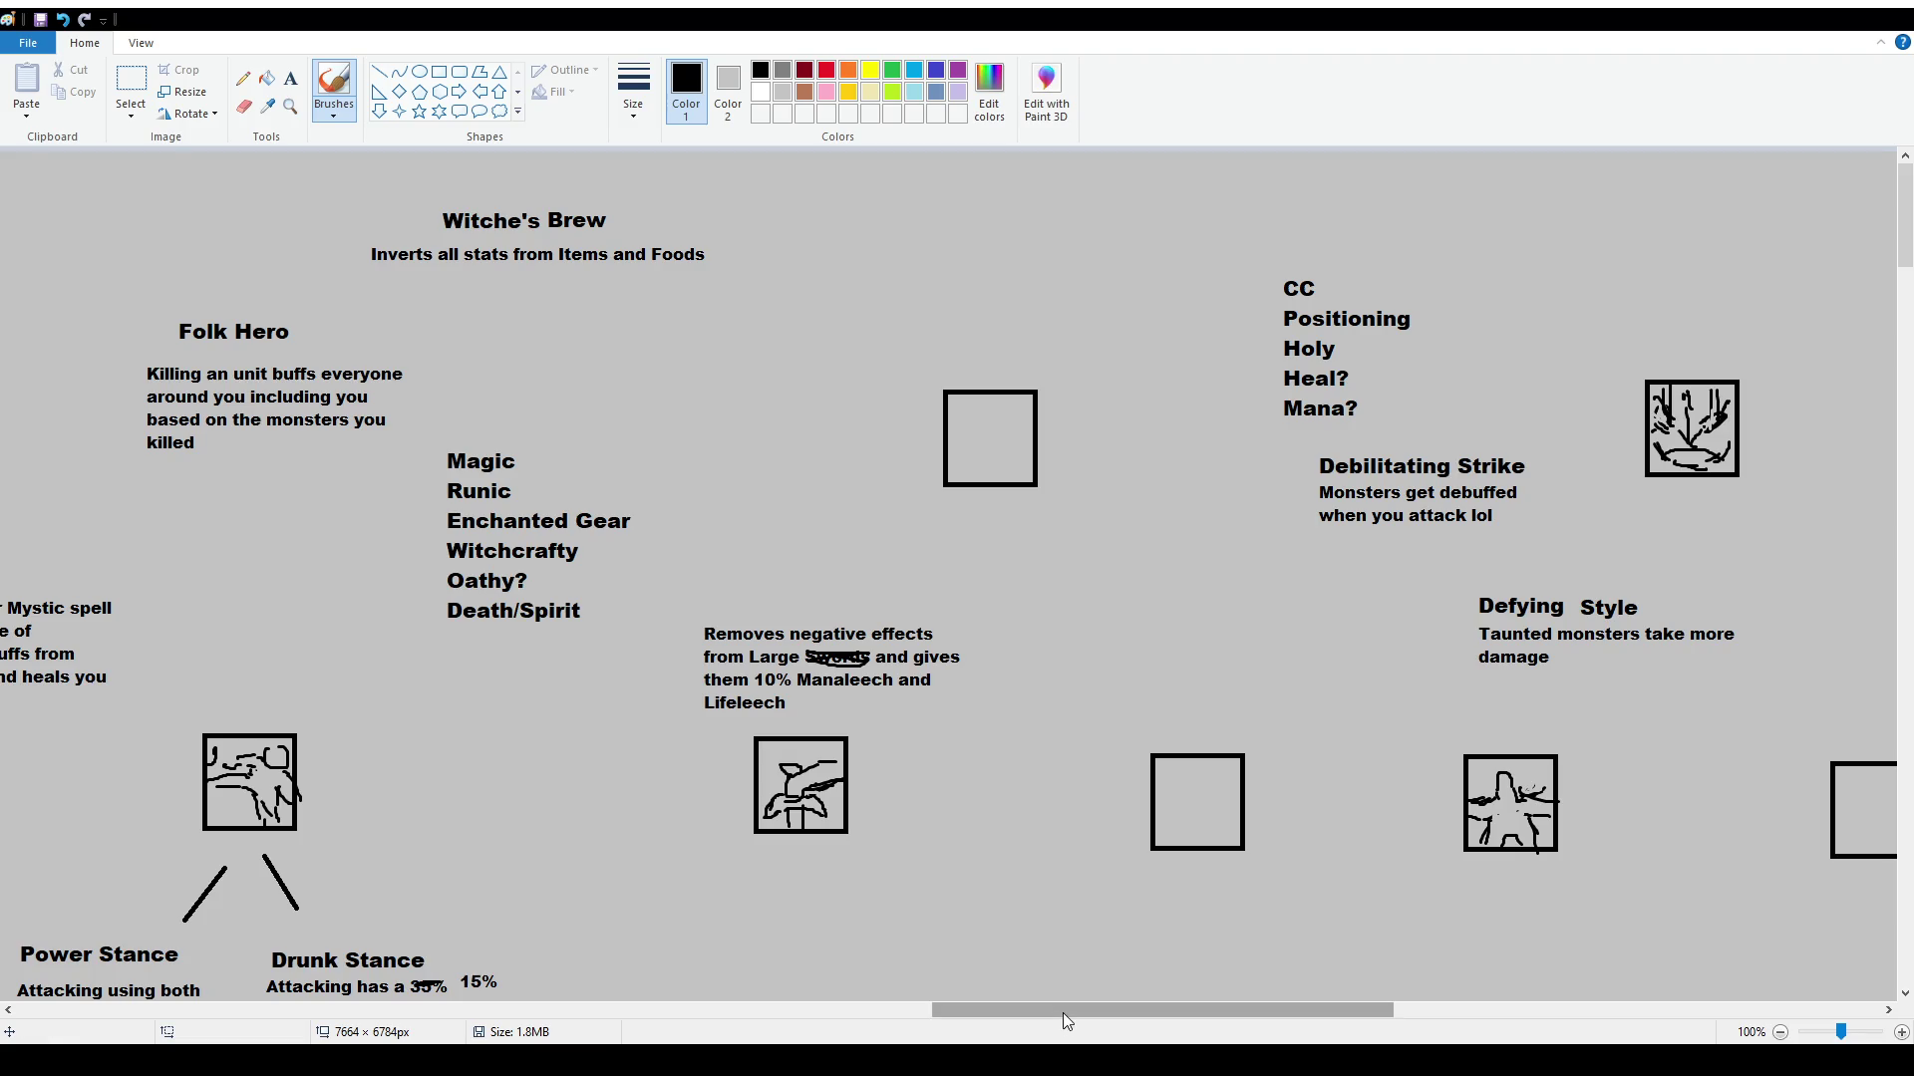
{"action": "mouse_move", "coordinate": [1063, 1012]}
{"action": "left_mouse_down"}
{"action": "mouse_move", "coordinate": [289, 1010]}
{"action": "mouse_move", "coordinate": [1164, 1027]}
{"action": "left_mouse_up"}
{"action": "scroll", "coordinate": [1213, 742], "scroll_direction": "down", "scroll_amount": 15}
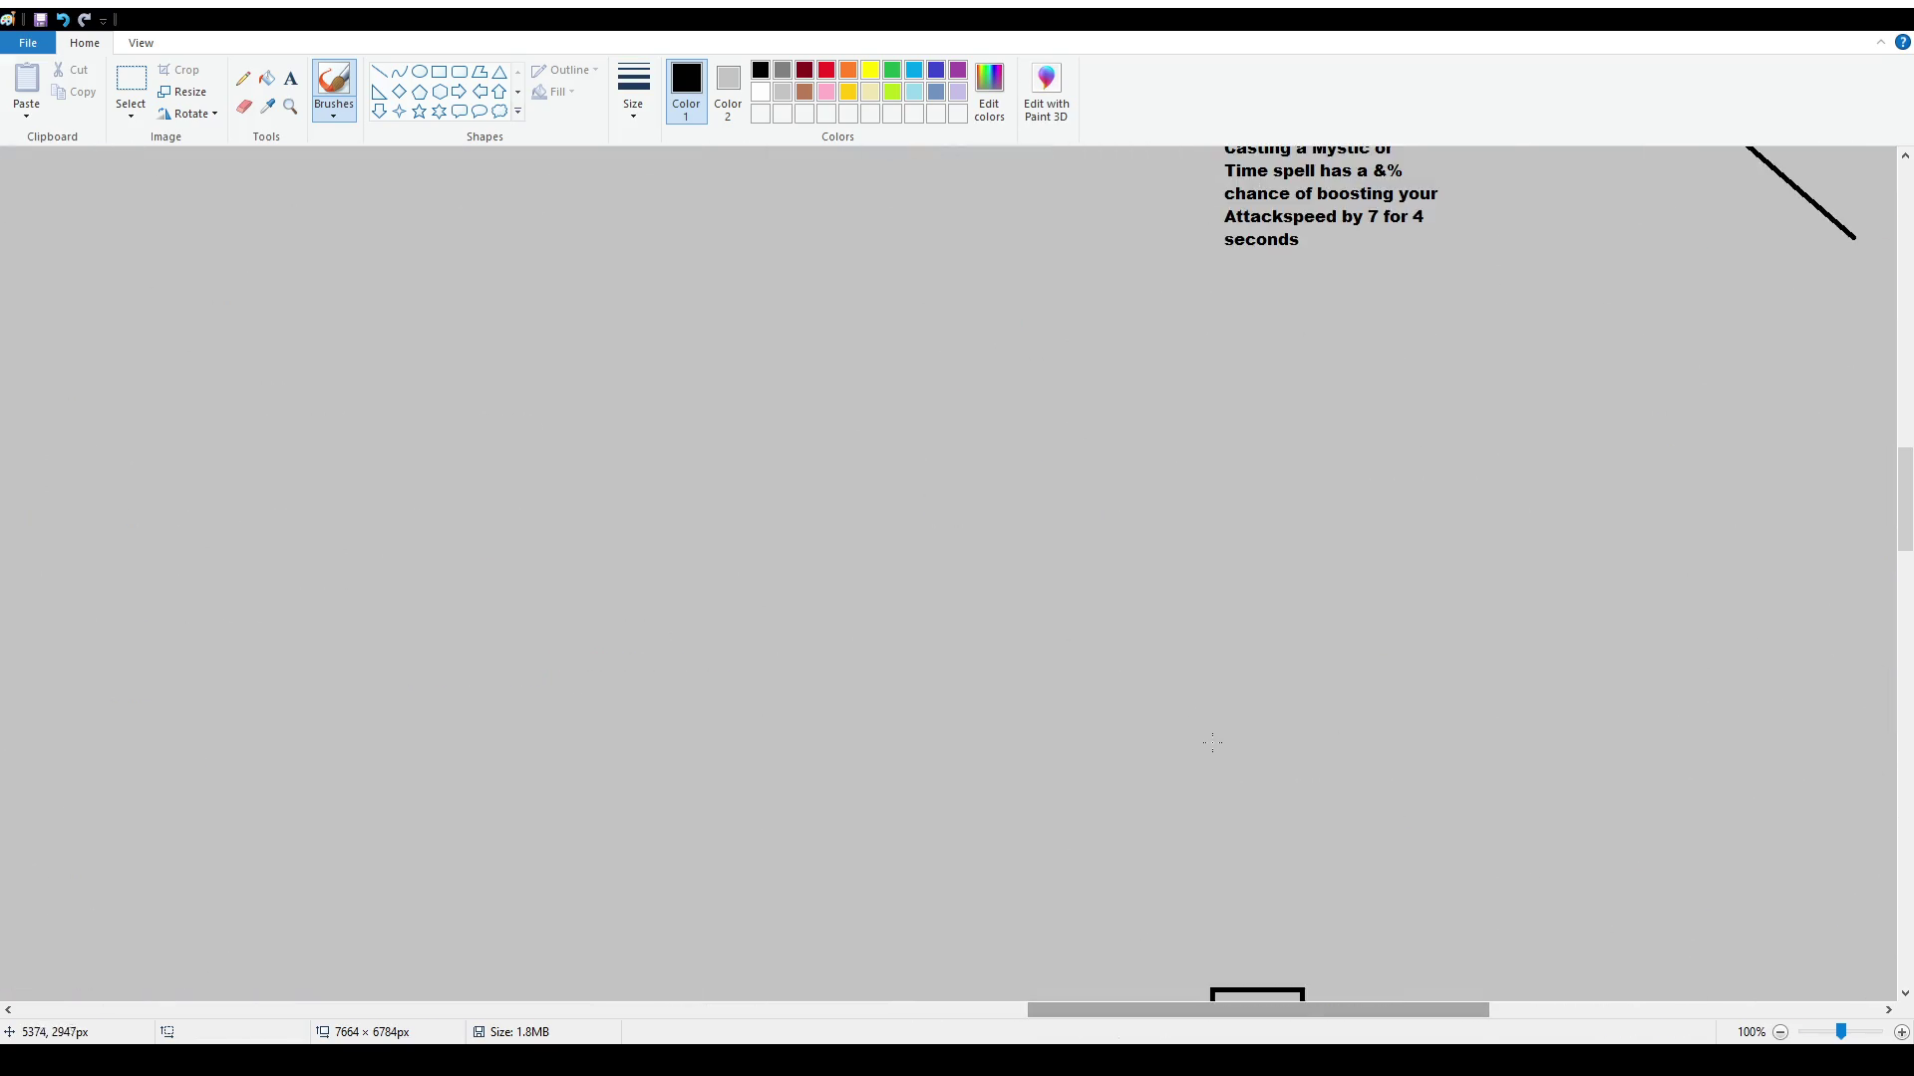
{"action": "scroll", "coordinate": [1213, 742], "scroll_direction": "down", "scroll_amount": 8}
{"action": "mouse_move", "coordinate": [1336, 1015]}
{"action": "left_mouse_down"}
{"action": "mouse_move", "coordinate": [1466, 1031]}
{"action": "mouse_move", "coordinate": [1734, 1017]}
{"action": "mouse_move", "coordinate": [1369, 987]}
{"action": "mouse_move", "coordinate": [1543, 1012]}
{"action": "left_mouse_up"}
{"action": "scroll", "coordinate": [1262, 738], "scroll_direction": "down", "scroll_amount": 6}
{"action": "scroll", "coordinate": [1262, 739], "scroll_direction": "up", "scroll_amount": 20}
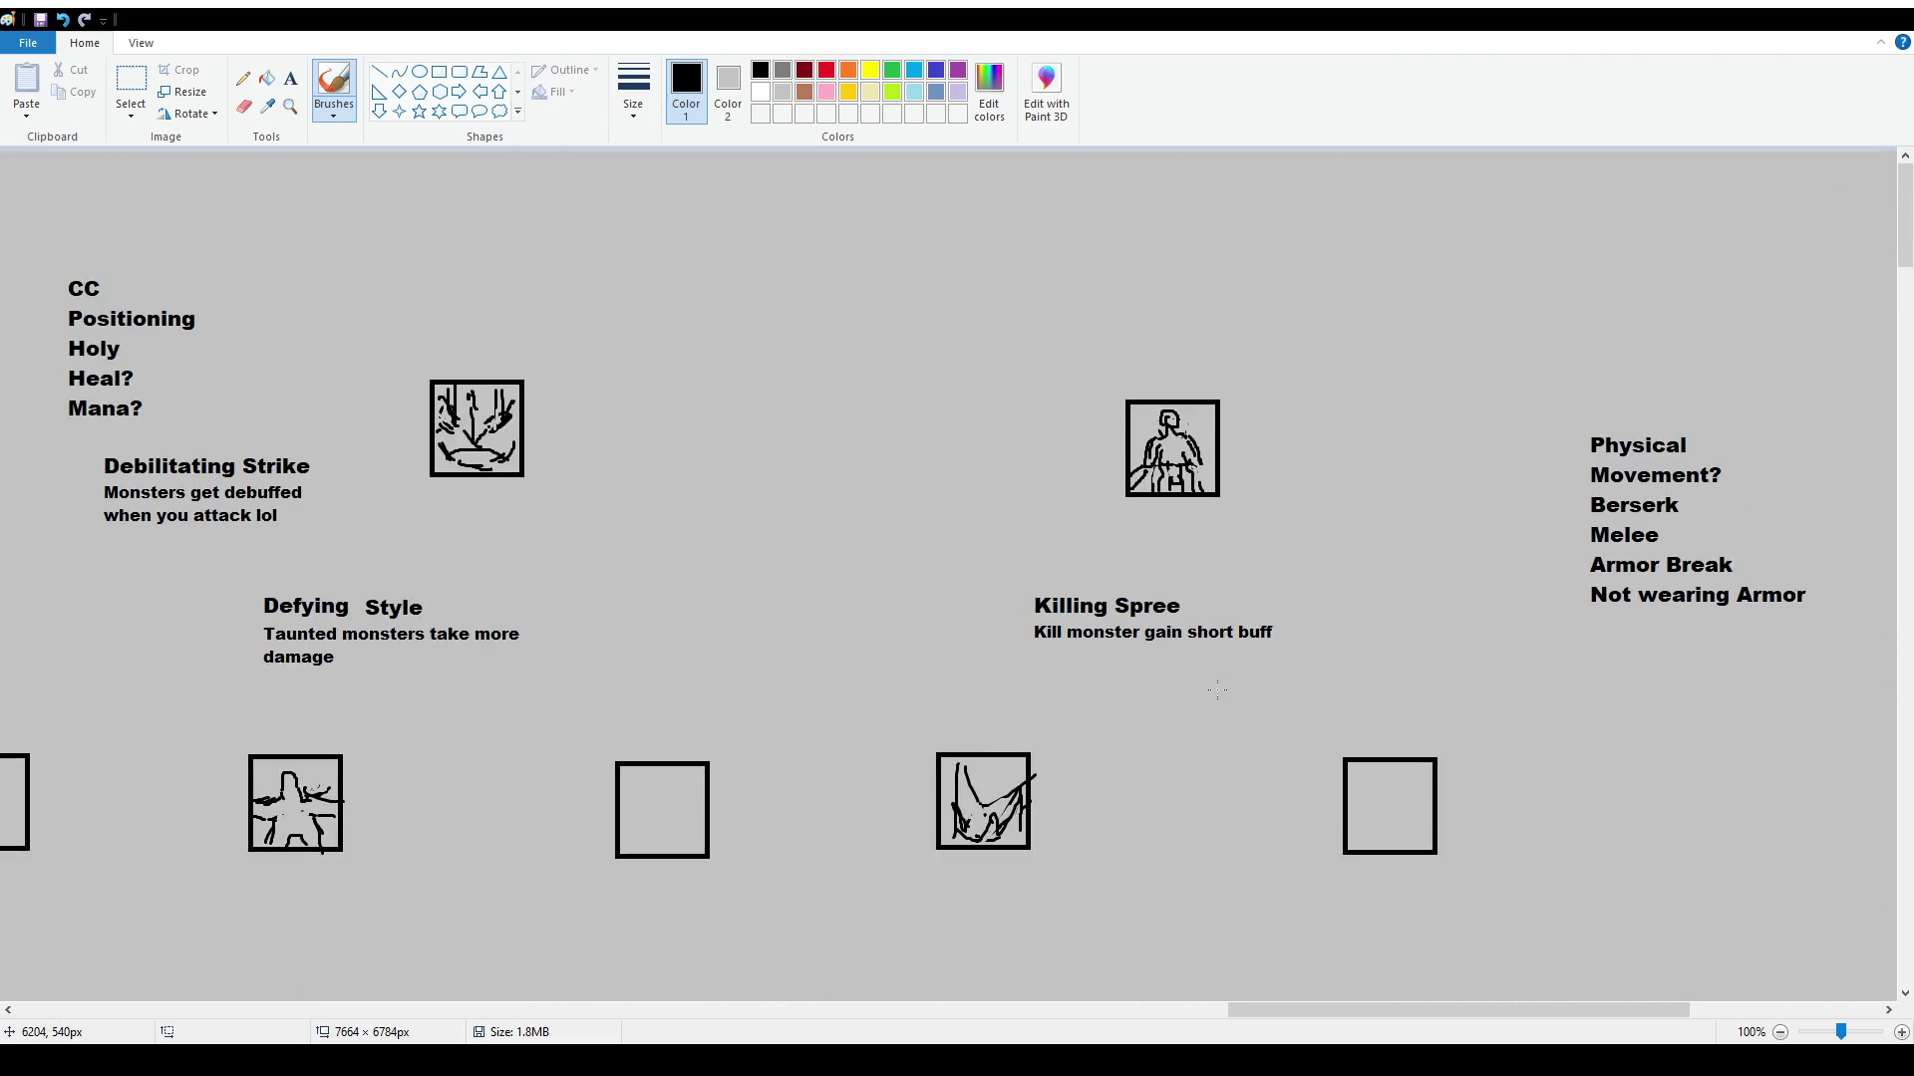
{"action": "scroll", "coordinate": [1217, 690], "scroll_direction": "down", "scroll_amount": 4}
{"action": "mouse_move", "coordinate": [1430, 1015]}
{"action": "left_mouse_down"}
{"action": "mouse_move", "coordinate": [1041, 1017]}
{"action": "mouse_move", "coordinate": [1133, 1021]}
{"action": "left_mouse_up"}
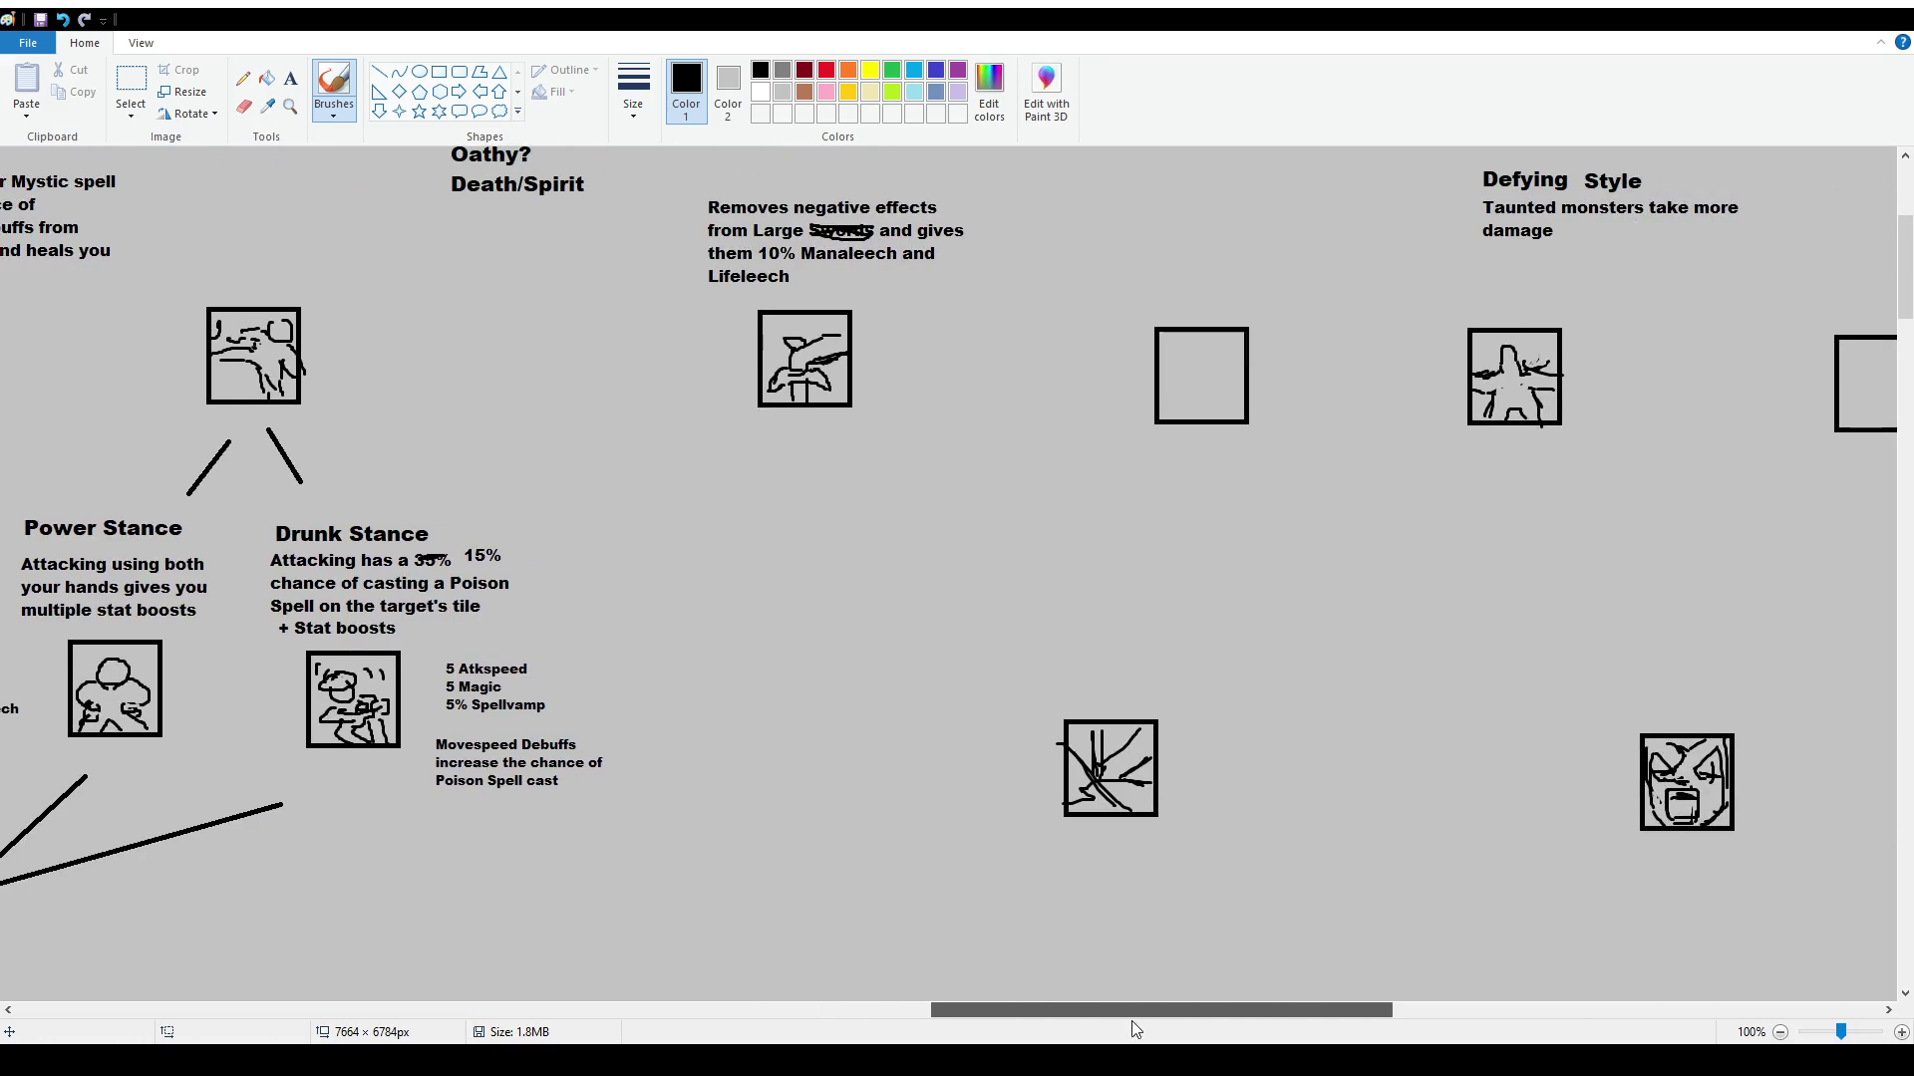
{"action": "scroll", "coordinate": [1024, 736], "scroll_direction": "up", "scroll_amount": 2}
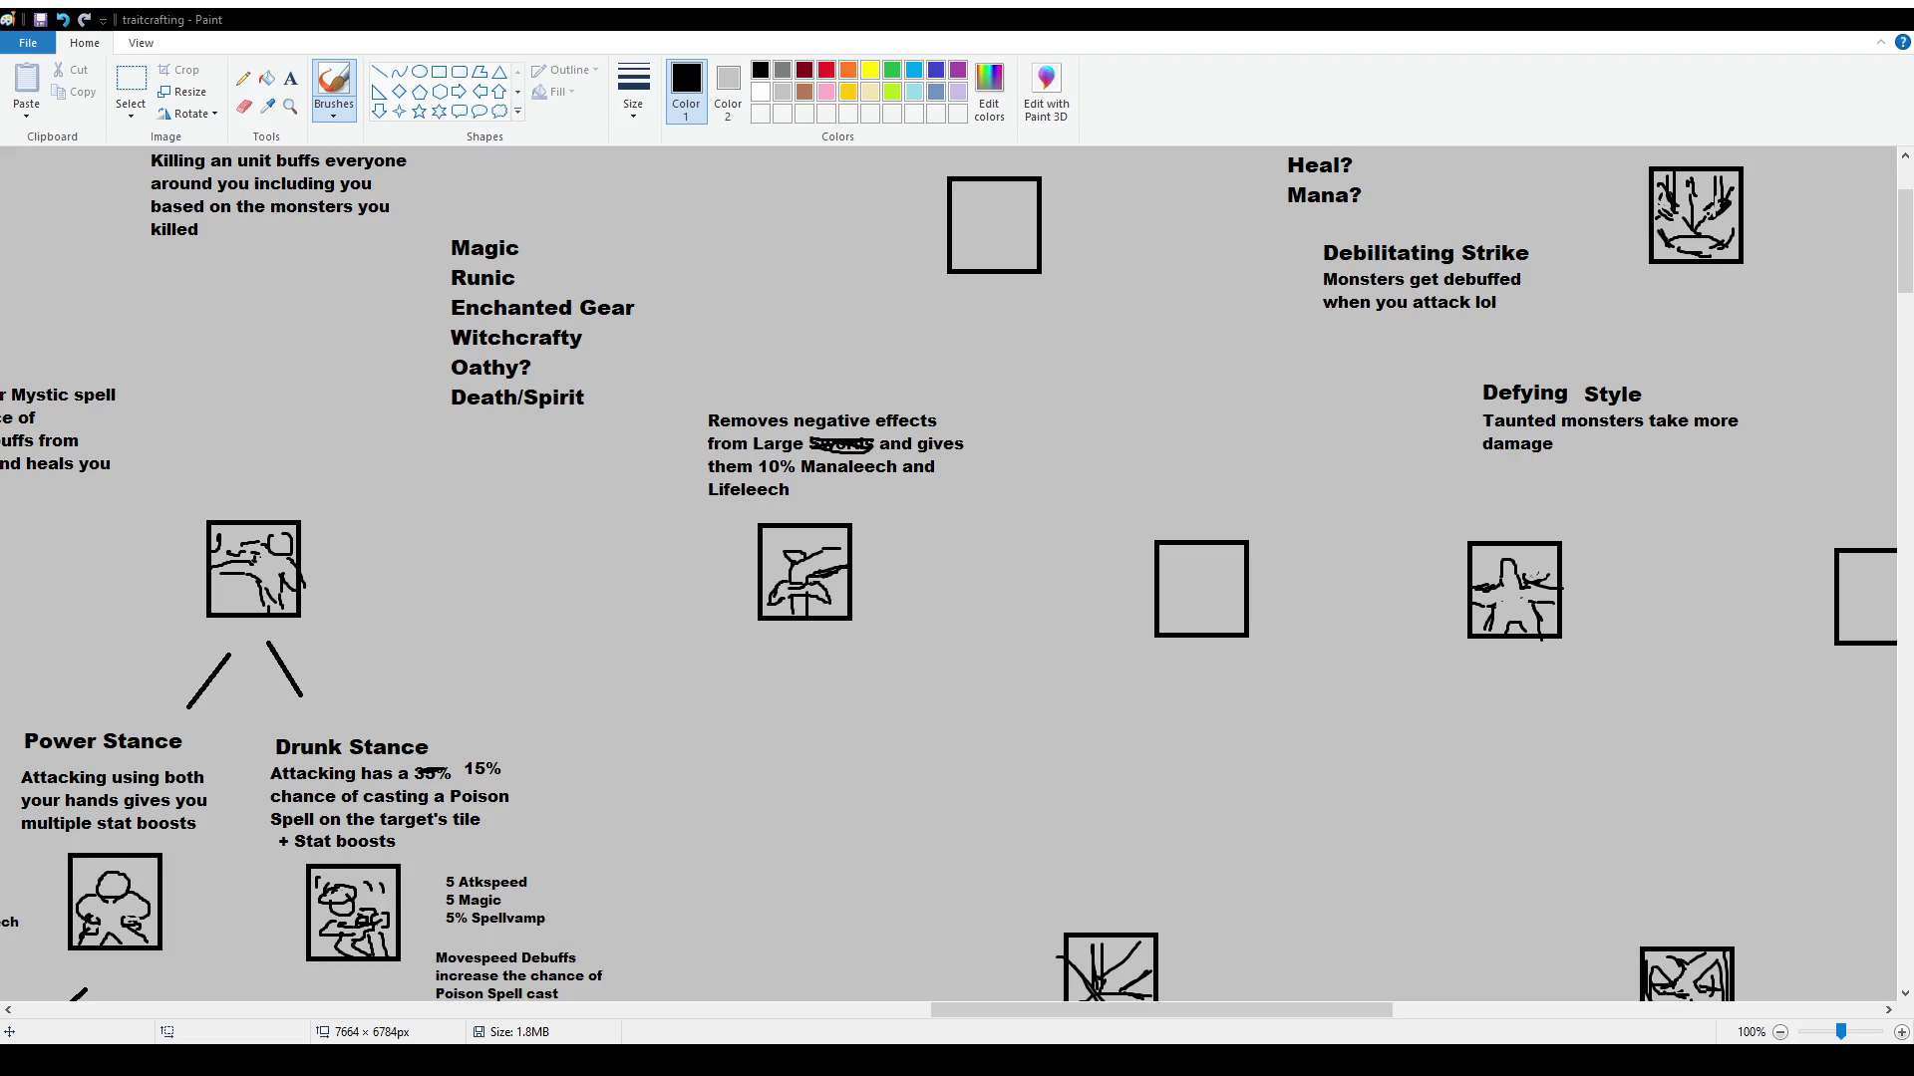
{"action": "scroll", "coordinate": [787, 647], "scroll_direction": "up", "scroll_amount": 3}
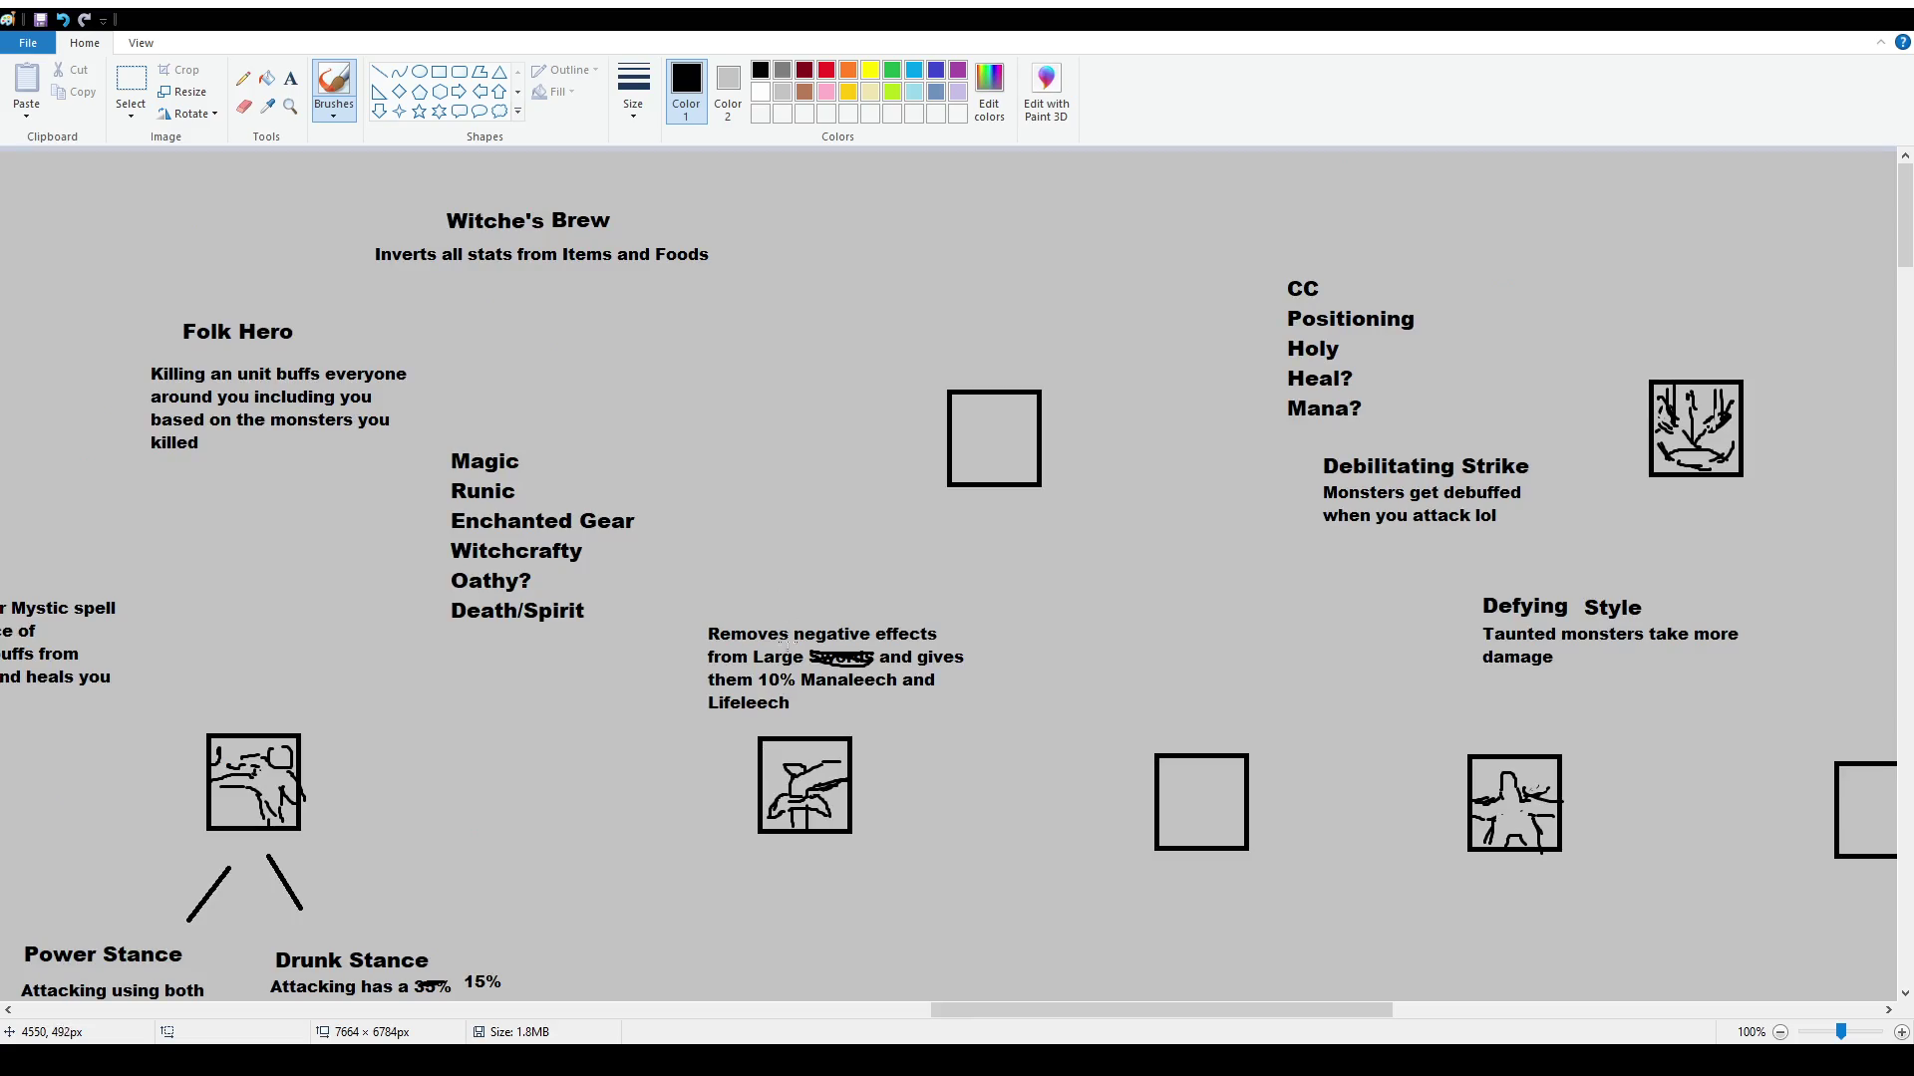
{"action": "left_click_drag", "start_coordinate": [1136, 1017], "coordinate": [183, 991]}
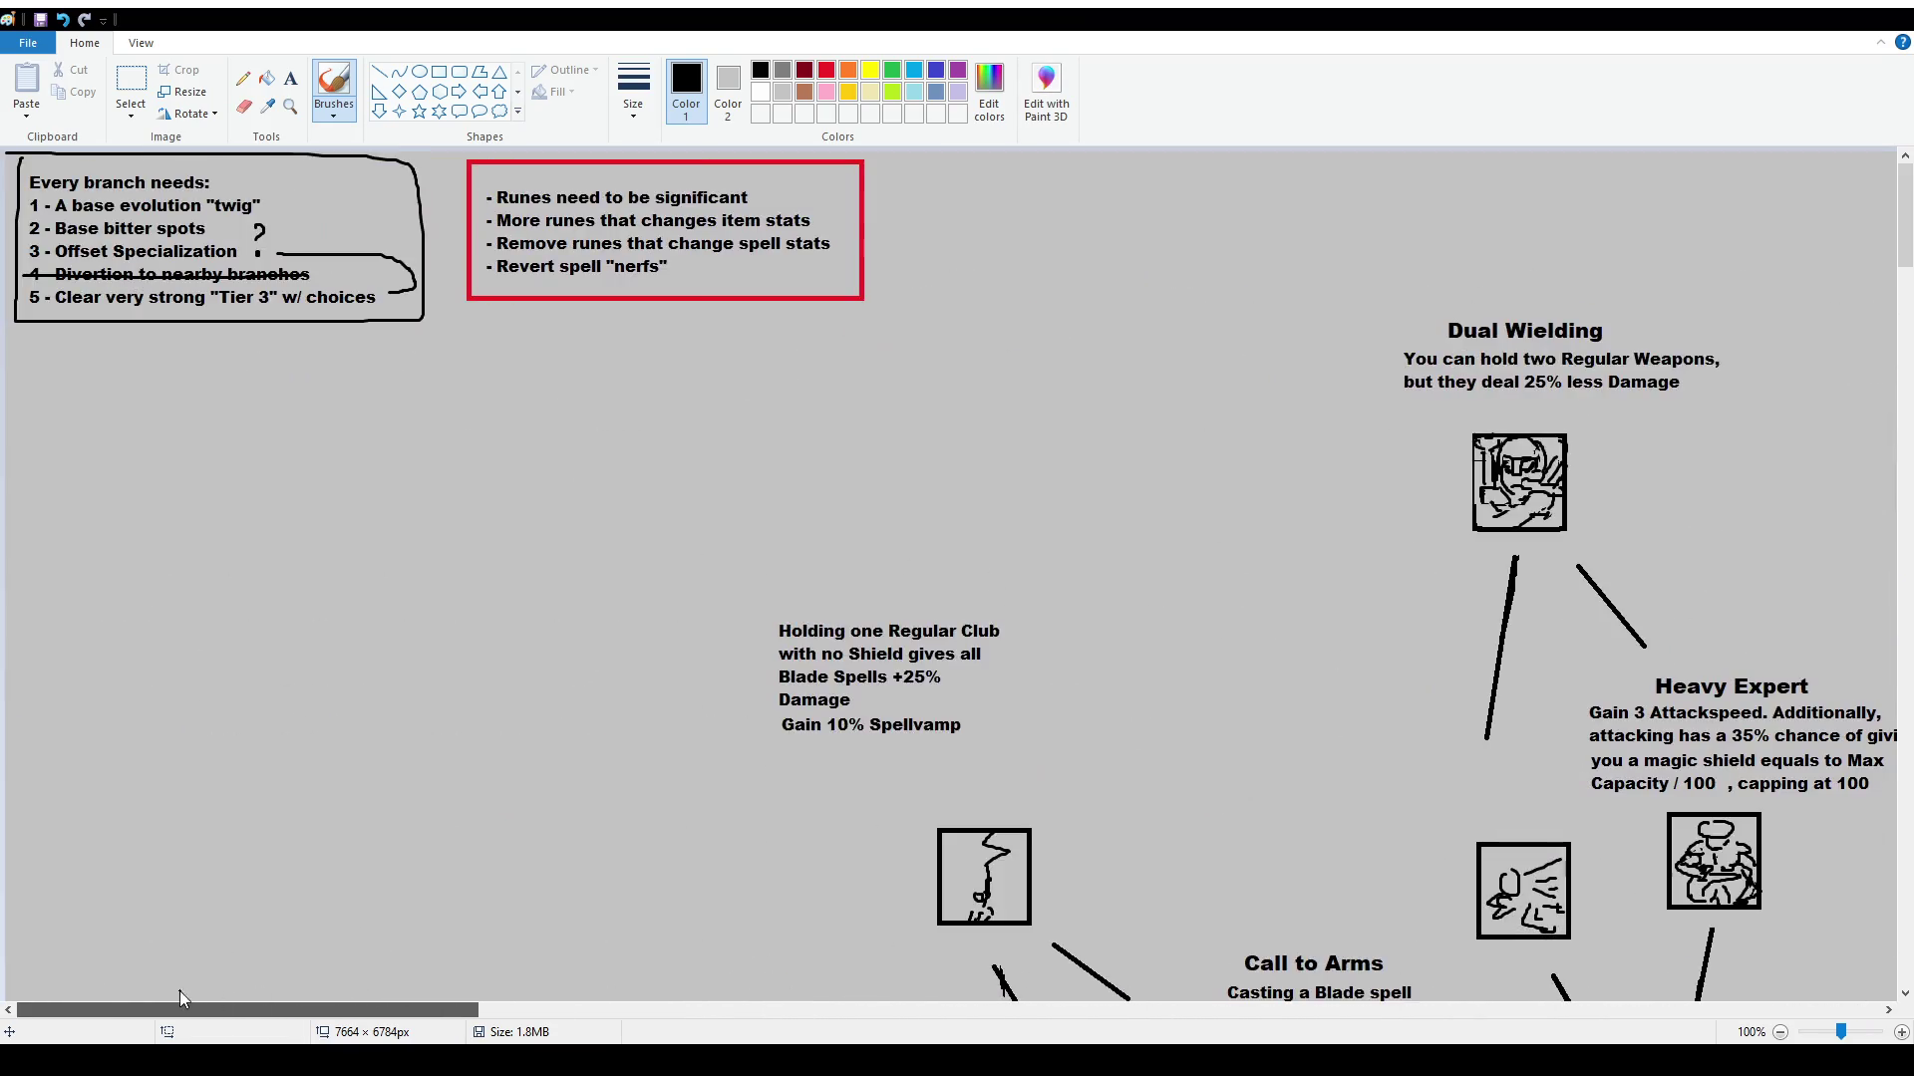
{"action": "scroll", "coordinate": [1093, 691], "scroll_direction": "down", "scroll_amount": 9}
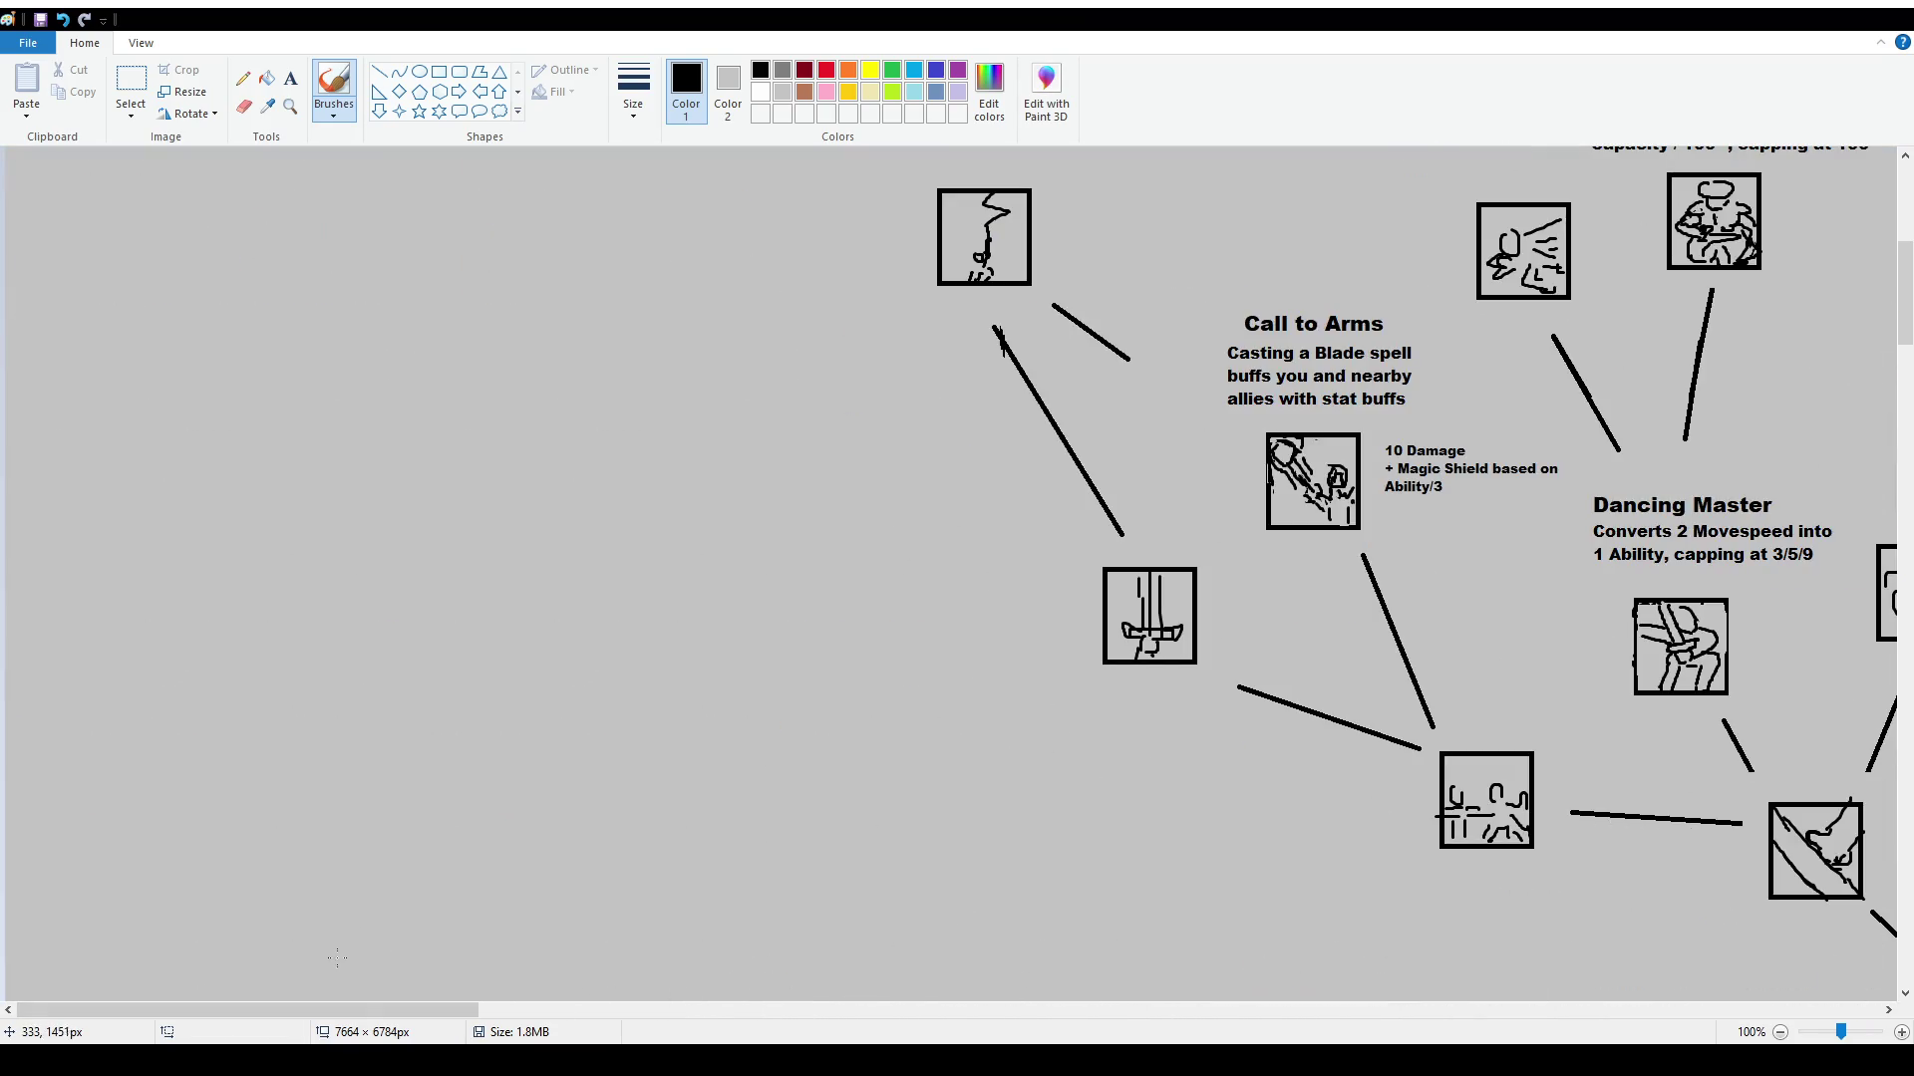
{"action": "mouse_move", "coordinate": [368, 1031]}
{"action": "left_mouse_down"}
{"action": "mouse_move", "coordinate": [561, 995]}
{"action": "mouse_move", "coordinate": [1360, 1000]}
{"action": "left_mouse_up"}
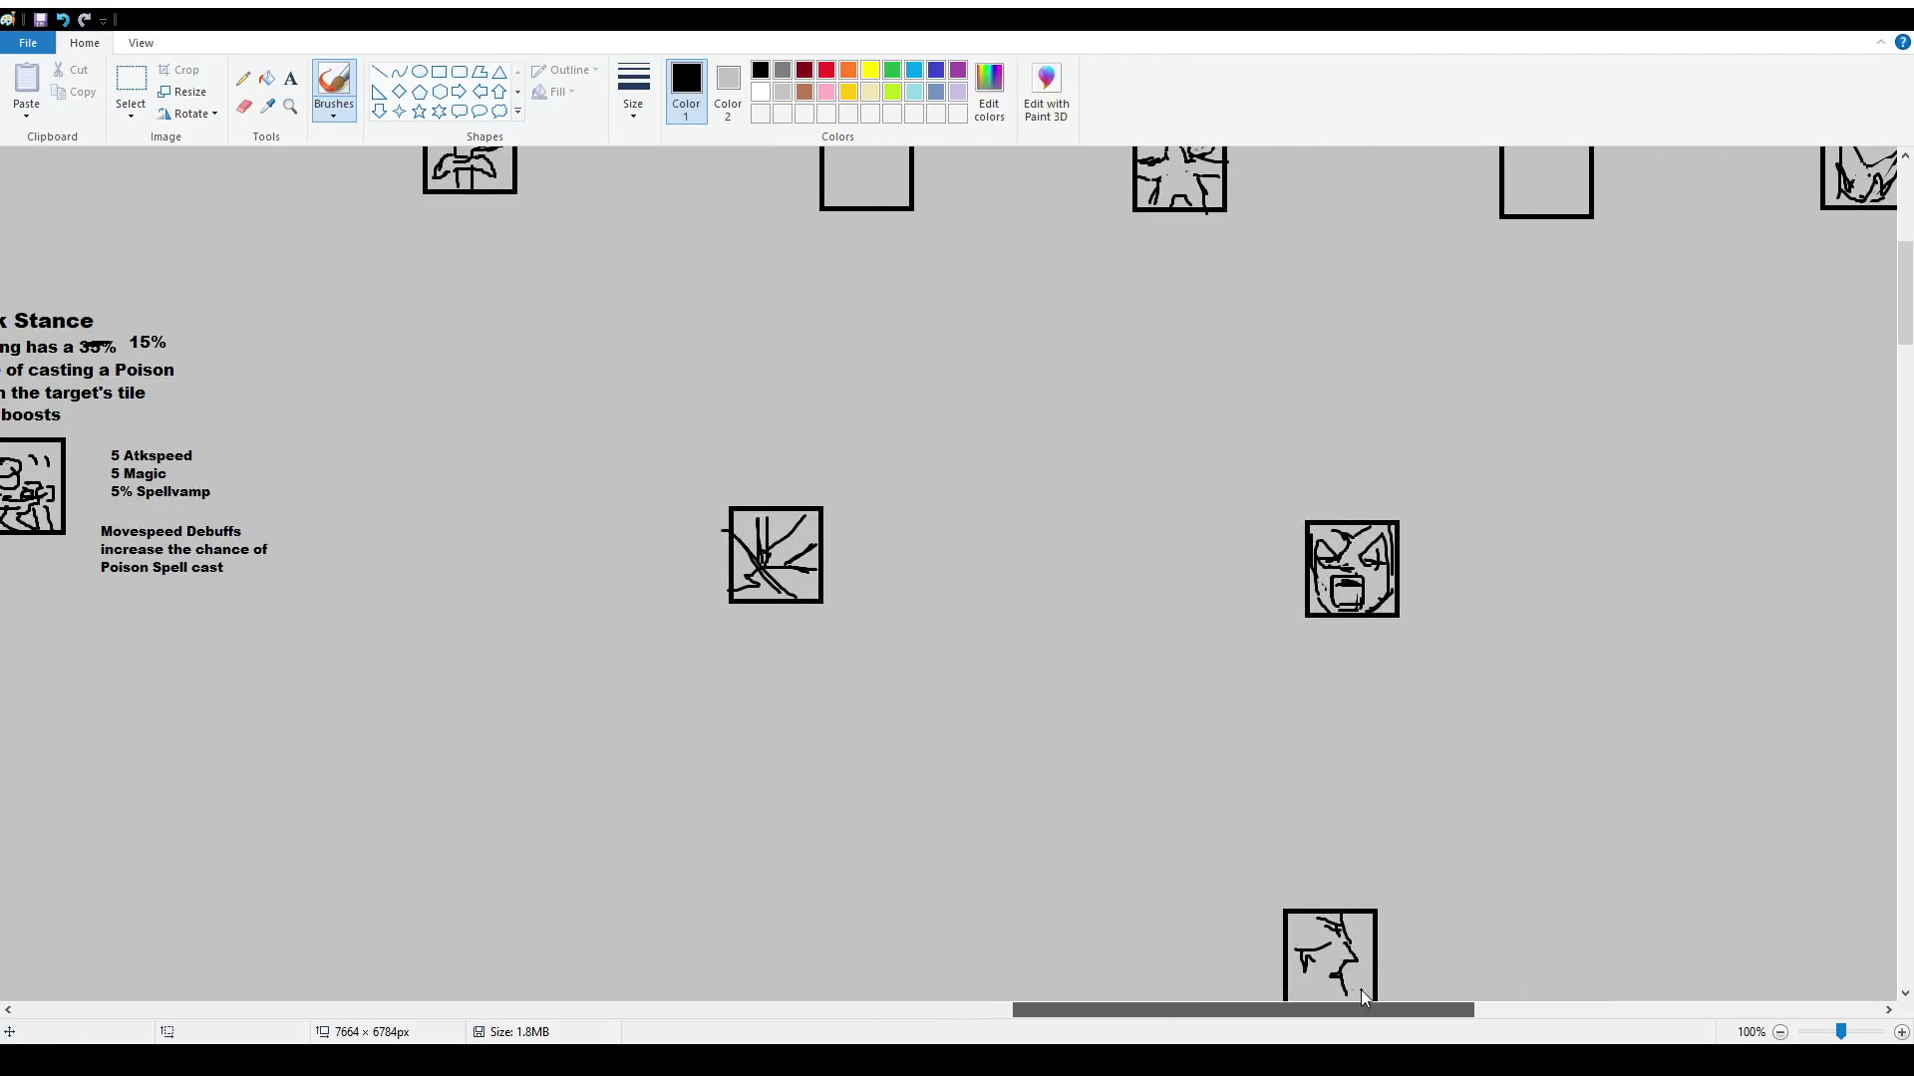
{"action": "scroll", "coordinate": [761, 658], "scroll_direction": "up", "scroll_amount": 7}
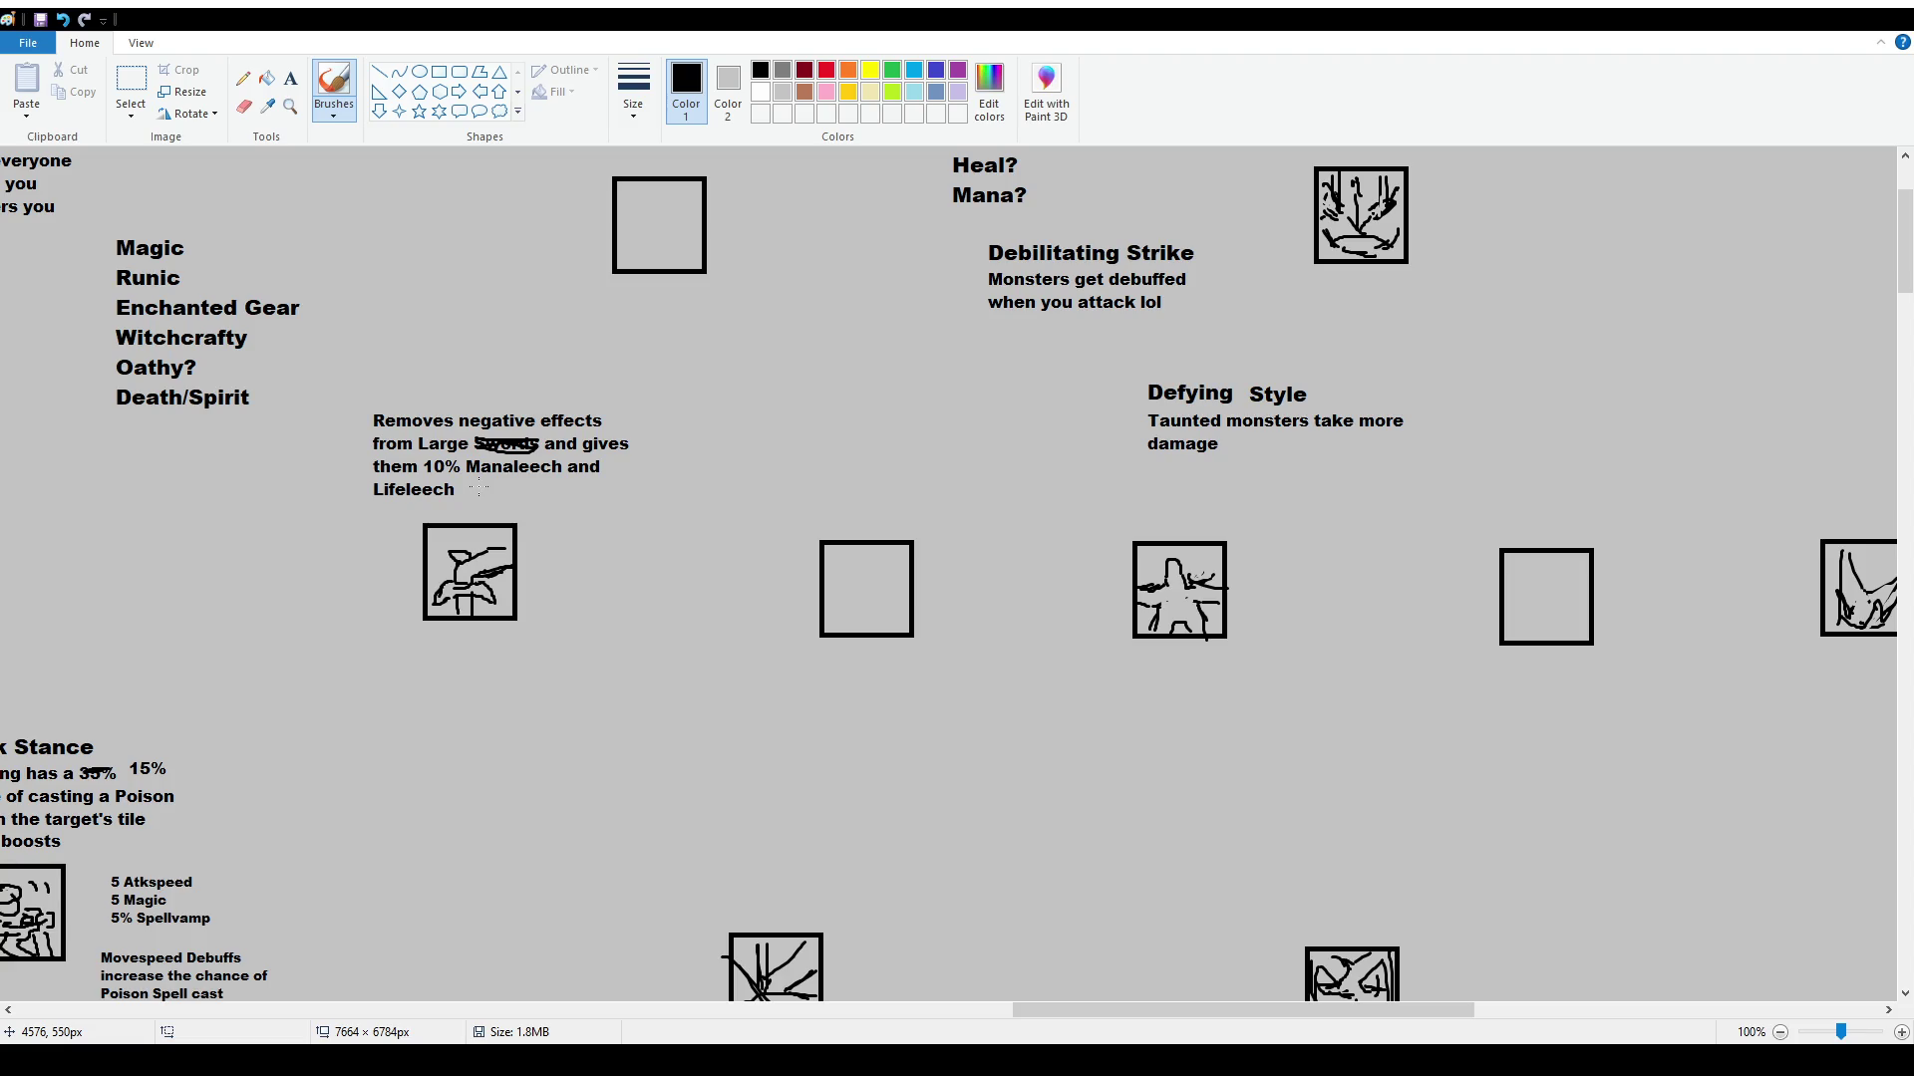
{"action": "scroll", "coordinate": [872, 868], "scroll_direction": "up", "scroll_amount": 3}
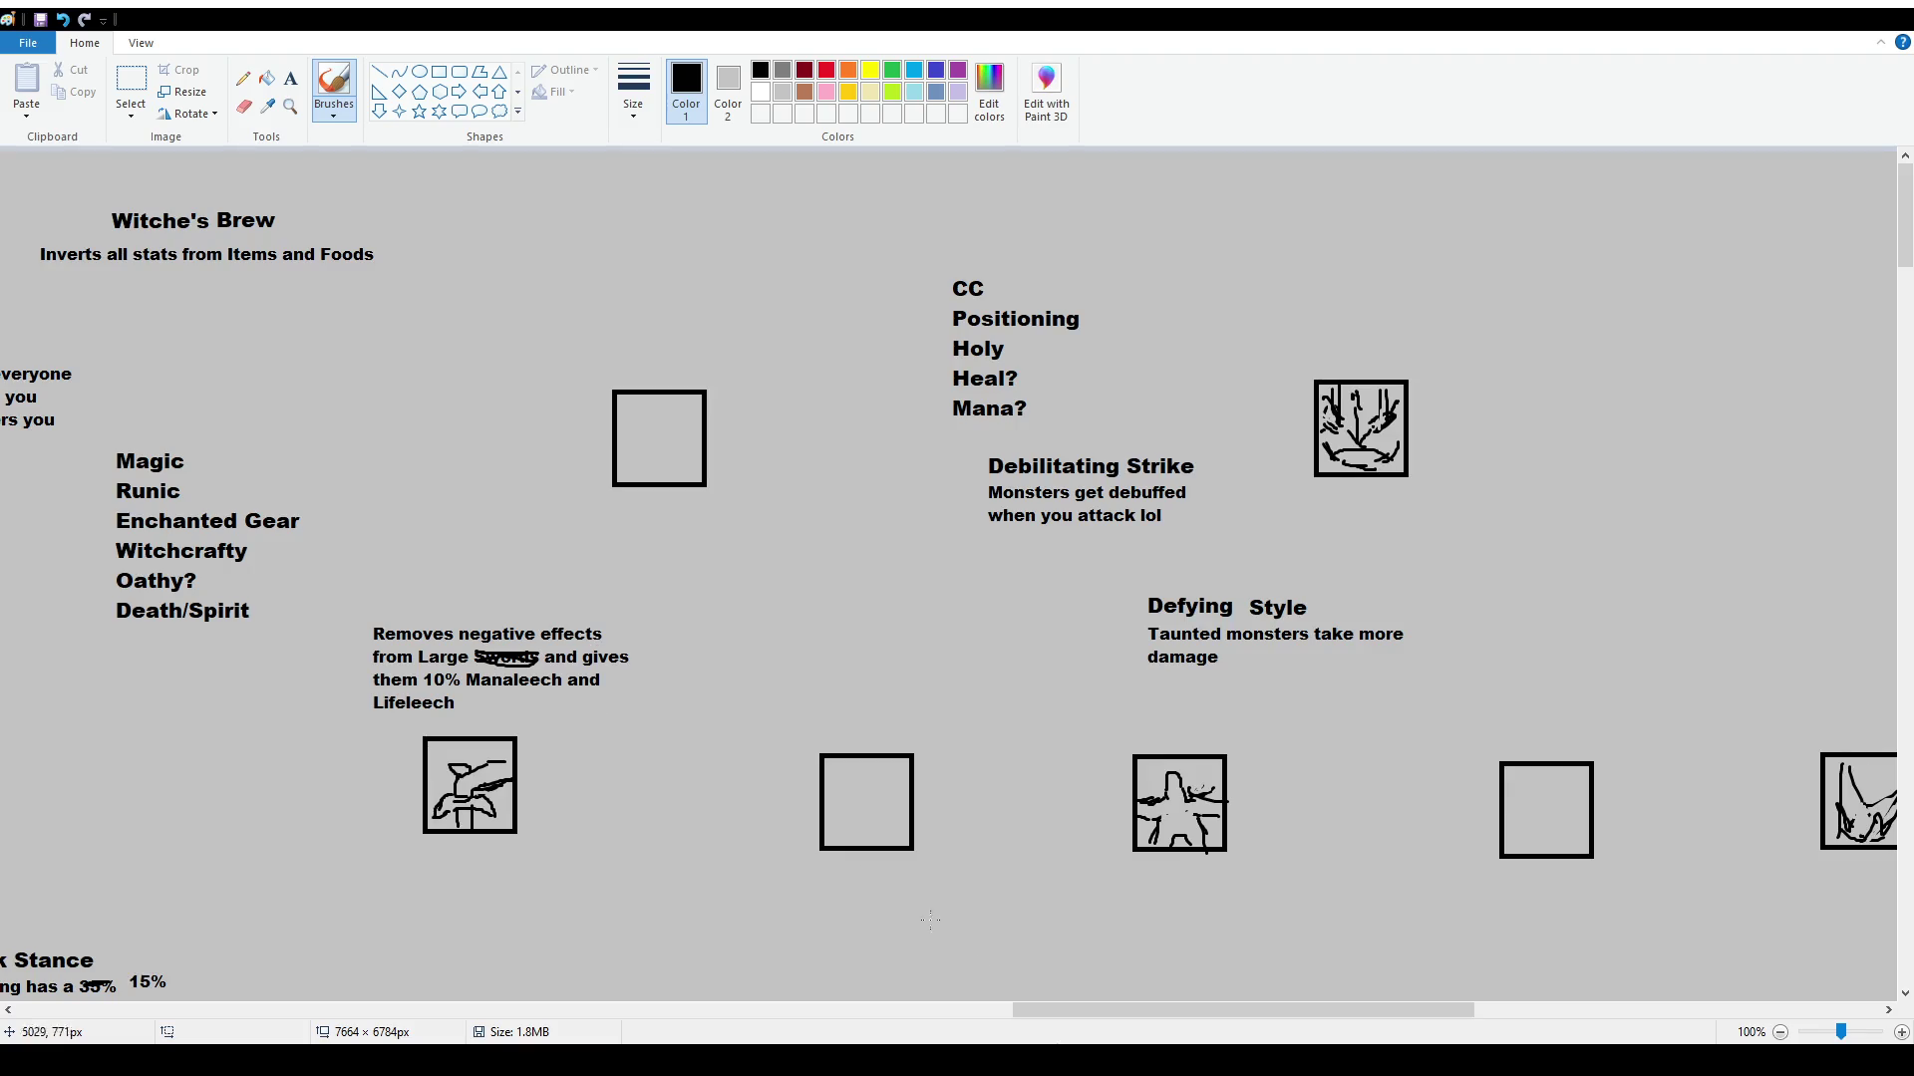
{"action": "left_click_drag", "start_coordinate": [1111, 1013], "coordinate": [1034, 1013]}
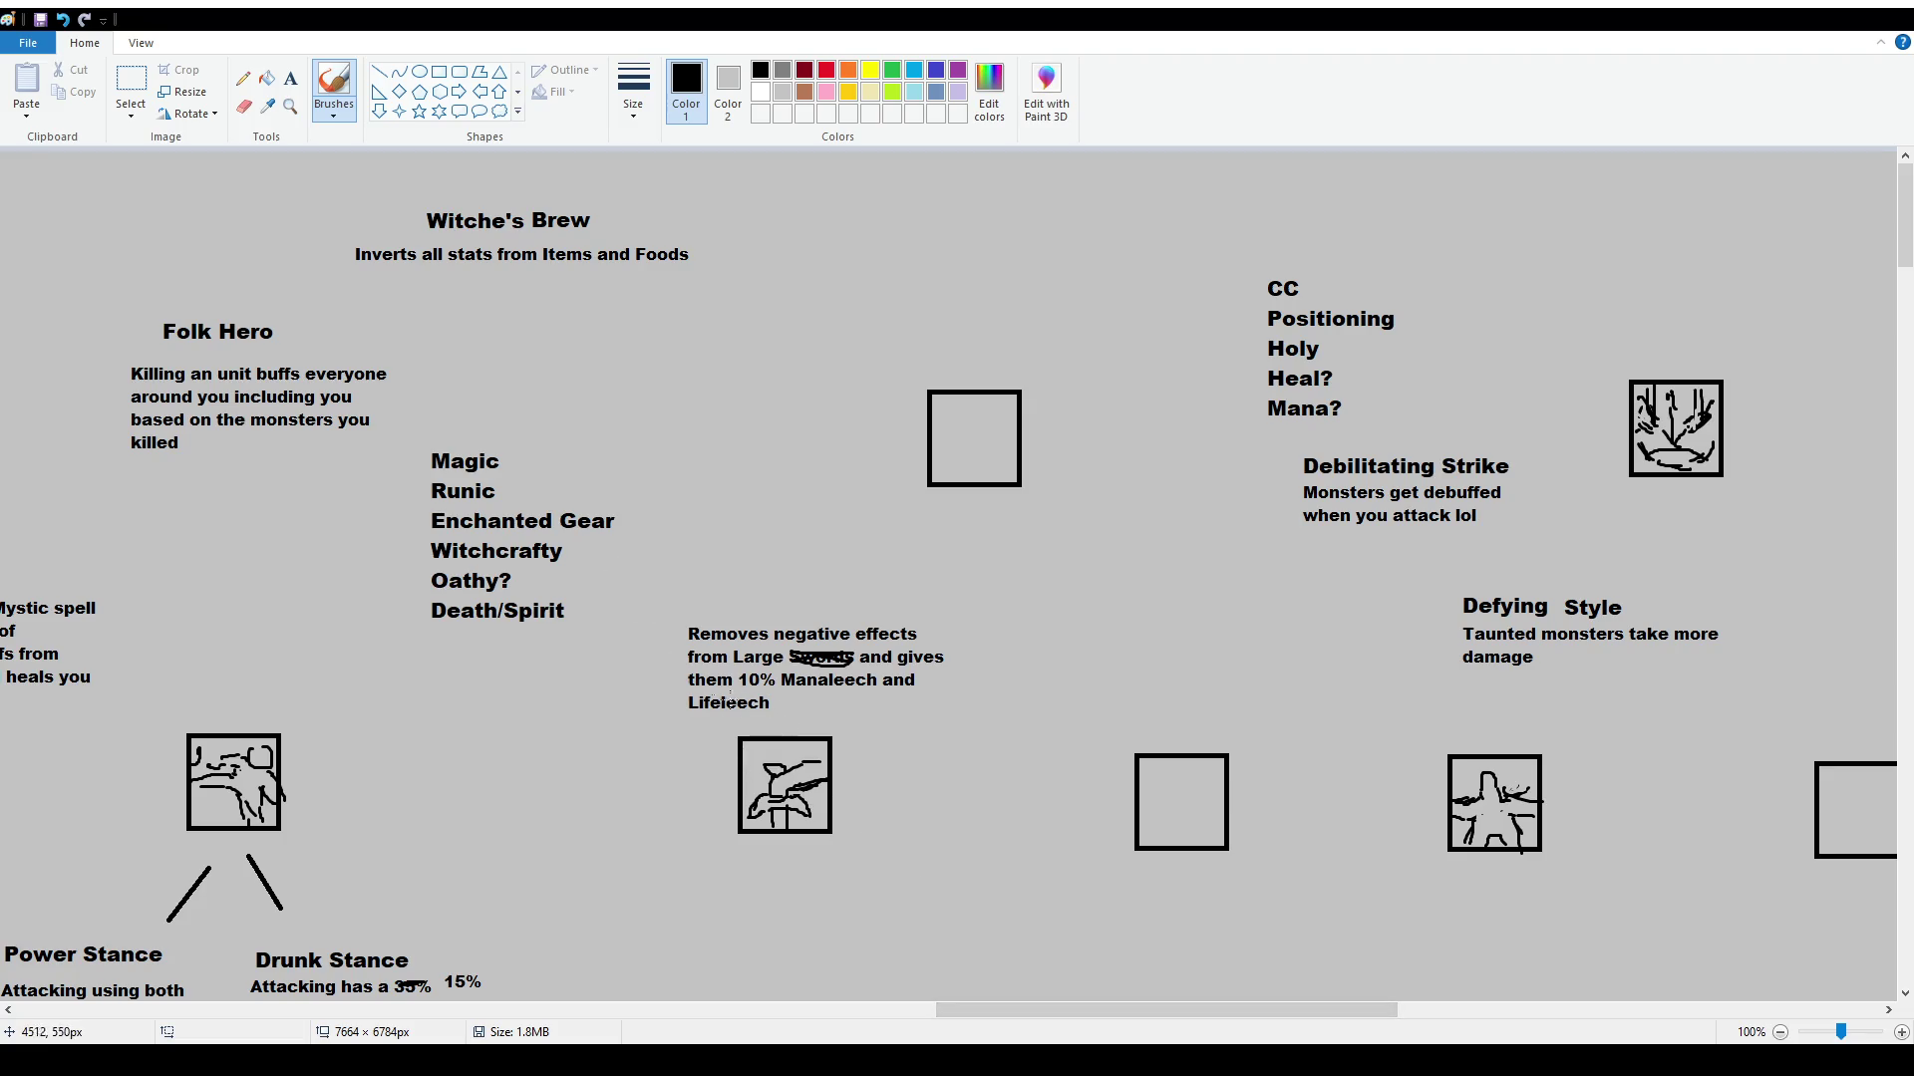
Select 'Lifeleech' and move it up after 'Manaleech and' in the Large Swords description
{"action": "left_click", "coordinate": [131, 81]}
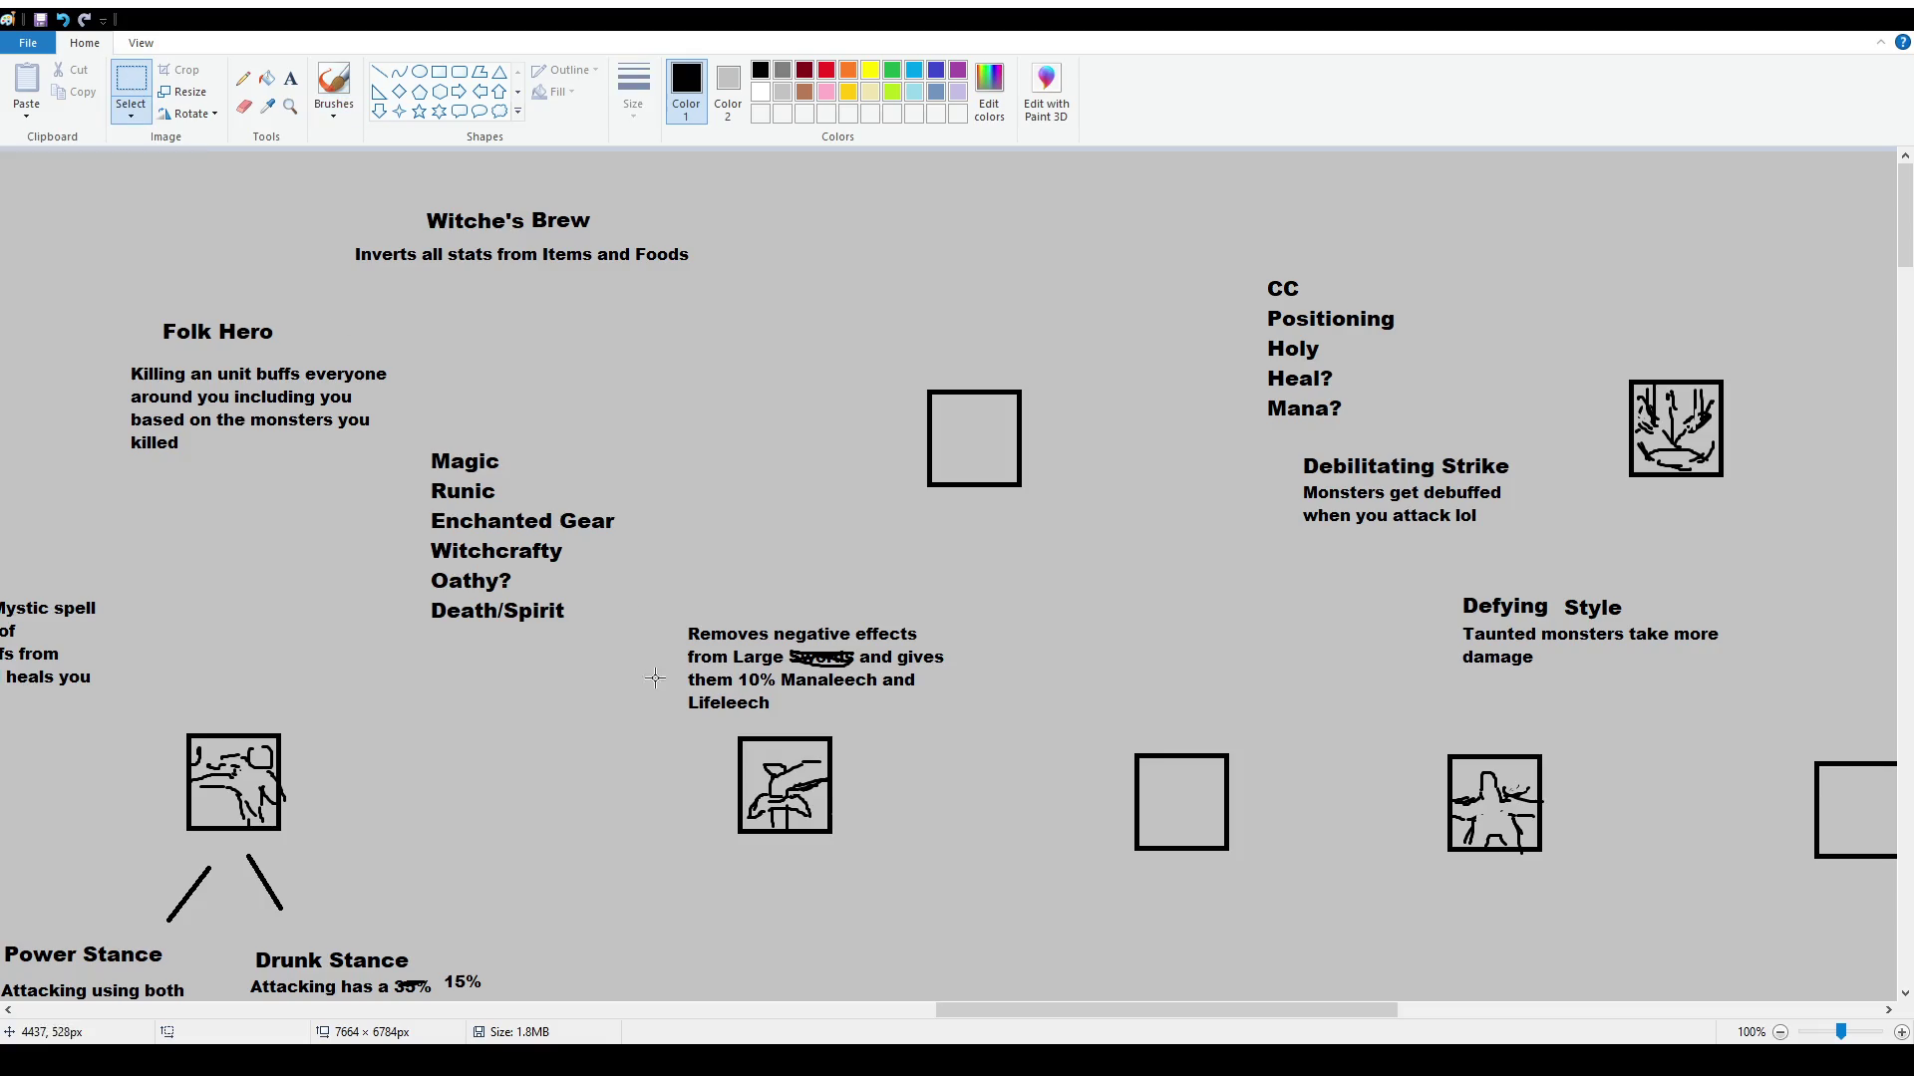
{"action": "mouse_move", "coordinate": [673, 695]}
{"action": "left_mouse_down"}
{"action": "mouse_move", "coordinate": [800, 722]}
{"action": "mouse_move", "coordinate": [1049, 681]}
{"action": "mouse_move", "coordinate": [929, 667]}
{"action": "mouse_move", "coordinate": [943, 683]}
{"action": "left_mouse_up"}
{"action": "left_click", "coordinate": [917, 738]}
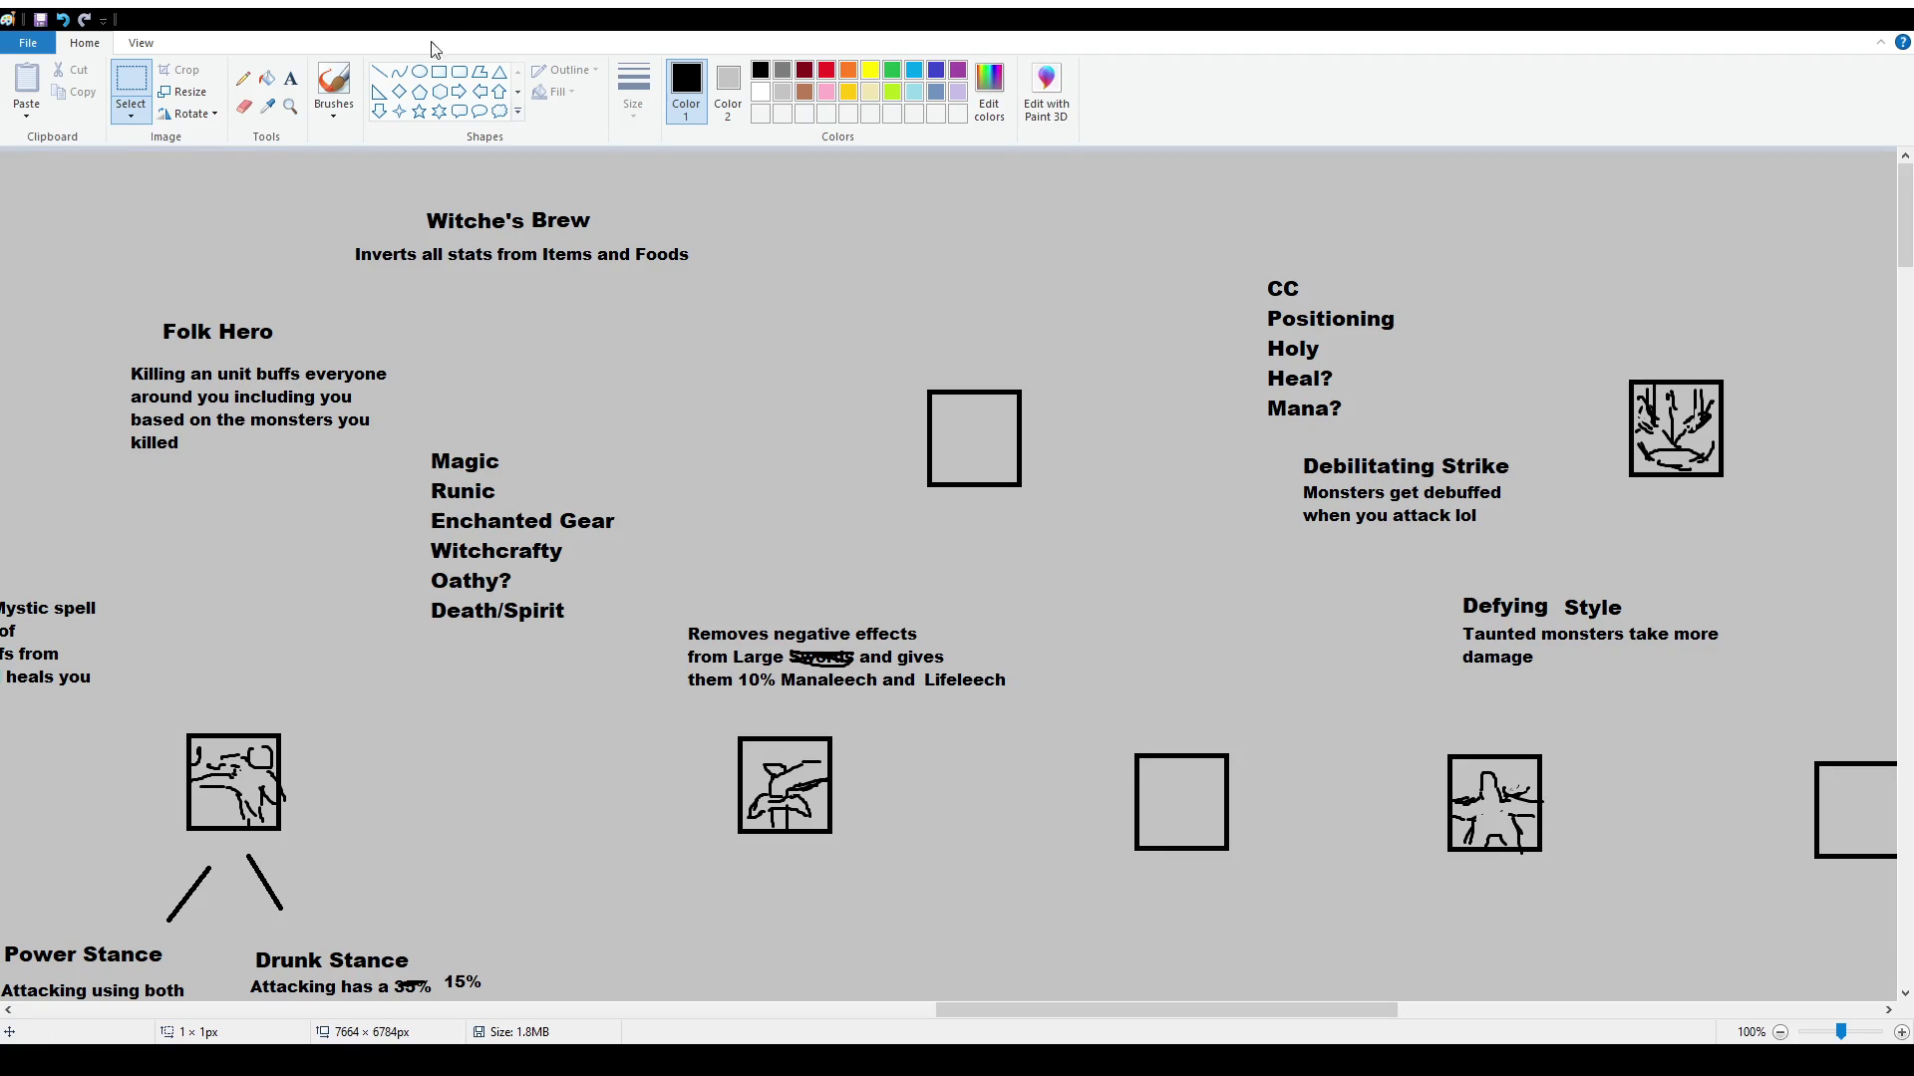
Draw a rectangle around the Large Swords description, then undo it with Ctrl+Z
{"action": "left_click", "coordinate": [439, 72]}
{"action": "left_click_drag", "start_coordinate": [660, 603], "coordinate": [1039, 700]}
{"action": "left_click", "coordinate": [972, 816]}
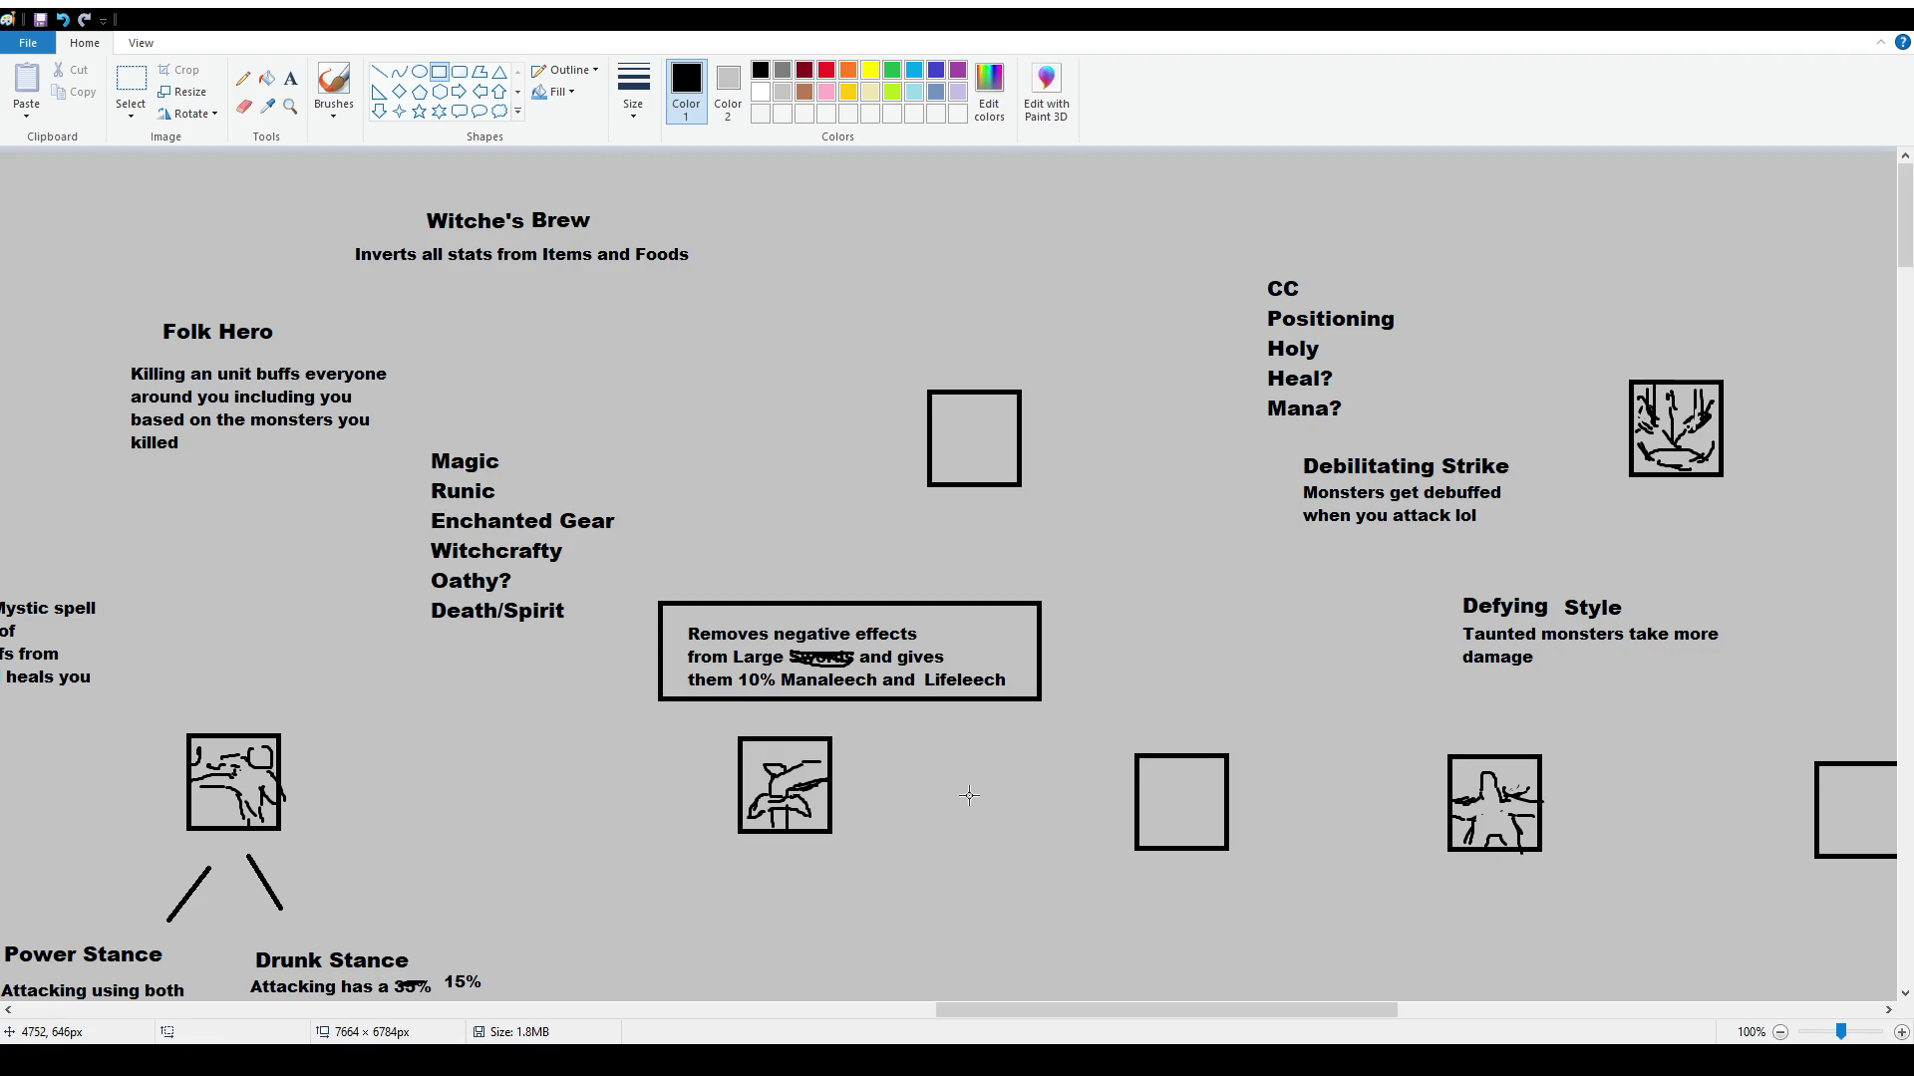
{"action": "key", "text": "ctrl+z"}
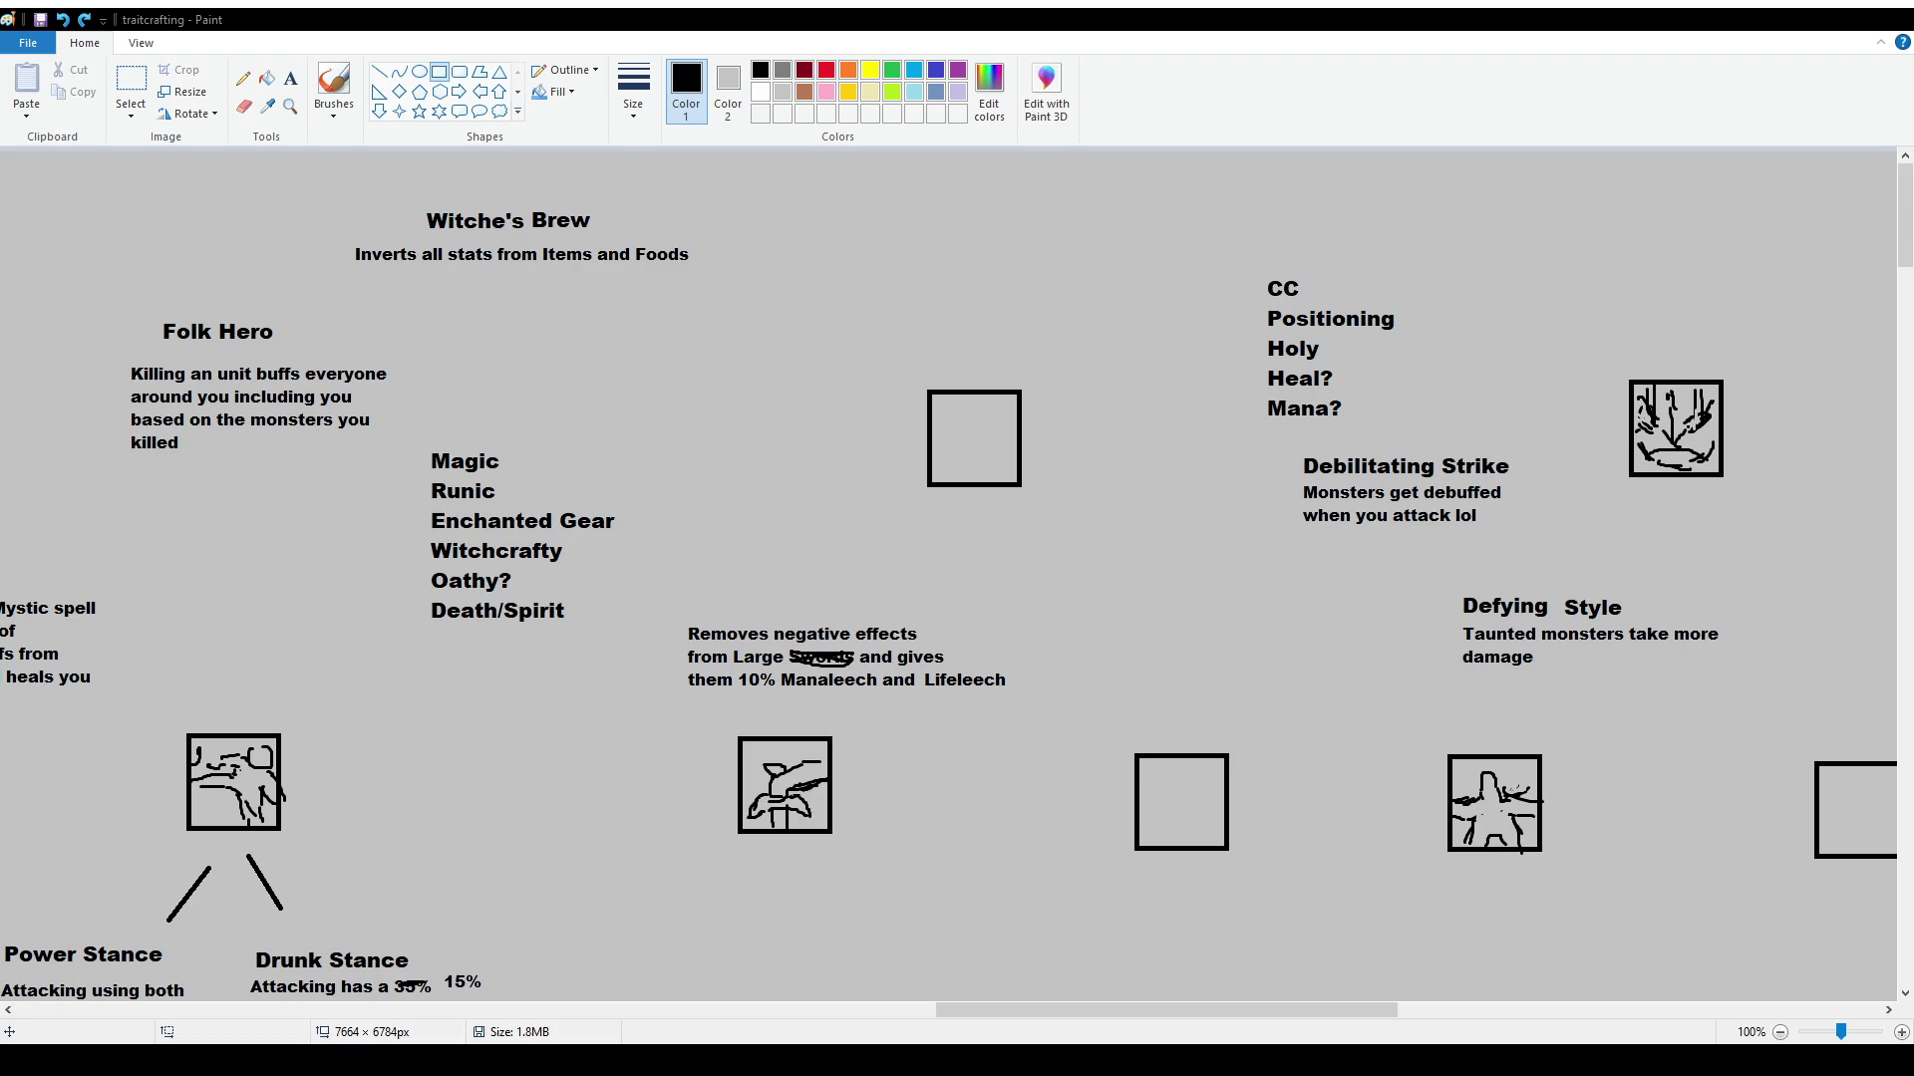
Draw a trial straight line under the Lifeleech description, then undo it
{"action": "left_click", "coordinate": [131, 85]}
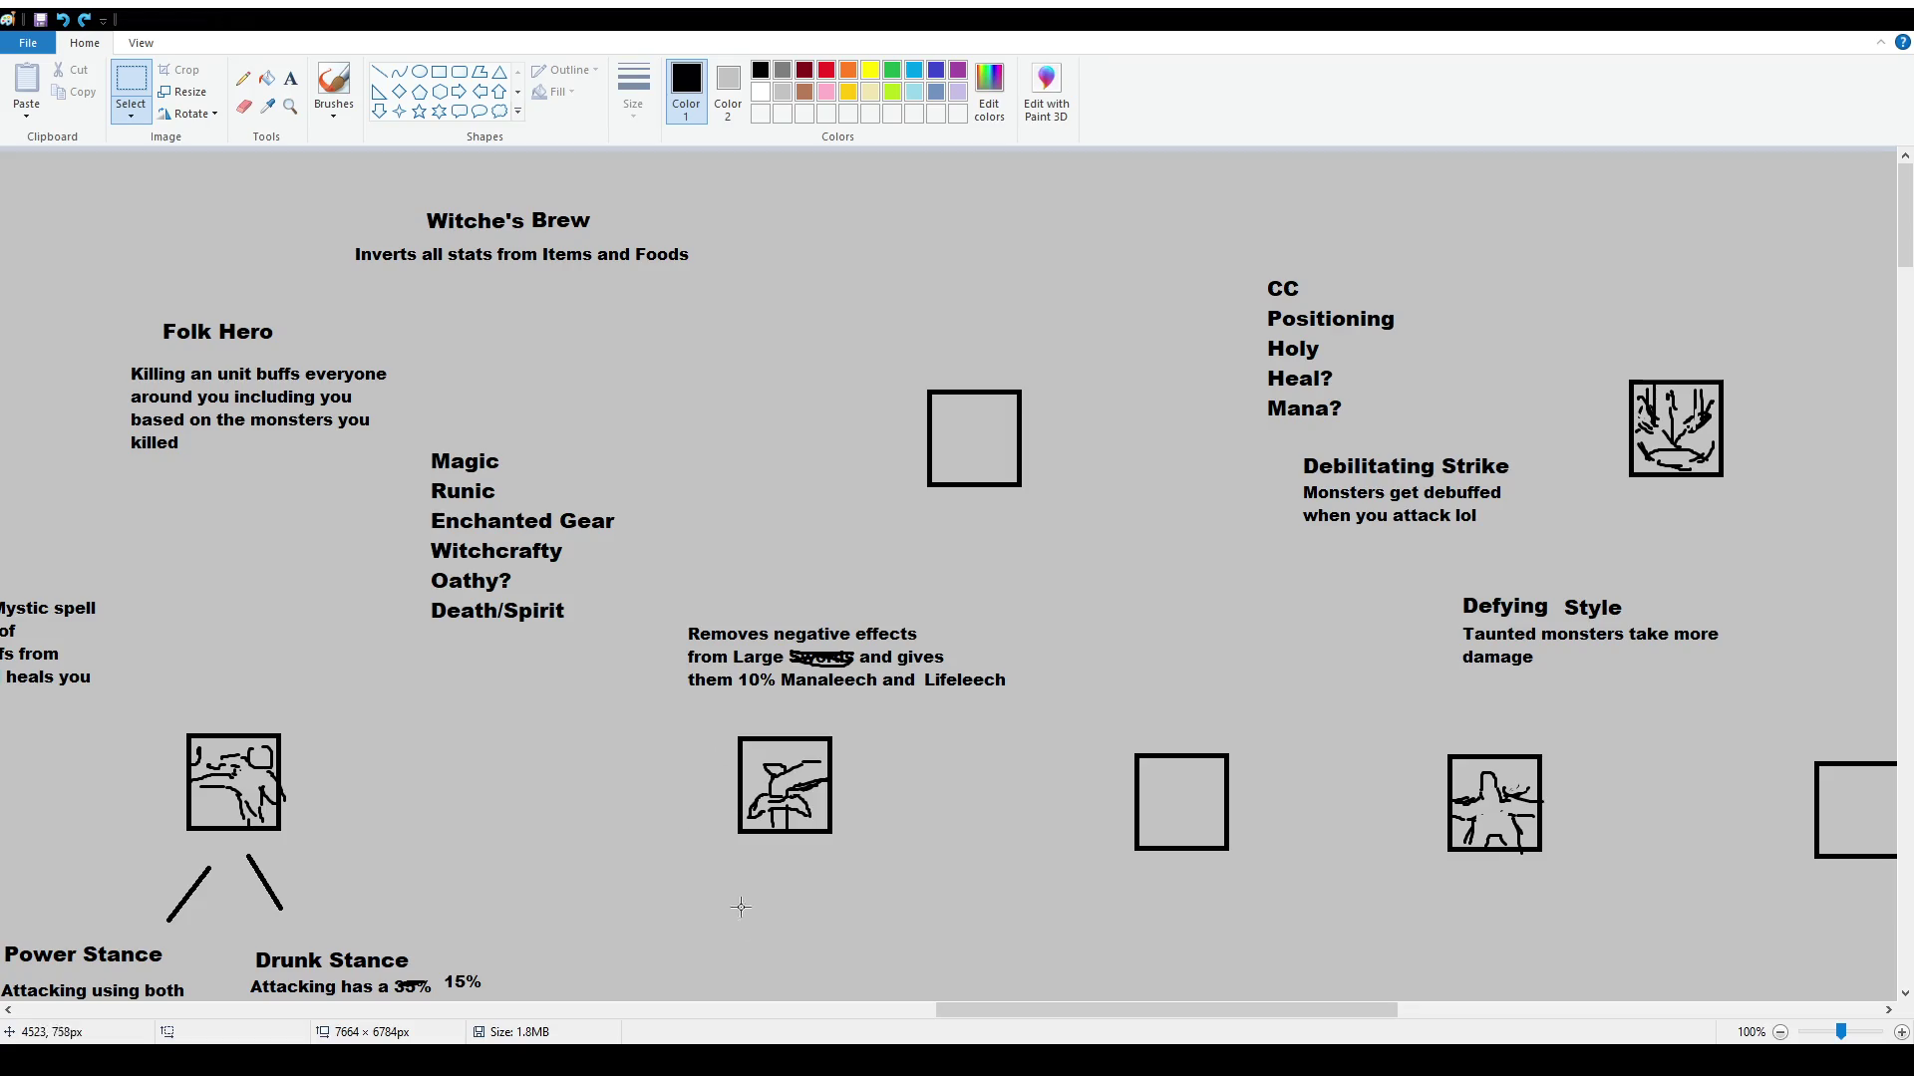
{"action": "mouse_move", "coordinate": [1085, 1009]}
{"action": "left_mouse_down"}
{"action": "mouse_move", "coordinate": [1433, 998]}
{"action": "mouse_move", "coordinate": [1030, 979]}
{"action": "mouse_move", "coordinate": [1497, 1012]}
{"action": "mouse_move", "coordinate": [1076, 1018]}
{"action": "mouse_move", "coordinate": [1218, 1013]}
{"action": "left_mouse_up"}
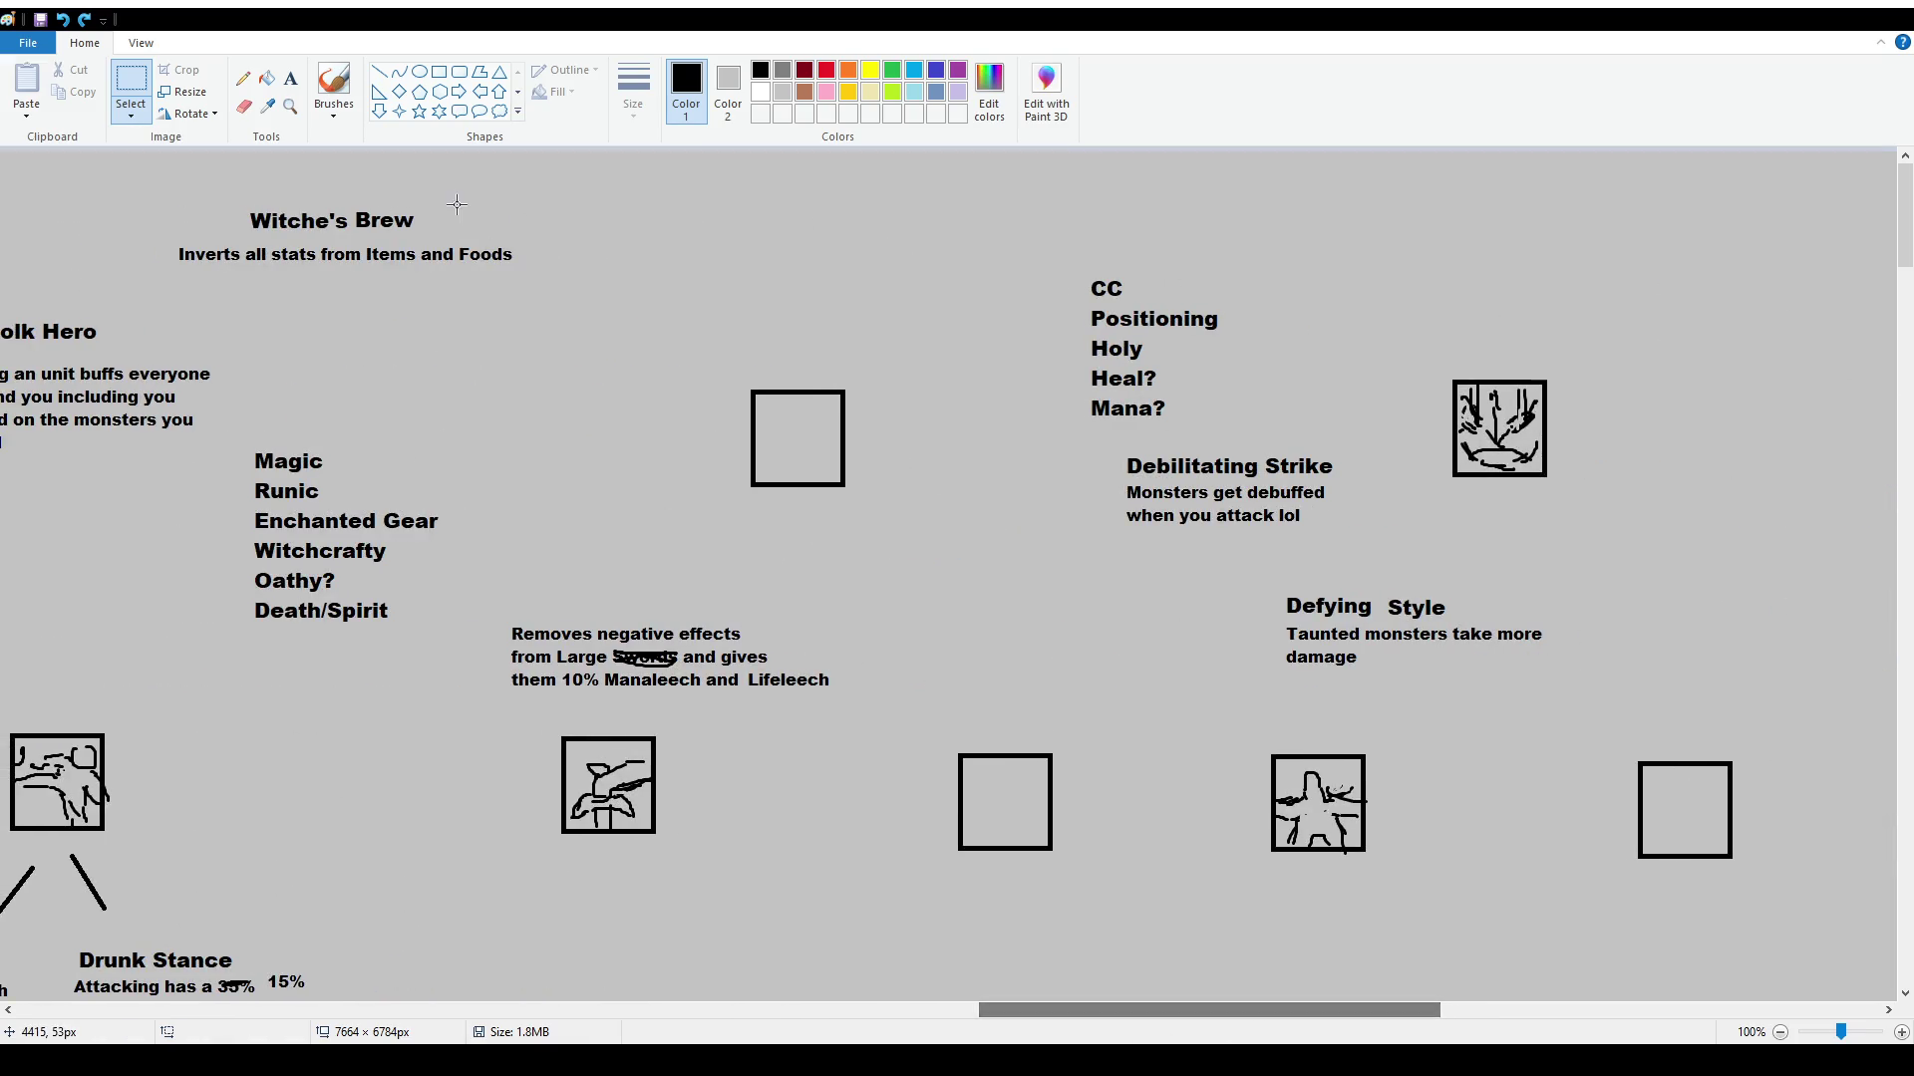
{"action": "left_click", "coordinate": [379, 71]}
{"action": "left_click_drag", "start_coordinate": [550, 697], "coordinate": [848, 698]}
{"action": "left_click", "coordinate": [841, 769]}
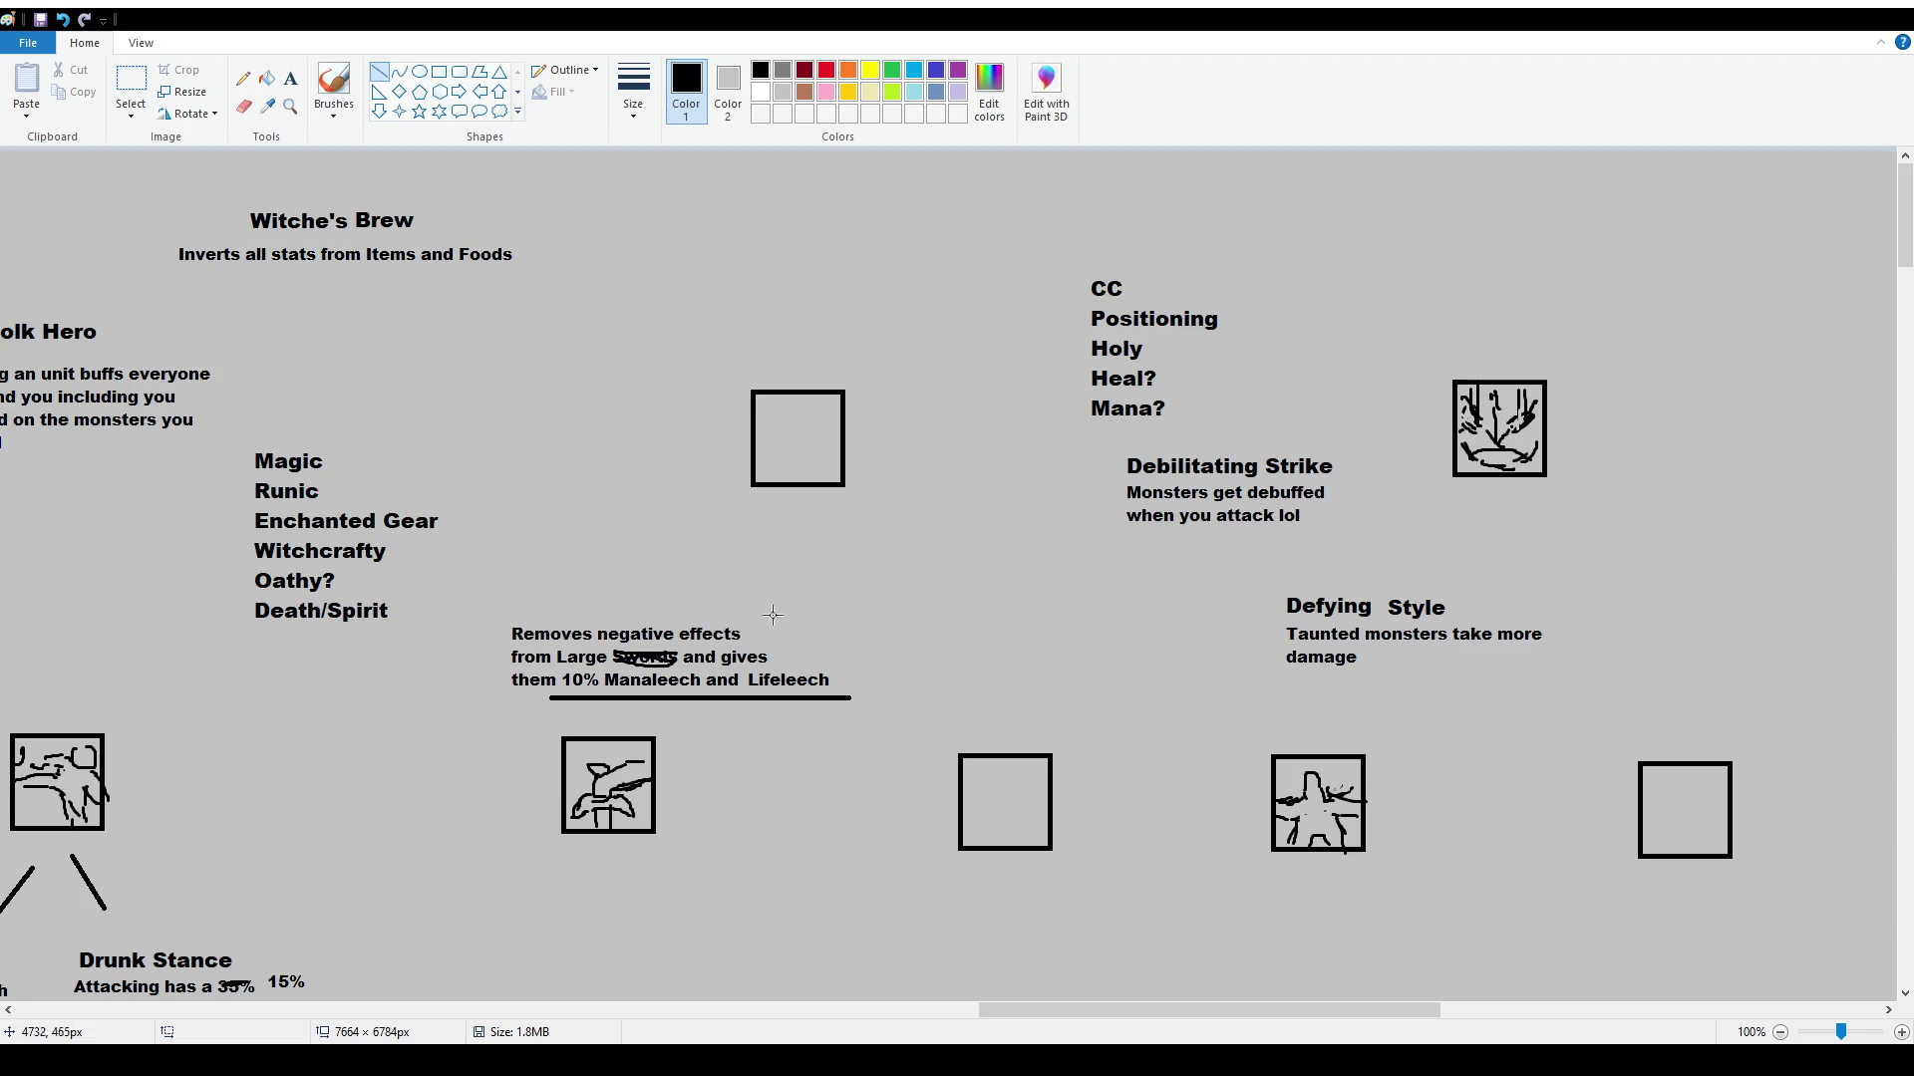
{"action": "key", "text": "ctrl+z"}
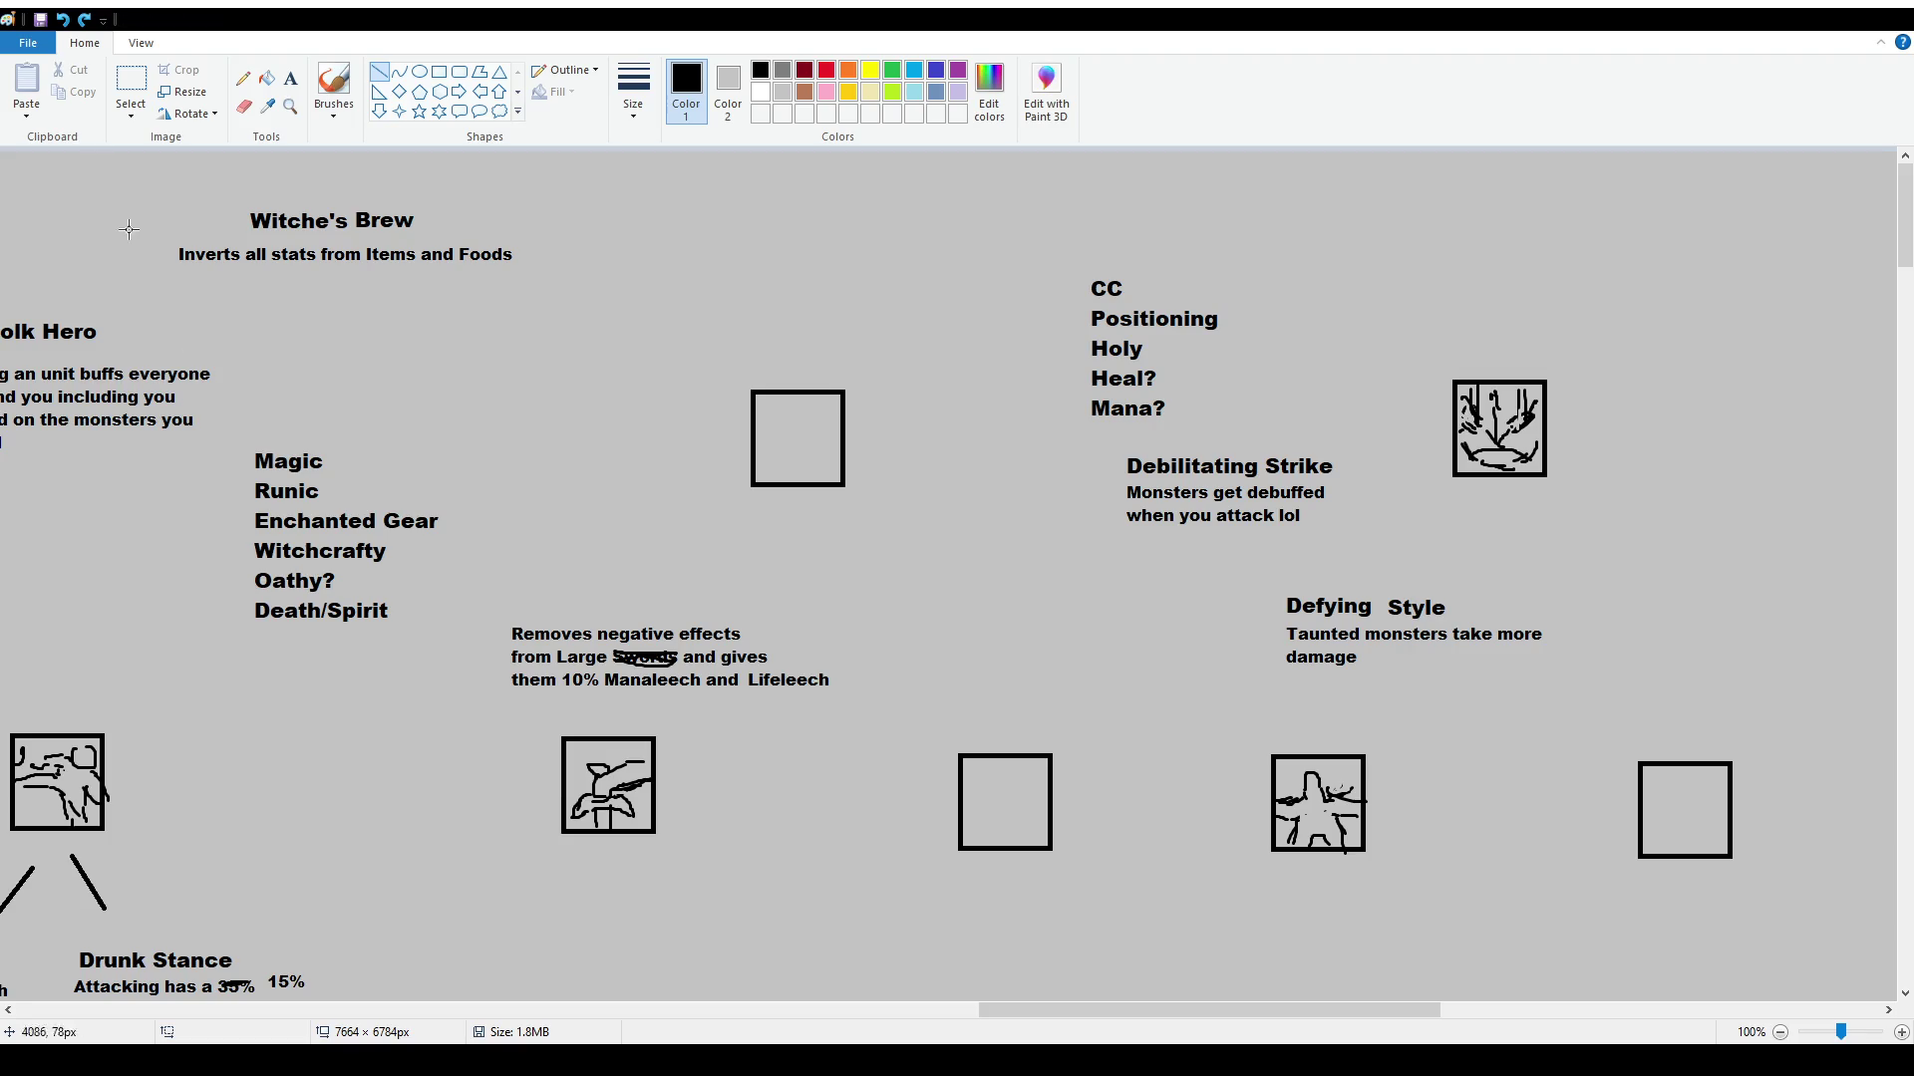
Move the 'Removes negative effects' description block slightly to the left
{"action": "left_click", "coordinate": [130, 85]}
{"action": "mouse_move", "coordinate": [474, 610]}
{"action": "left_mouse_down"}
{"action": "mouse_move", "coordinate": [853, 703]}
{"action": "mouse_move", "coordinate": [760, 626]}
{"action": "mouse_move", "coordinate": [696, 694]}
{"action": "left_mouse_up"}
{"action": "left_click", "coordinate": [723, 792]}
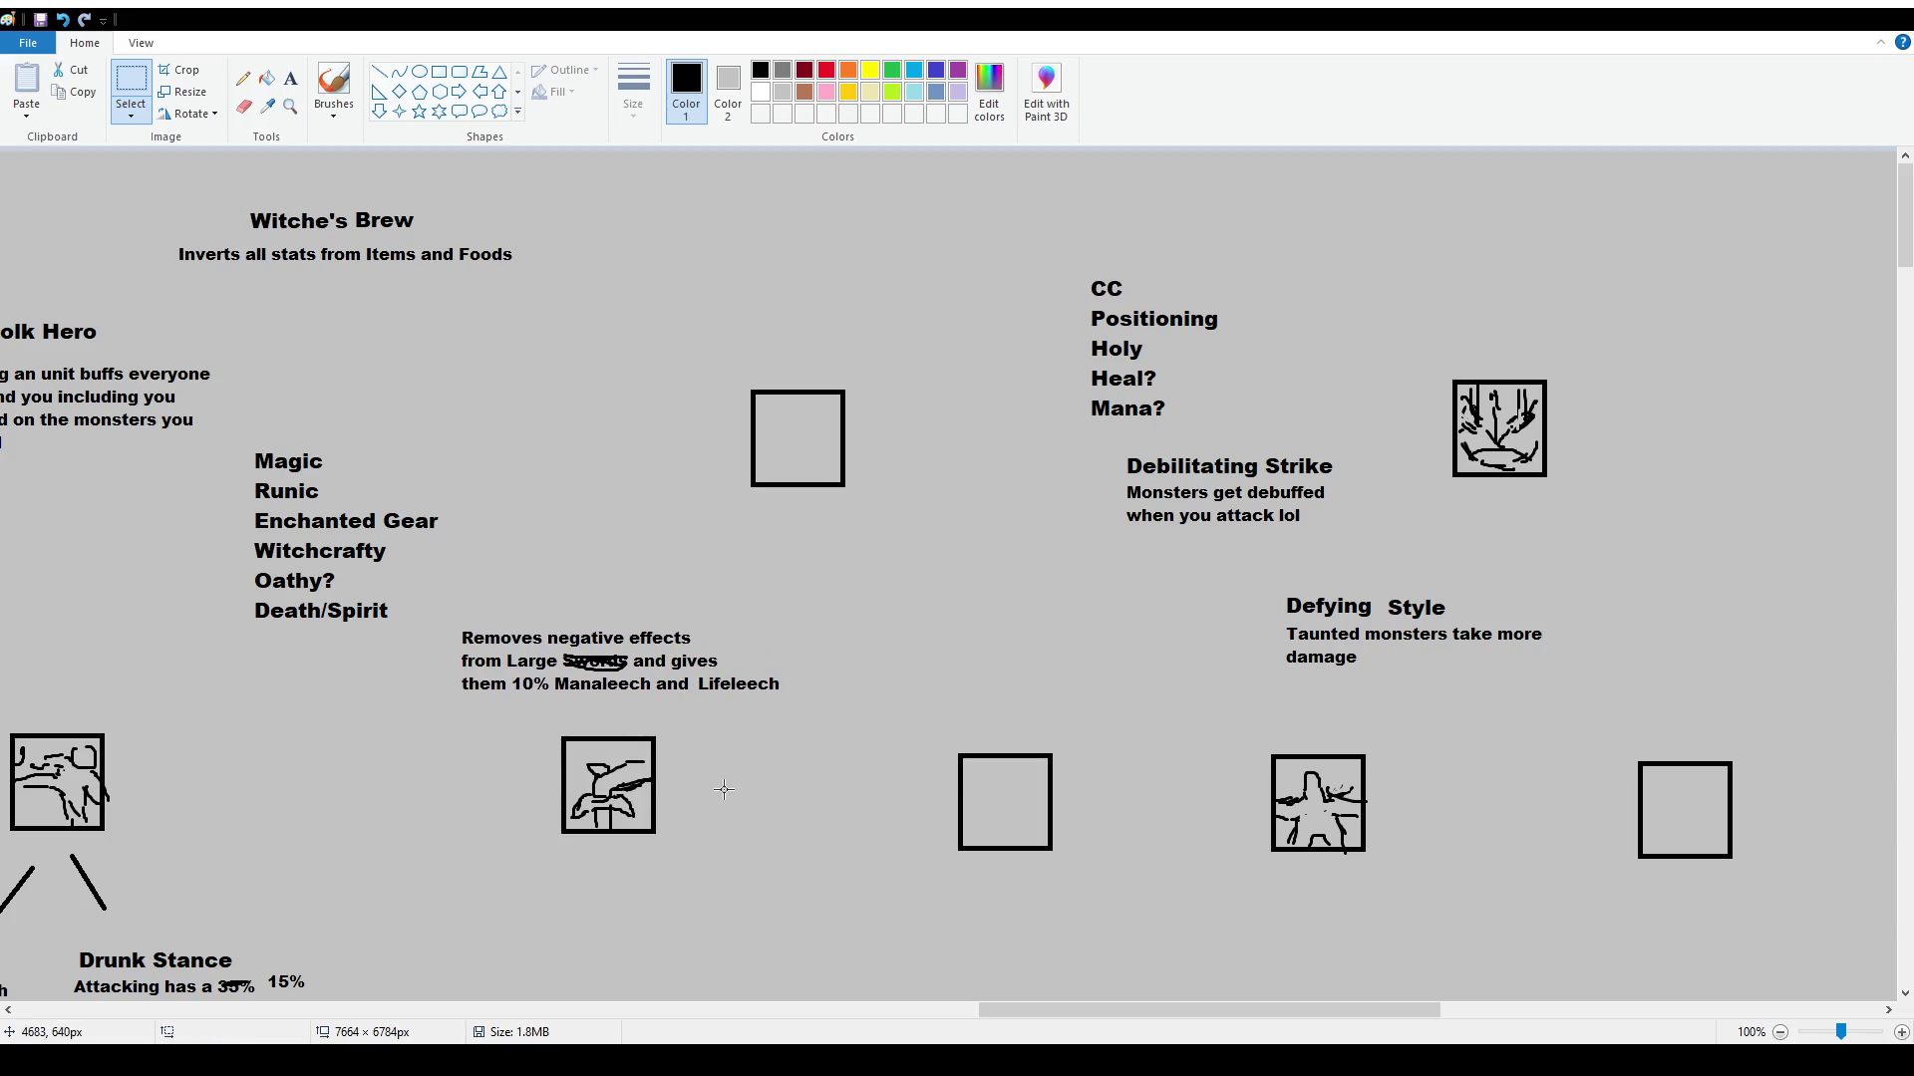
{"action": "scroll", "coordinate": [824, 678], "scroll_direction": "down", "scroll_amount": 5}
{"action": "scroll", "coordinate": [824, 678], "scroll_direction": "up", "scroll_amount": 5}
{"action": "left_click", "coordinate": [290, 78]}
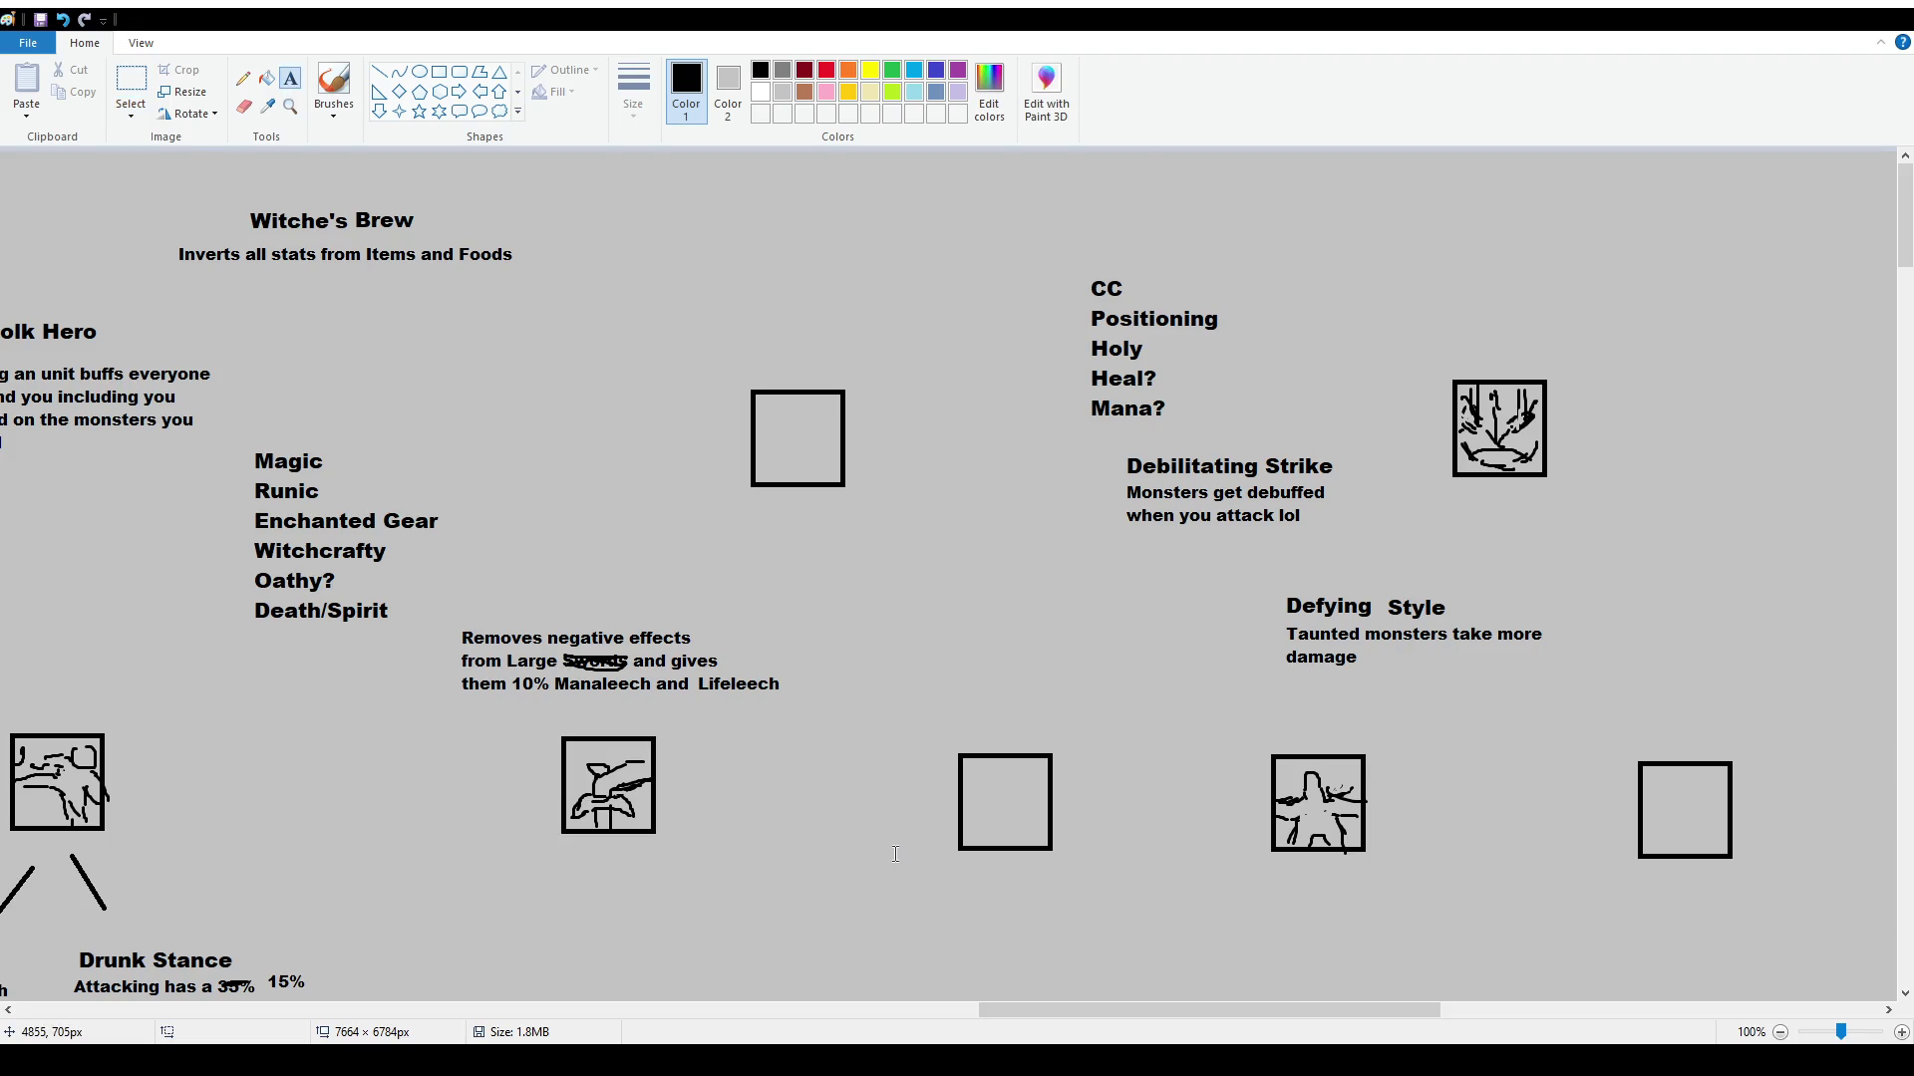
{"action": "scroll", "coordinate": [895, 855], "scroll_direction": "down", "scroll_amount": 5}
{"action": "scroll", "coordinate": [1188, 601], "scroll_direction": "down", "scroll_amount": 4}
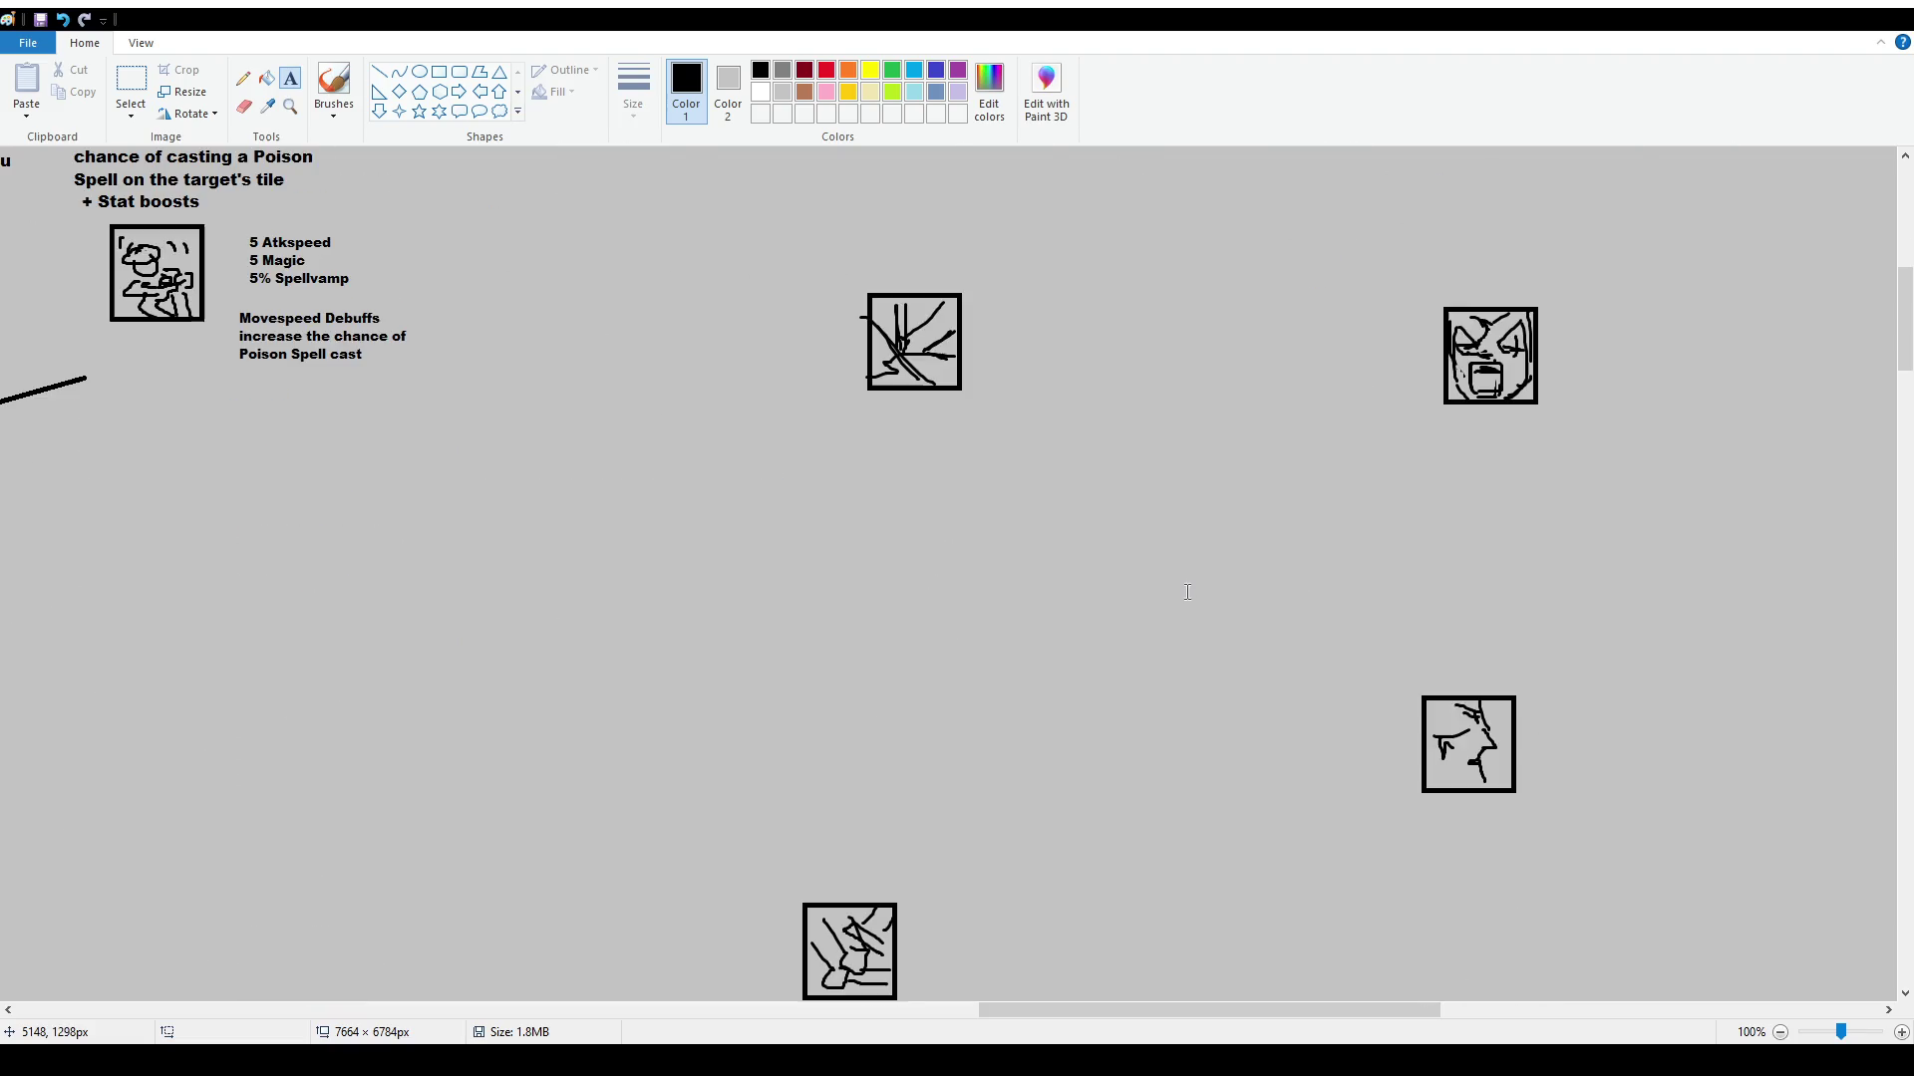
Scroll down to look over the whole skill tree
{"action": "scroll", "coordinate": [1188, 598], "scroll_direction": "down", "scroll_amount": 2}
{"action": "scroll", "coordinate": [1189, 592], "scroll_direction": "up", "scroll_amount": 2}
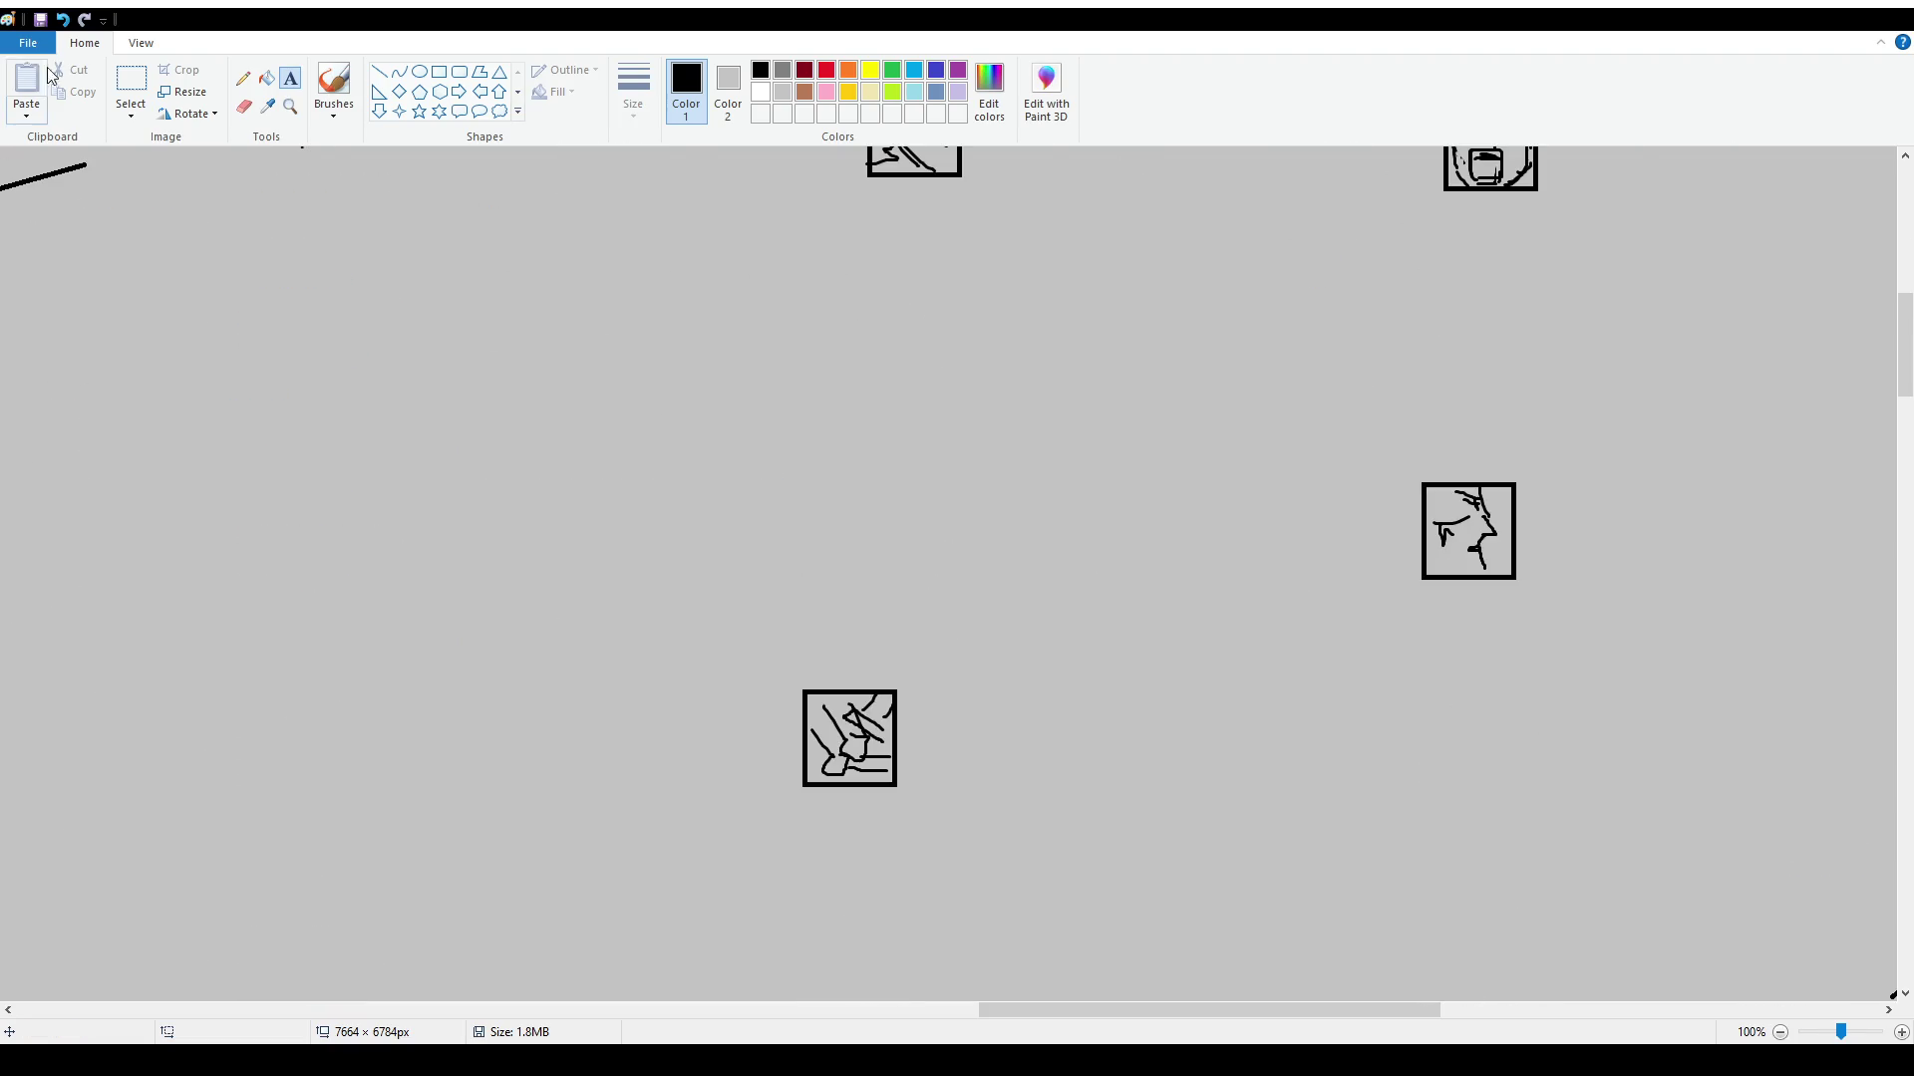
{"action": "left_click", "coordinate": [130, 79]}
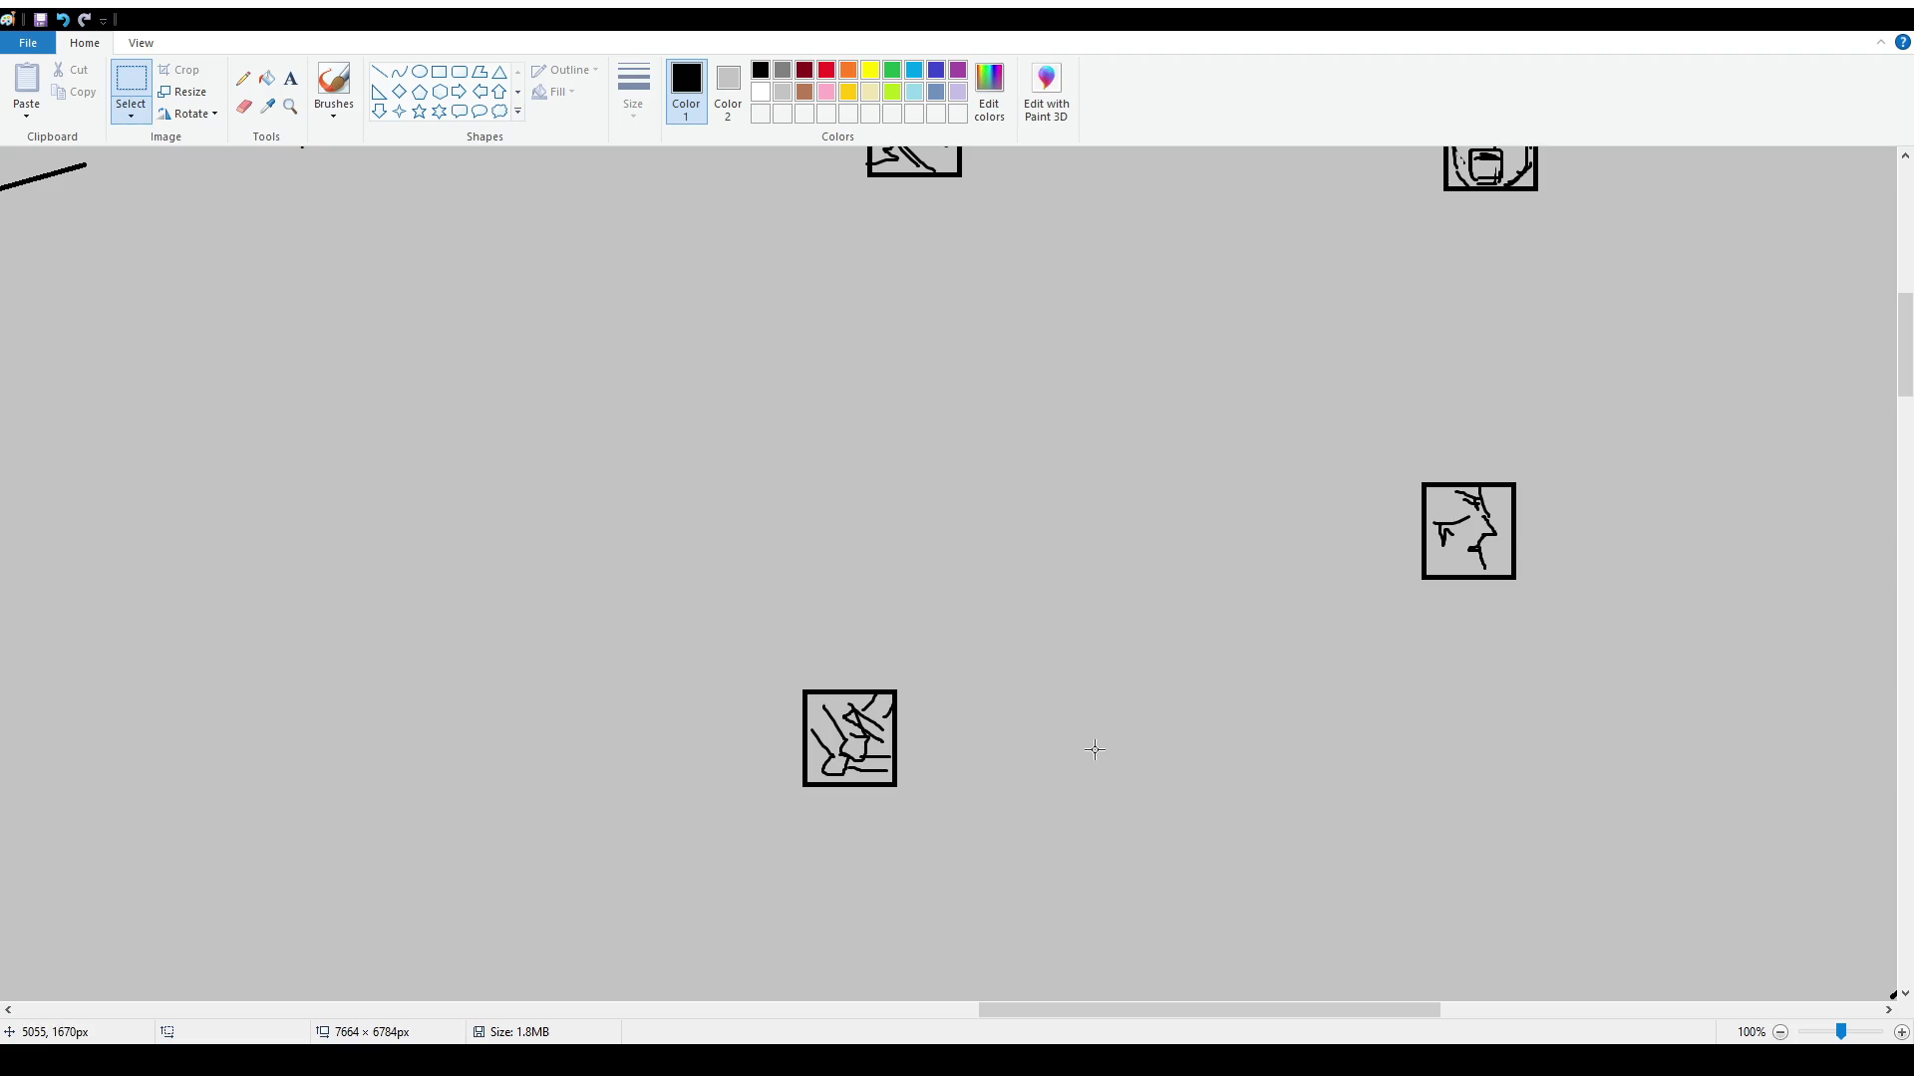
{"action": "scroll", "coordinate": [1118, 605], "scroll_direction": "down", "scroll_amount": 5}
{"action": "scroll", "coordinate": [1146, 588], "scroll_direction": "down", "scroll_amount": 1, "text": "ctrl"}
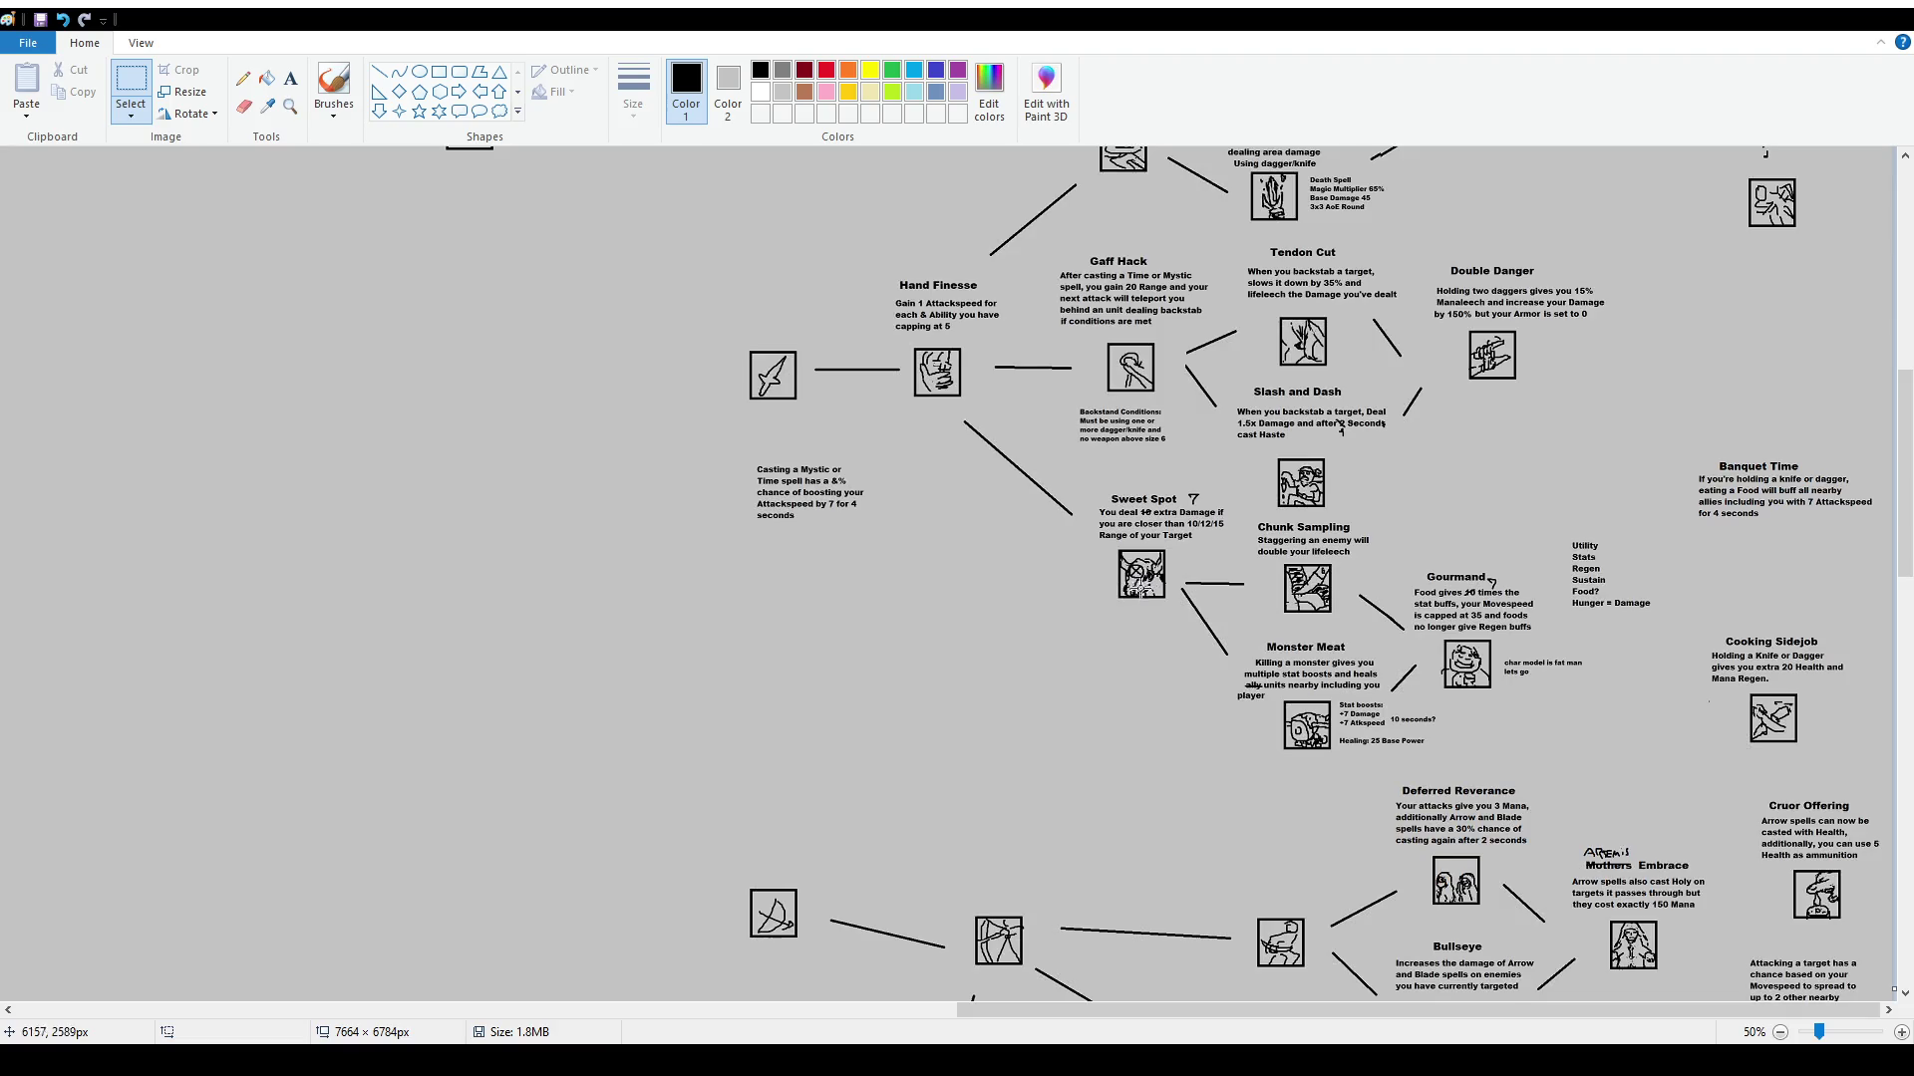
{"action": "scroll", "coordinate": [925, 536], "scroll_direction": "up", "scroll_amount": 2}
Try a brush circle around the dagger icon, undo it, and return to Witche's Brew
{"action": "left_click", "coordinate": [349, 80]}
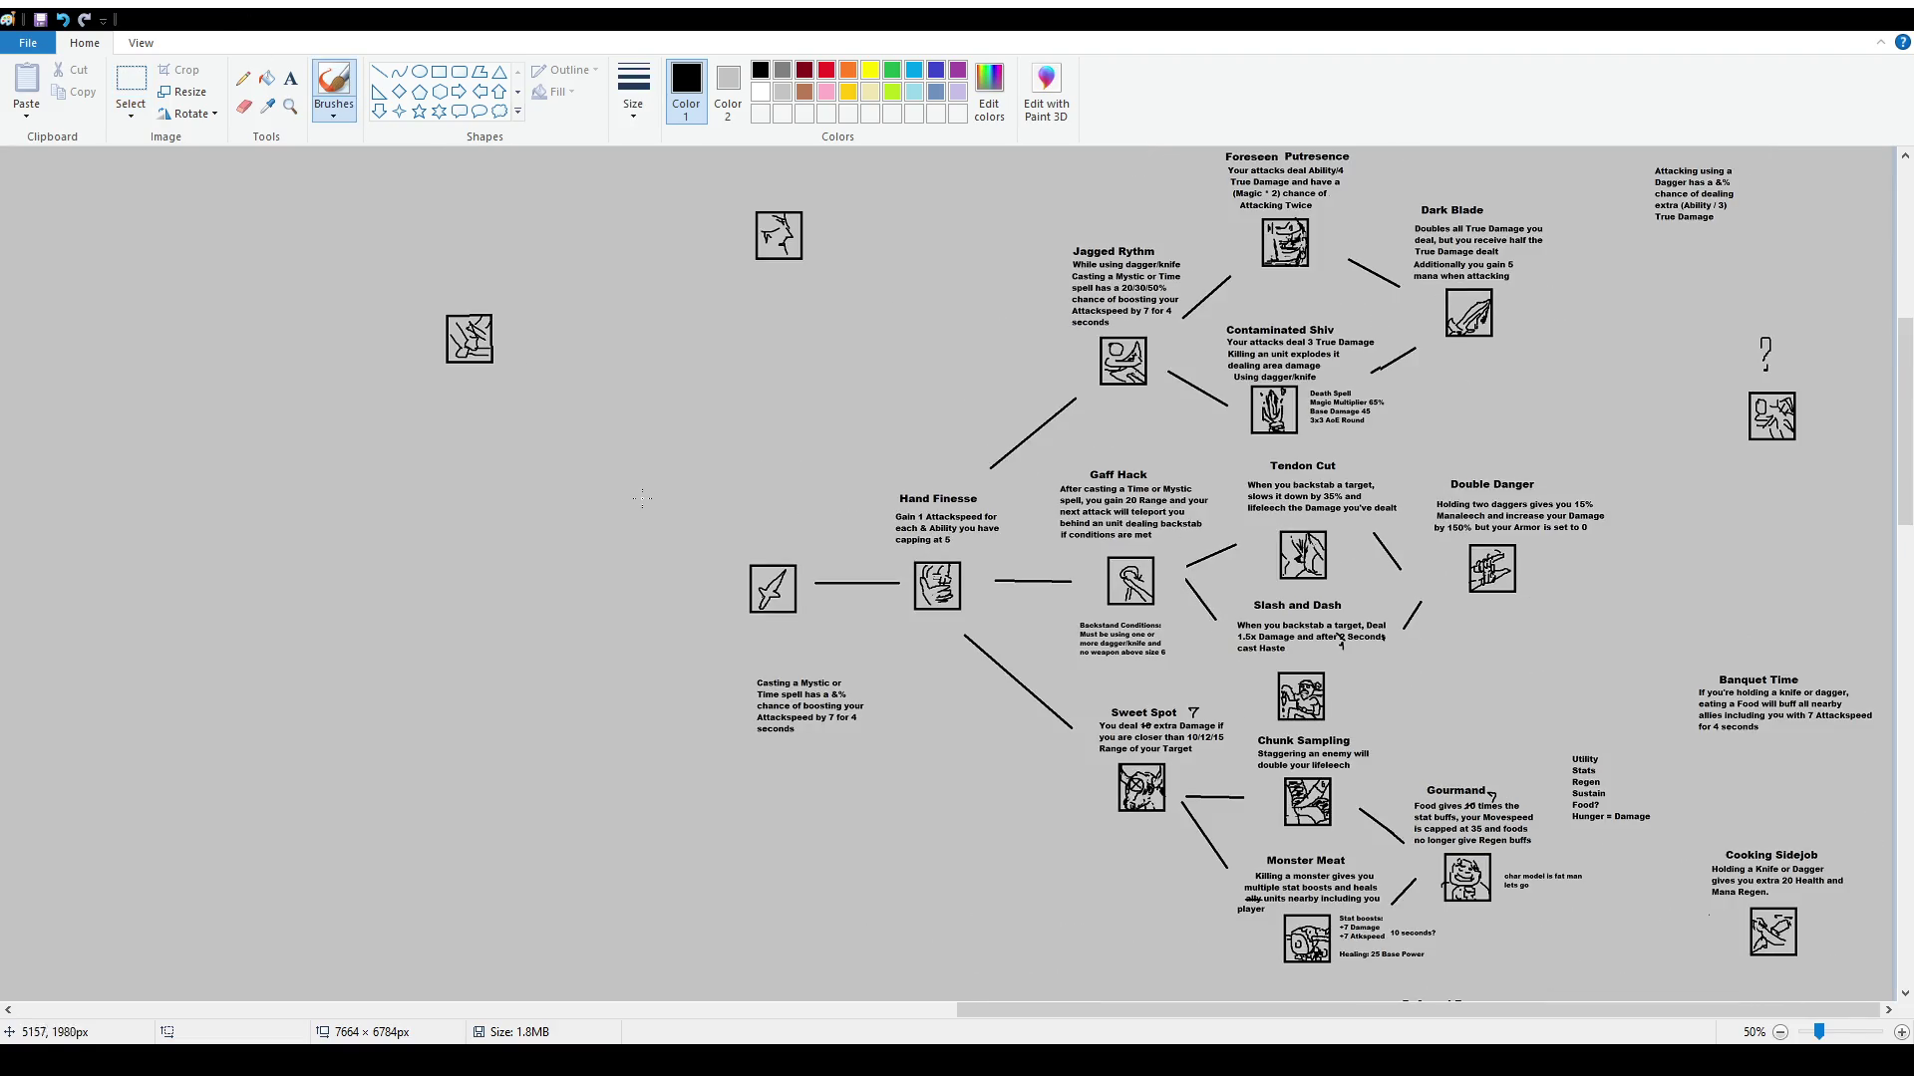
{"action": "mouse_move", "coordinate": [675, 510]}
{"action": "left_mouse_down"}
{"action": "mouse_move", "coordinate": [653, 628]}
{"action": "mouse_move", "coordinate": [728, 504]}
{"action": "left_mouse_up"}
{"action": "key", "text": "ctrl+z"}
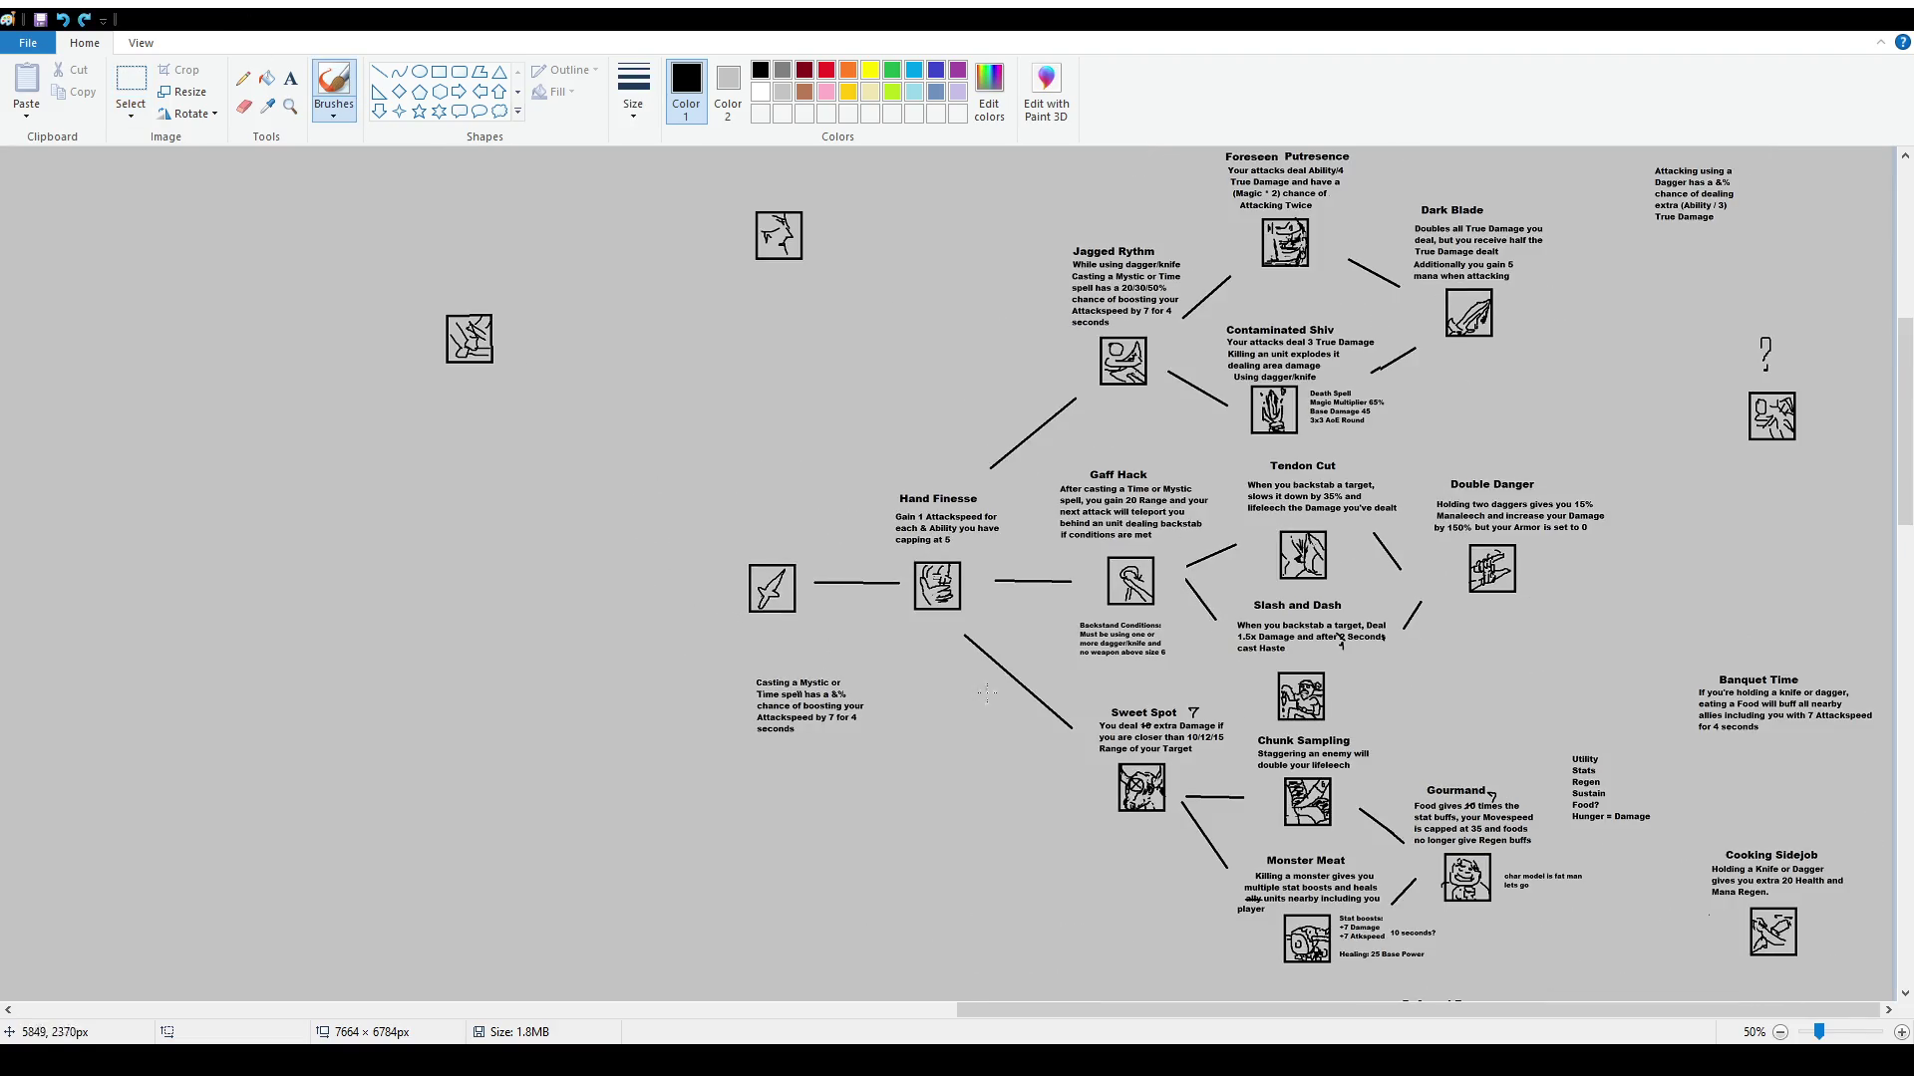
{"action": "scroll", "coordinate": [700, 547], "scroll_direction": "up", "scroll_amount": 4}
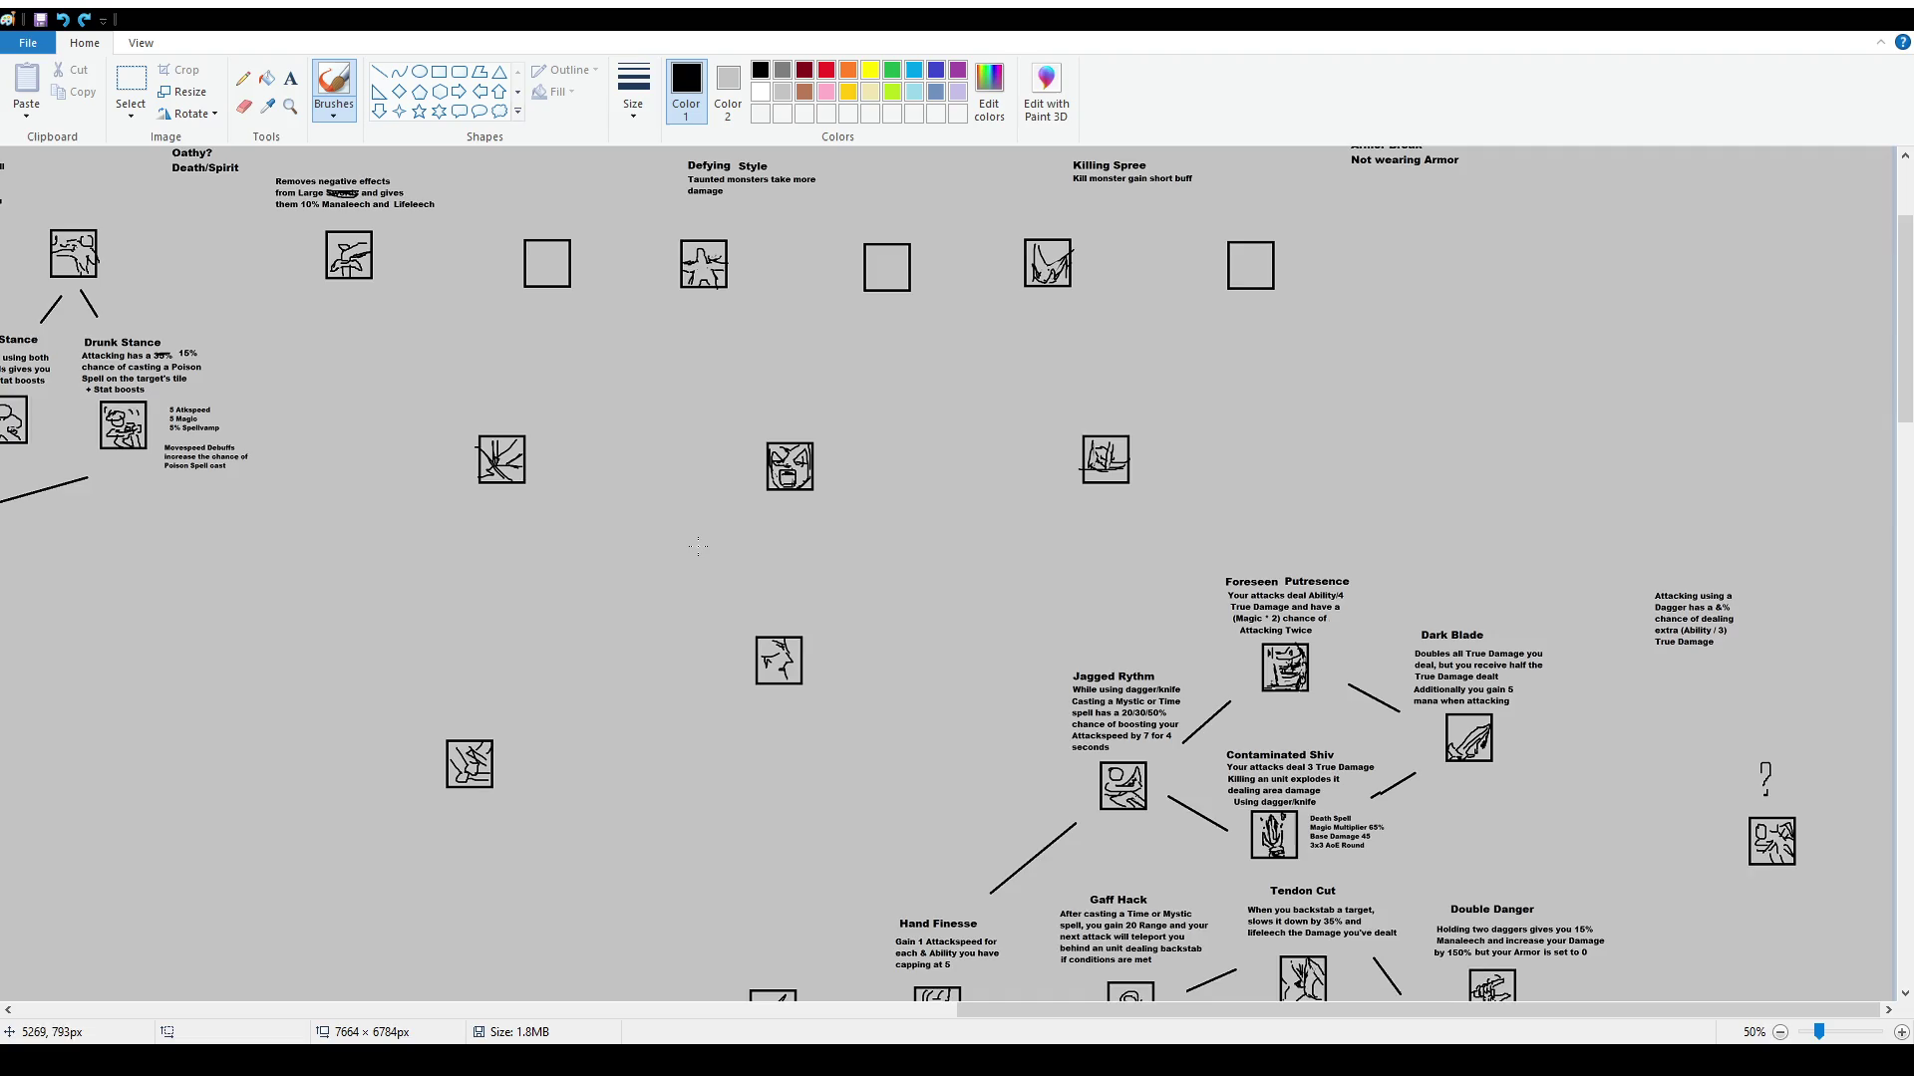
{"action": "scroll", "coordinate": [701, 547], "scroll_direction": "down", "scroll_amount": 2}
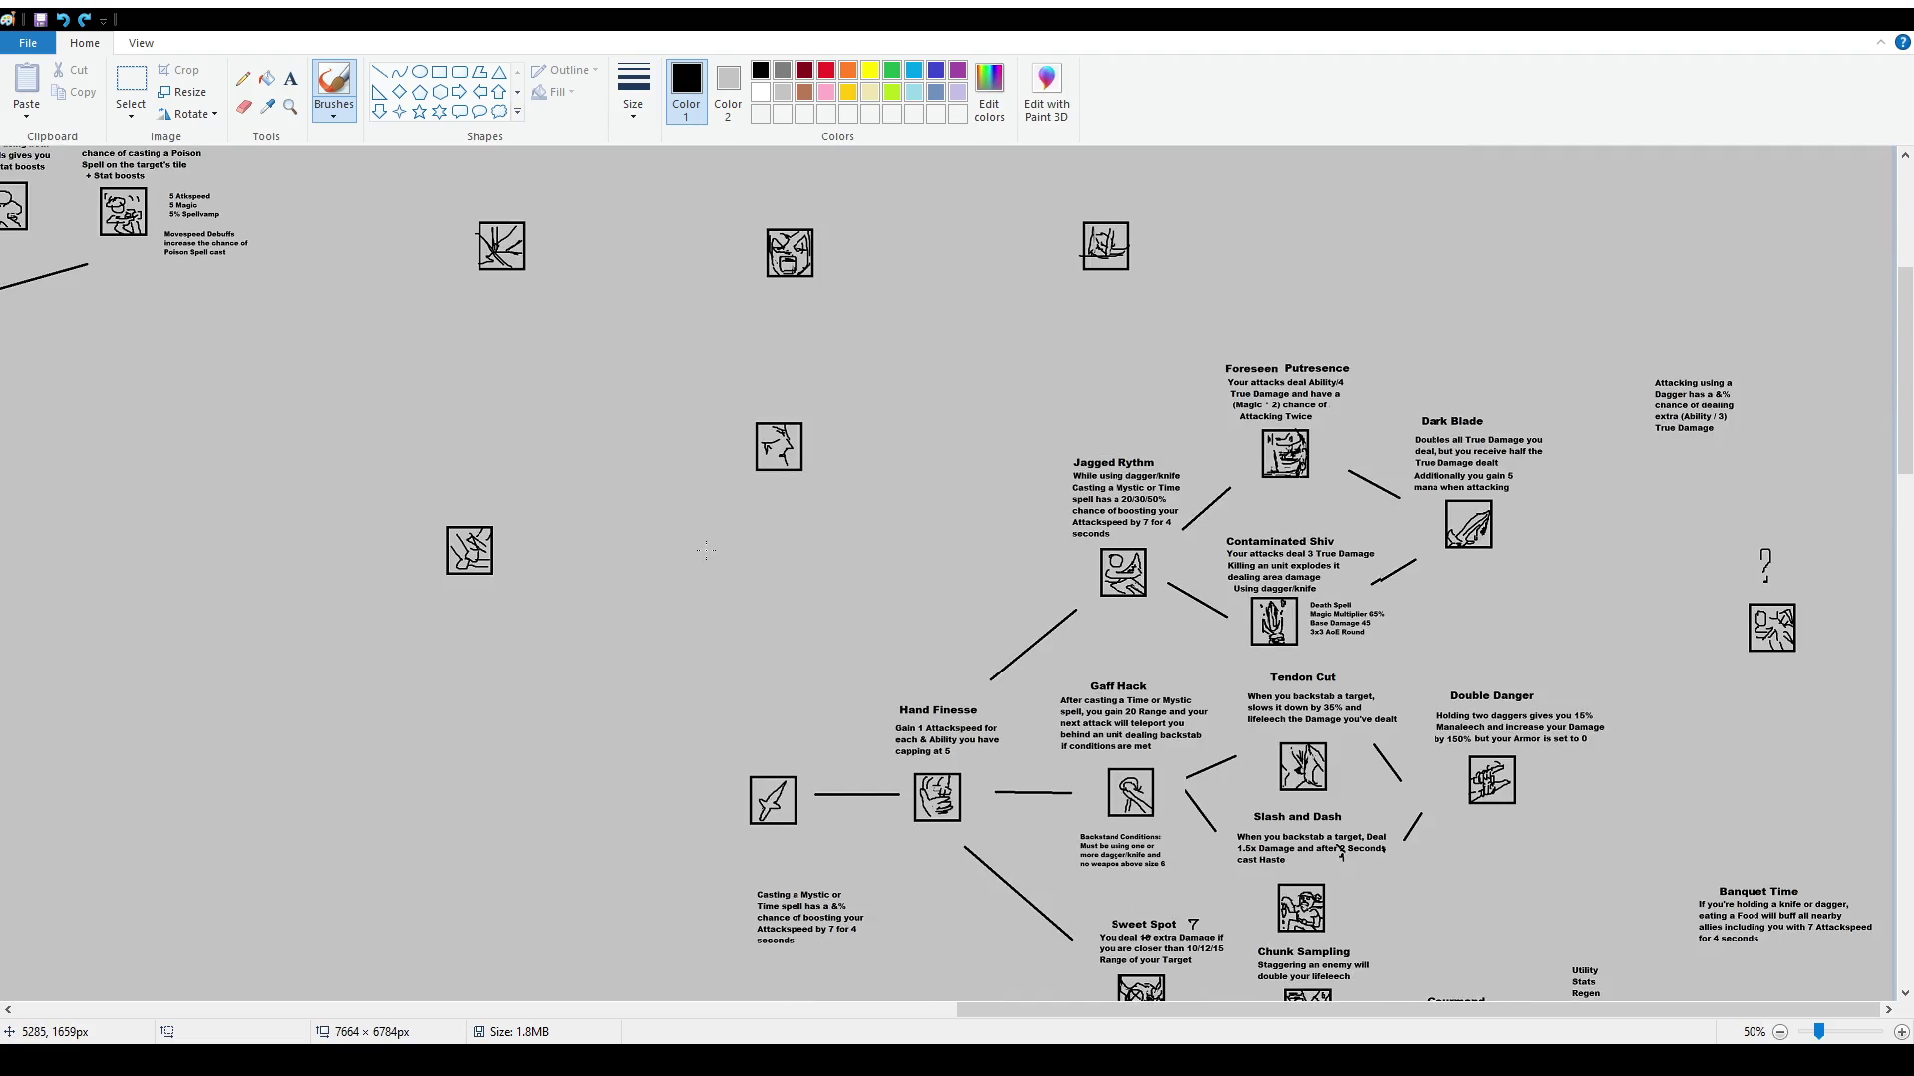
{"action": "scroll", "coordinate": [716, 486], "scroll_direction": "up", "scroll_amount": 4}
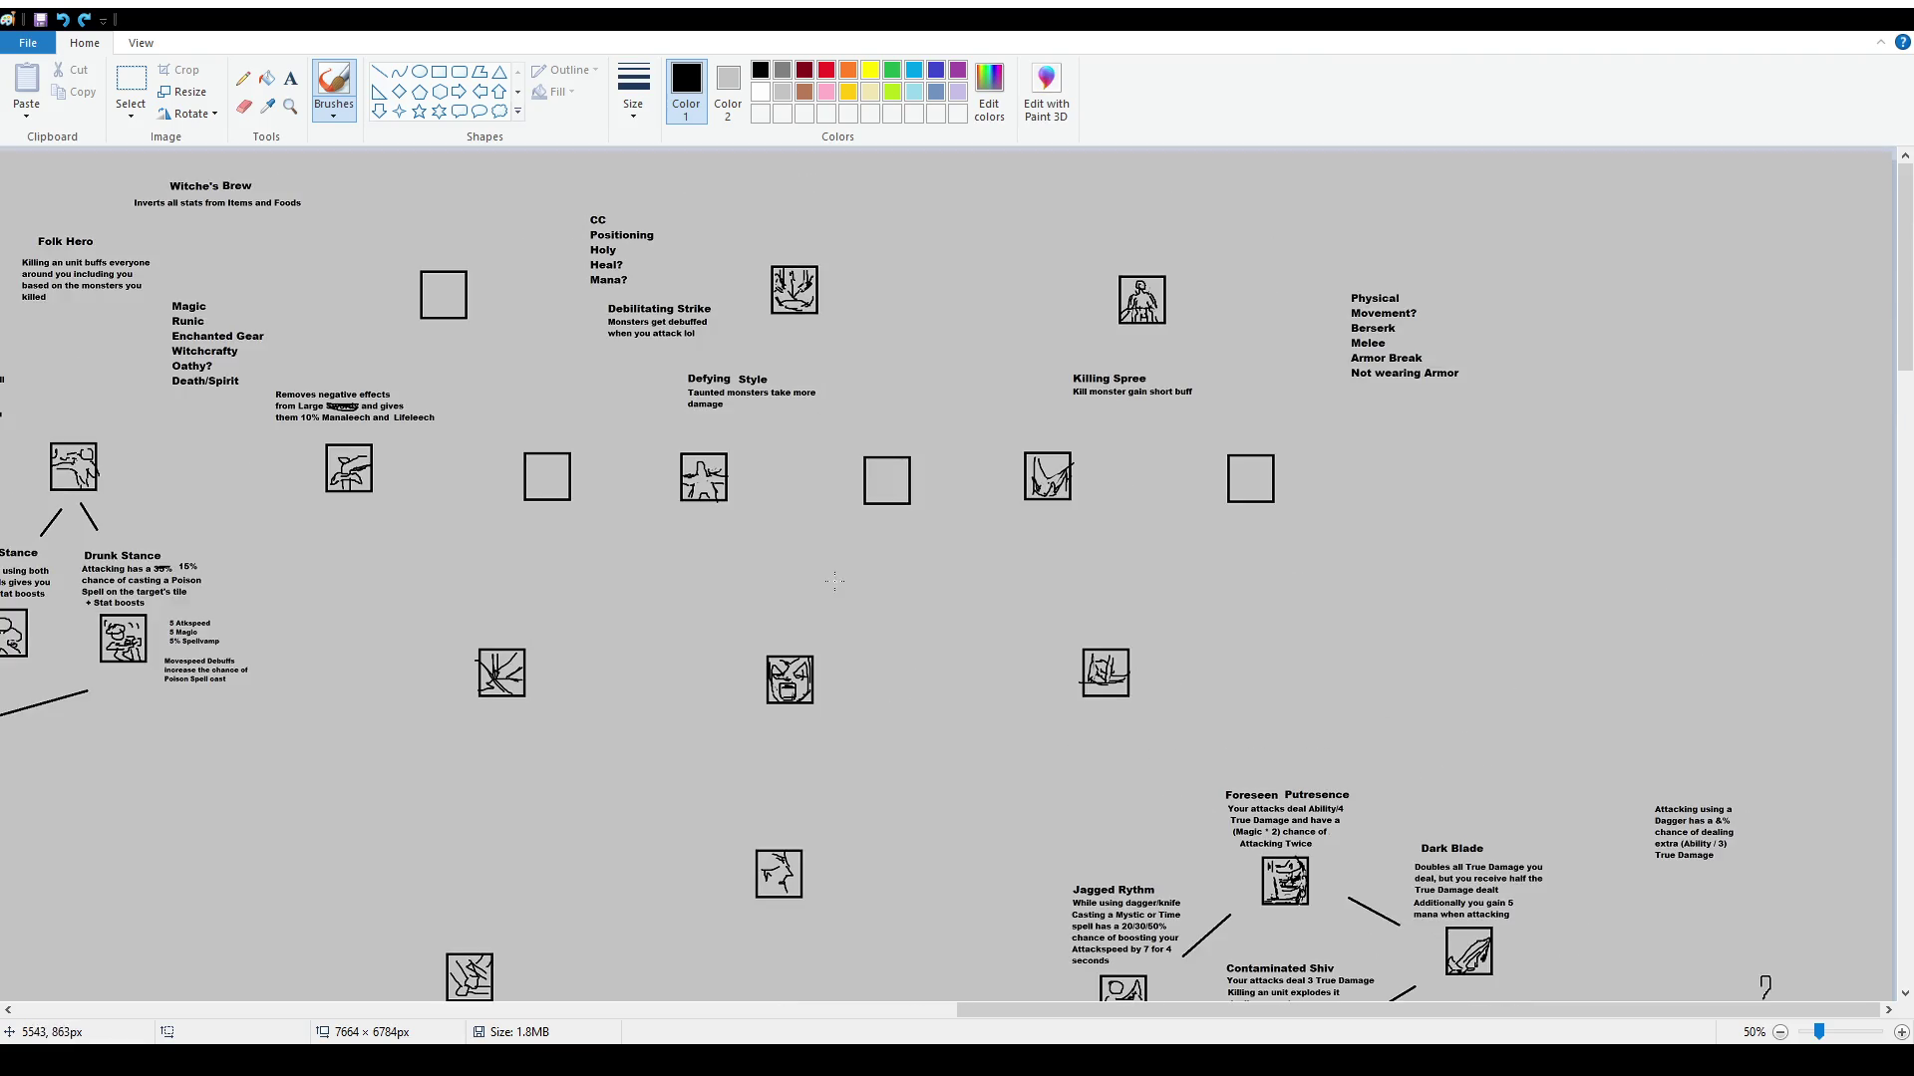
{"action": "scroll", "coordinate": [624, 535], "scroll_direction": "up", "scroll_amount": 1, "text": "ctrl"}
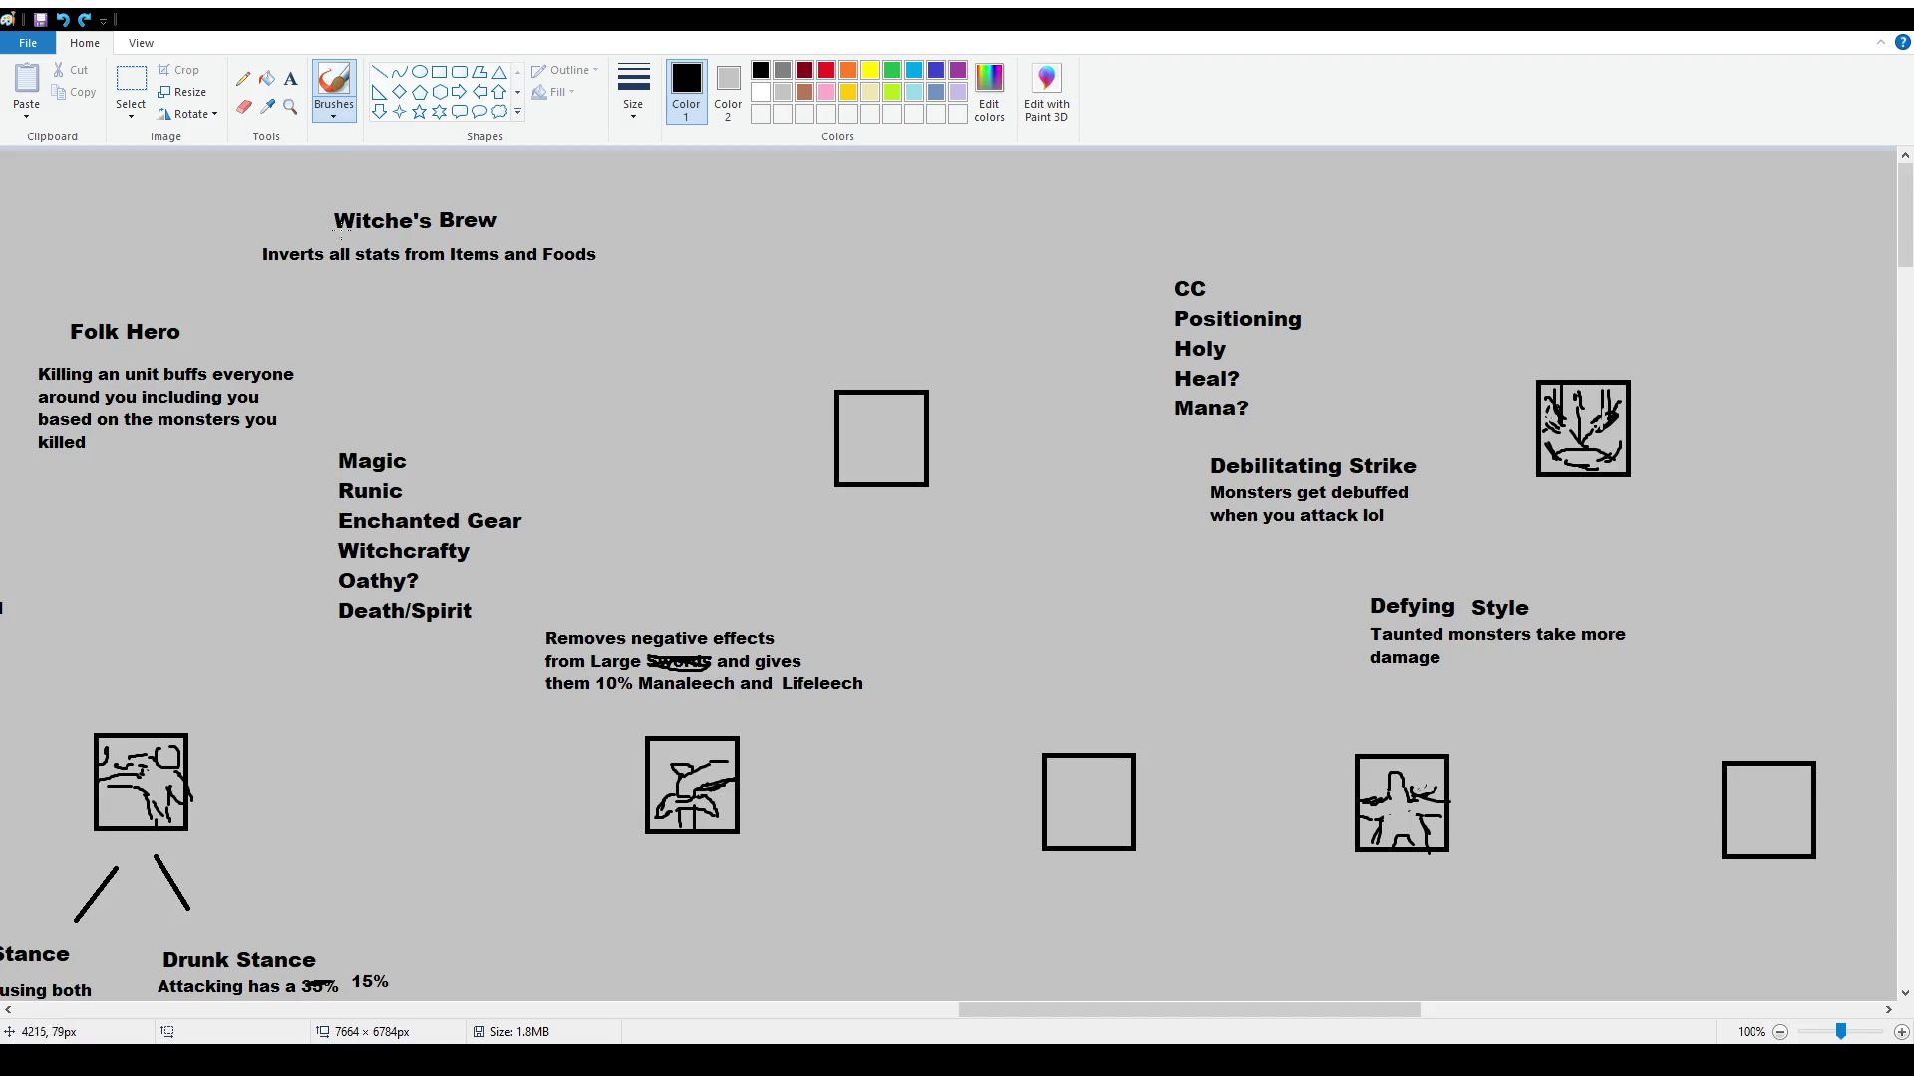
{"action": "left_click", "coordinate": [290, 78]}
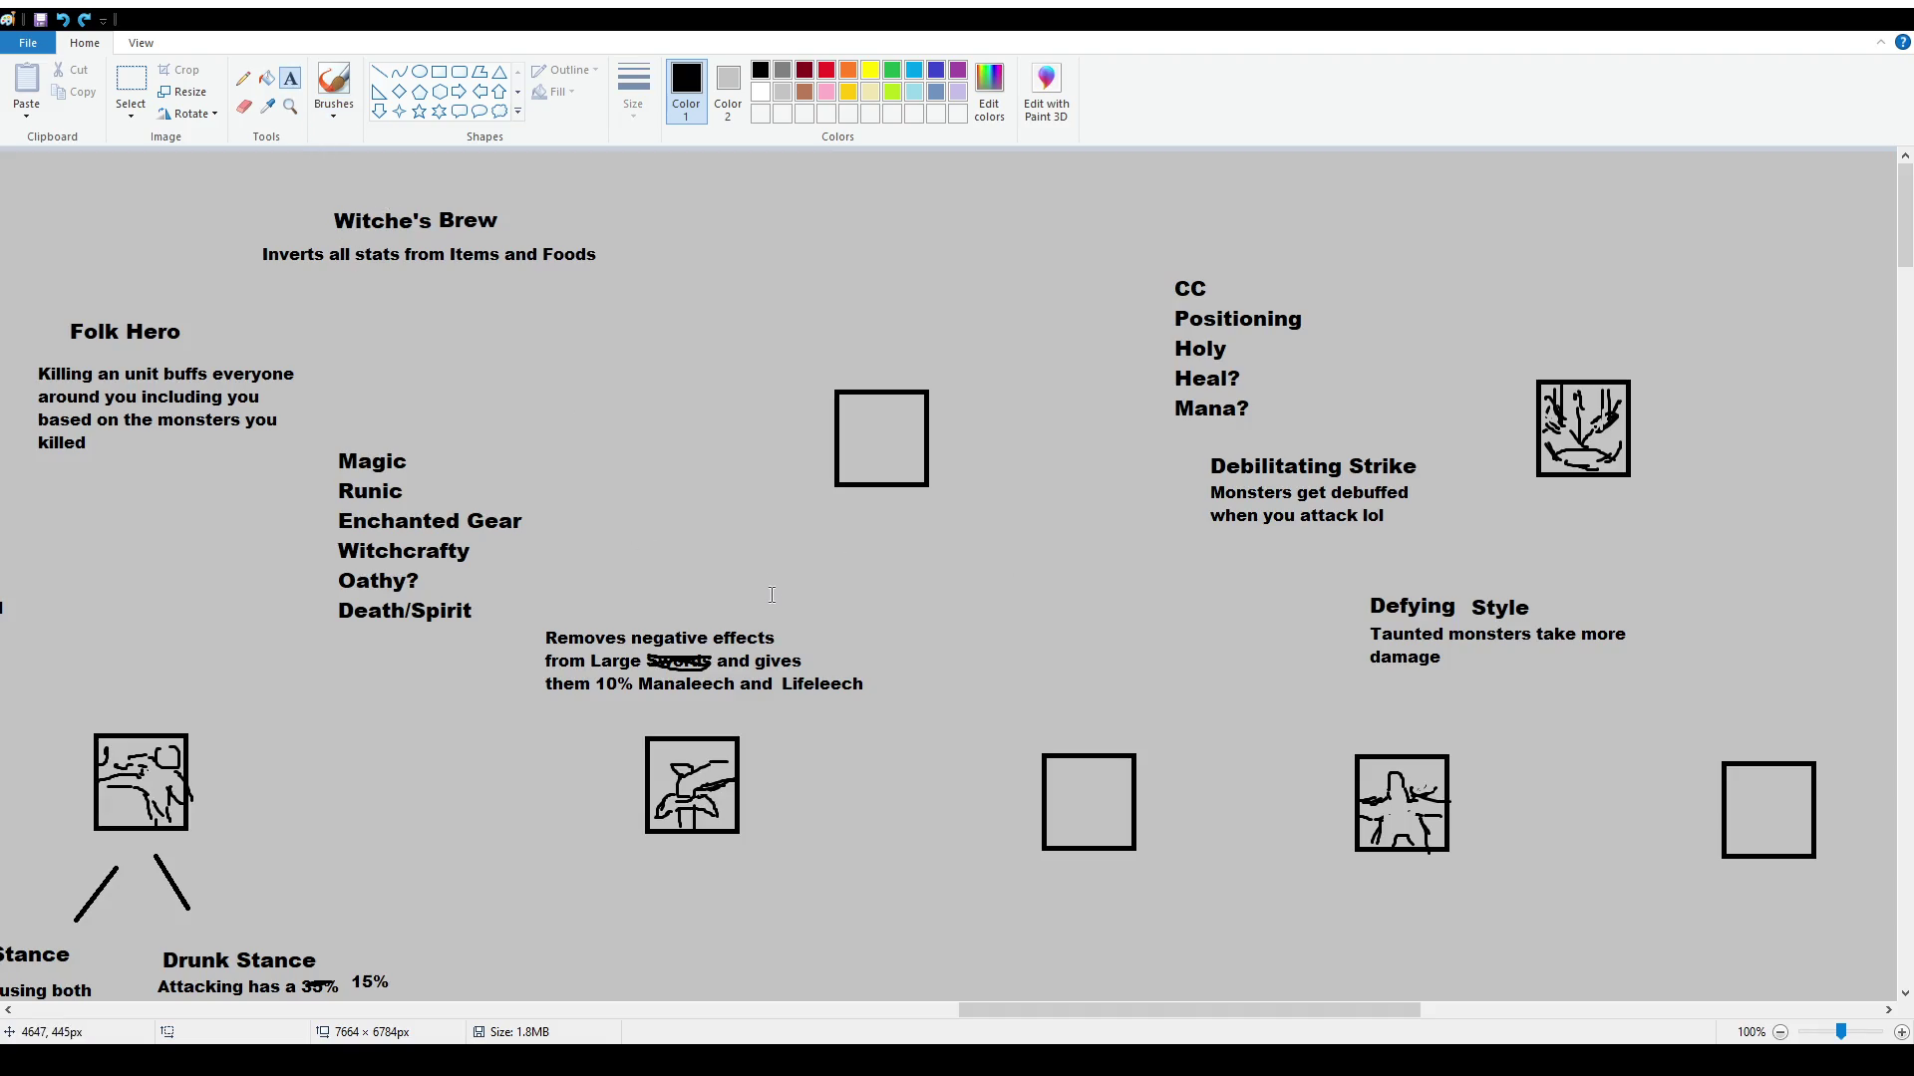
Move the Folk Hero heading and description to the upper right above the icon
{"action": "left_click", "coordinate": [131, 85]}
{"action": "left_click_drag", "start_coordinate": [66, 305], "coordinate": [200, 348]}
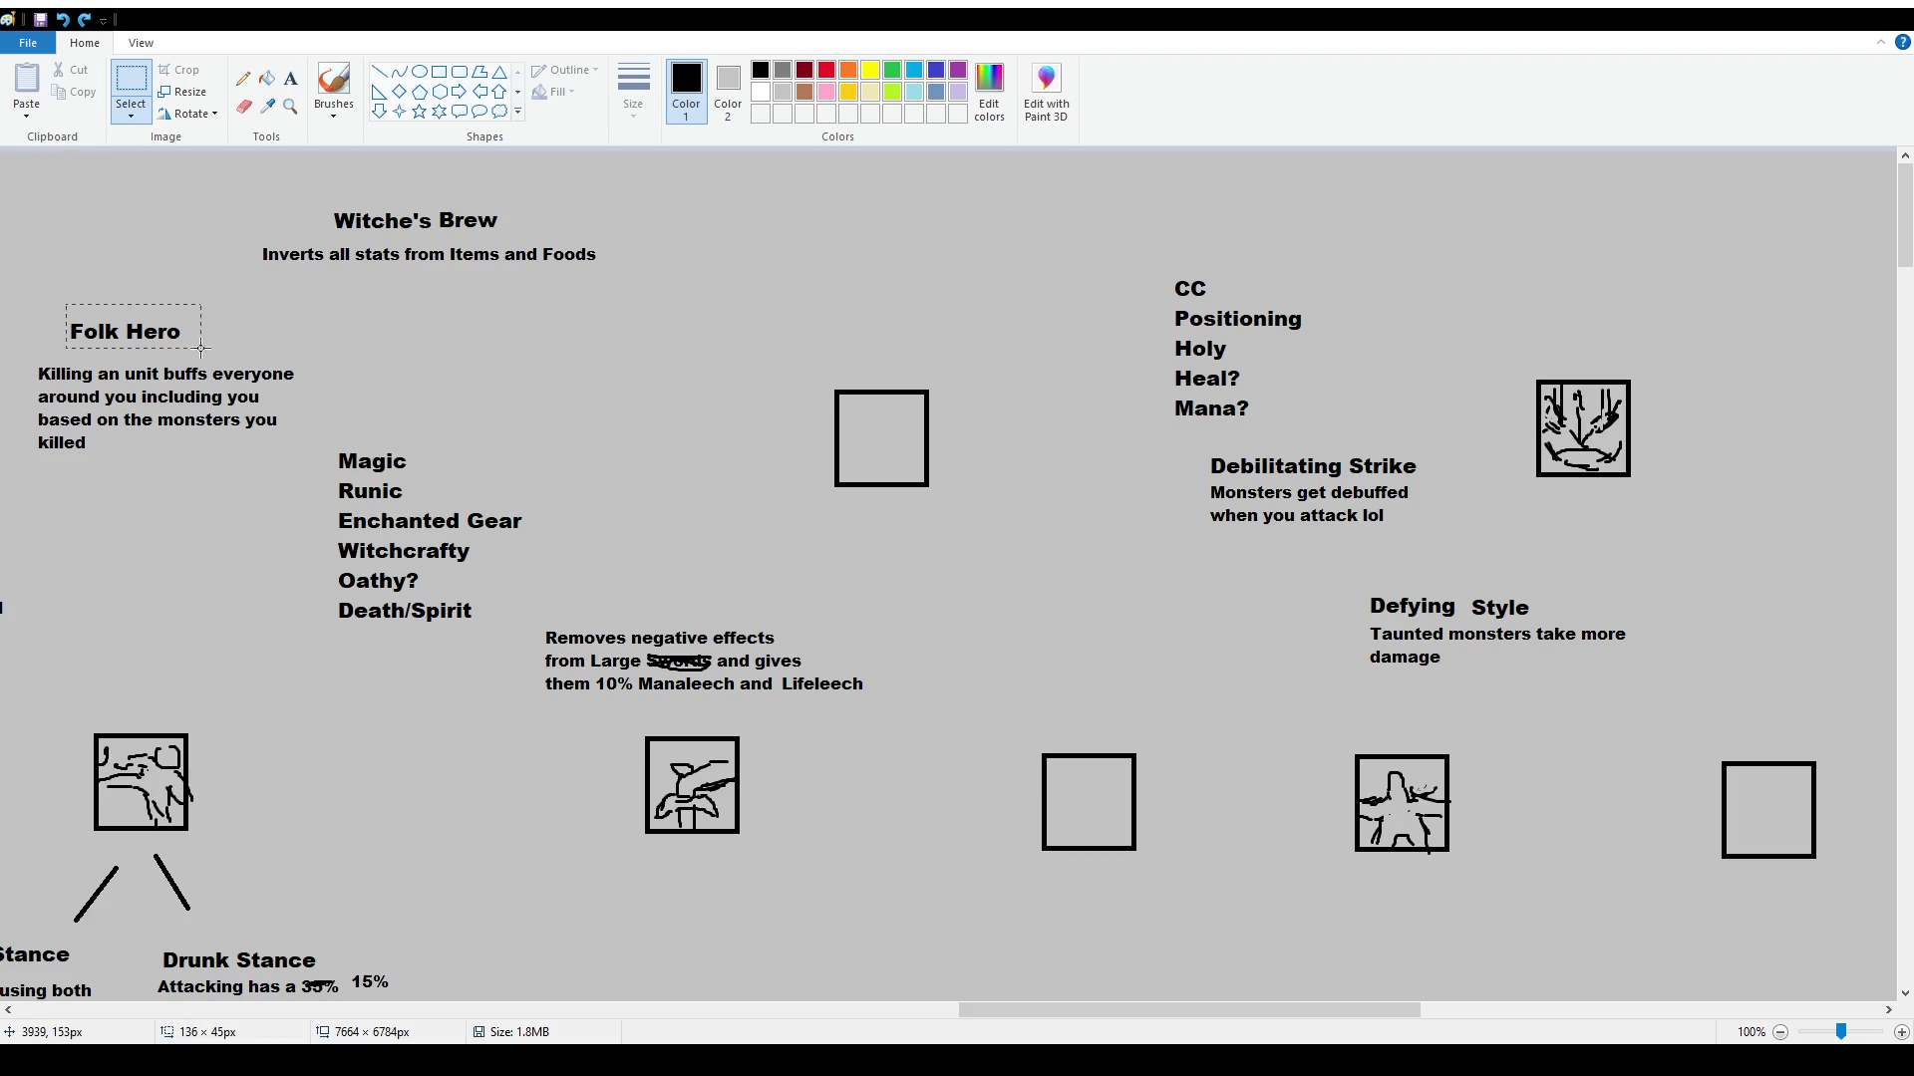
{"action": "left_click_drag", "start_coordinate": [61, 297], "coordinate": [211, 344]}
{"action": "left_click", "coordinate": [445, 409]}
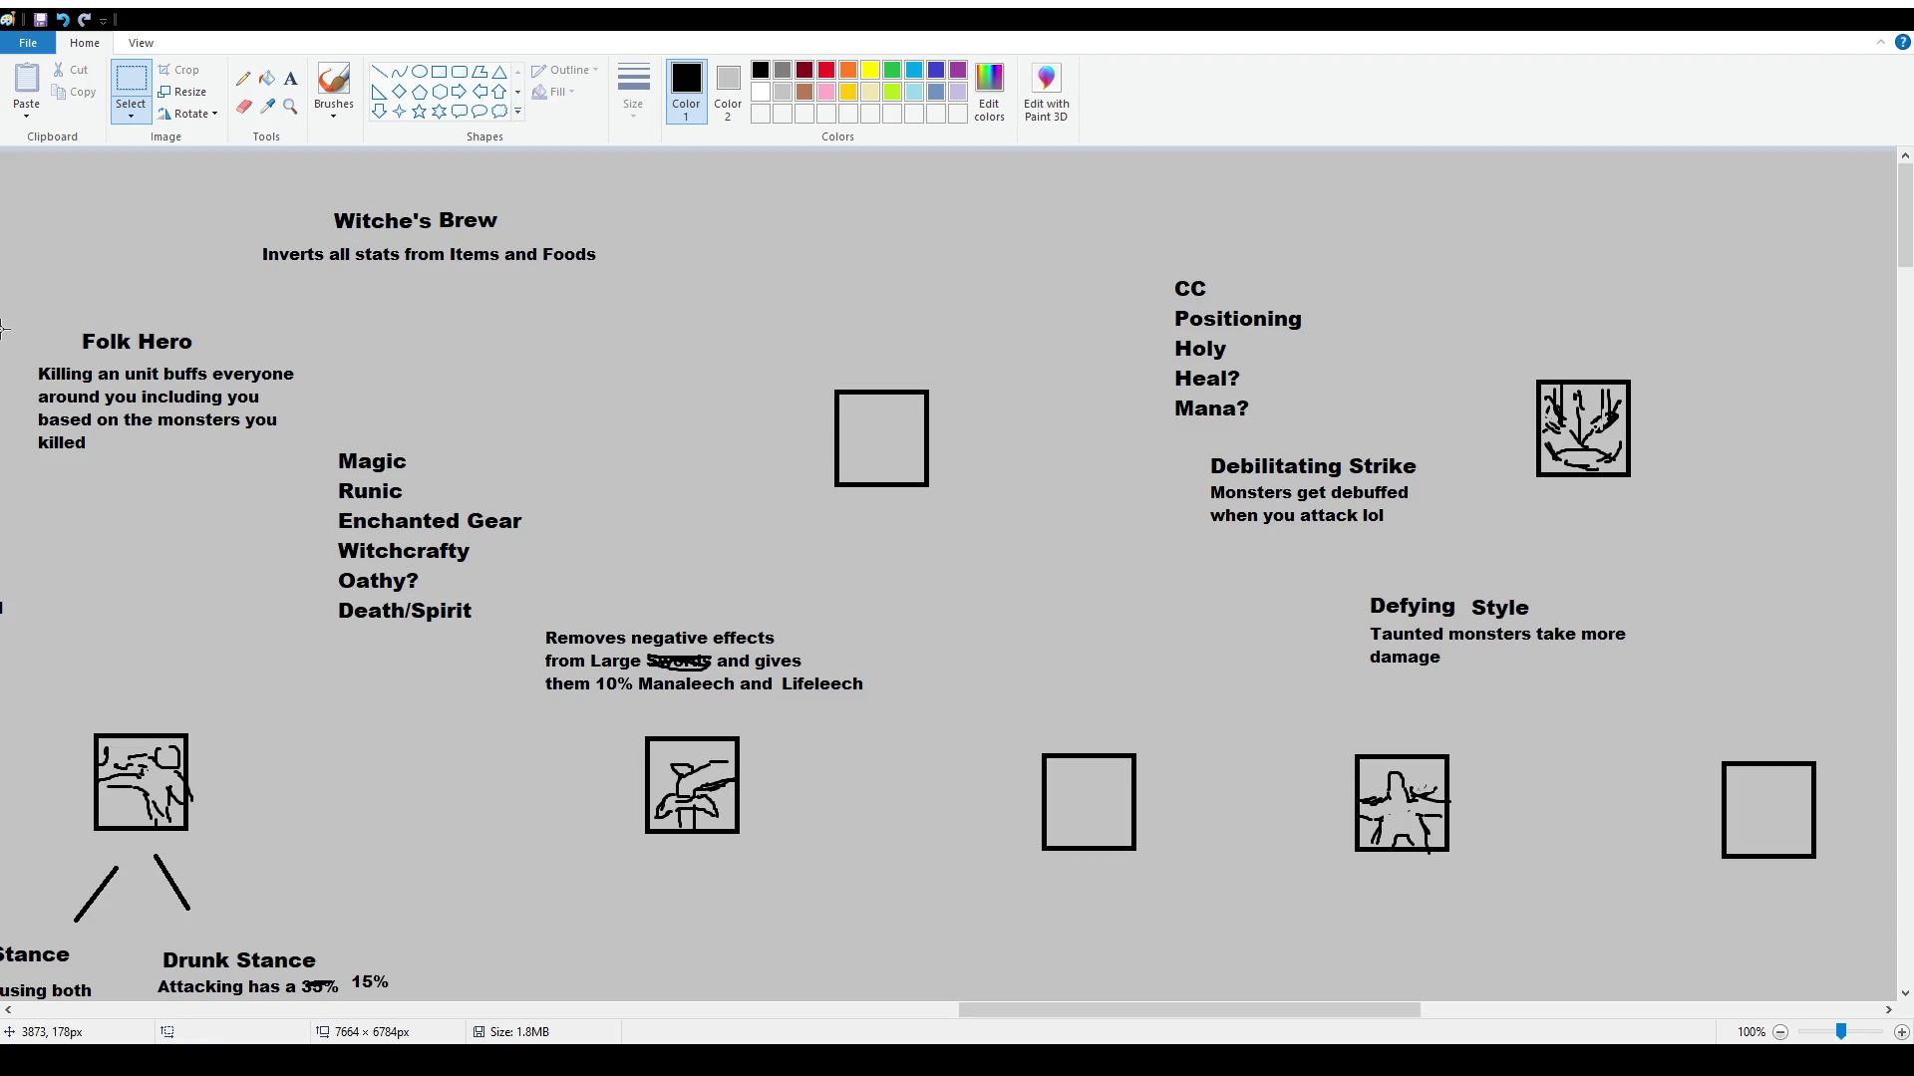
{"action": "mouse_move", "coordinate": [26, 321]}
{"action": "left_mouse_down"}
{"action": "mouse_move", "coordinate": [199, 467]}
{"action": "mouse_move", "coordinate": [305, 473]}
{"action": "left_mouse_up"}
{"action": "mouse_move", "coordinate": [220, 407]}
{"action": "left_mouse_down"}
{"action": "mouse_move", "coordinate": [1073, 394]}
{"action": "mouse_move", "coordinate": [1734, 269]}
{"action": "mouse_move", "coordinate": [1650, 274]}
{"action": "left_mouse_up"}
{"action": "left_click", "coordinate": [1664, 423]}
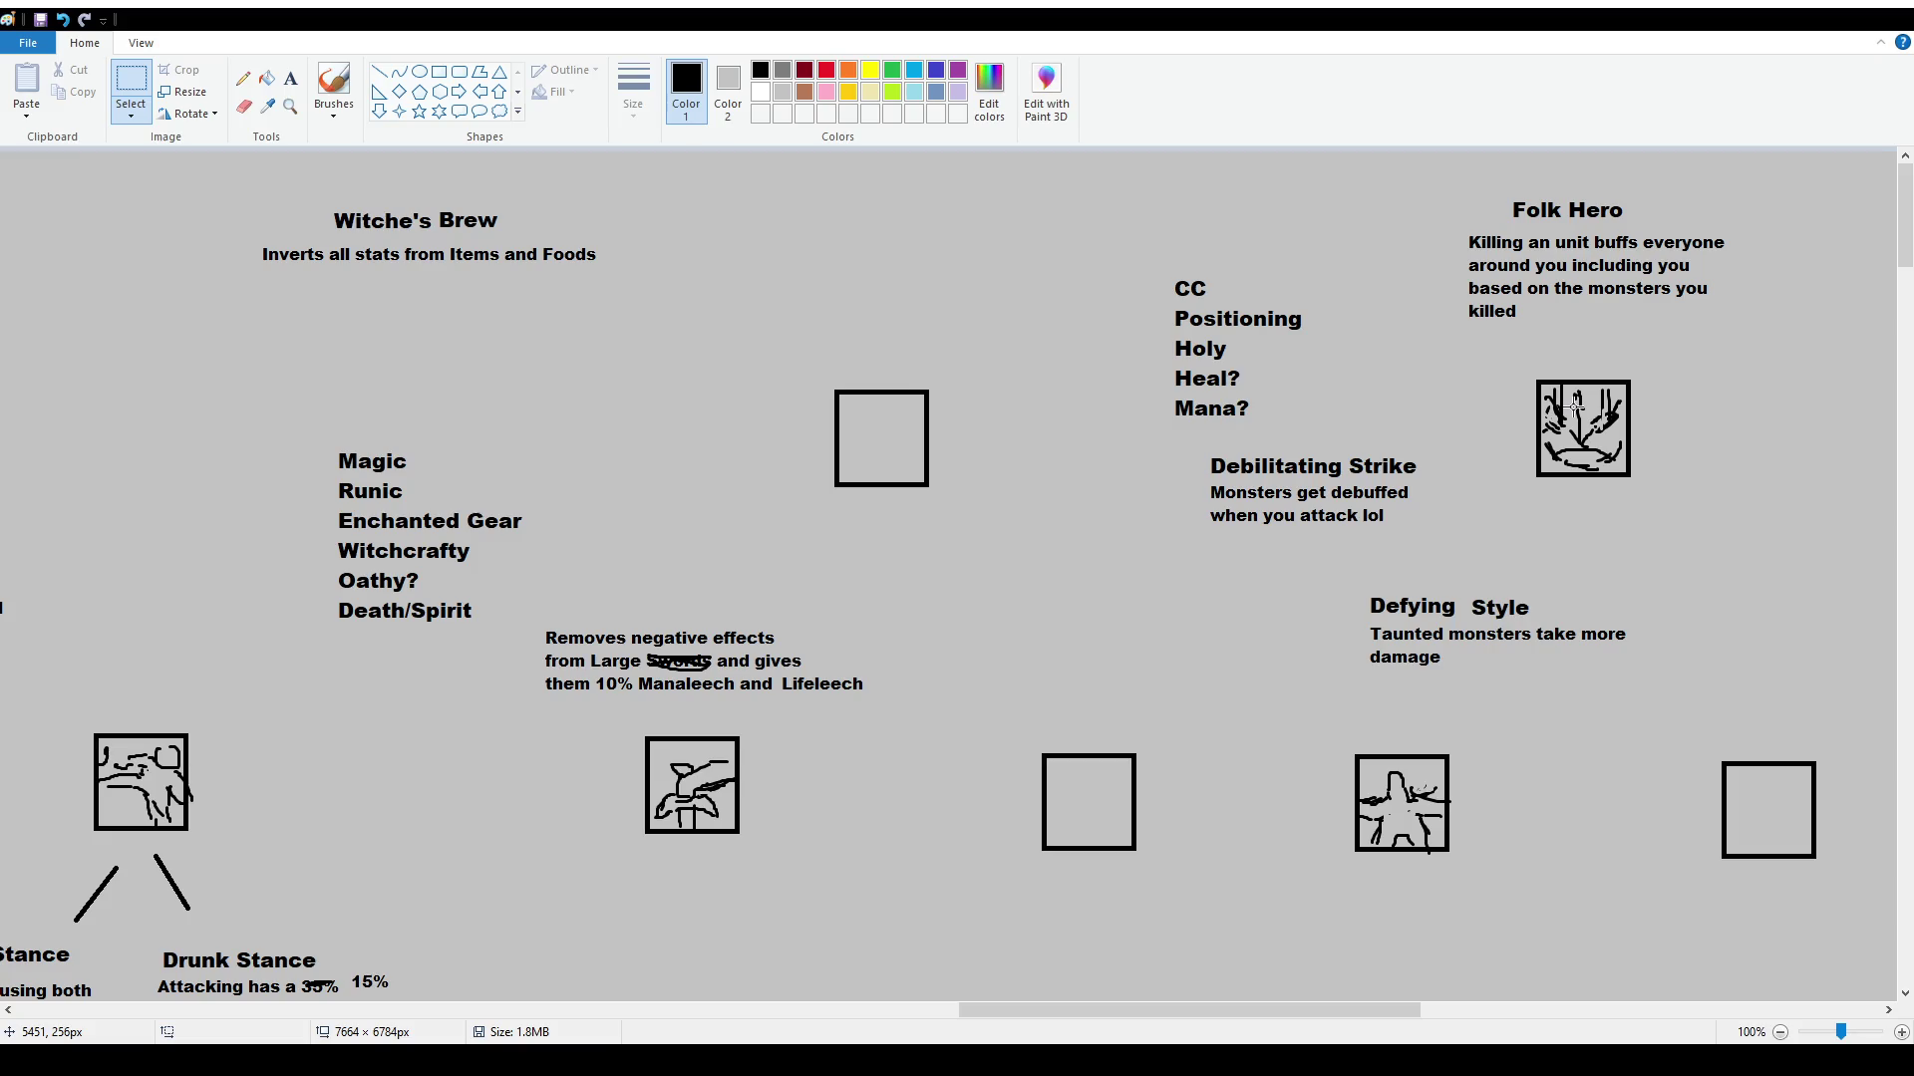
Move the figure icon near Defying Style up, and undo the sword icon move
{"action": "mouse_move", "coordinate": [1343, 735]}
{"action": "left_mouse_down"}
{"action": "mouse_move", "coordinate": [1492, 878]}
{"action": "mouse_move", "coordinate": [885, 826]}
{"action": "mouse_move", "coordinate": [1031, 623]}
{"action": "left_mouse_up"}
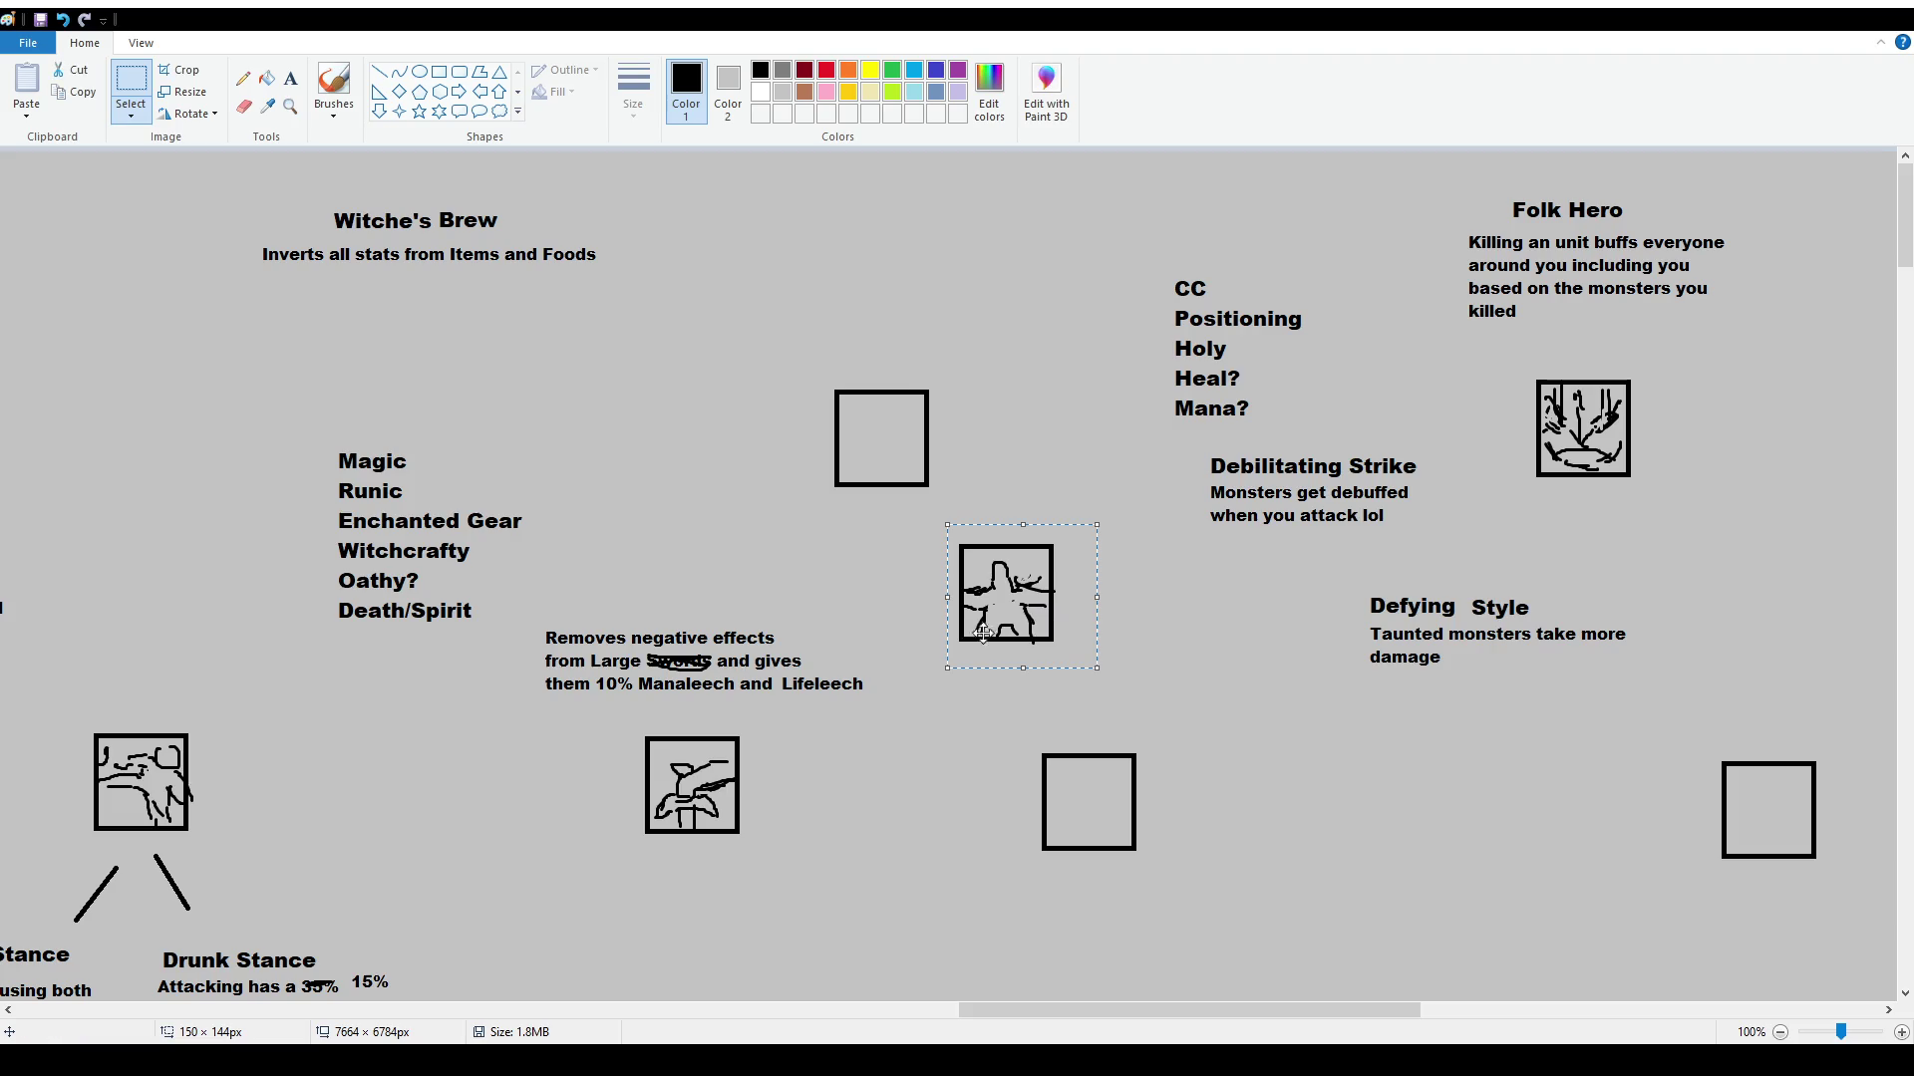
{"action": "mouse_move", "coordinate": [607, 719]}
{"action": "left_mouse_down"}
{"action": "mouse_move", "coordinate": [759, 844]}
{"action": "mouse_move", "coordinate": [1457, 823]}
{"action": "left_mouse_up"}
{"action": "left_click", "coordinate": [893, 666]}
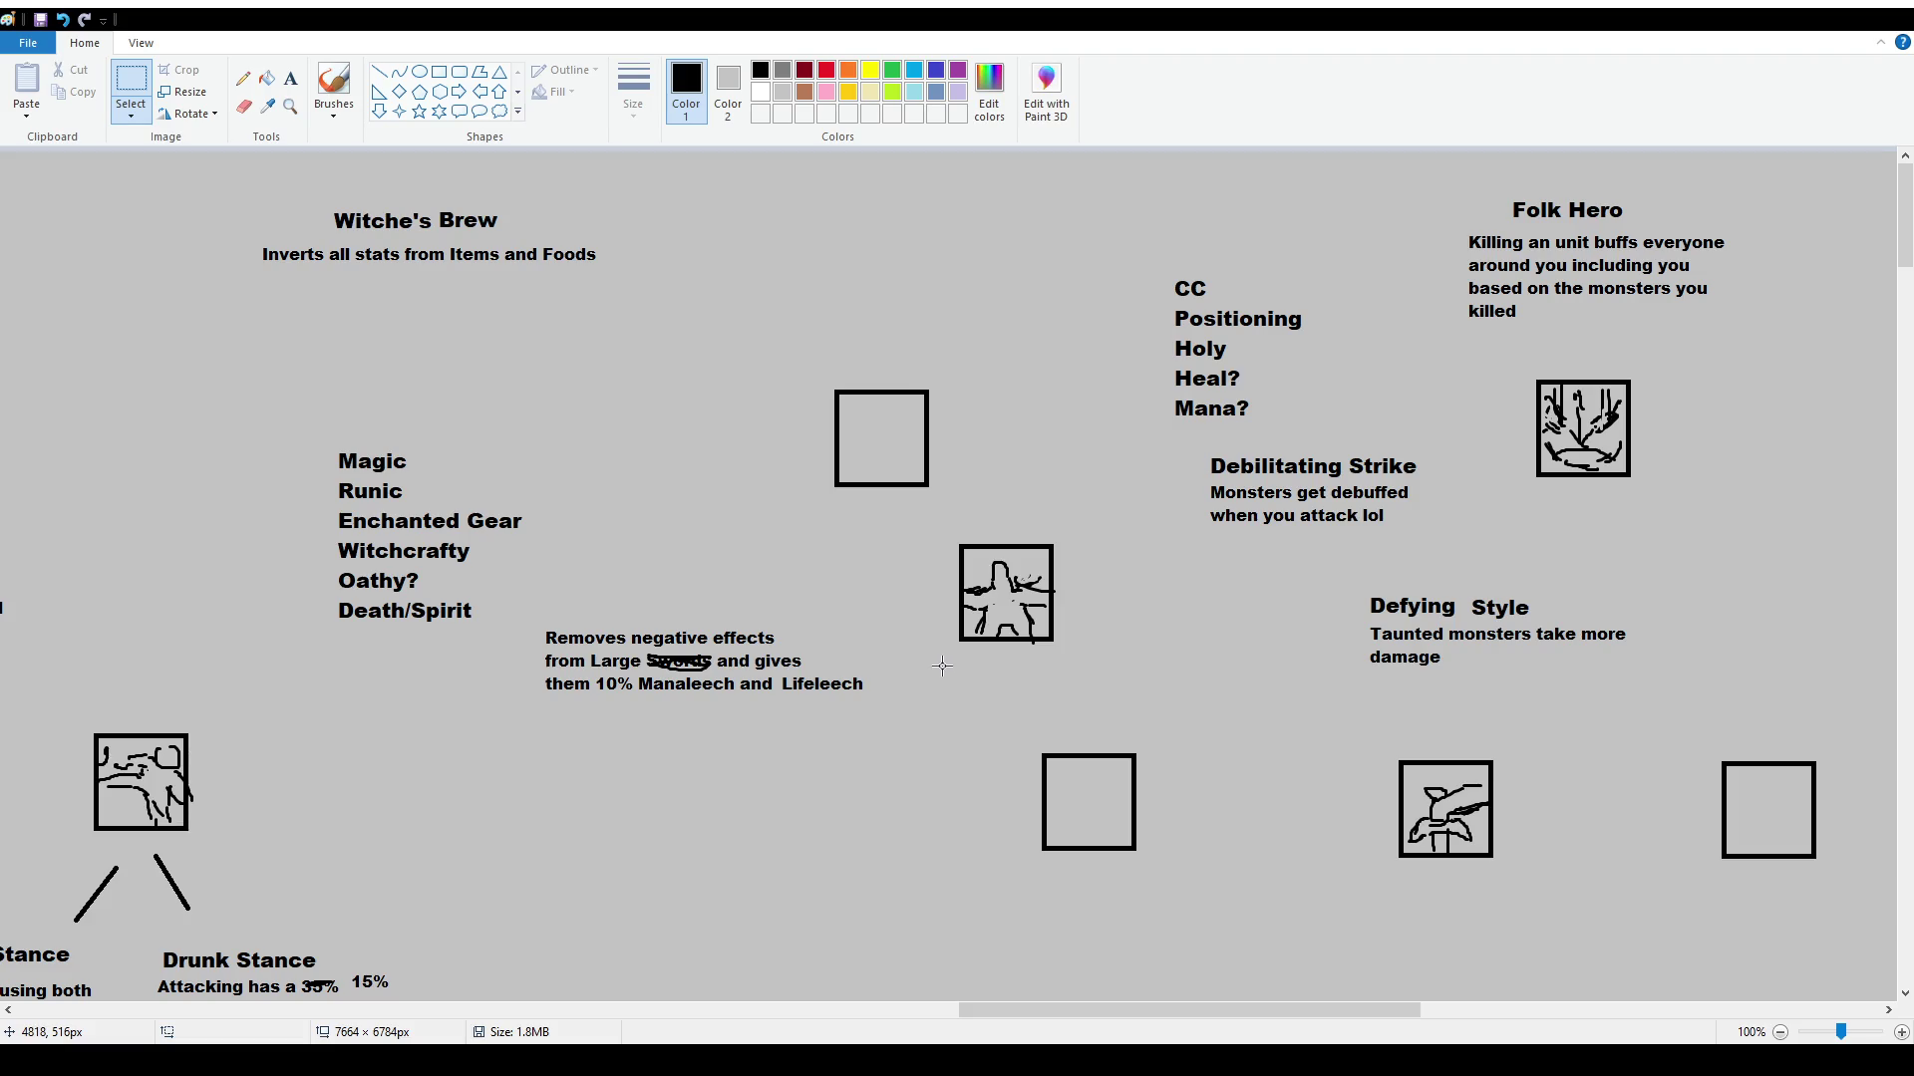
{"action": "key", "text": "ctrl+z"}
{"action": "key", "text": "ctrl+z"}
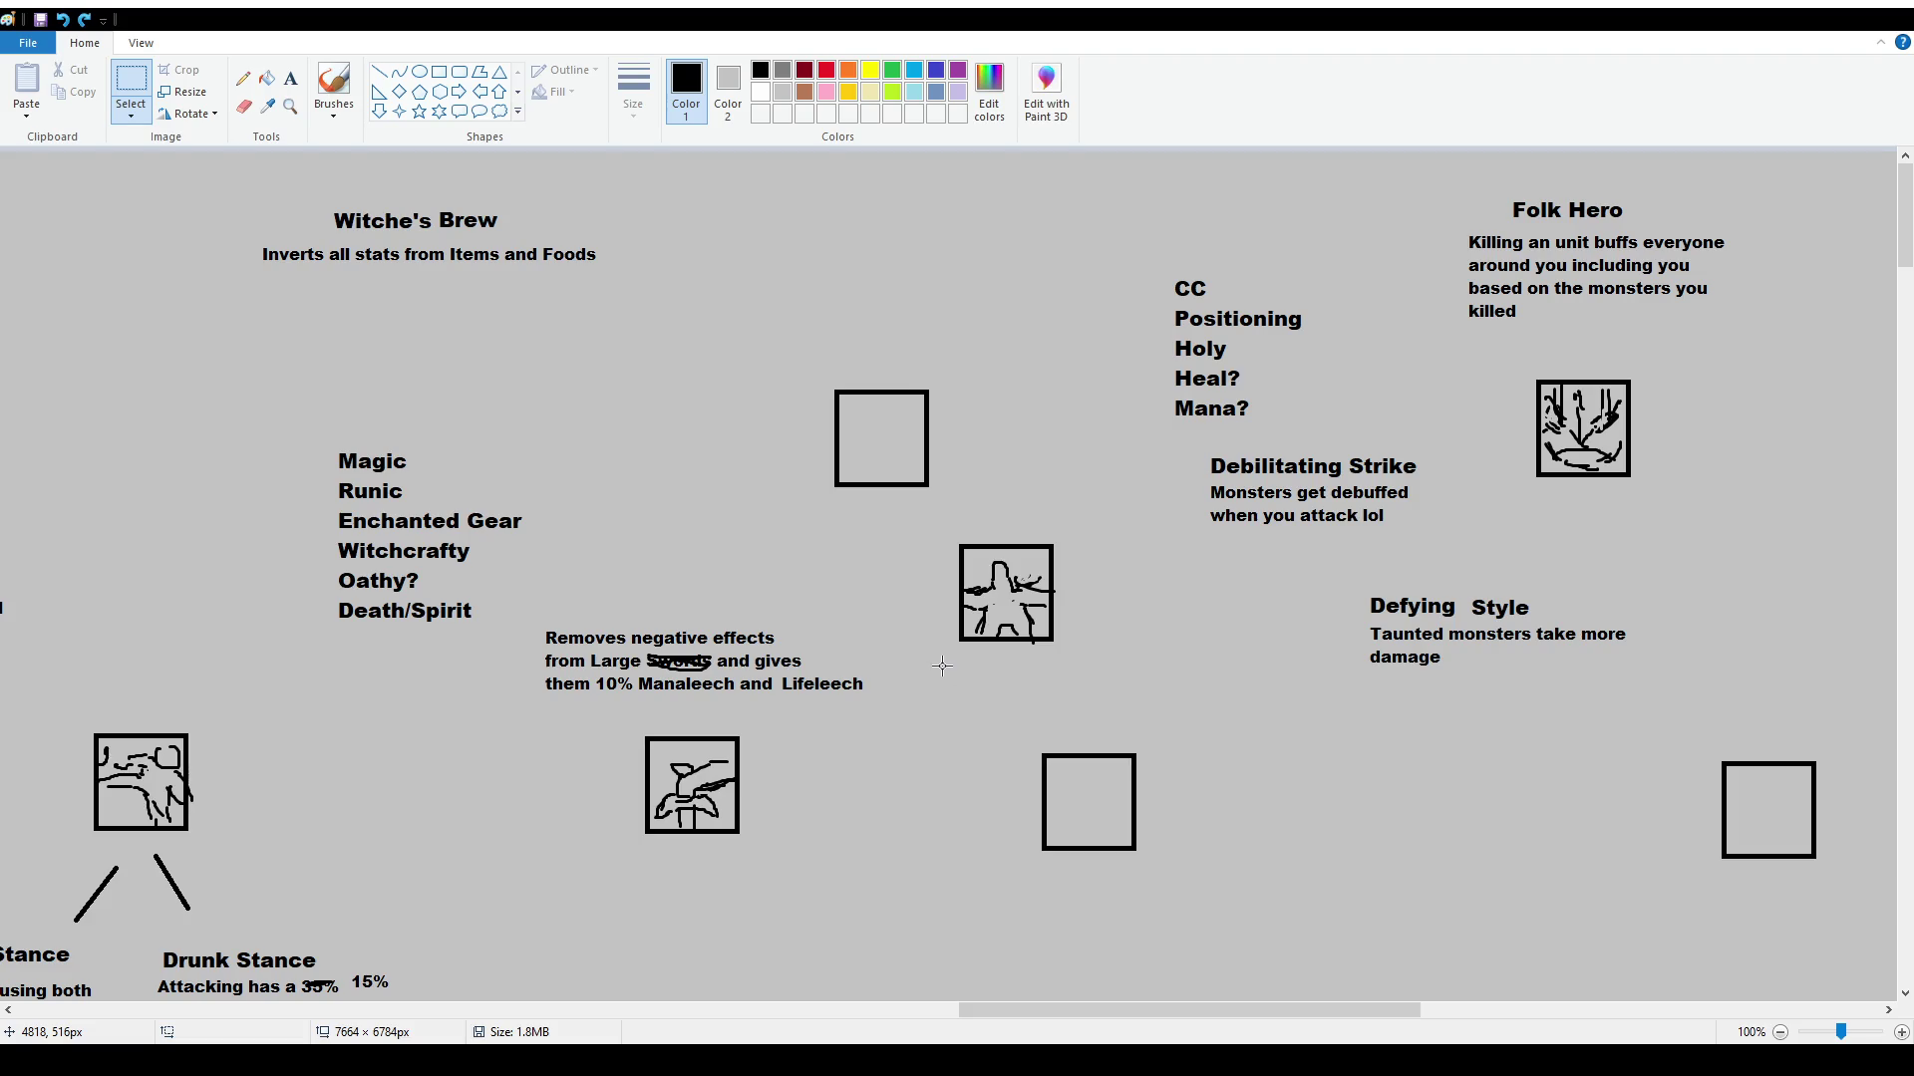
{"action": "key", "text": "ctrl+z"}
Try several brush strokes around the Physical and Magic lists, undoing each
{"action": "mouse_move", "coordinate": [1308, 1011]}
{"action": "left_mouse_down"}
{"action": "mouse_move", "coordinate": [1704, 1007]}
{"action": "mouse_move", "coordinate": [1683, 1011]}
{"action": "left_mouse_up"}
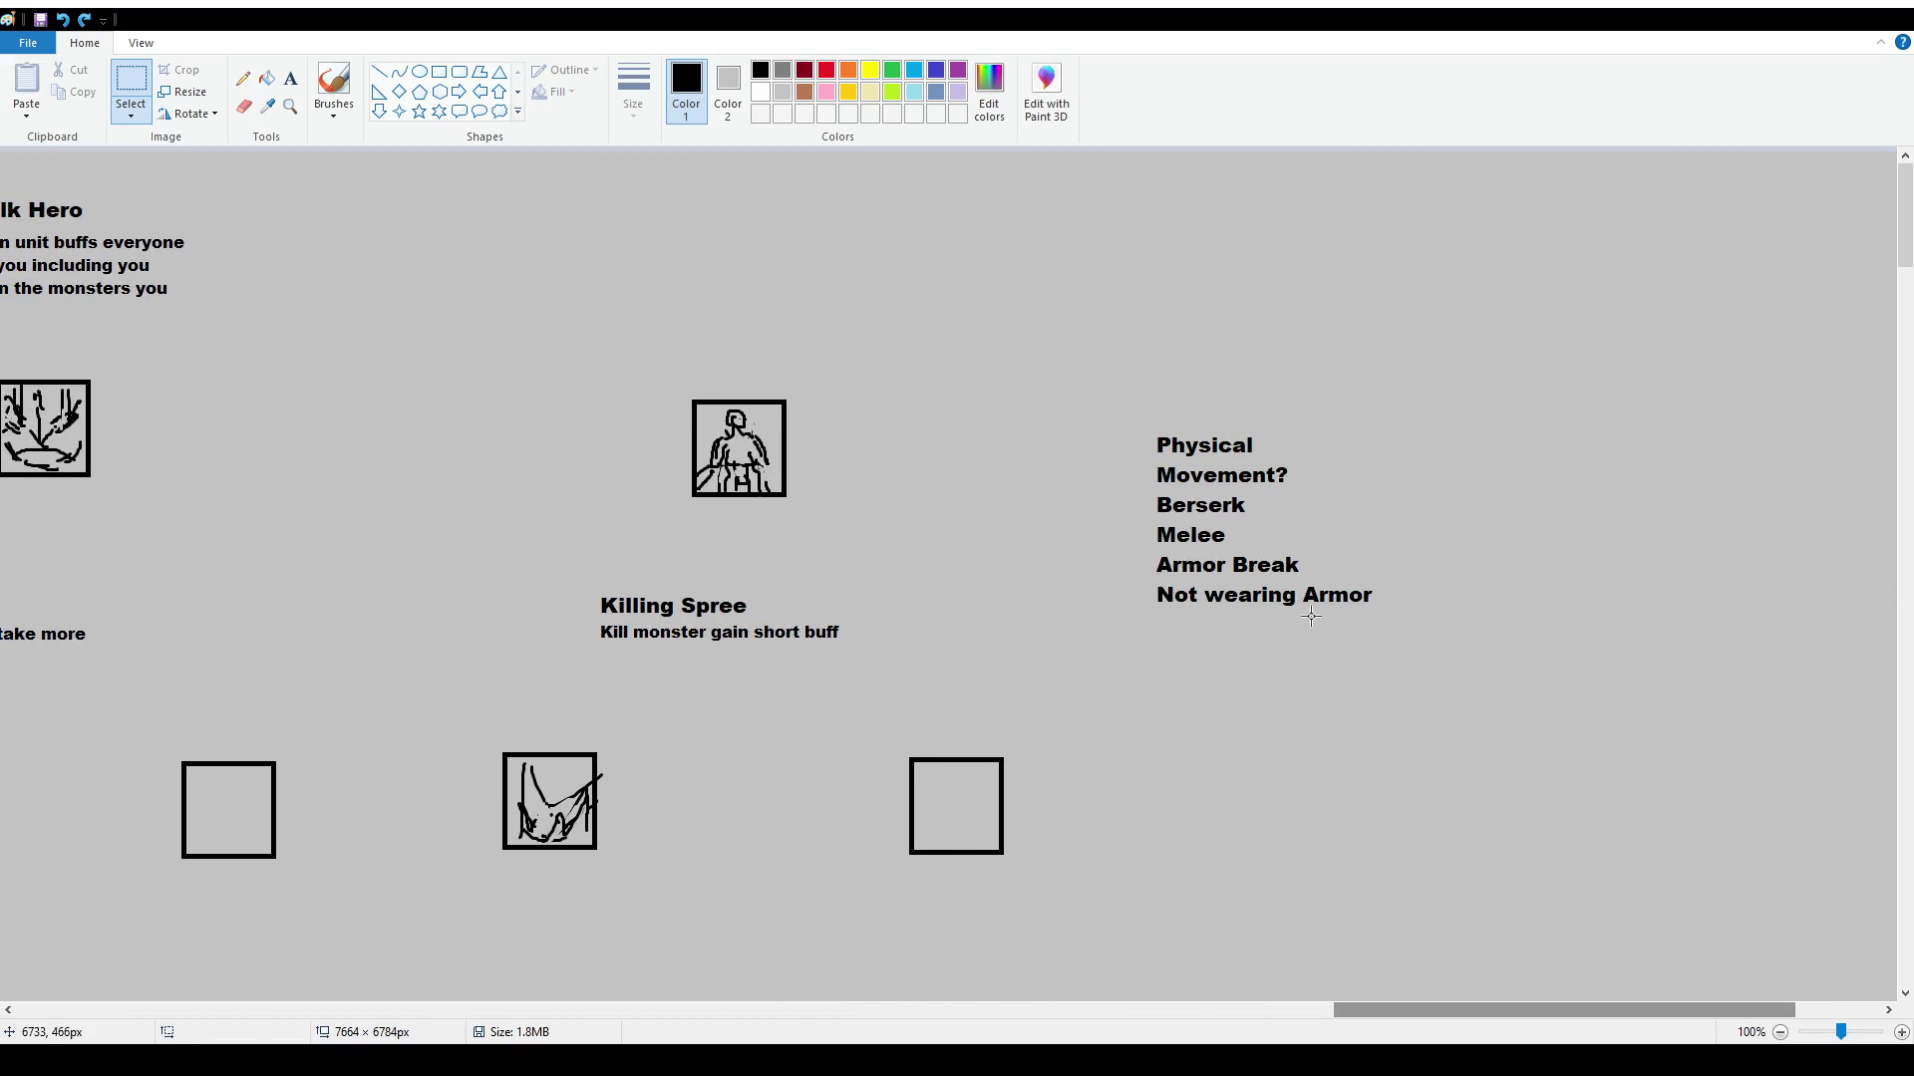
{"action": "left_click", "coordinate": [334, 85]}
{"action": "left_click_drag", "start_coordinate": [1152, 495], "coordinate": [1342, 495]}
{"action": "key", "text": "ctrl+z"}
{"action": "left_click_drag", "start_coordinate": [1154, 621], "coordinate": [1372, 615]}
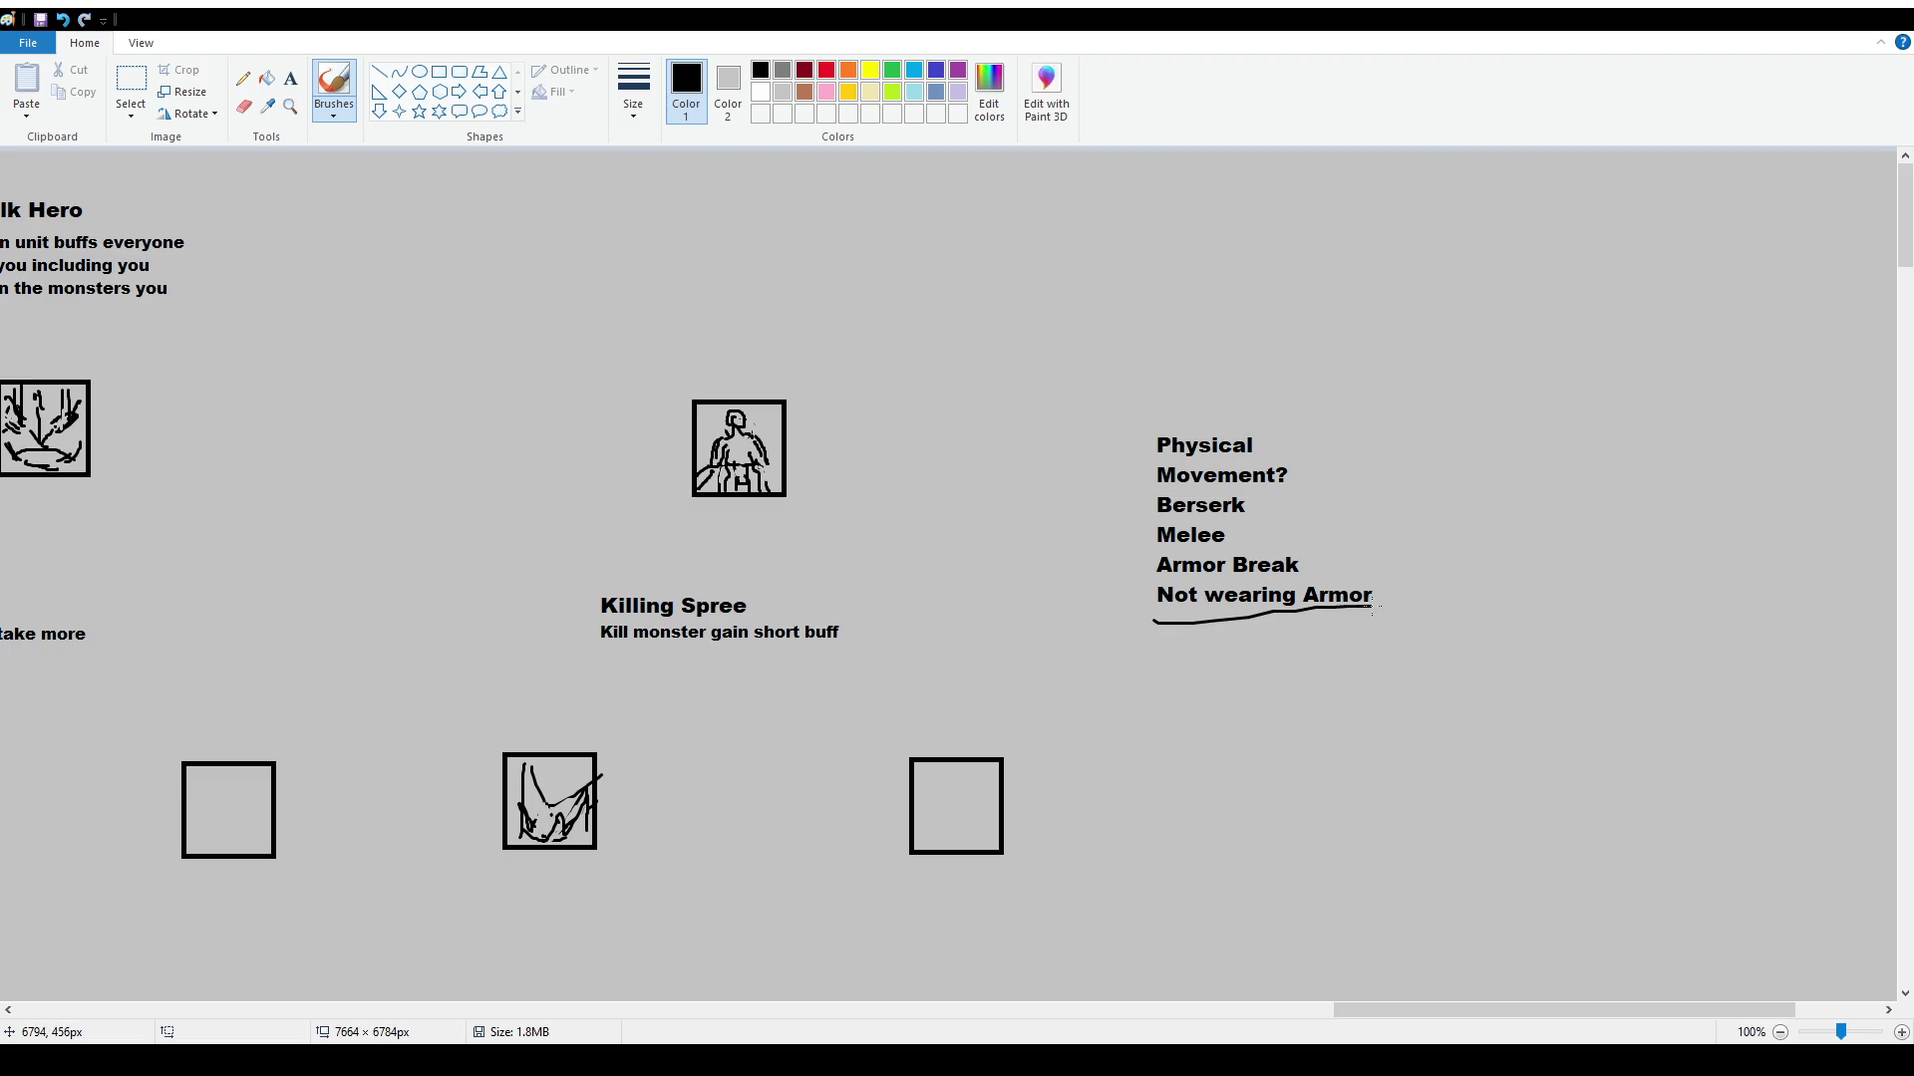
{"action": "key", "text": "ctrl+z"}
{"action": "left_click_drag", "start_coordinate": [1142, 464], "coordinate": [1279, 464]}
{"action": "key", "text": "ctrl+z"}
{"action": "left_click_drag", "start_coordinate": [1346, 1009], "coordinate": [972, 1009]}
{"action": "mouse_move", "coordinate": [371, 403]}
{"action": "left_mouse_down"}
{"action": "mouse_move", "coordinate": [339, 411]}
{"action": "mouse_move", "coordinate": [493, 657]}
{"action": "mouse_move", "coordinate": [344, 411]}
{"action": "left_mouse_up"}
{"action": "key", "text": "ctrl+z"}
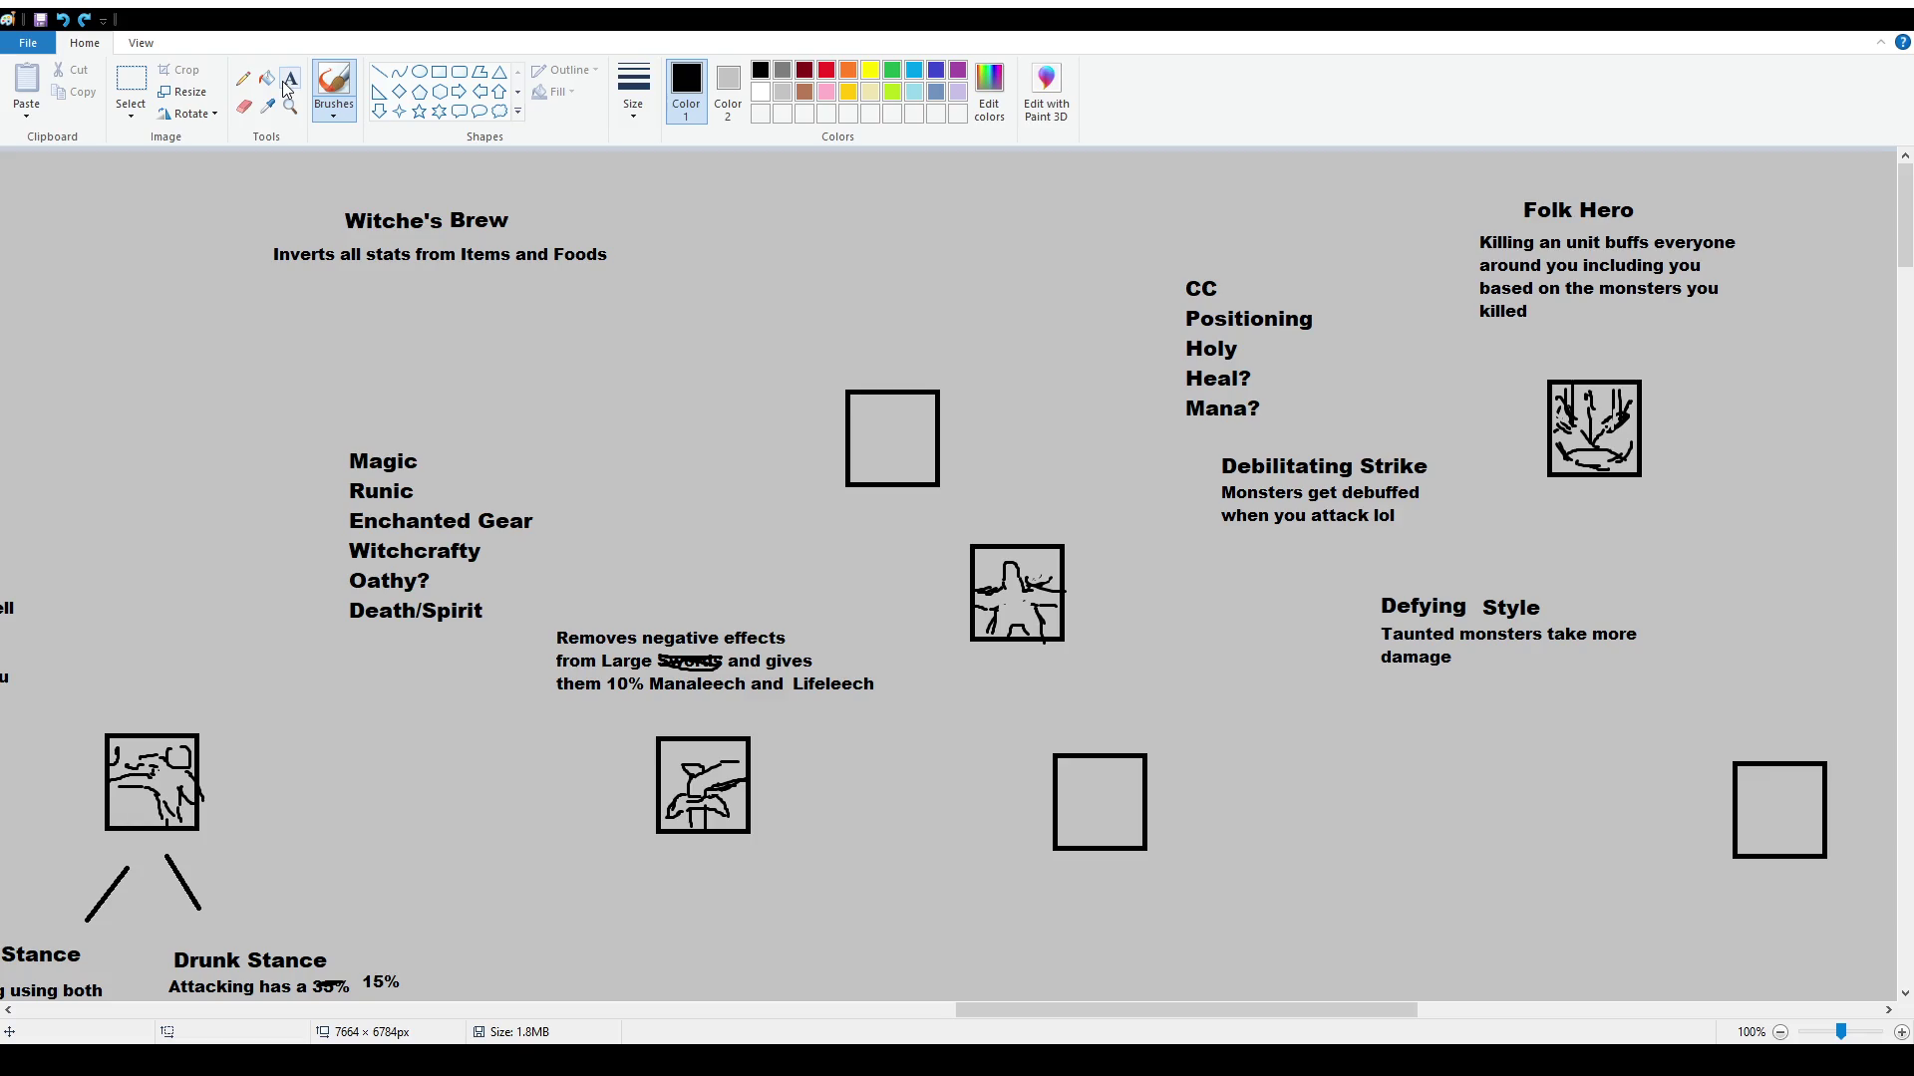
Strike through Lifeleech and the 10 in 10% Manaleech, writing 15, and restore the figure icon
{"action": "left_click_drag", "start_coordinate": [793, 683], "coordinate": [890, 685]}
{"action": "mouse_move", "coordinate": [609, 684]}
{"action": "left_mouse_down"}
{"action": "mouse_move", "coordinate": [627, 683]}
{"action": "mouse_move", "coordinate": [619, 713]}
{"action": "left_mouse_up"}
{"action": "key", "text": "ctrl+z"}
{"action": "key", "text": "ctrl+z"}
{"action": "key", "text": "ctrl+z"}
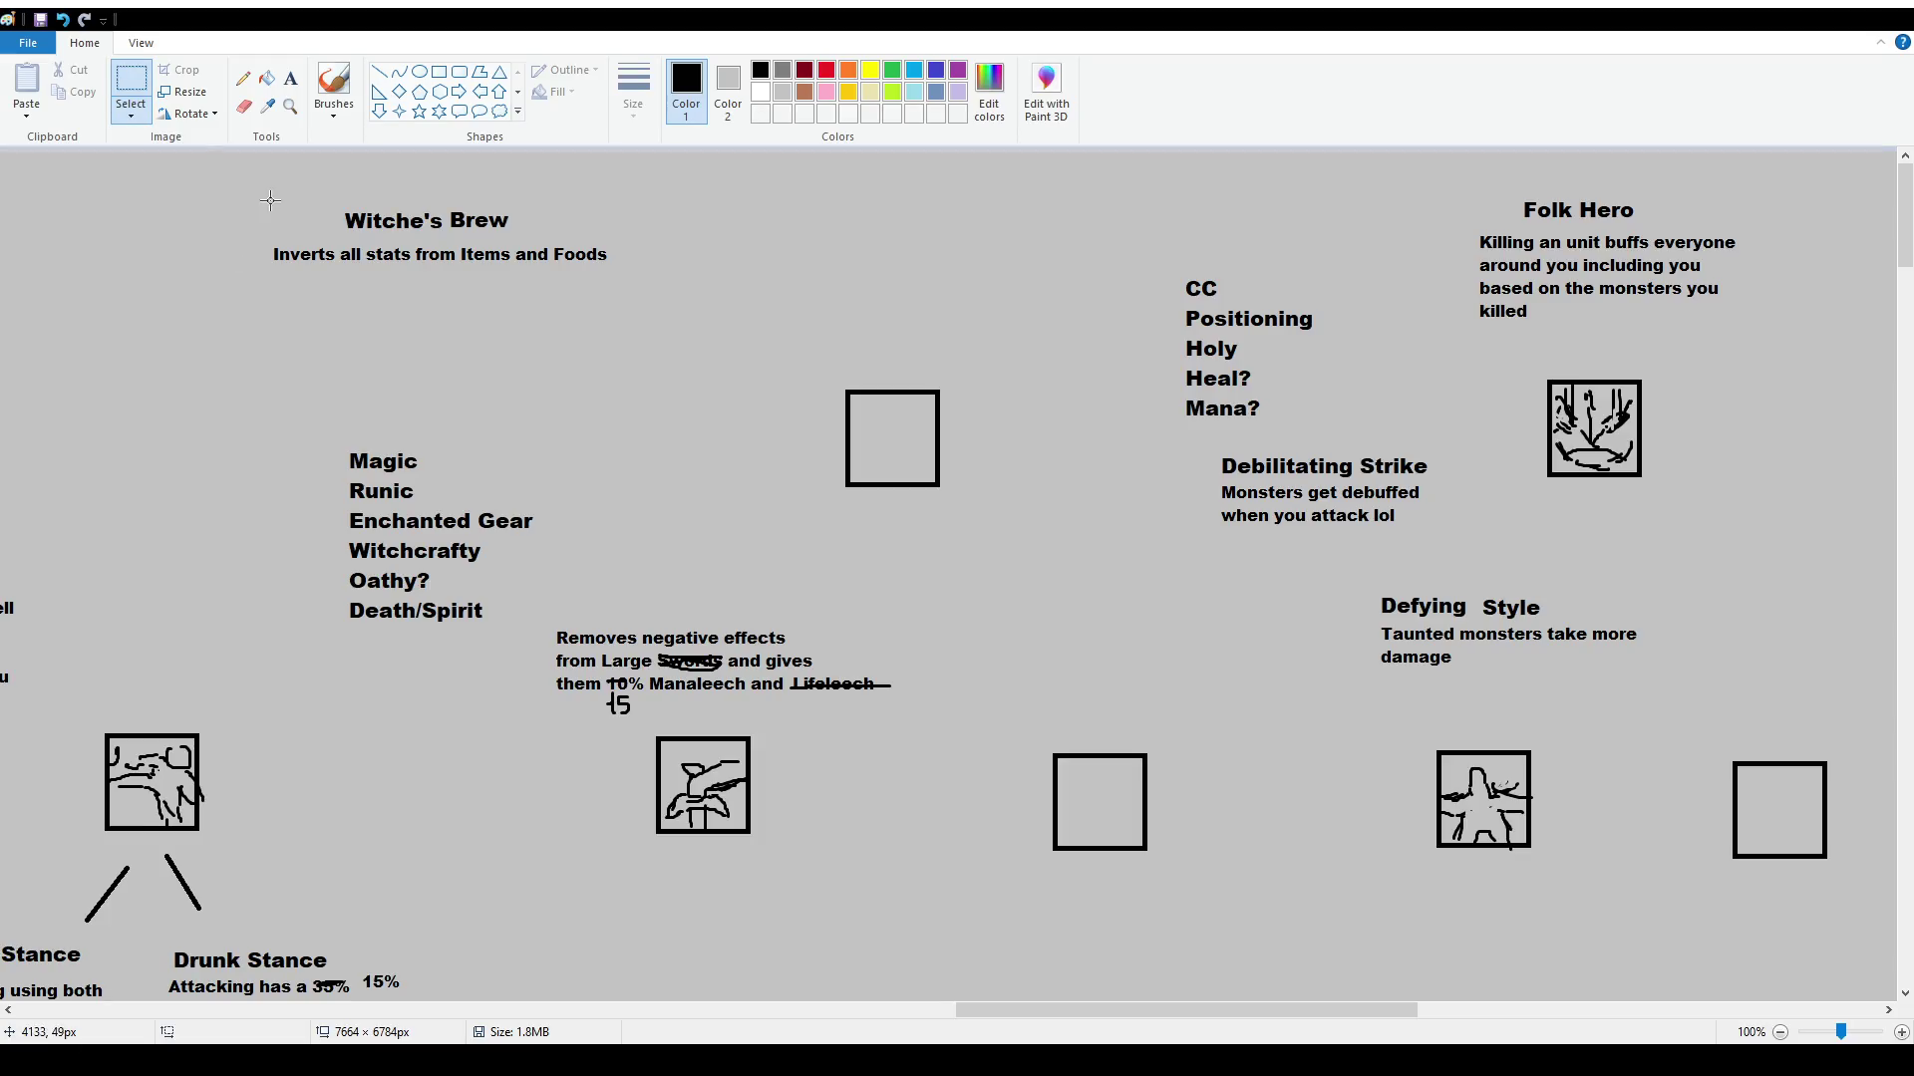
{"action": "key", "text": "ctrl+z"}
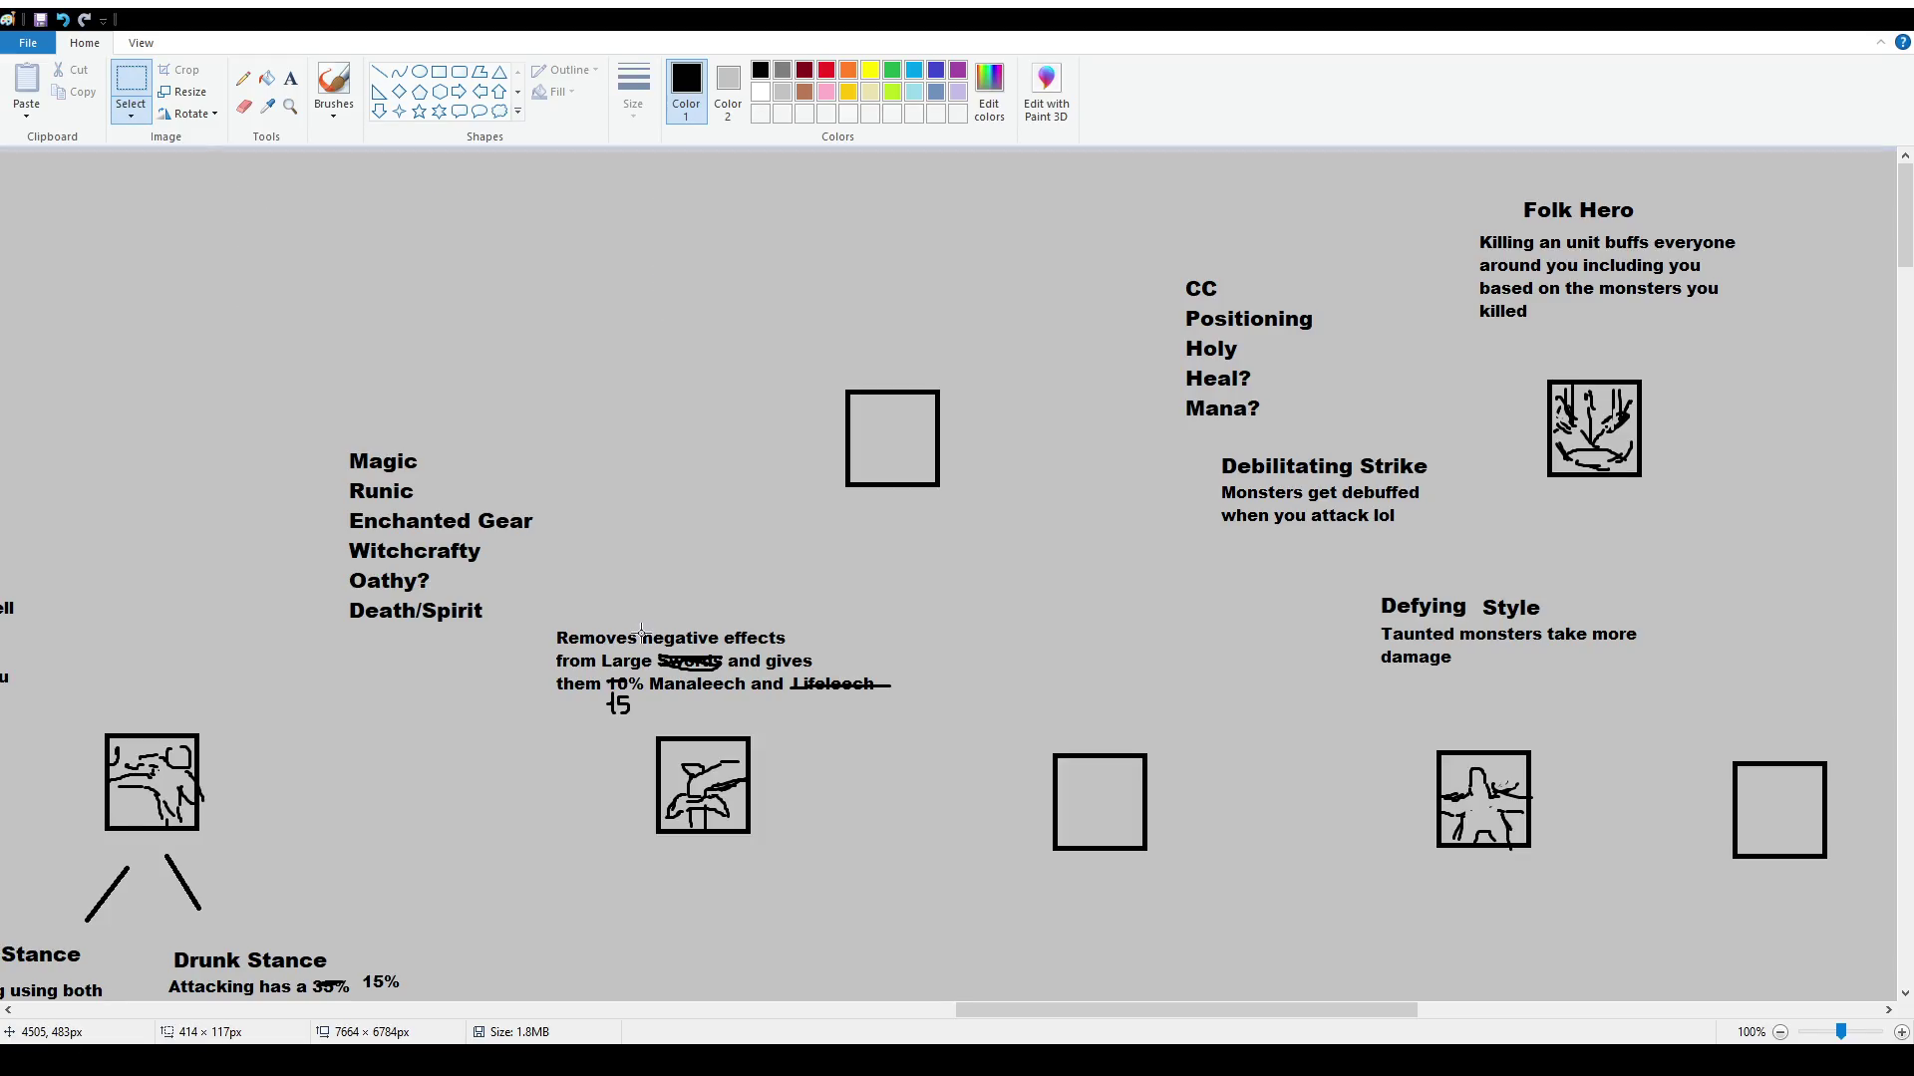
Zoom out and move the loose icons below the top rows up and to the right
{"action": "scroll", "coordinate": [1153, 573], "scroll_direction": "down", "scroll_amount": 2}
{"action": "mouse_move", "coordinate": [1035, 511]}
{"action": "left_mouse_down"}
{"action": "mouse_move", "coordinate": [1214, 652]}
{"action": "mouse_move", "coordinate": [1135, 602]}
{"action": "left_mouse_up"}
{"action": "scroll", "coordinate": [1026, 682], "scroll_direction": "down", "scroll_amount": 4}
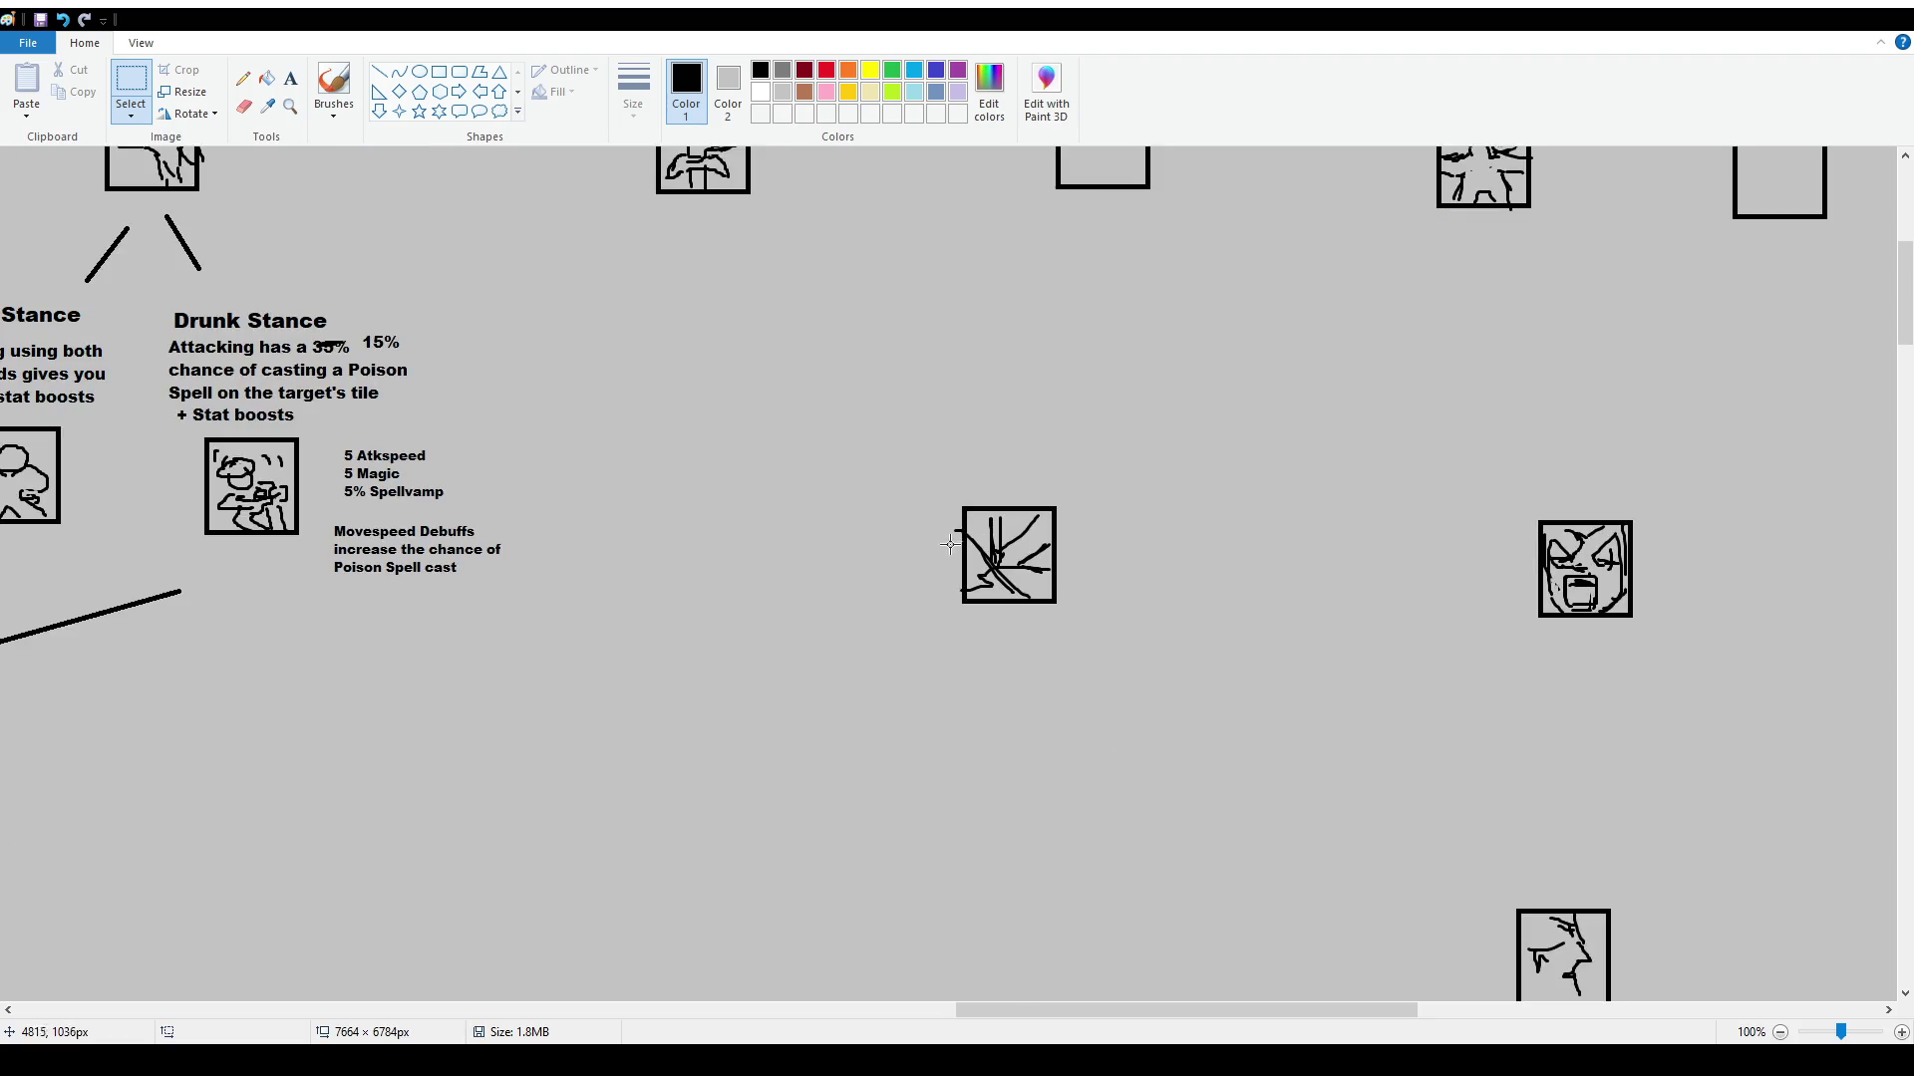
{"action": "scroll", "coordinate": [960, 646], "scroll_direction": "down", "scroll_amount": 1}
{"action": "mouse_move", "coordinate": [737, 514]}
{"action": "left_mouse_down"}
{"action": "mouse_move", "coordinate": [836, 611]}
{"action": "mouse_move", "coordinate": [1593, 332]}
{"action": "left_mouse_up"}
{"action": "scroll", "coordinate": [1562, 476], "scroll_direction": "up", "scroll_amount": 2}
{"action": "left_click_drag", "start_coordinate": [1563, 478], "coordinate": [1672, 416]}
{"action": "mouse_move", "coordinate": [472, 526]}
{"action": "left_mouse_down"}
{"action": "mouse_move", "coordinate": [581, 609]}
{"action": "mouse_move", "coordinate": [682, 752]}
{"action": "mouse_move", "coordinate": [457, 566]}
{"action": "mouse_move", "coordinate": [499, 539]}
{"action": "mouse_move", "coordinate": [549, 604]}
{"action": "mouse_move", "coordinate": [862, 506]}
{"action": "mouse_move", "coordinate": [836, 504]}
{"action": "mouse_move", "coordinate": [843, 615]}
{"action": "mouse_move", "coordinate": [1735, 643]}
{"action": "mouse_move", "coordinate": [1709, 547]}
{"action": "mouse_move", "coordinate": [1769, 451]}
{"action": "left_mouse_up"}
{"action": "left_click", "coordinate": [589, 513]}
Move the face icon up to the right and line up the sword icons on one row
{"action": "mouse_move", "coordinate": [733, 446]}
{"action": "left_mouse_down"}
{"action": "mouse_move", "coordinate": [875, 554]}
{"action": "mouse_move", "coordinate": [837, 542]}
{"action": "mouse_move", "coordinate": [842, 574]}
{"action": "left_mouse_up"}
{"action": "left_click", "coordinate": [980, 493]}
{"action": "mouse_move", "coordinate": [1068, 522]}
{"action": "left_mouse_down"}
{"action": "mouse_move", "coordinate": [1162, 598]}
{"action": "mouse_move", "coordinate": [1140, 551]}
{"action": "left_mouse_up"}
{"action": "left_click", "coordinate": [1289, 555]}
{"action": "scroll", "coordinate": [1222, 658], "scroll_direction": "up", "scroll_amount": 2}
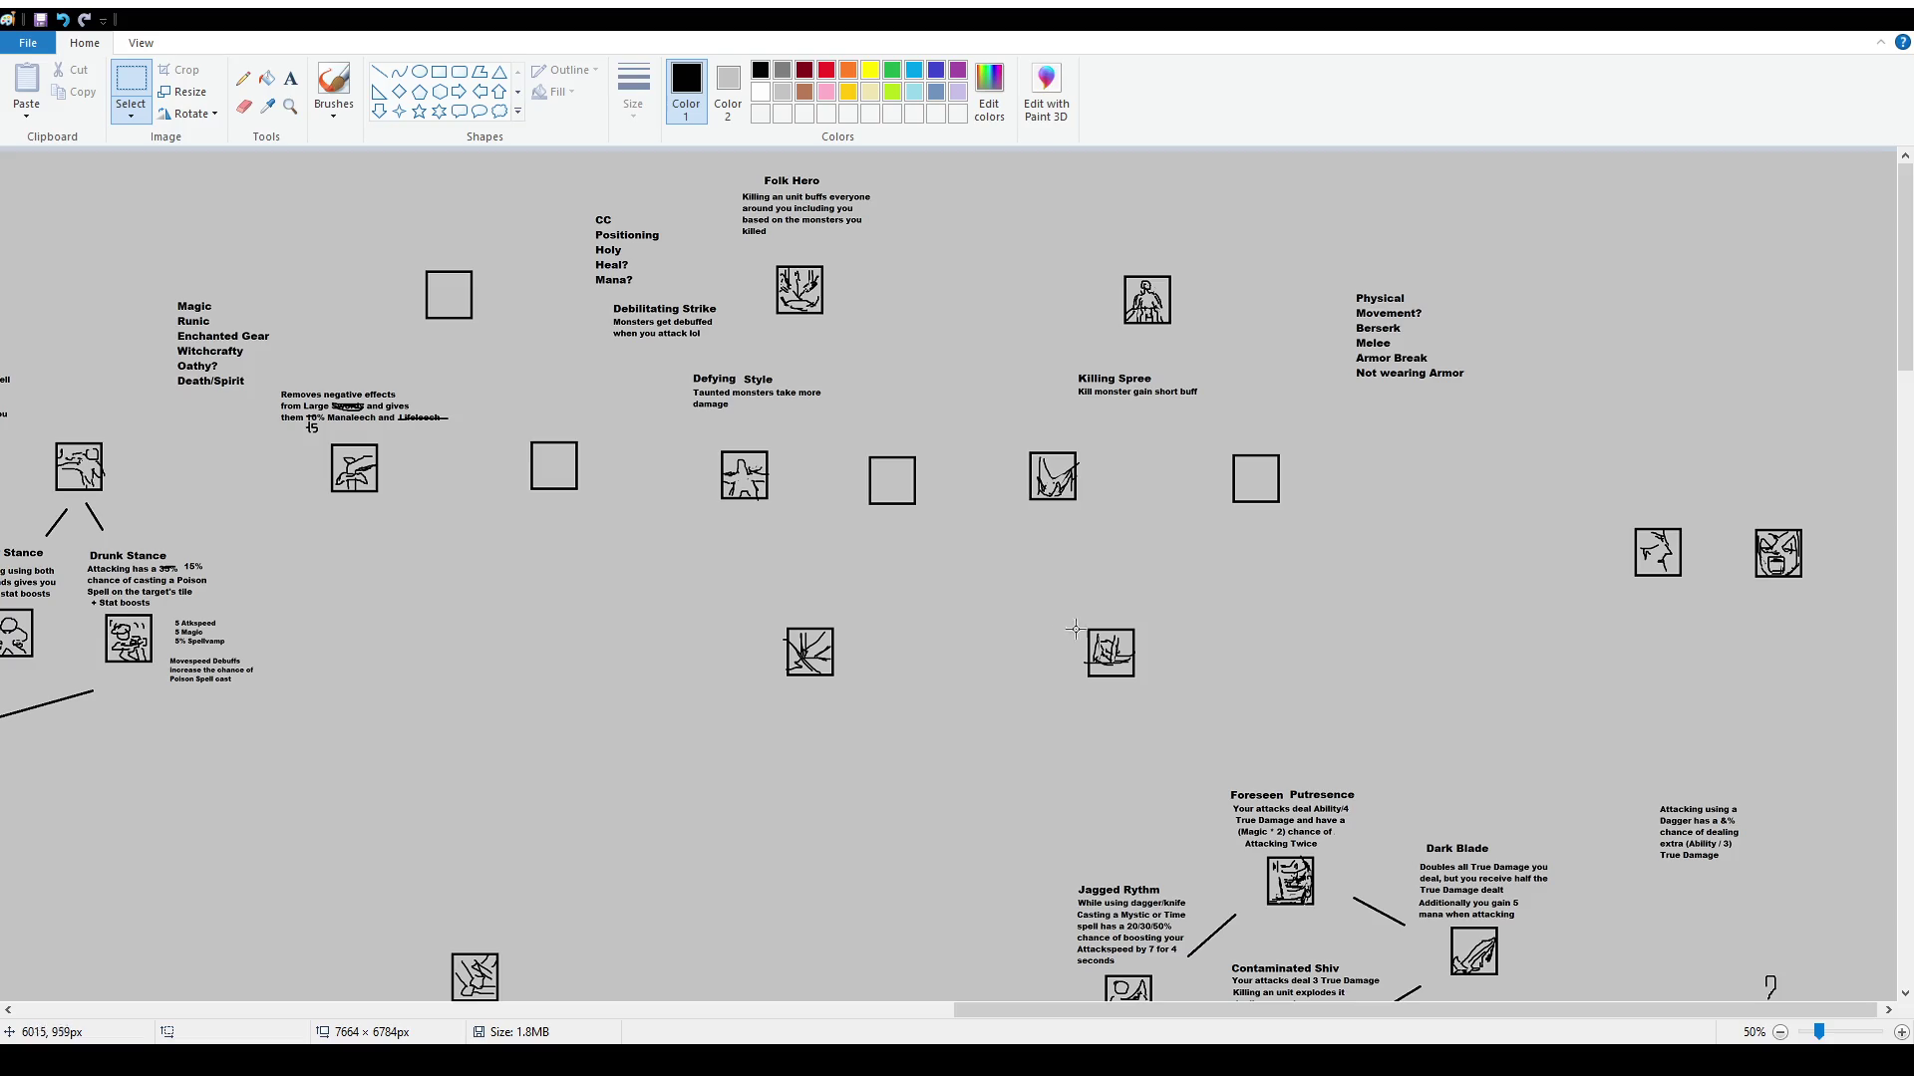
Move the empty box down a row and the sketched icon up into its place
{"action": "mouse_move", "coordinate": [1221, 439]}
{"action": "left_mouse_down"}
{"action": "mouse_move", "coordinate": [1314, 536]}
{"action": "mouse_move", "coordinate": [1320, 675]}
{"action": "left_mouse_up"}
{"action": "mouse_move", "coordinate": [1070, 615]}
{"action": "left_mouse_down"}
{"action": "mouse_move", "coordinate": [1169, 703]}
{"action": "mouse_move", "coordinate": [1249, 513]}
{"action": "mouse_move", "coordinate": [1272, 488]}
{"action": "mouse_move", "coordinate": [1282, 514]}
{"action": "left_mouse_up"}
{"action": "mouse_move", "coordinate": [1237, 598]}
{"action": "left_mouse_down"}
{"action": "mouse_move", "coordinate": [1352, 705]}
{"action": "mouse_move", "coordinate": [1140, 673]}
{"action": "mouse_move", "coordinate": [1168, 670]}
{"action": "left_mouse_up"}
{"action": "left_click", "coordinate": [1316, 682]}
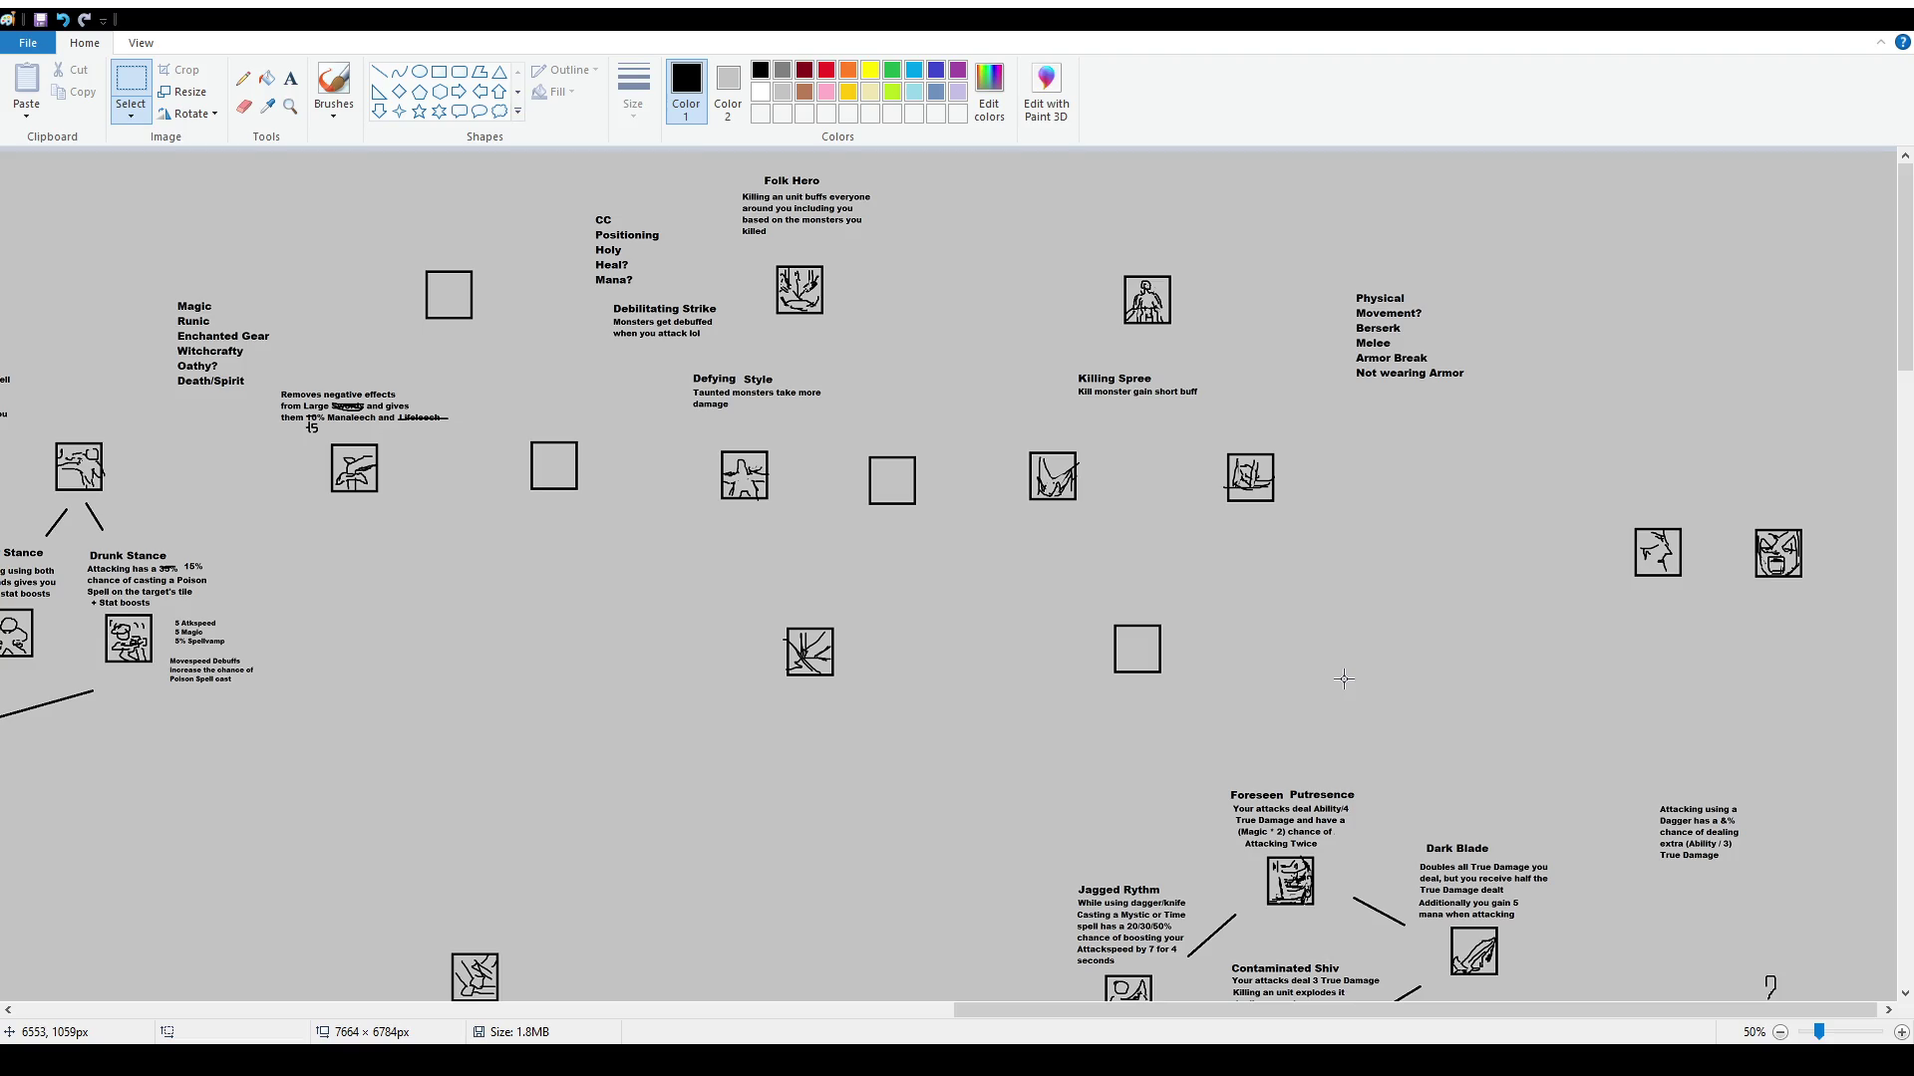
Circle the Killing Spree icon and its neighbour with arrows, then undo the marks
{"action": "left_click", "coordinate": [334, 87]}
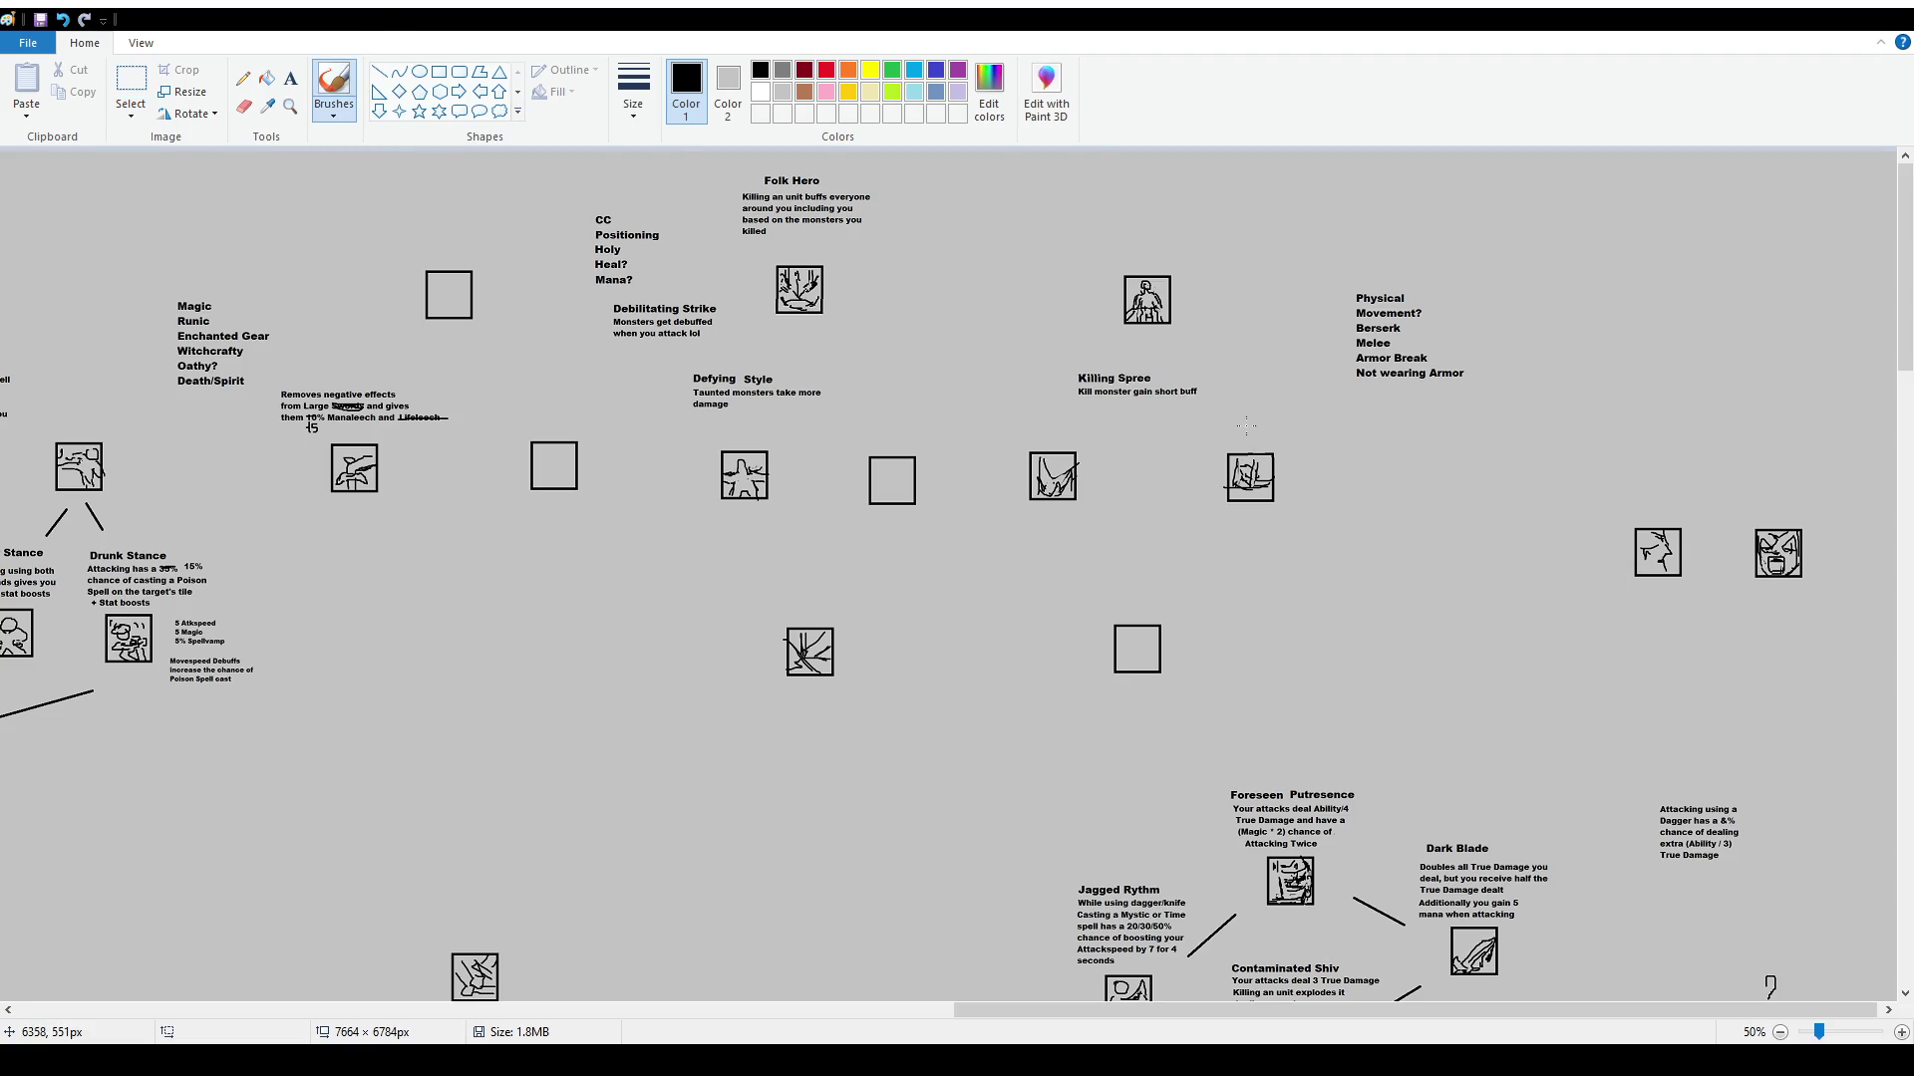
{"action": "mouse_move", "coordinate": [1017, 421]}
{"action": "left_mouse_down"}
{"action": "mouse_move", "coordinate": [991, 487]}
{"action": "mouse_move", "coordinate": [1093, 511]}
{"action": "mouse_move", "coordinate": [1058, 414]}
{"action": "mouse_move", "coordinate": [1027, 412]}
{"action": "left_mouse_up"}
{"action": "mouse_move", "coordinate": [1212, 412]}
{"action": "left_mouse_down"}
{"action": "mouse_move", "coordinate": [1188, 503]}
{"action": "mouse_move", "coordinate": [1310, 504]}
{"action": "mouse_move", "coordinate": [1216, 407]}
{"action": "left_mouse_up"}
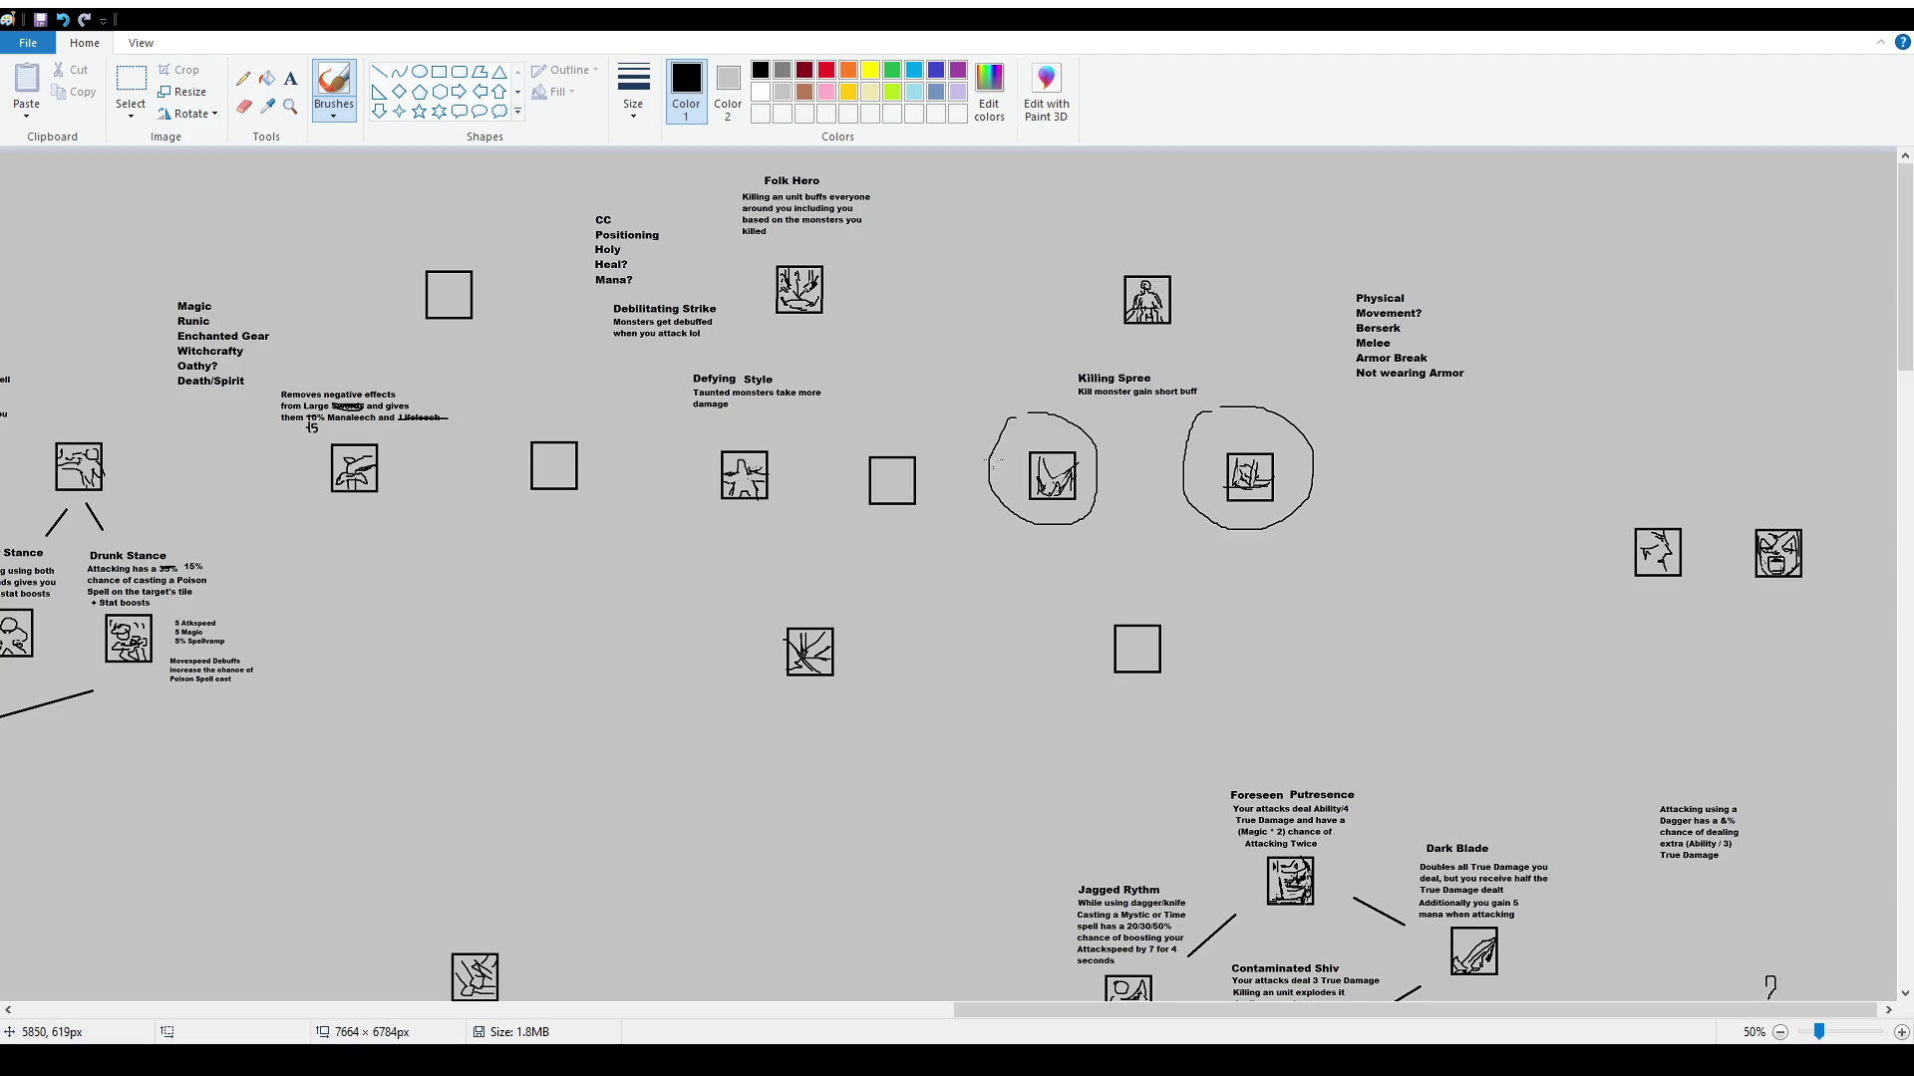
{"action": "left_click_drag", "start_coordinate": [991, 359], "coordinate": [1003, 401]}
{"action": "left_click_drag", "start_coordinate": [1230, 359], "coordinate": [1247, 406]}
{"action": "key", "text": "ctrl+z"}
{"action": "key", "text": "ctrl+z"}
{"action": "key", "text": "ctrl+z"}
Try a curved arrow, a curved stroke and an icon outline, undoing each one
{"action": "mouse_move", "coordinate": [1089, 177]}
{"action": "left_mouse_down"}
{"action": "mouse_move", "coordinate": [1114, 233]}
{"action": "mouse_move", "coordinate": [1133, 224]}
{"action": "left_mouse_up"}
{"action": "key", "text": "ctrl+z"}
{"action": "key", "text": "ctrl+z"}
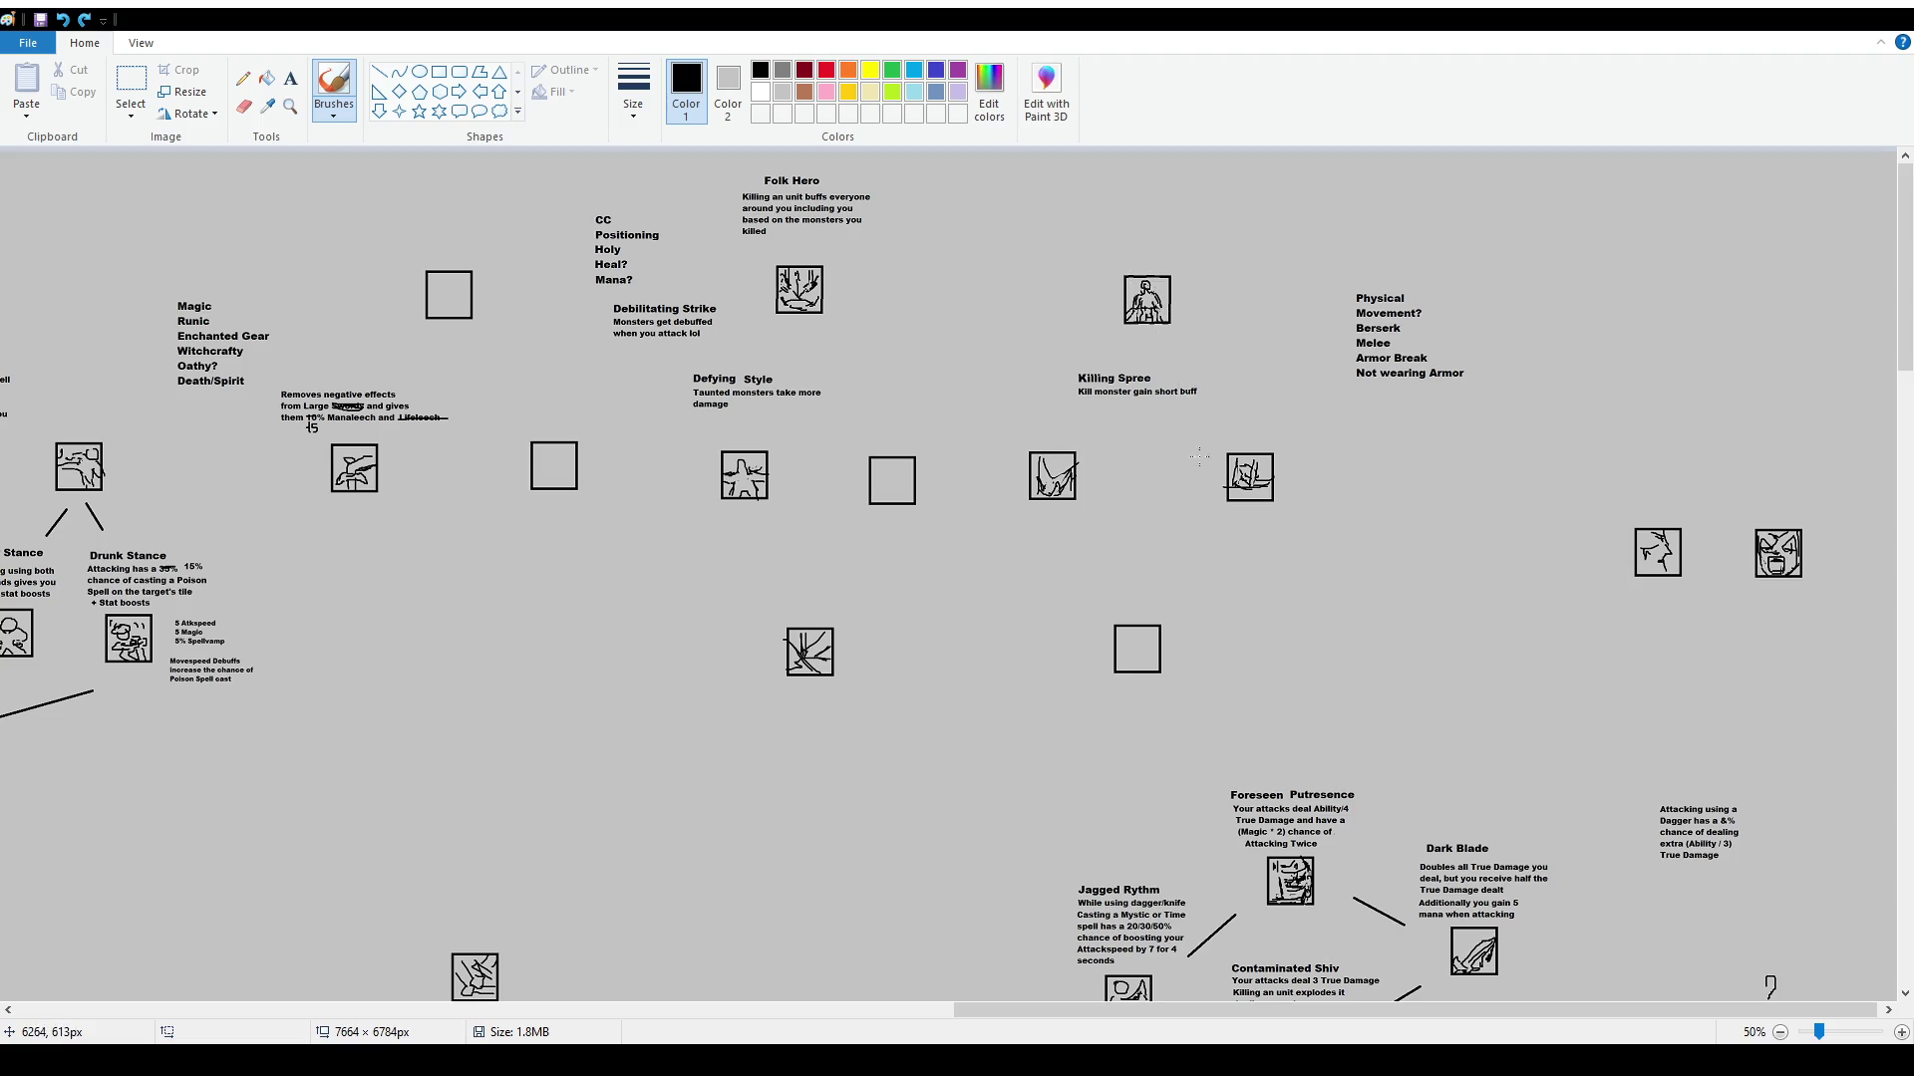
{"action": "mouse_move", "coordinate": [1115, 547]}
{"action": "left_mouse_down"}
{"action": "mouse_move", "coordinate": [1143, 601]}
{"action": "mouse_move", "coordinate": [1157, 589]}
{"action": "left_mouse_up"}
{"action": "key", "text": "ctrl+z"}
{"action": "key", "text": "ctrl+z"}
{"action": "mouse_move", "coordinate": [1102, 250]}
{"action": "left_mouse_down"}
{"action": "mouse_move", "coordinate": [1217, 344]}
{"action": "mouse_move", "coordinate": [1104, 235]}
{"action": "left_mouse_up"}
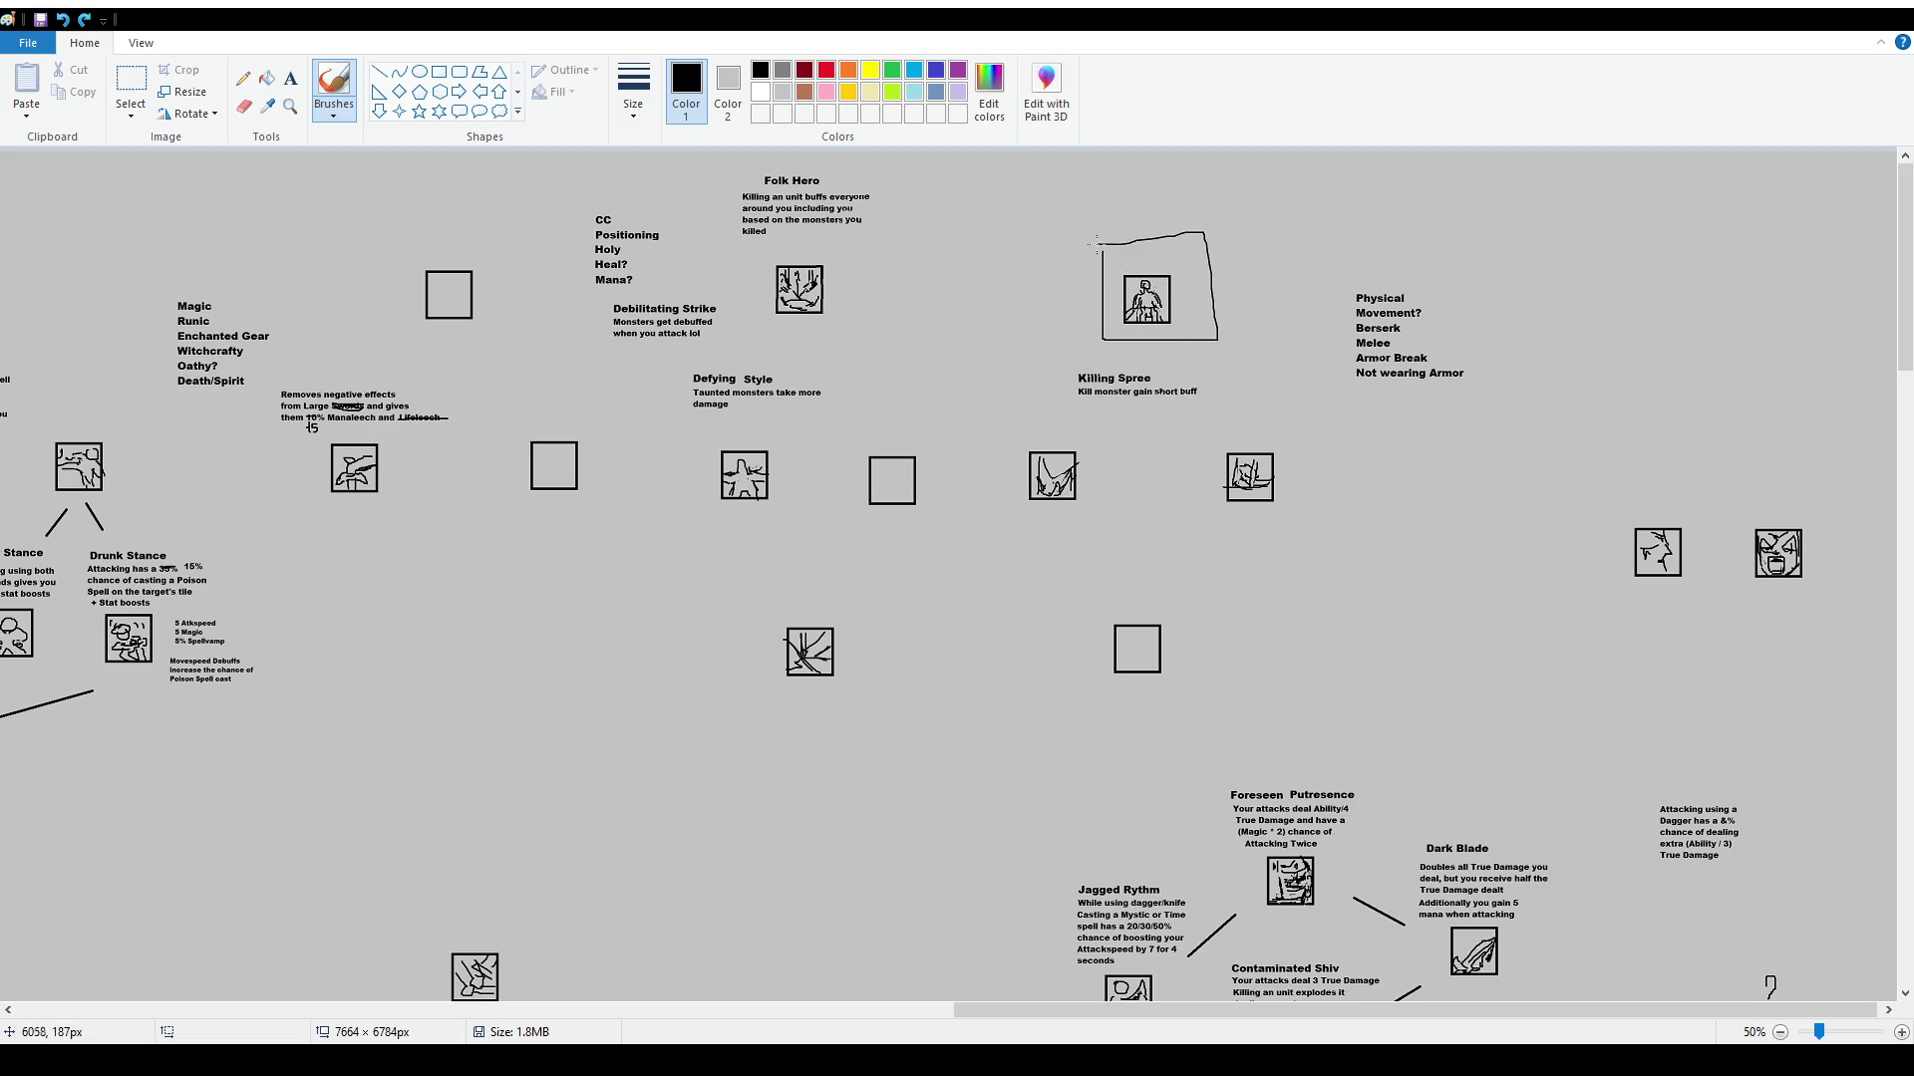
{"action": "key", "text": "ctrl+z"}
{"action": "left_click", "coordinate": [290, 78]}
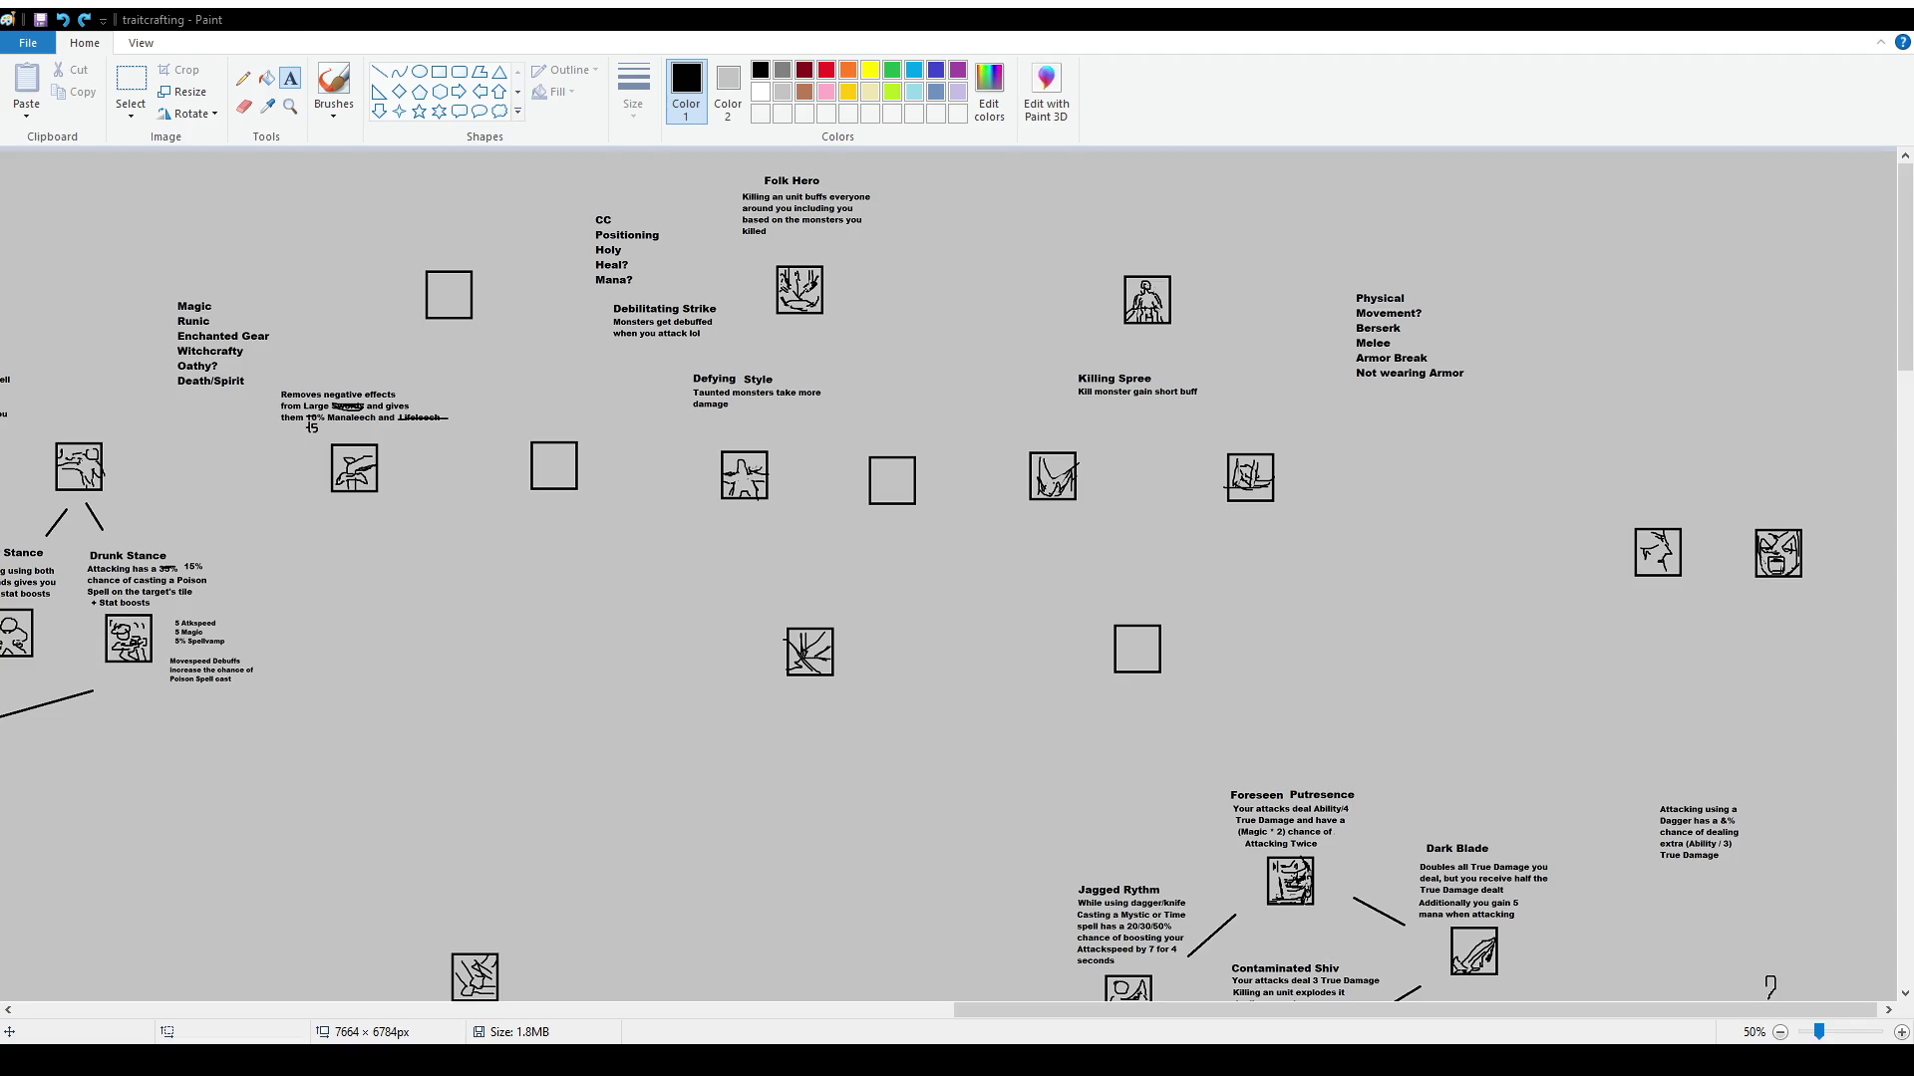
Paste 'Not wearing any armor gives you 20 extra Damage' above the figure icon
{"action": "mouse_move", "coordinate": [1068, 202]}
{"action": "left_mouse_down"}
{"action": "mouse_move", "coordinate": [1253, 277]}
{"action": "mouse_move", "coordinate": [1178, 219]}
{"action": "left_mouse_up"}
{"action": "type", "text": "Not wearing any armor gives you 20 extra Damage"}
{"action": "left_click", "coordinate": [1278, 277]}
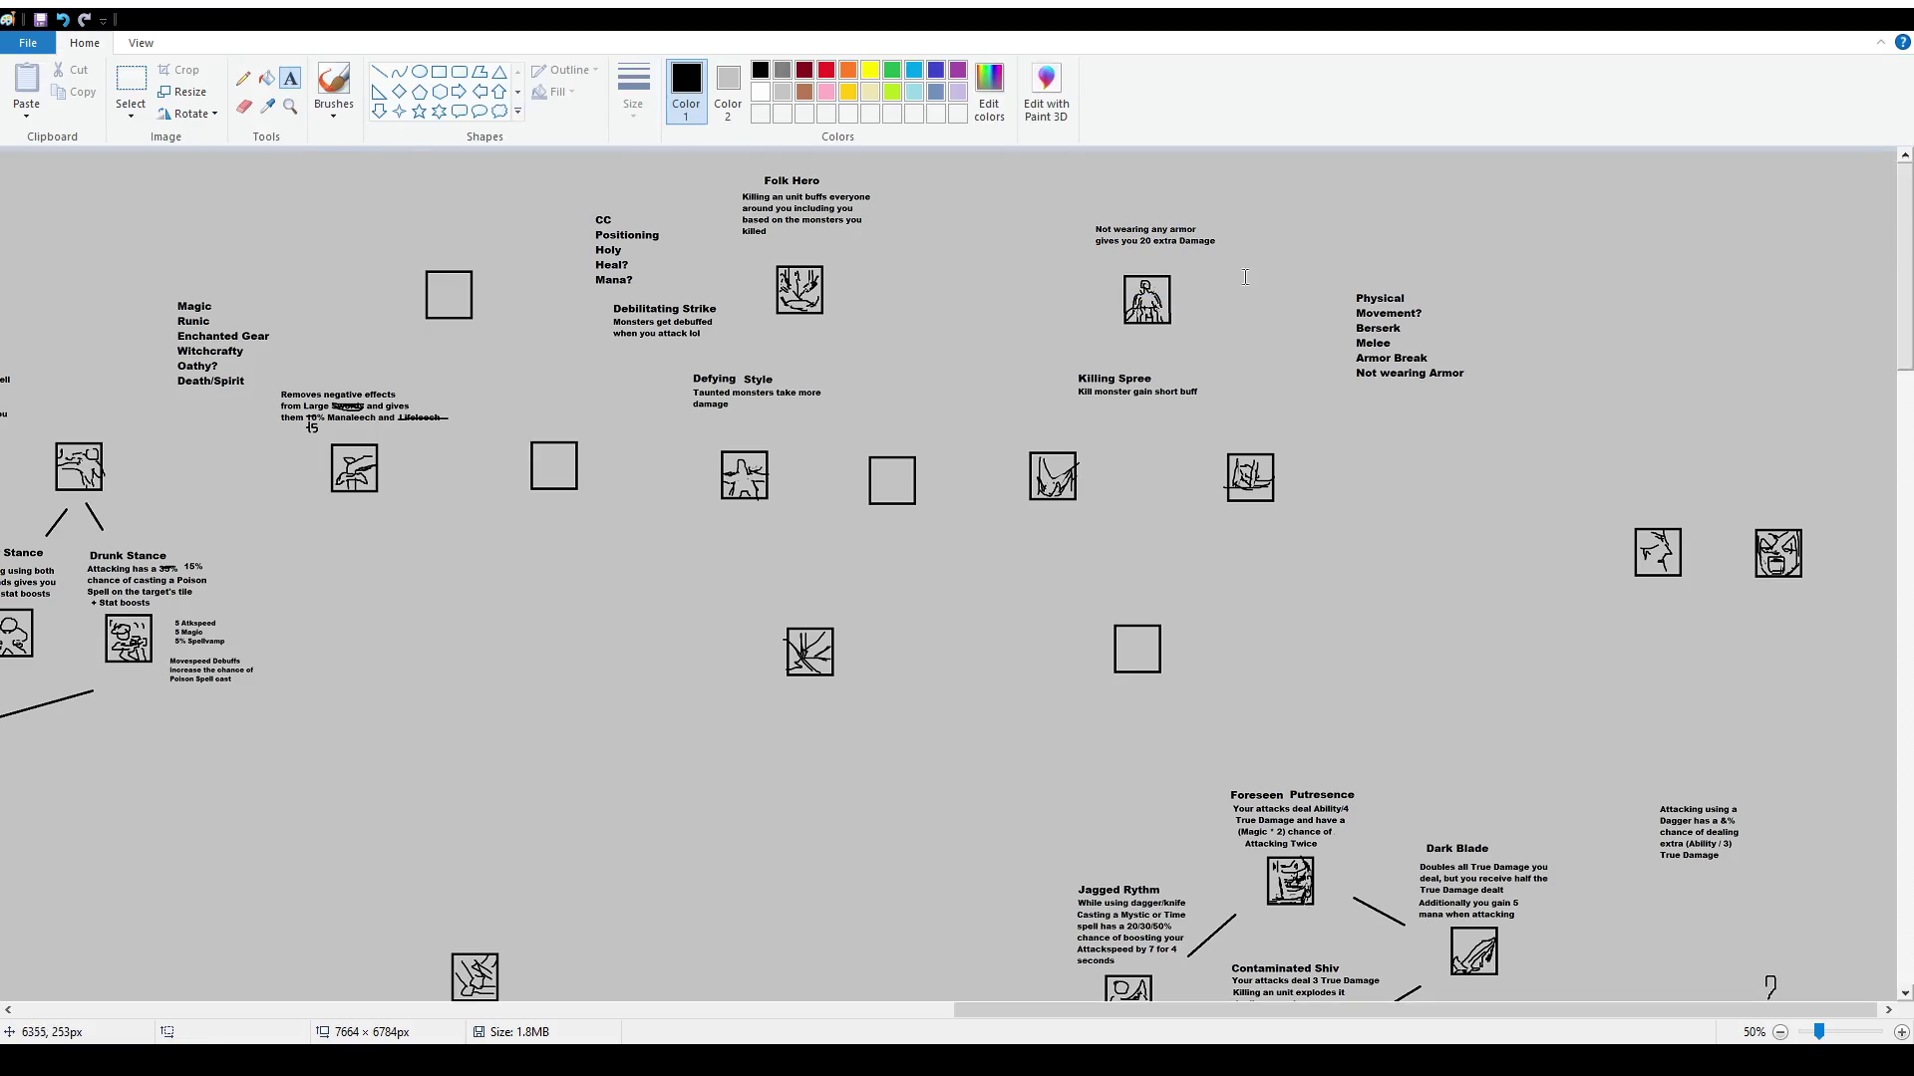
Add a 16 pt 'Birth Revelation' title above the description
{"action": "left_click_drag", "start_coordinate": [1060, 187], "coordinate": [1246, 219]}
{"action": "left_click", "coordinate": [146, 106]}
{"action": "left_click", "coordinate": [142, 235]}
{"action": "type", "text": "Birth Revelation"}
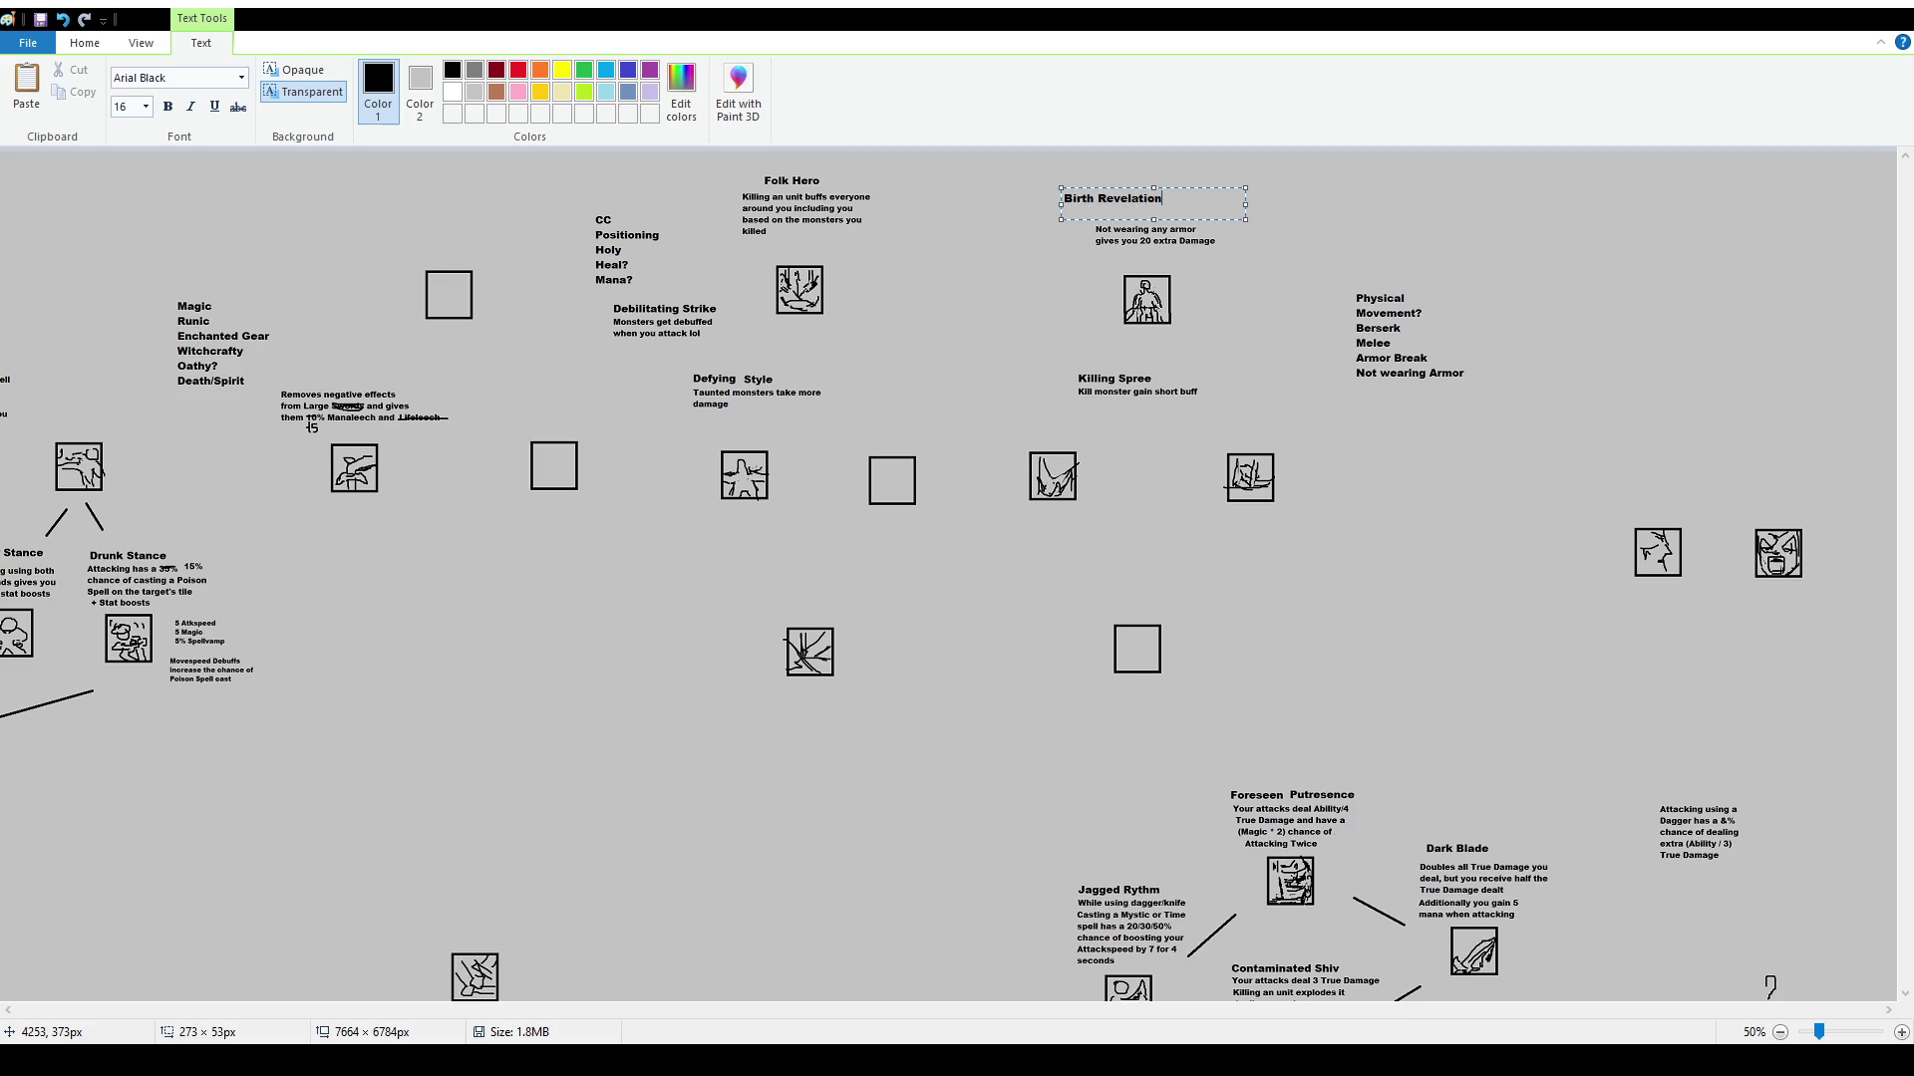
{"action": "scroll", "coordinate": [279, 484], "scroll_direction": "up", "scroll_amount": 2}
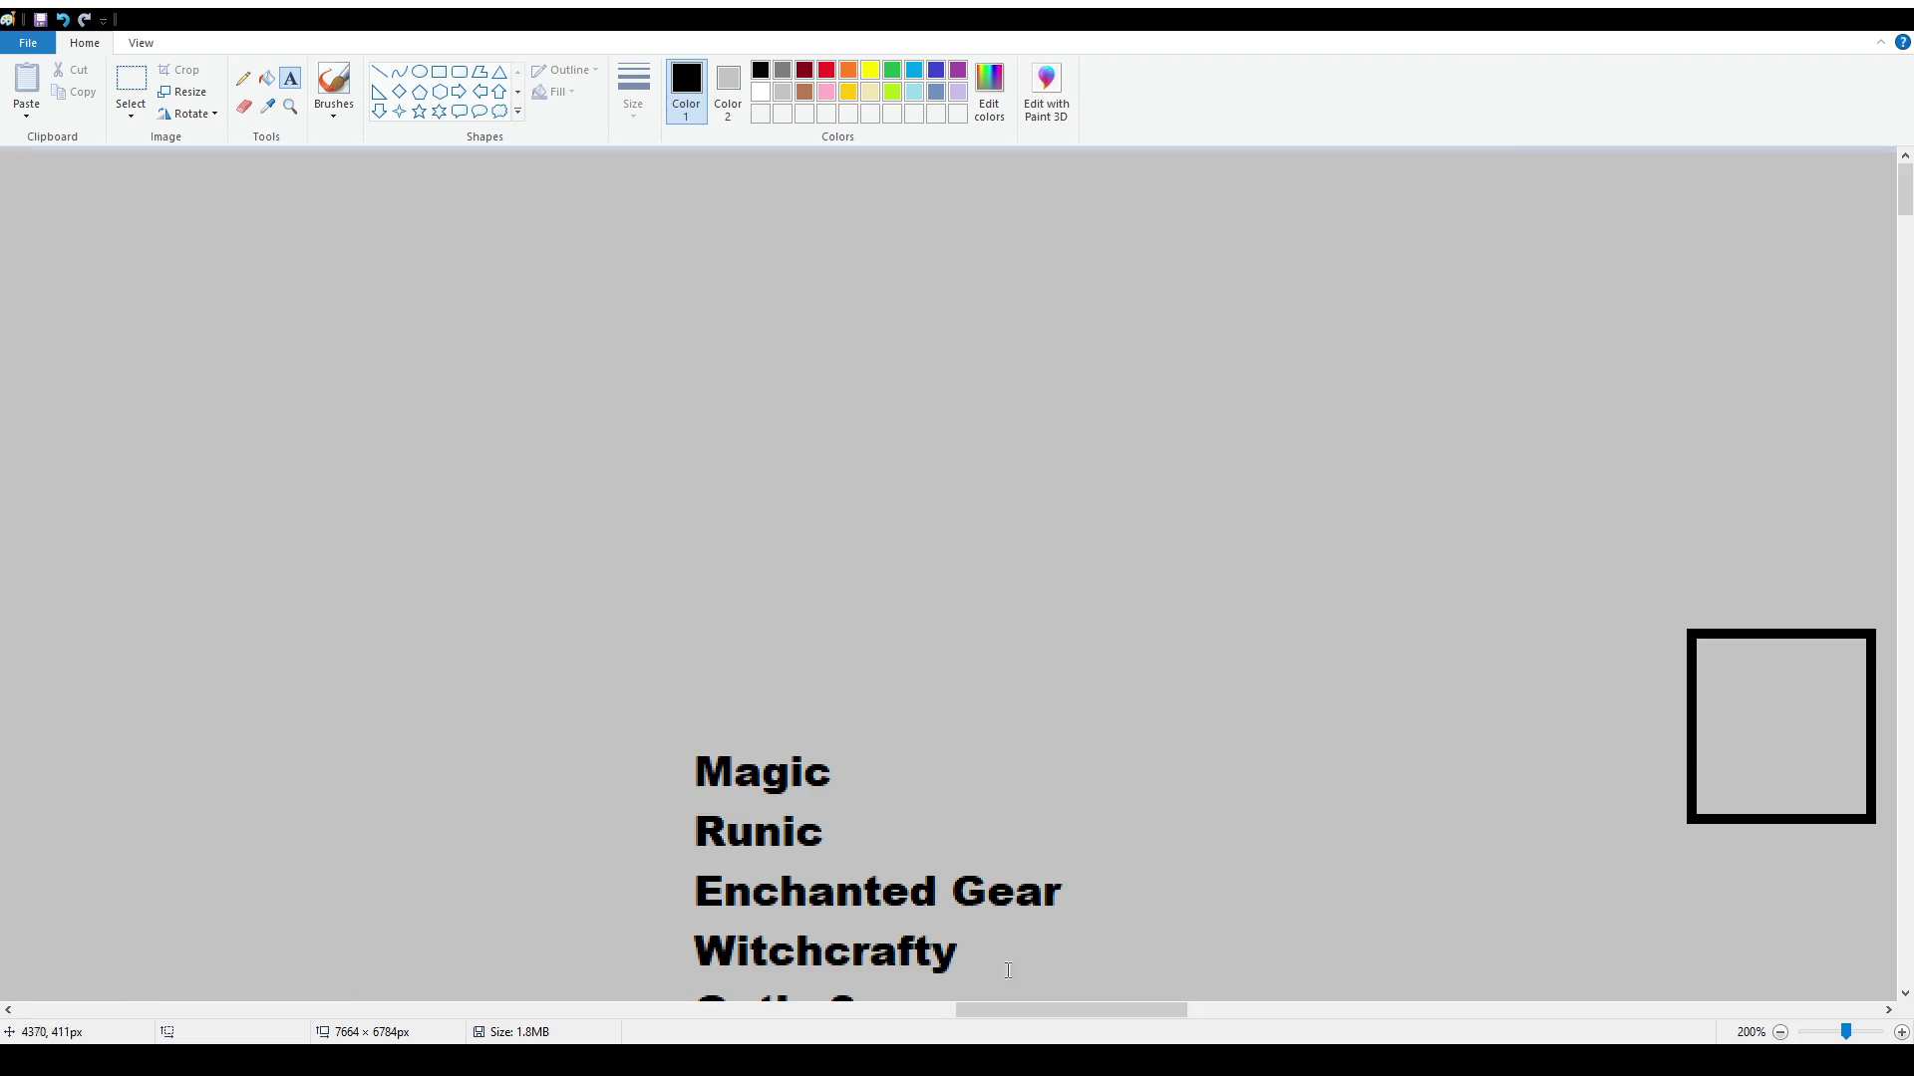
{"action": "left_click_drag", "start_coordinate": [1063, 1012], "coordinate": [1473, 1012]}
Shift the Birth Revelation title right and down, then zoom to 100%
{"action": "left_click", "coordinate": [130, 84]}
{"action": "left_click_drag", "start_coordinate": [867, 287], "coordinate": [1292, 382]}
{"action": "mouse_move", "coordinate": [1246, 359]}
{"action": "left_mouse_down"}
{"action": "mouse_move", "coordinate": [1408, 394]}
{"action": "mouse_move", "coordinate": [1386, 399]}
{"action": "left_mouse_up"}
{"action": "left_click", "coordinate": [1442, 563]}
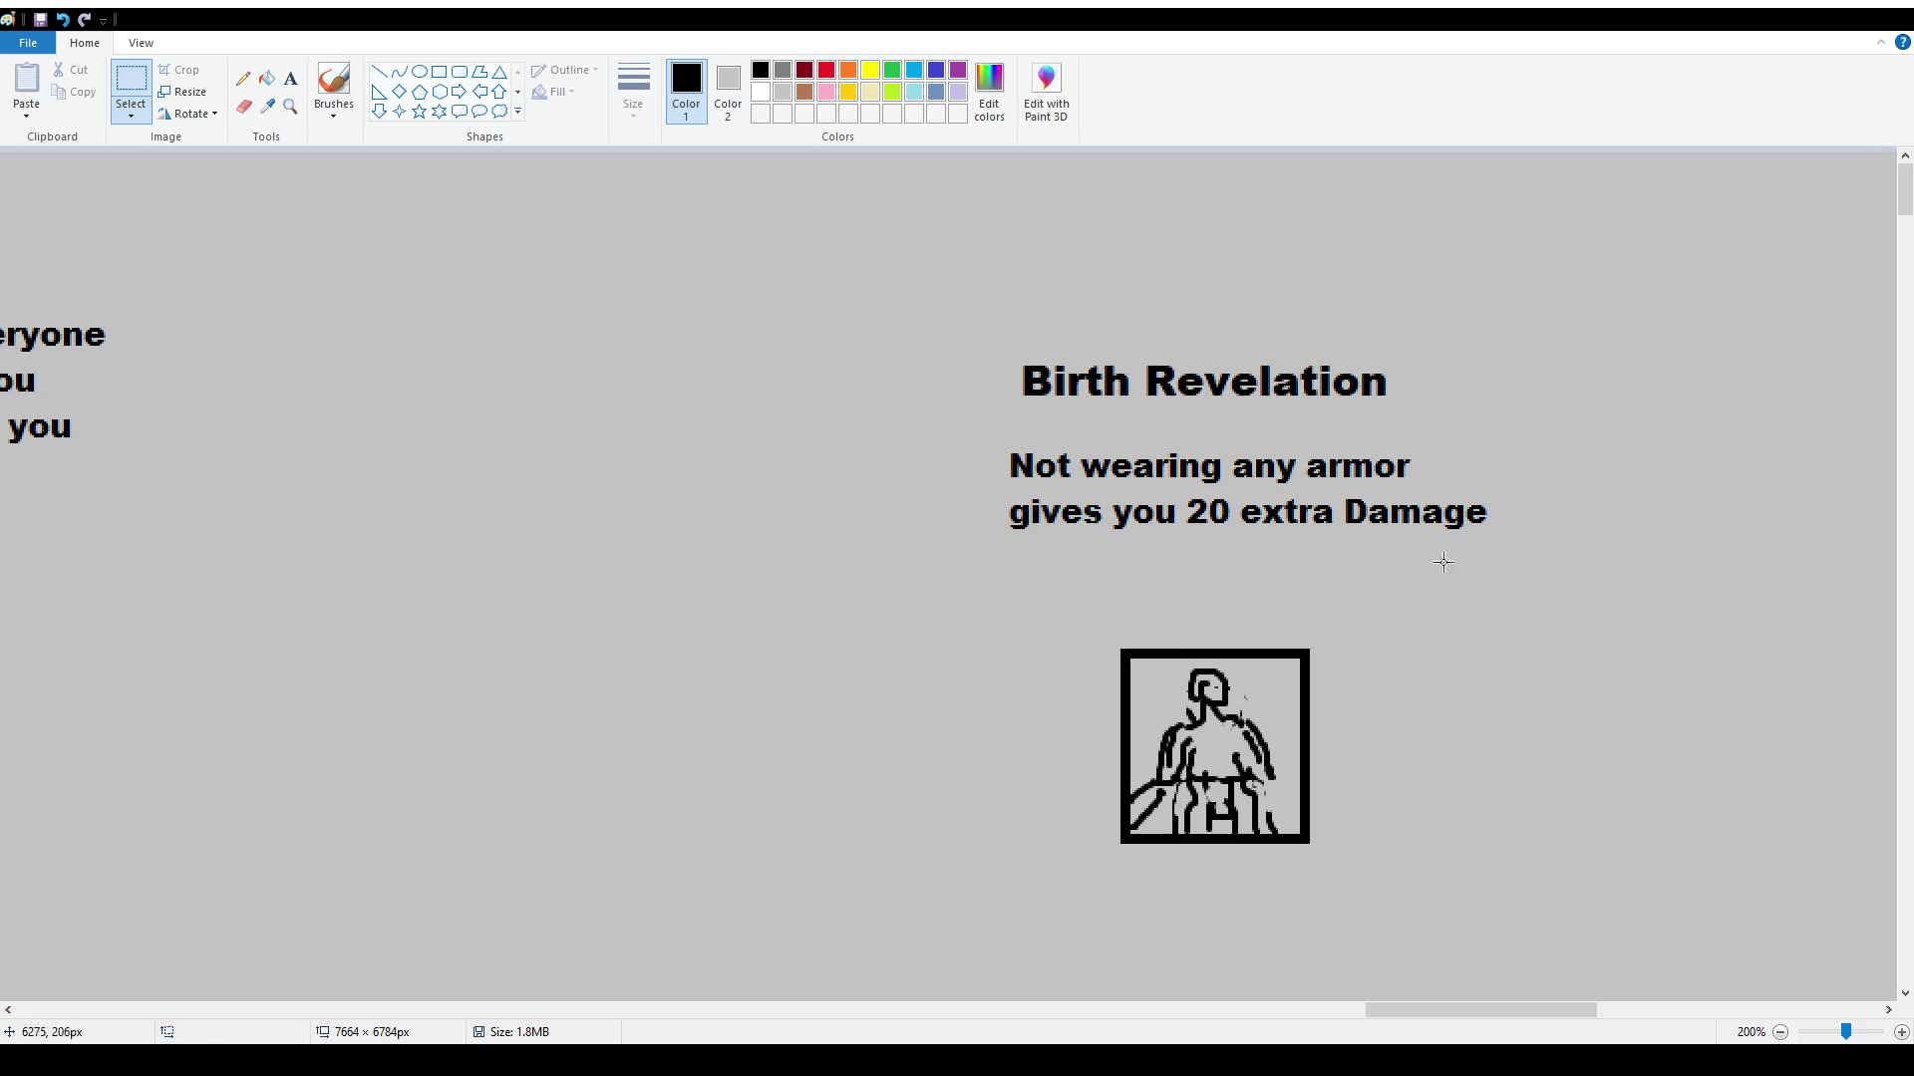
{"action": "left_click", "coordinate": [344, 88]}
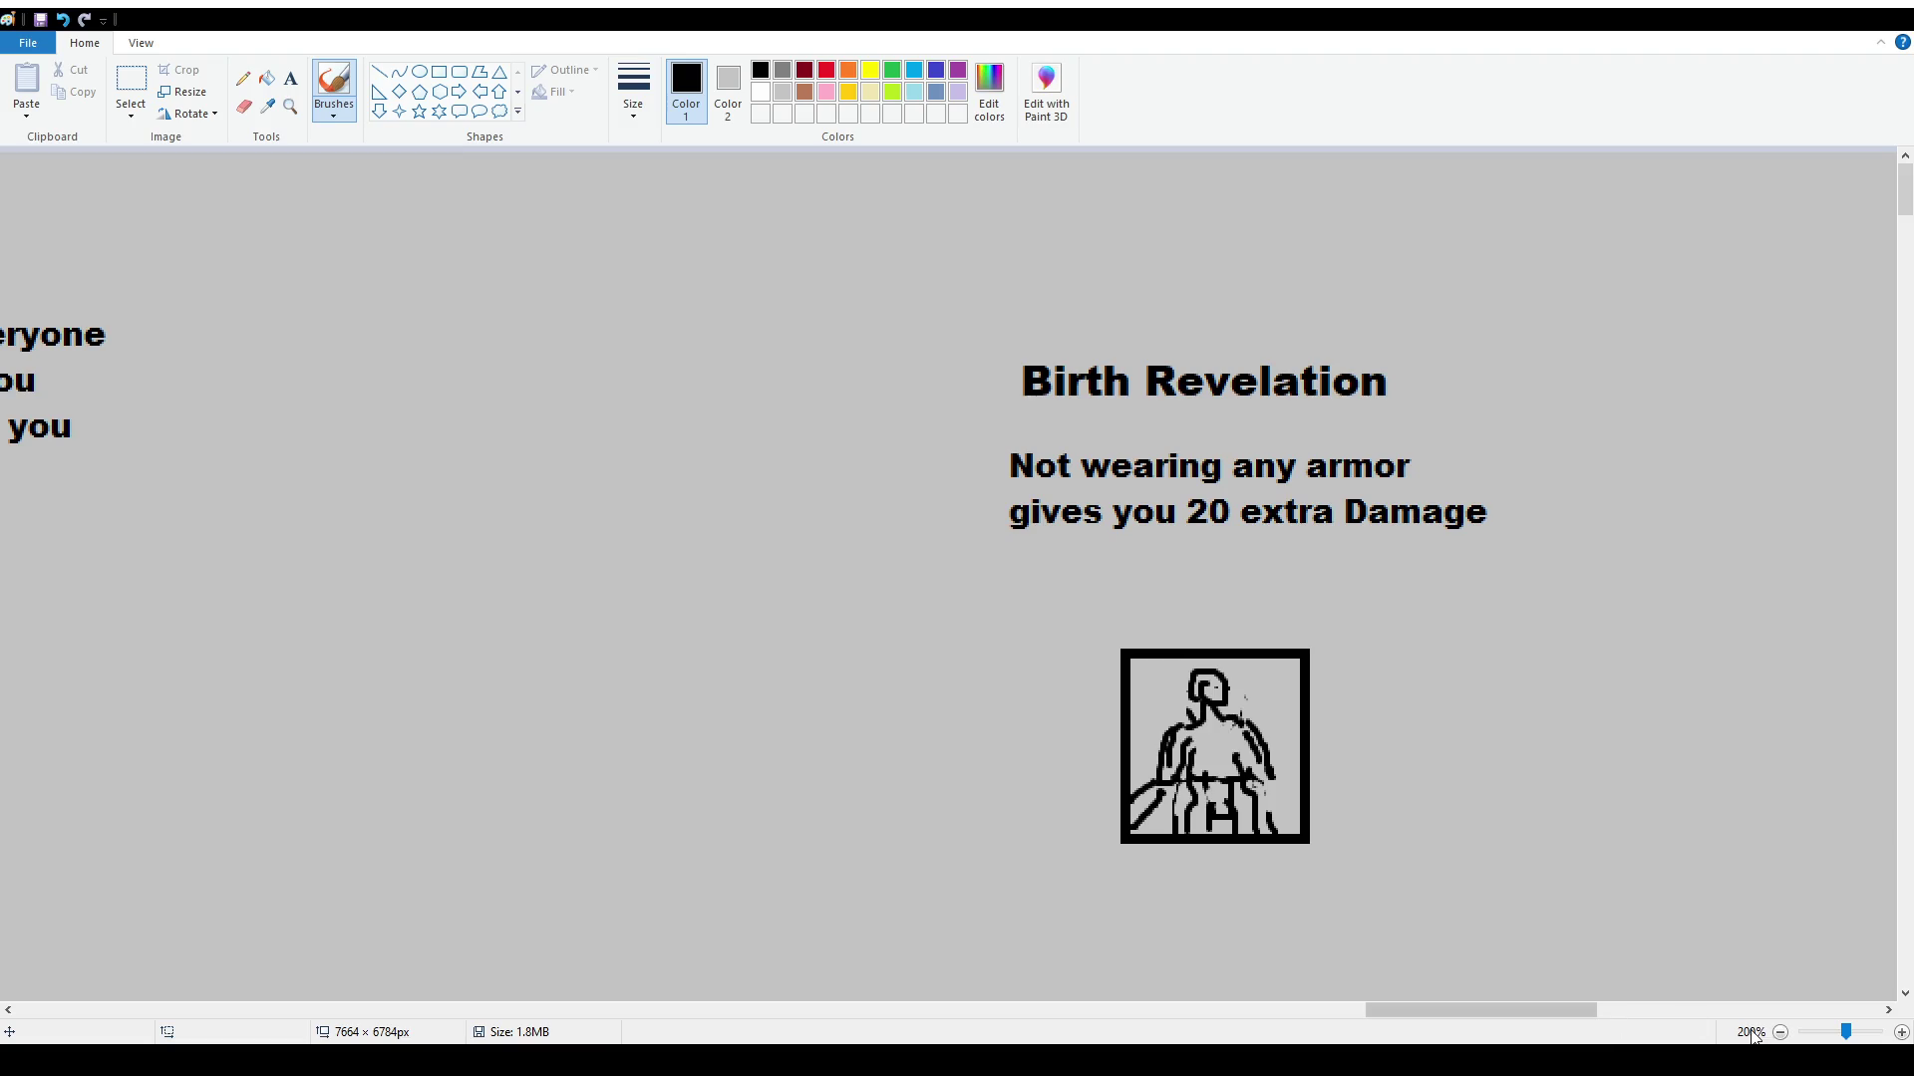
{"action": "left_click", "coordinate": [1780, 1033]}
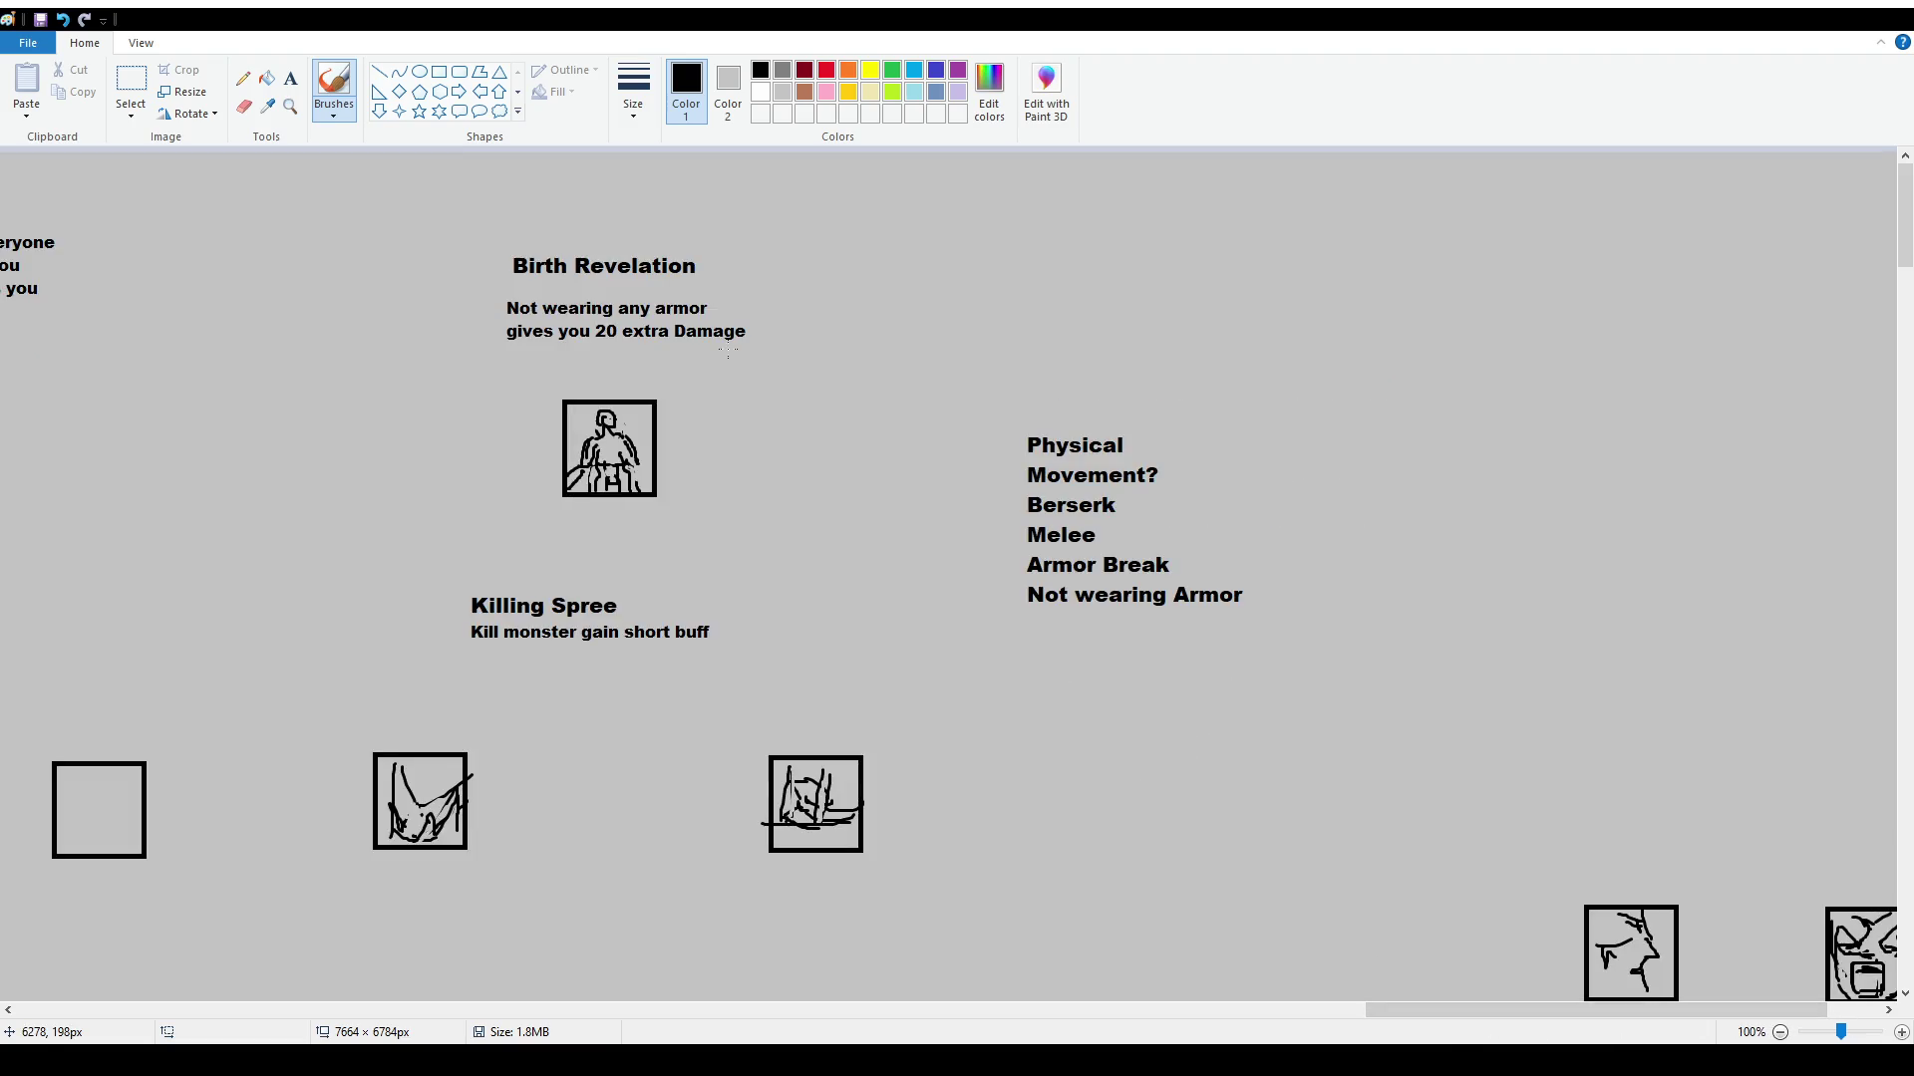
Nudge the third sketched icon into a new position
{"action": "left_click", "coordinate": [291, 80]}
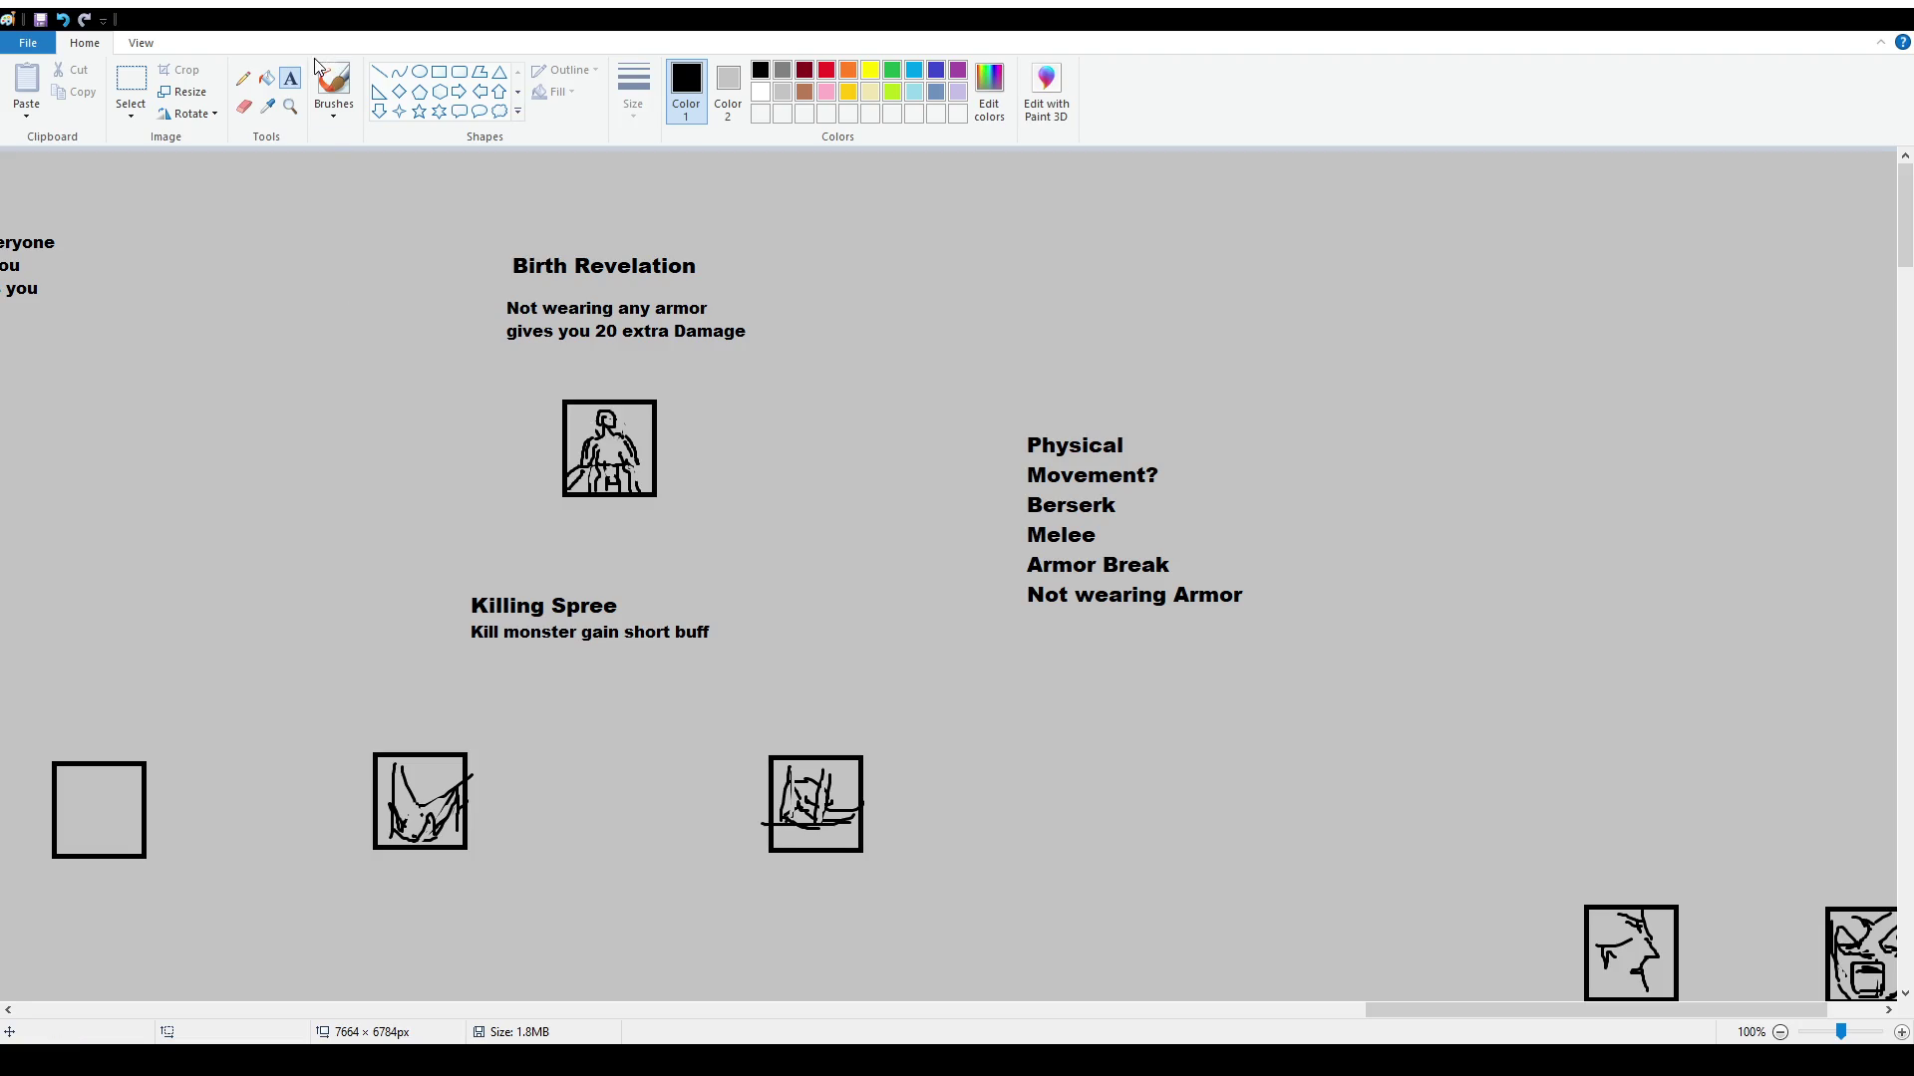
{"action": "left_click", "coordinate": [130, 82]}
{"action": "left_click_drag", "start_coordinate": [745, 731], "coordinate": [865, 836]}
{"action": "left_click", "coordinate": [906, 854]}
Move the Killing Spree label and description over the empty box near the CC list
{"action": "left_click_drag", "start_coordinate": [453, 586], "coordinate": [772, 683]}
{"action": "mouse_move", "coordinate": [663, 628]}
{"action": "left_mouse_down"}
{"action": "mouse_move", "coordinate": [1380, 283]}
{"action": "mouse_move", "coordinate": [1201, 296]}
{"action": "left_mouse_up"}
{"action": "left_click", "coordinate": [1096, 628]}
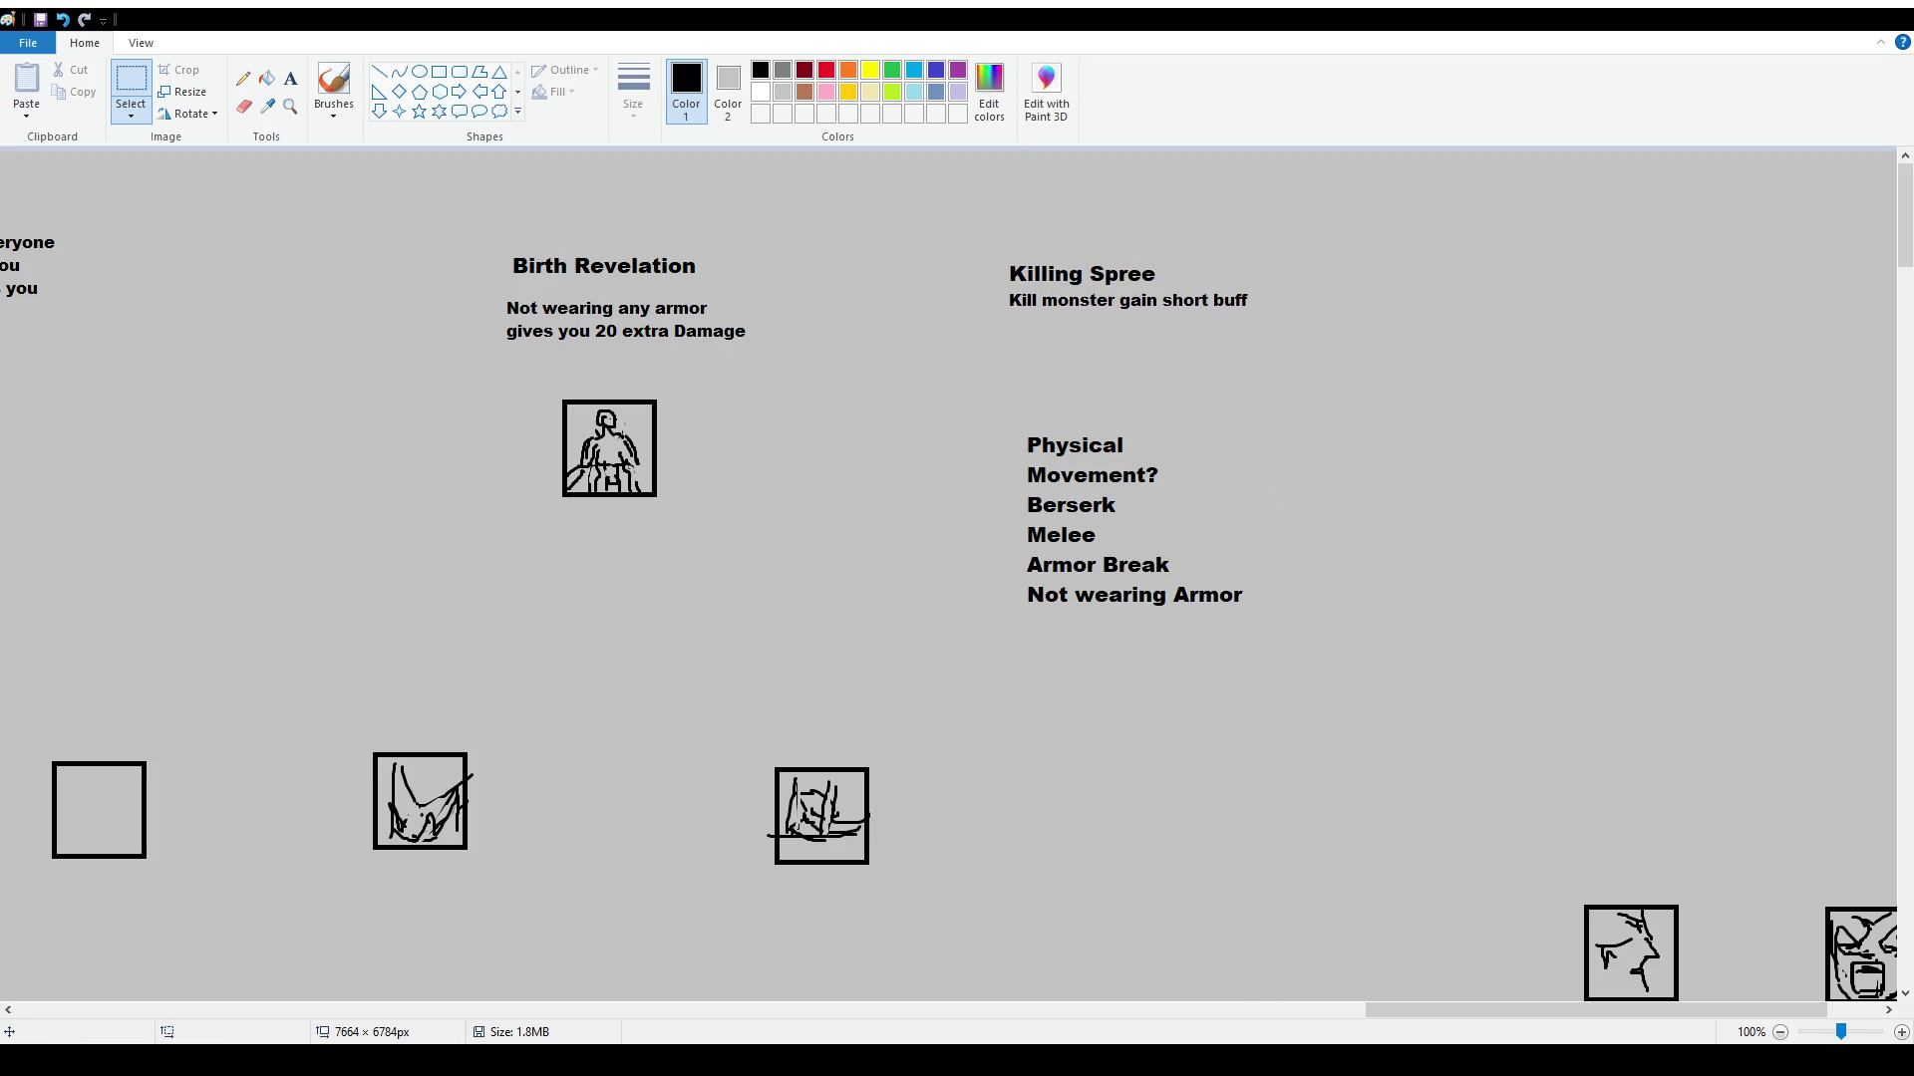
{"action": "mouse_move", "coordinate": [1391, 1010]}
{"action": "left_mouse_down"}
{"action": "mouse_move", "coordinate": [1027, 1024]}
{"action": "mouse_move", "coordinate": [1285, 1012]}
{"action": "left_mouse_up"}
{"action": "mouse_move", "coordinate": [1407, 224]}
{"action": "left_mouse_down"}
{"action": "mouse_move", "coordinate": [1751, 349]}
{"action": "mouse_move", "coordinate": [31, 649]}
{"action": "mouse_move", "coordinate": [826, 981]}
{"action": "mouse_move", "coordinate": [10, 787]}
{"action": "mouse_move", "coordinate": [147, 814]}
{"action": "mouse_move", "coordinate": [944, 559]}
{"action": "mouse_move", "coordinate": [811, 565]}
{"action": "left_mouse_up"}
{"action": "left_click_drag", "start_coordinate": [1347, 1010], "coordinate": [1231, 1017]}
{"action": "left_click_drag", "start_coordinate": [1186, 570], "coordinate": [174, 306]}
{"action": "left_click_drag", "start_coordinate": [1186, 1017], "coordinate": [982, 1011]}
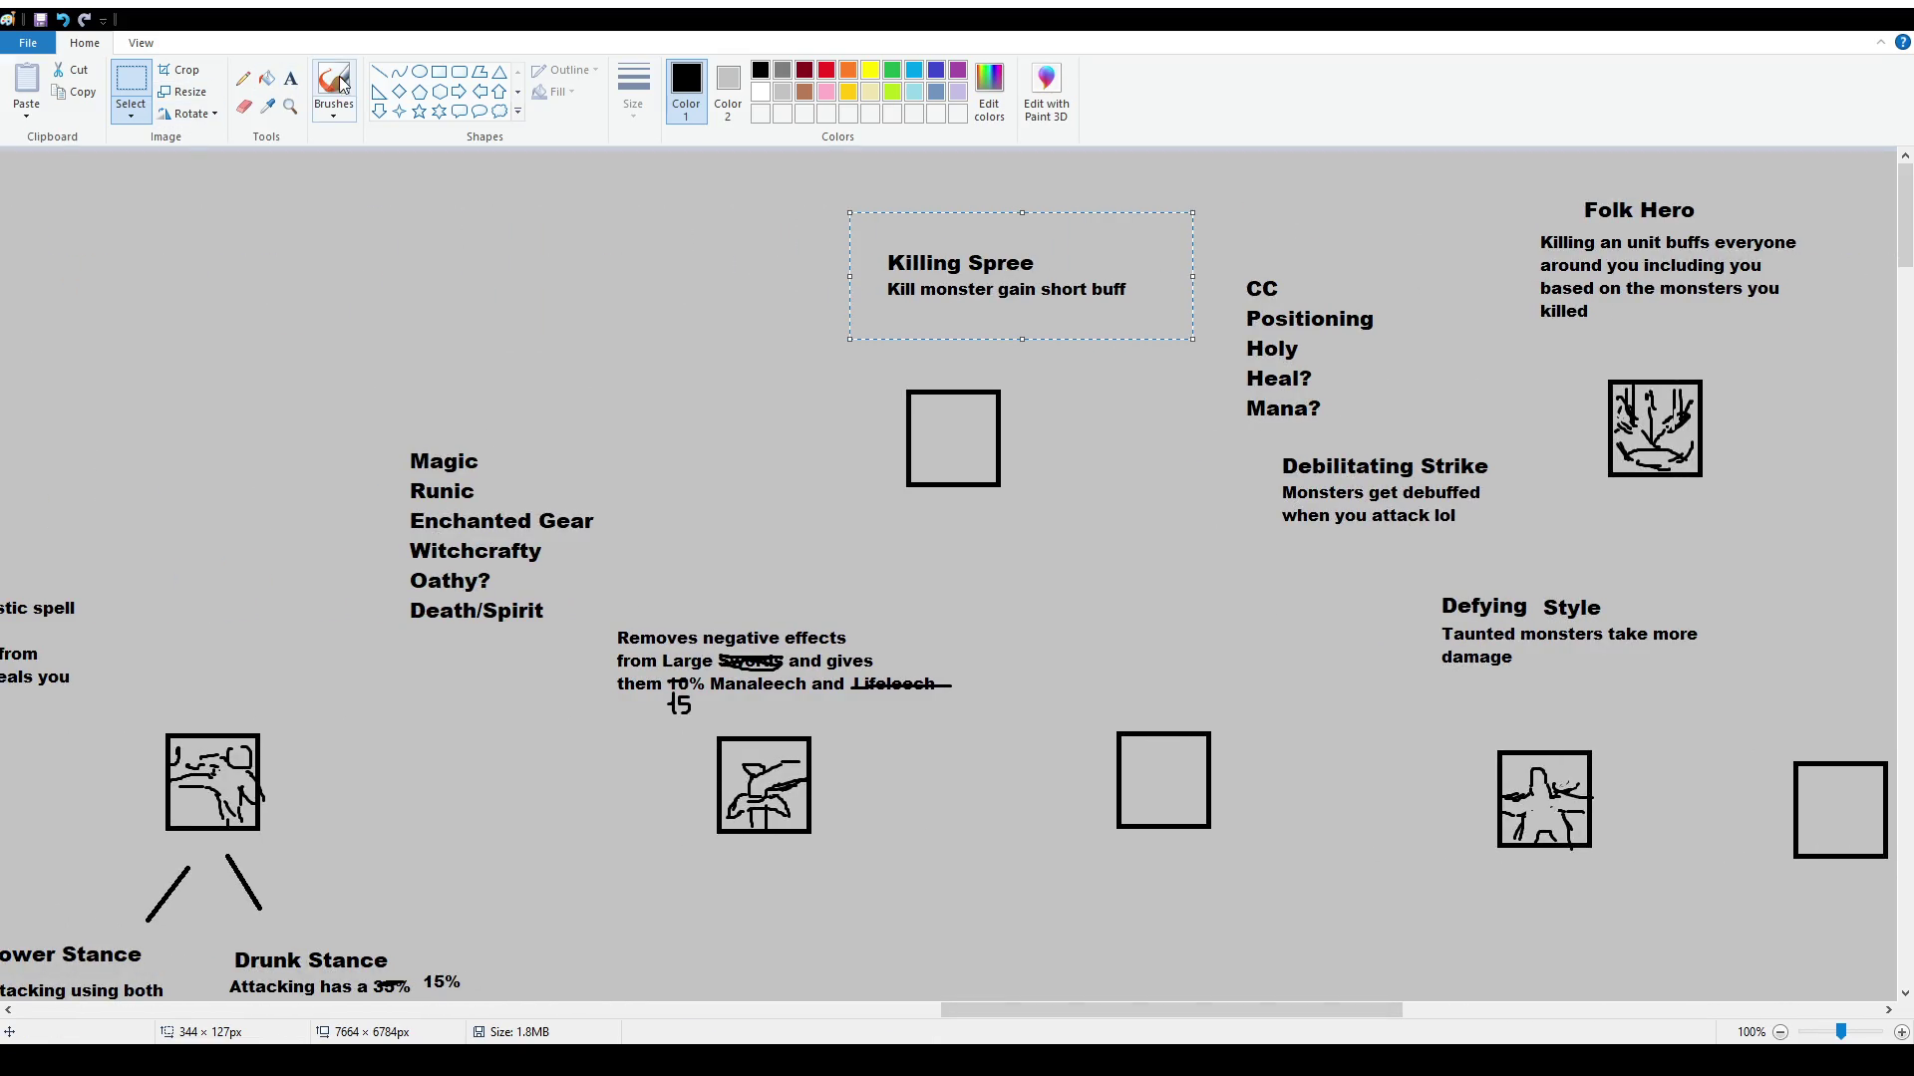
{"action": "left_click", "coordinate": [334, 89]}
Underline Death/Spirit, mark under Kill, and strike through the word Death
{"action": "left_click_drag", "start_coordinate": [413, 632], "coordinate": [475, 632]}
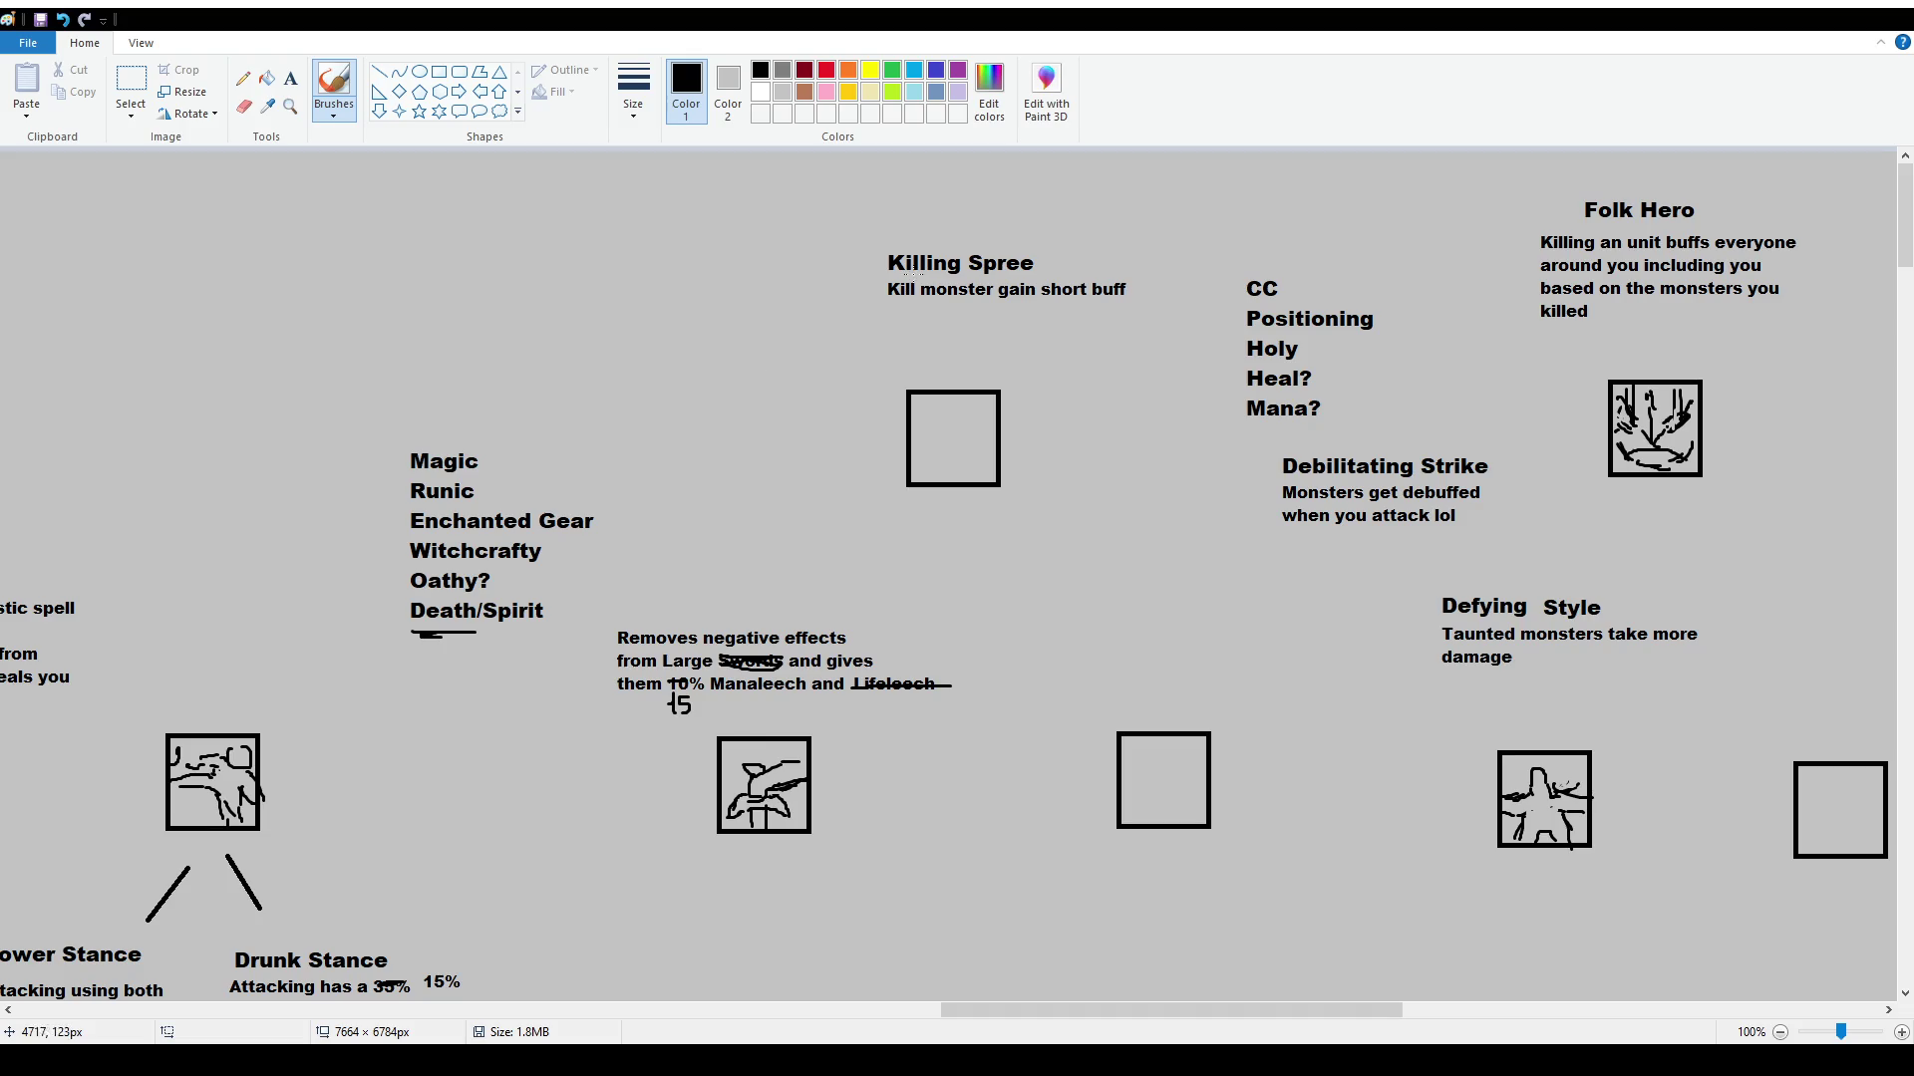
{"action": "left_click_drag", "start_coordinate": [884, 304], "coordinate": [906, 305]}
{"action": "mouse_move", "coordinate": [410, 603]}
{"action": "left_mouse_down"}
{"action": "mouse_move", "coordinate": [490, 604]}
{"action": "mouse_move", "coordinate": [491, 621]}
{"action": "left_mouse_up"}
Try a diagonal stroke and an underline under Witchcrafty, undoing both
{"action": "left_click_drag", "start_coordinate": [893, 697], "coordinate": [853, 782]}
{"action": "key", "text": "ctrl+z"}
{"action": "mouse_move", "coordinate": [416, 558]}
{"action": "left_mouse_down"}
{"action": "mouse_move", "coordinate": [446, 562]}
{"action": "mouse_move", "coordinate": [430, 568]}
{"action": "left_mouse_up"}
{"action": "key", "text": "ctrl+z"}
{"action": "scroll", "coordinate": [839, 751], "scroll_direction": "down", "scroll_amount": 4}
{"action": "scroll", "coordinate": [545, 477], "scroll_direction": "up", "scroll_amount": 4}
Write 'CC Resist/Tenacity' and 'Kill Witch?' on two lines above the Magic list
{"action": "left_click", "coordinate": [290, 78]}
{"action": "left_click_drag", "start_coordinate": [404, 371], "coordinate": [593, 423]}
{"action": "type", "text": "CC Resist"}
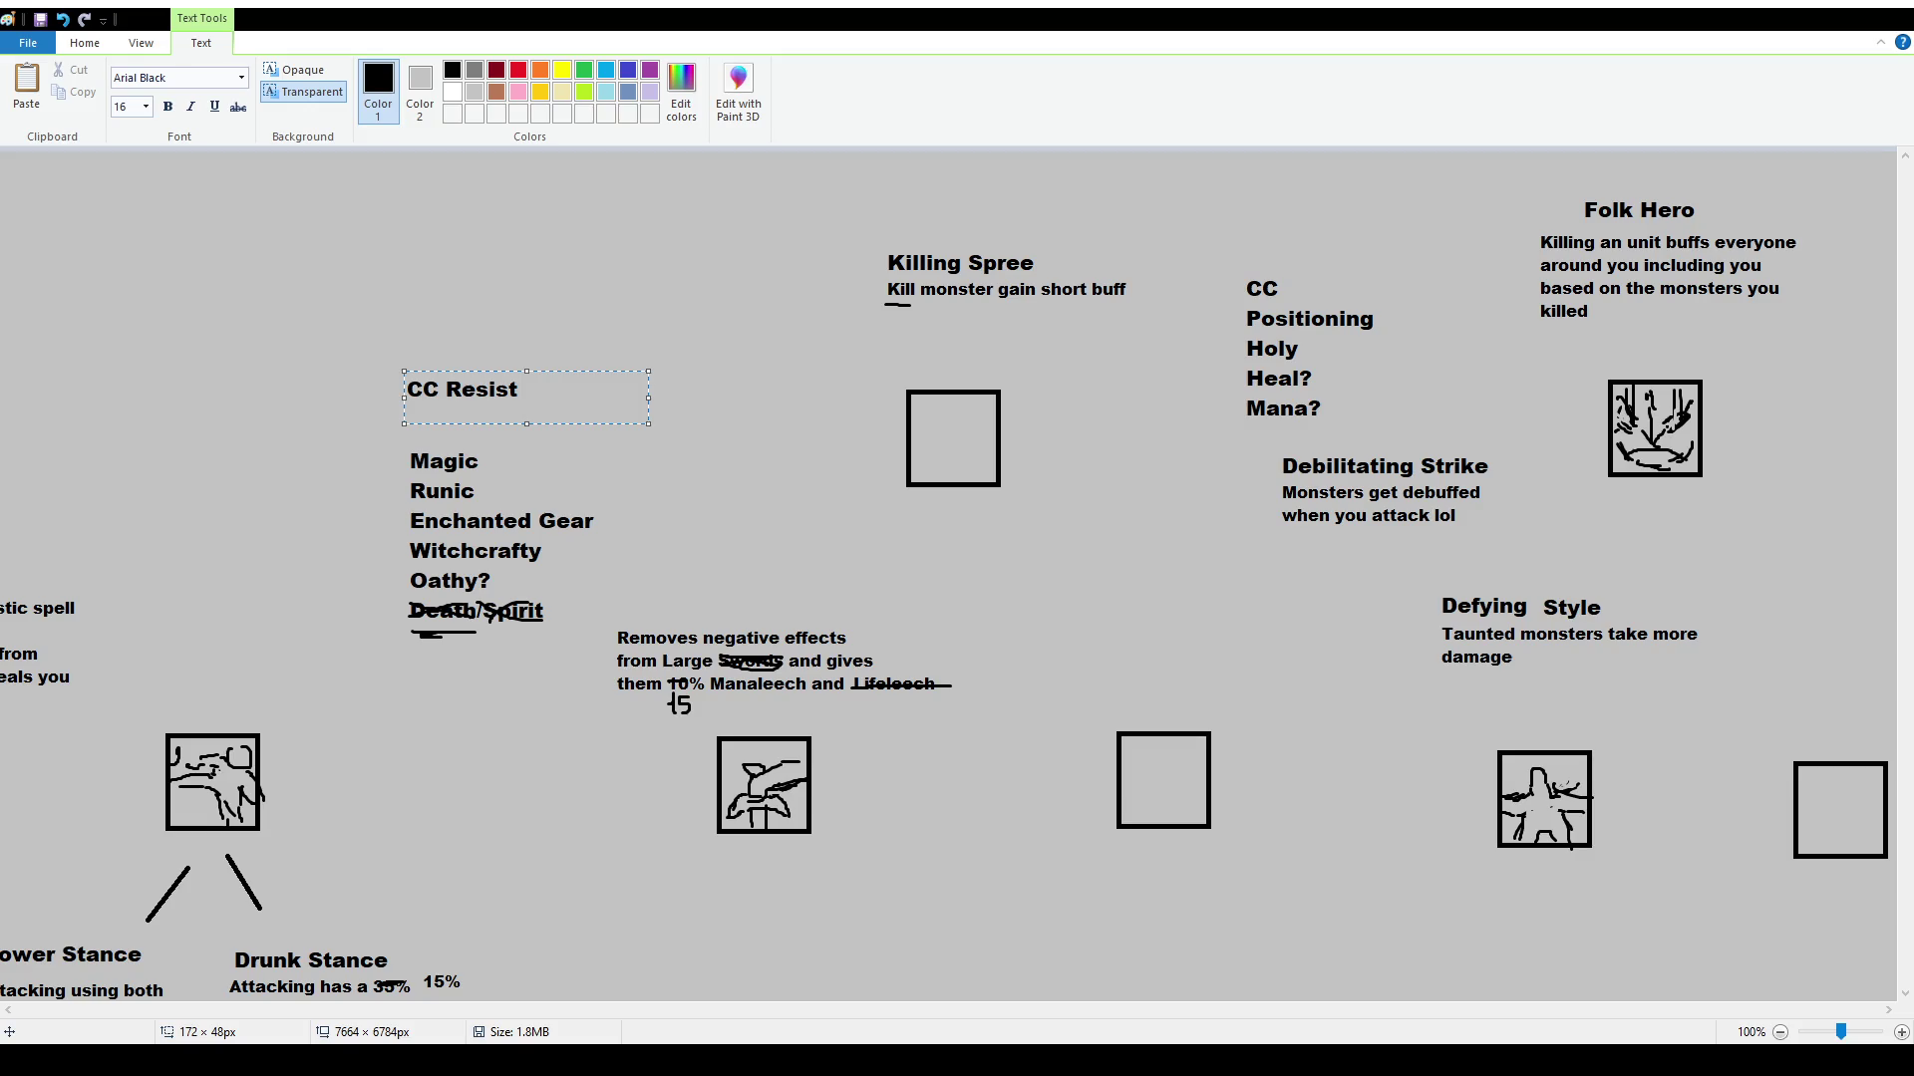
{"action": "type", "text": "/Tenacity"}
{"action": "key", "text": "Return"}
{"action": "type", "text": "Kill Witch?"}
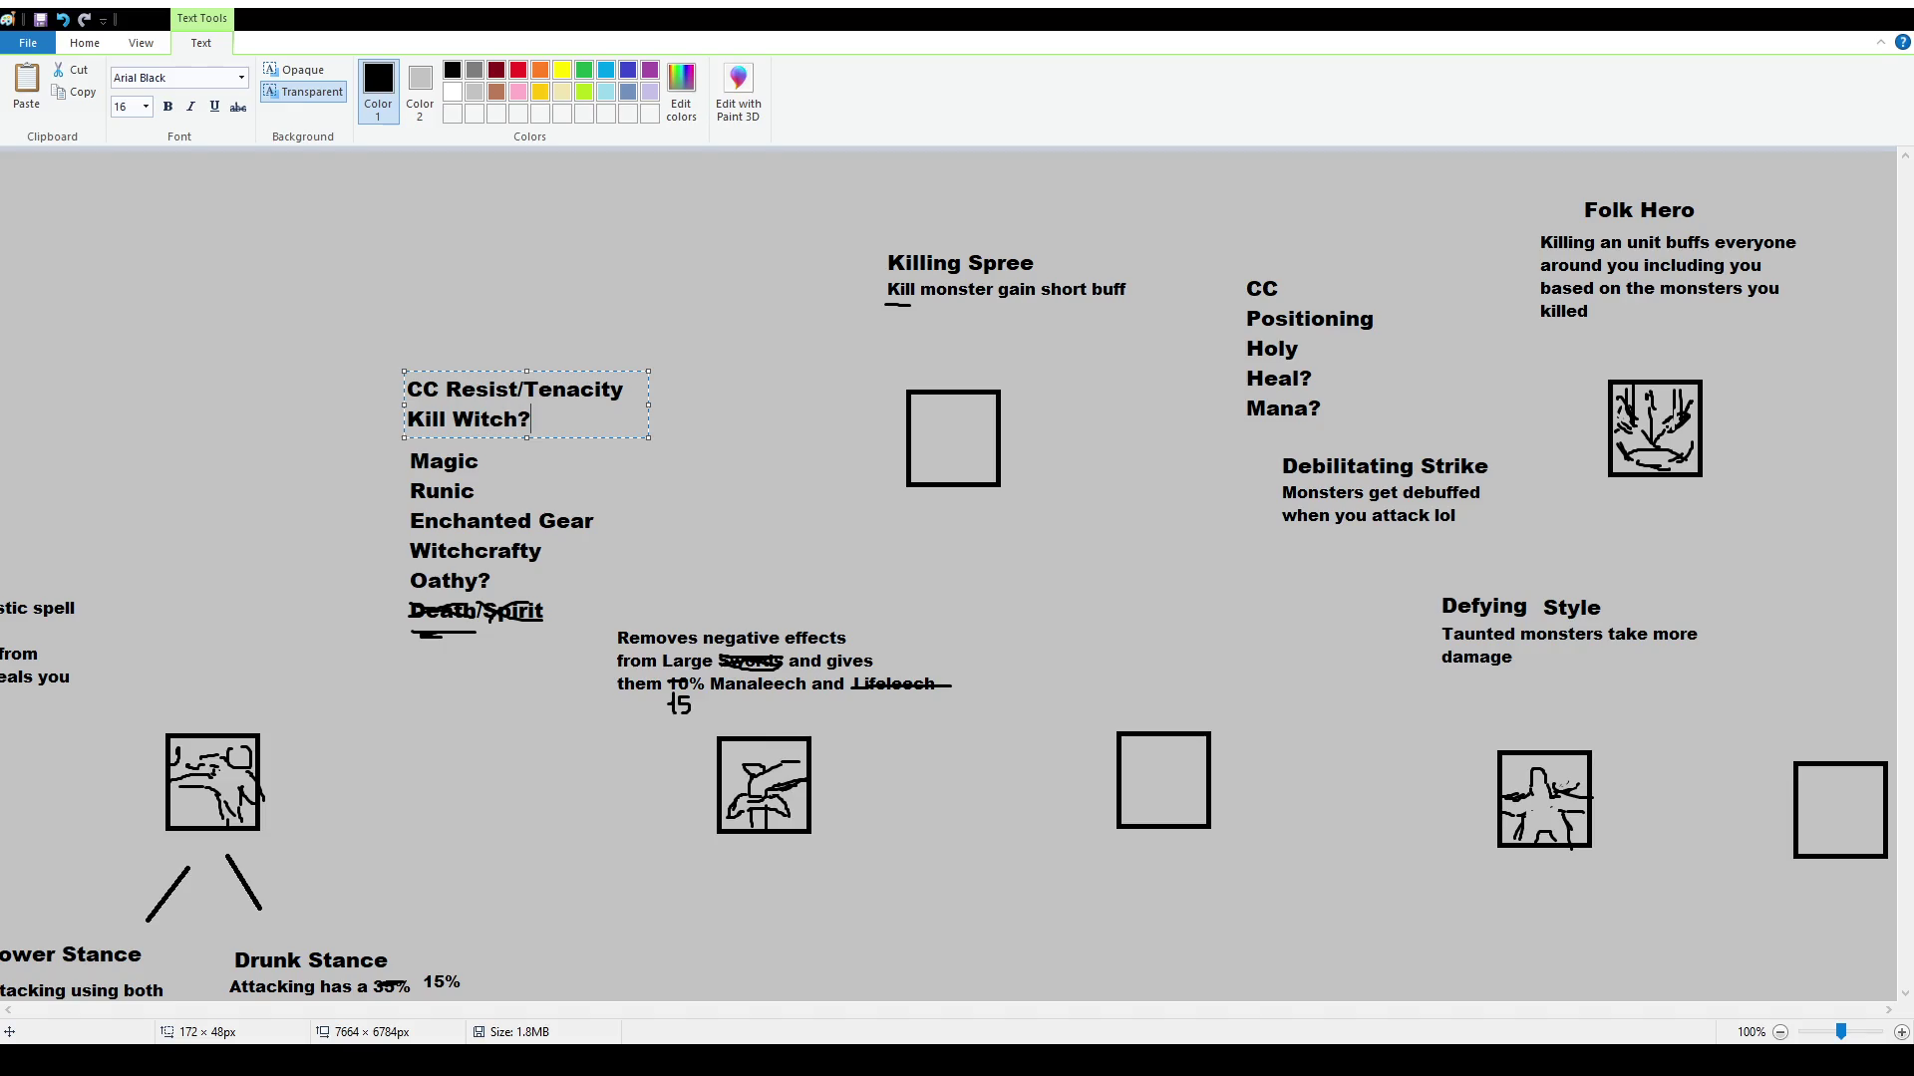
{"action": "left_click", "coordinate": [814, 467]}
{"action": "left_click_drag", "start_coordinate": [978, 1009], "coordinate": [1334, 1012]}
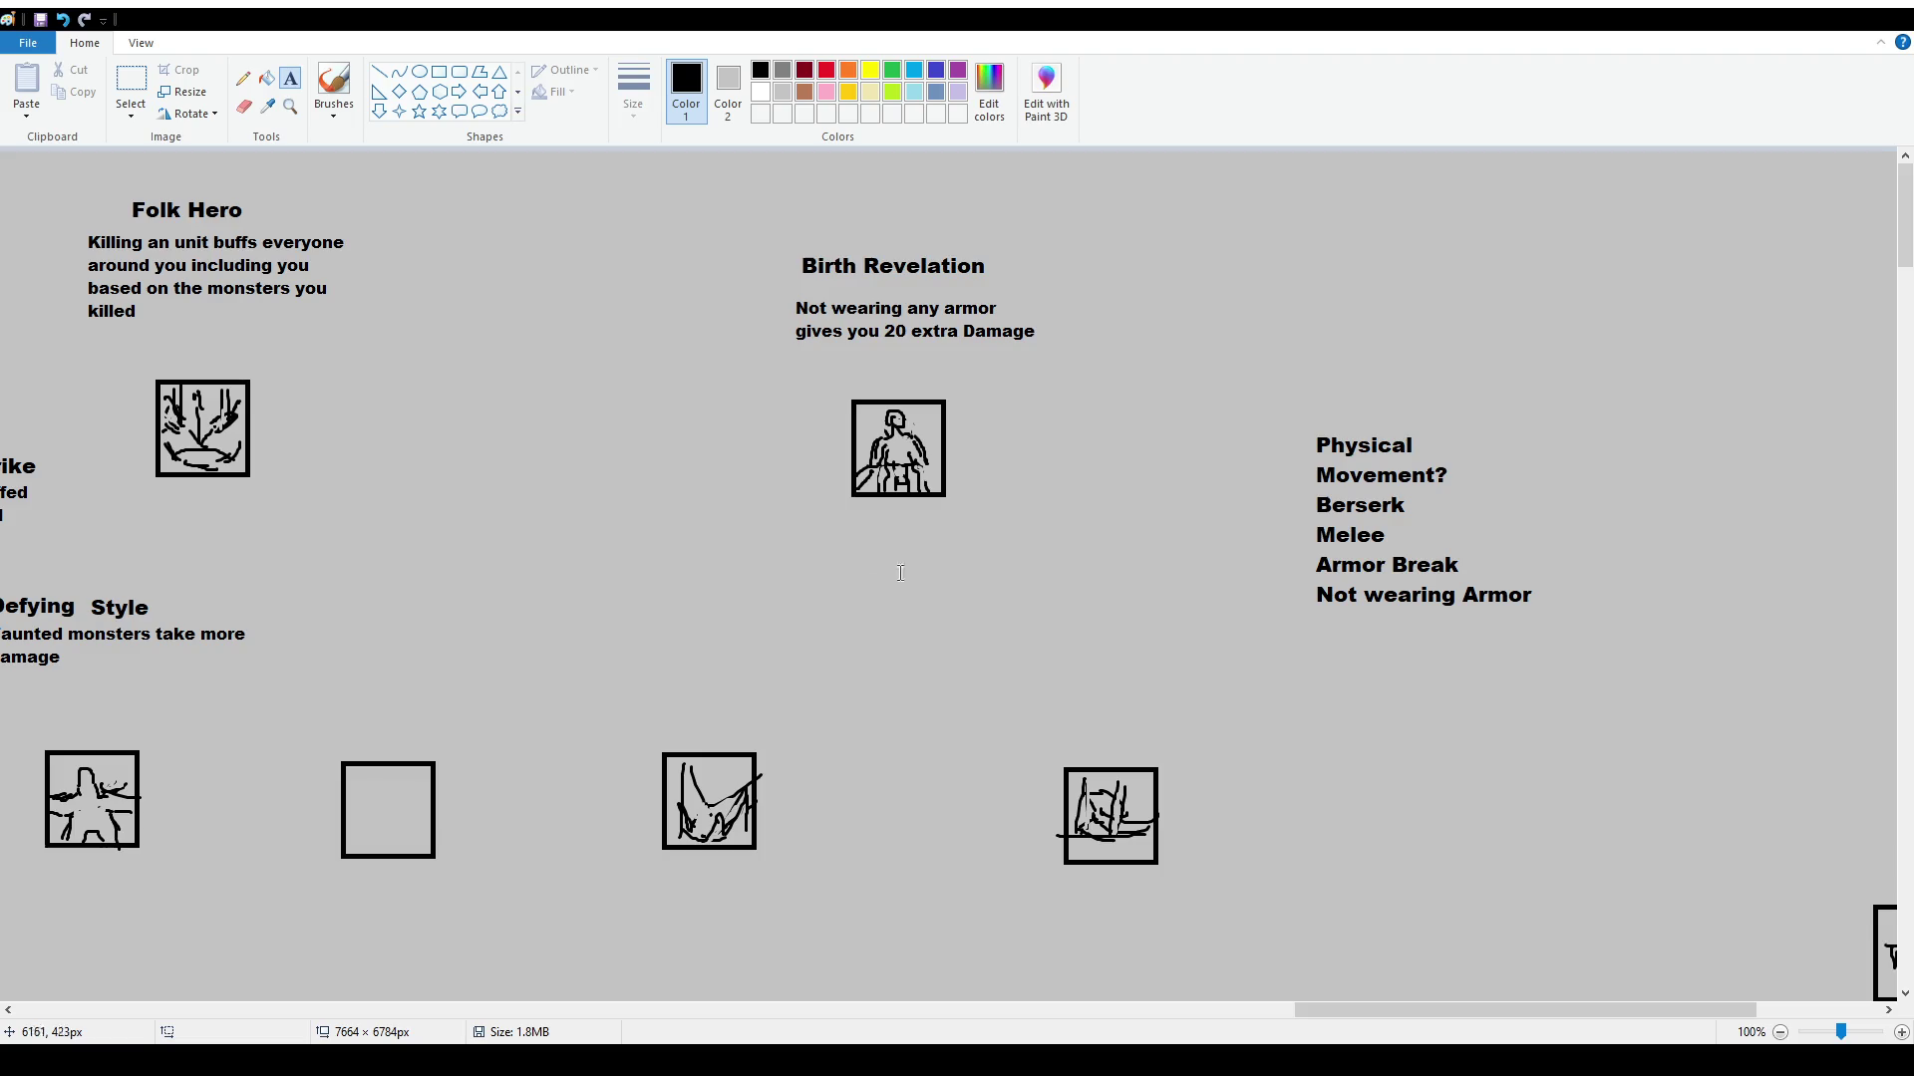
Scroll to the Berserk entry in the Physical list with the brush tool ready
{"action": "left_click", "coordinate": [130, 84]}
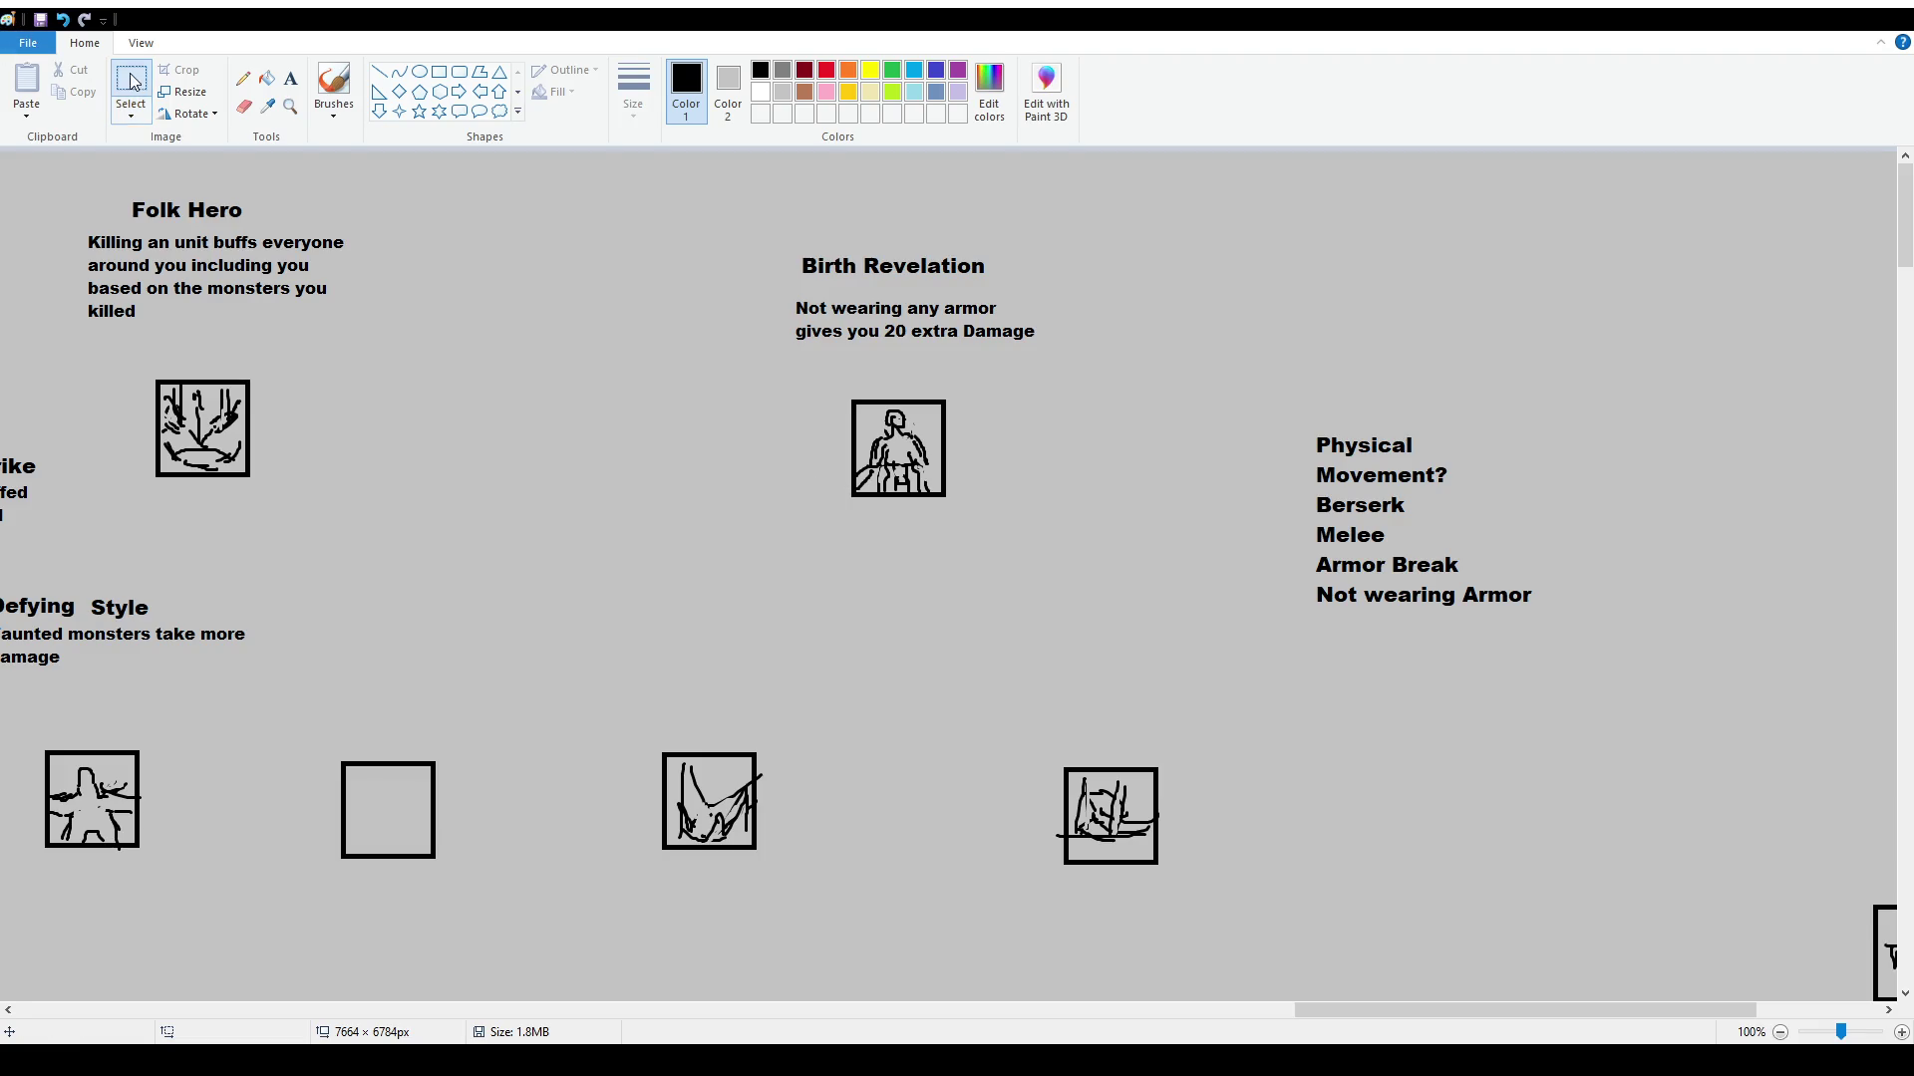
{"action": "scroll", "coordinate": [1123, 739], "scroll_direction": "down", "scroll_amount": 3}
{"action": "scroll", "coordinate": [1132, 648], "scroll_direction": "up", "scroll_amount": 3}
{"action": "left_click", "coordinate": [334, 81]}
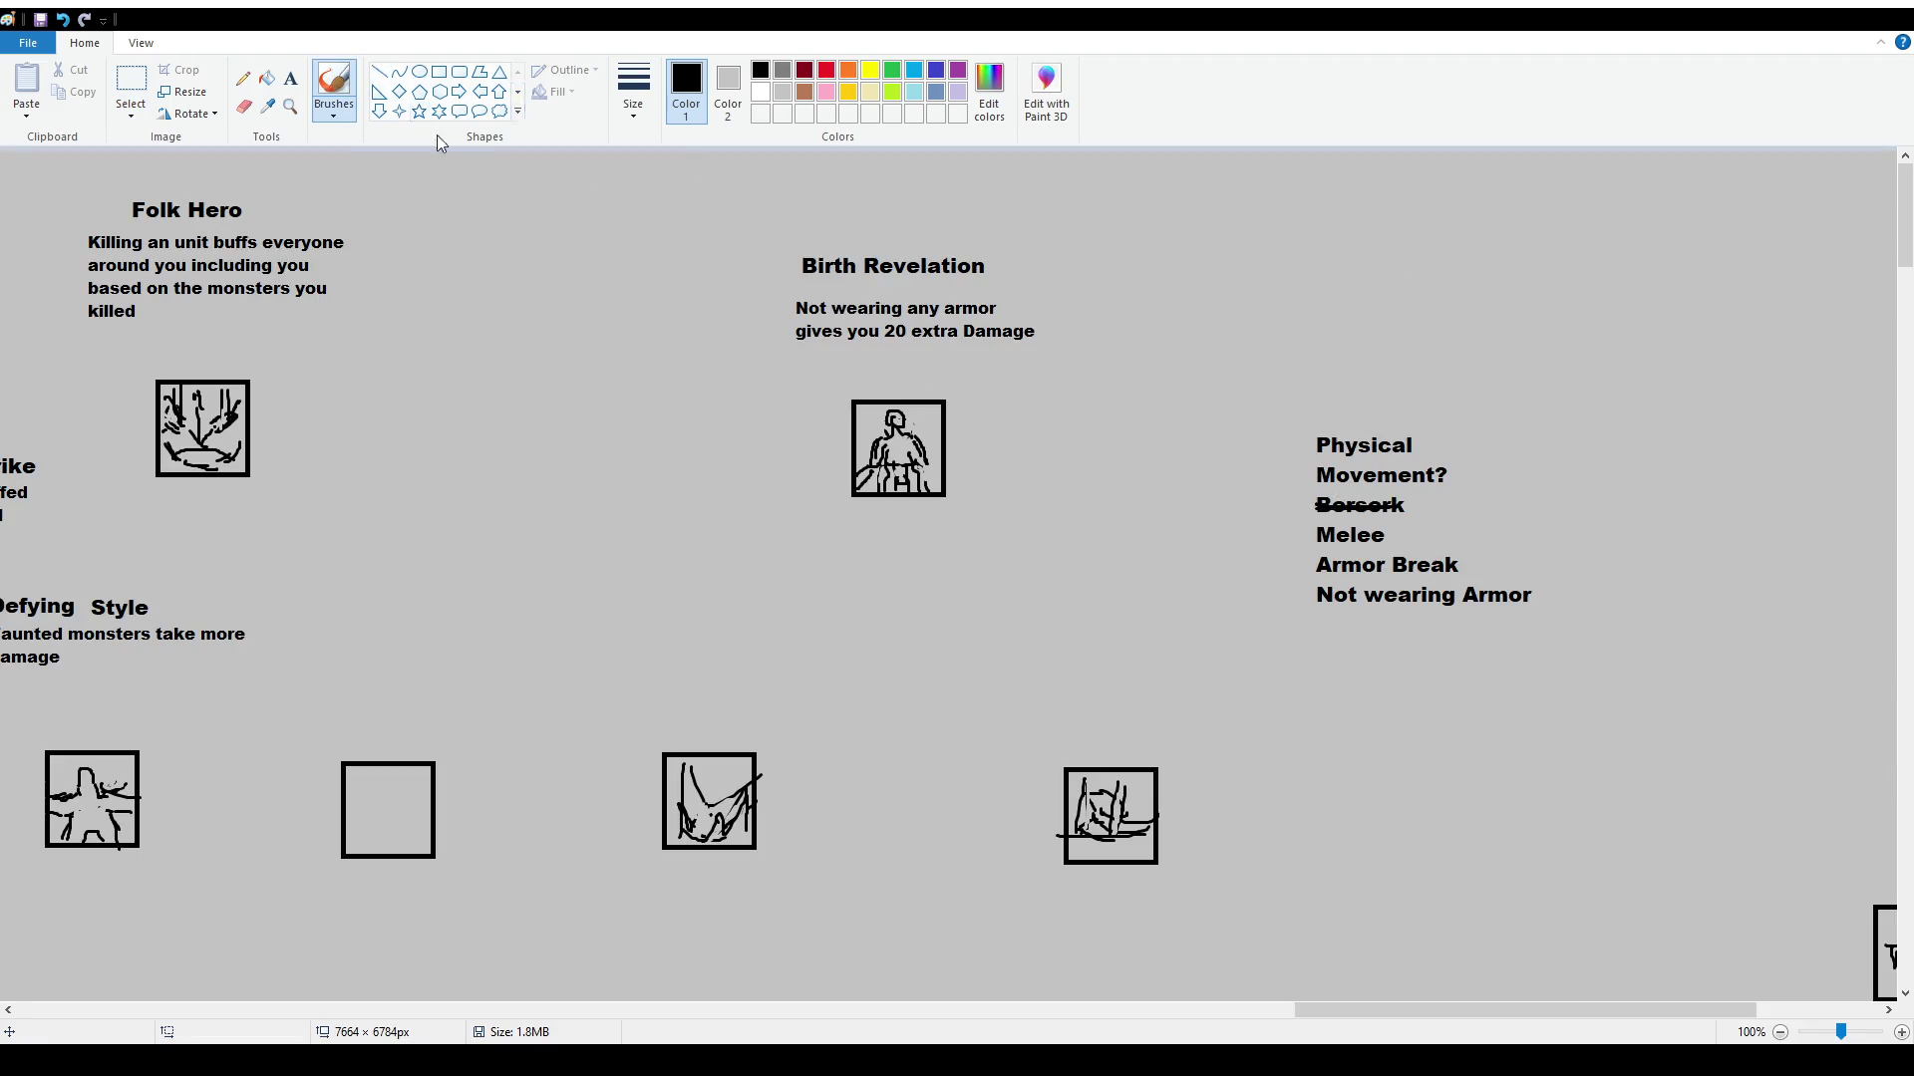
{"action": "scroll", "coordinate": [877, 461], "scroll_direction": "down", "scroll_amount": 10}
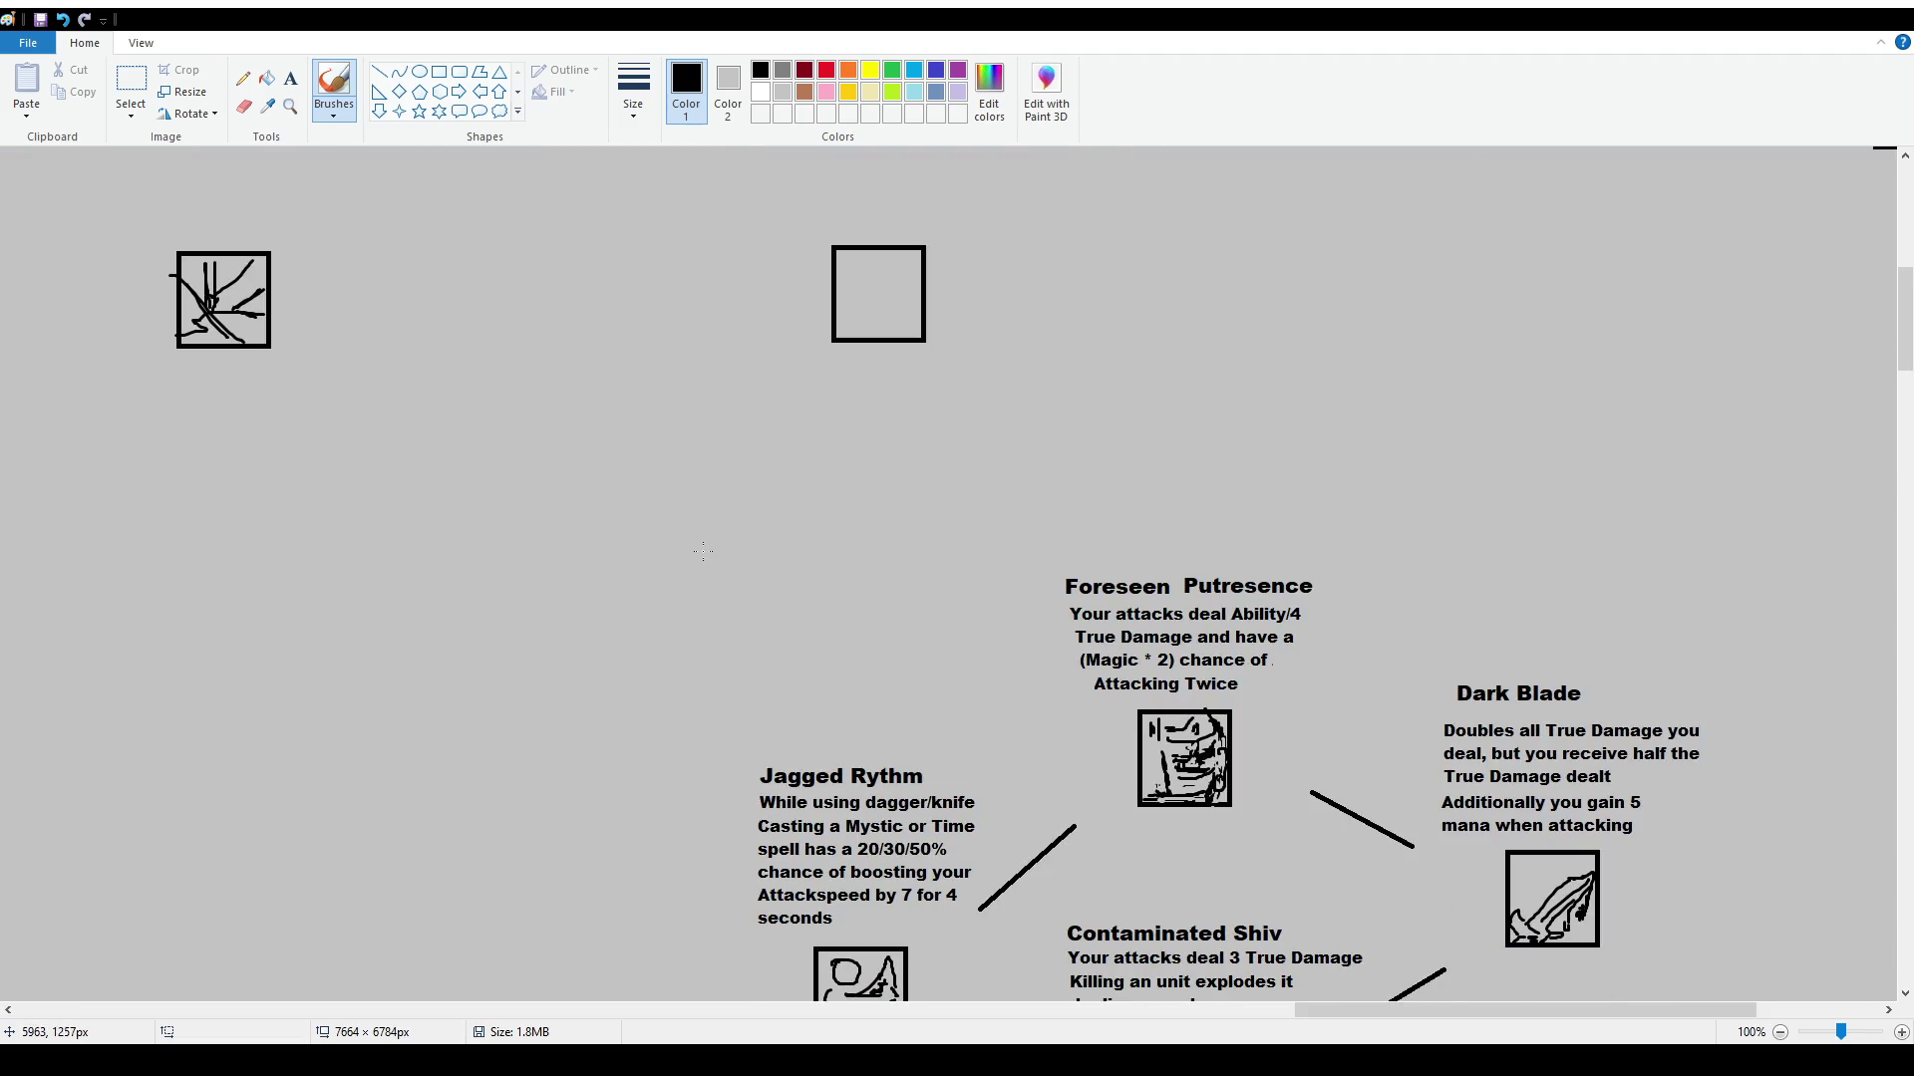
{"action": "scroll", "coordinate": [702, 551], "scroll_direction": "left", "scroll_amount": 5}
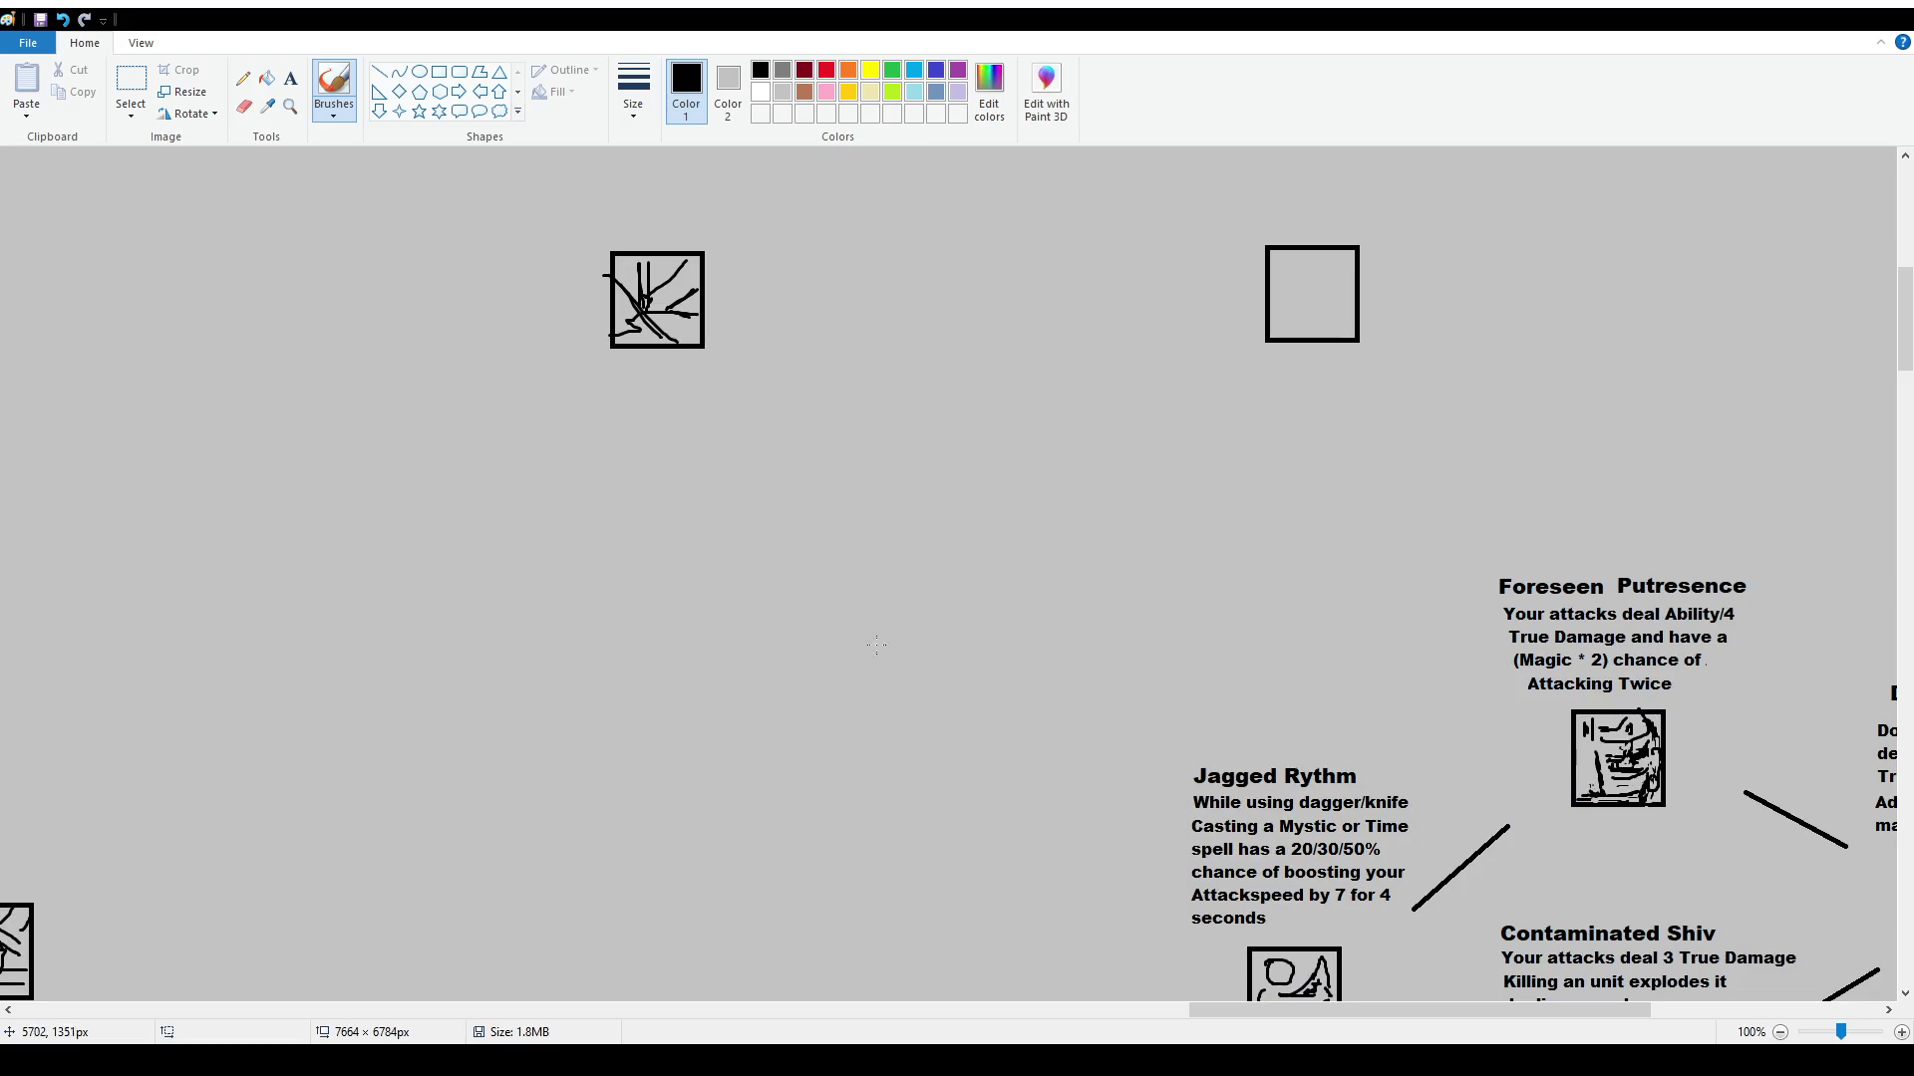
{"action": "scroll", "coordinate": [886, 646], "scroll_direction": "down", "scroll_amount": 2}
{"action": "scroll", "coordinate": [886, 646], "scroll_direction": "up", "scroll_amount": 2}
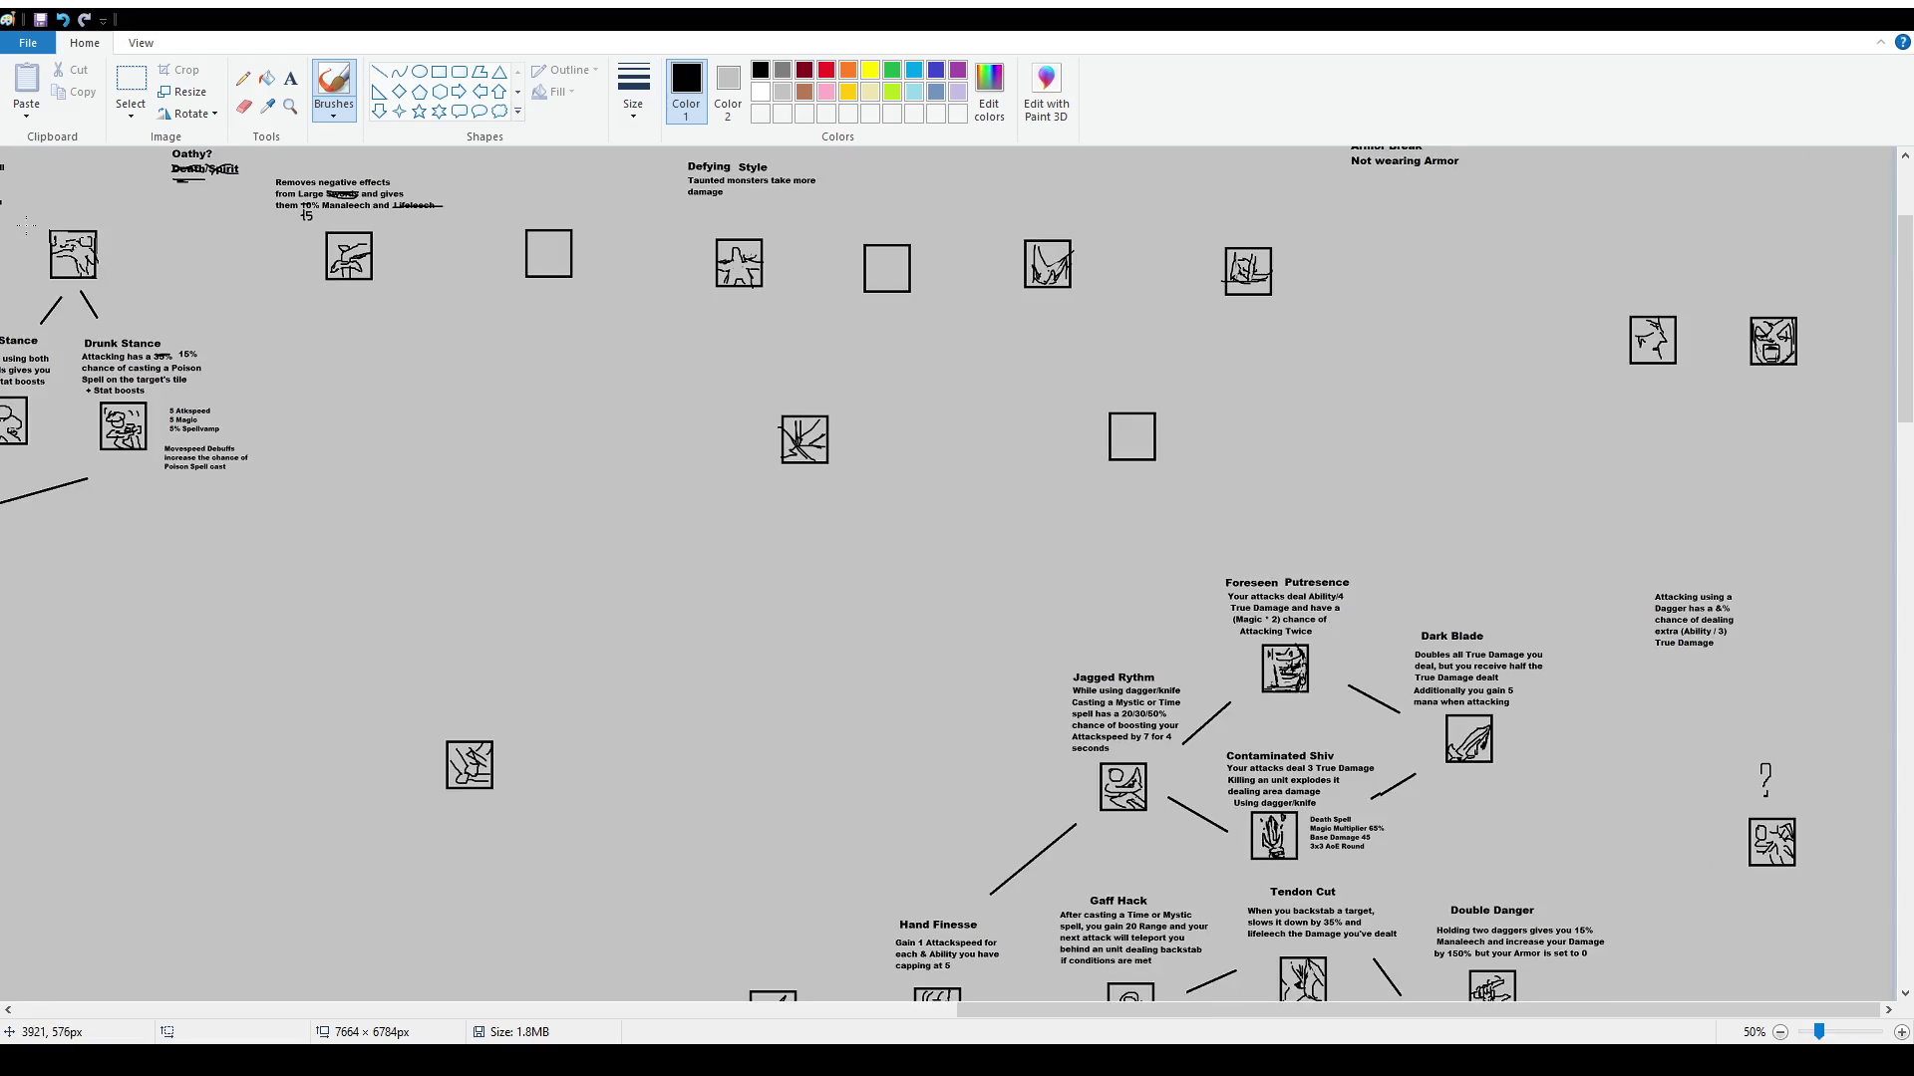
Copy an empty icon square and place two copies in the middle-left of the chart
{"action": "left_click", "coordinate": [110, 108]}
{"action": "scroll", "coordinate": [787, 499], "scroll_direction": "up", "scroll_amount": 2}
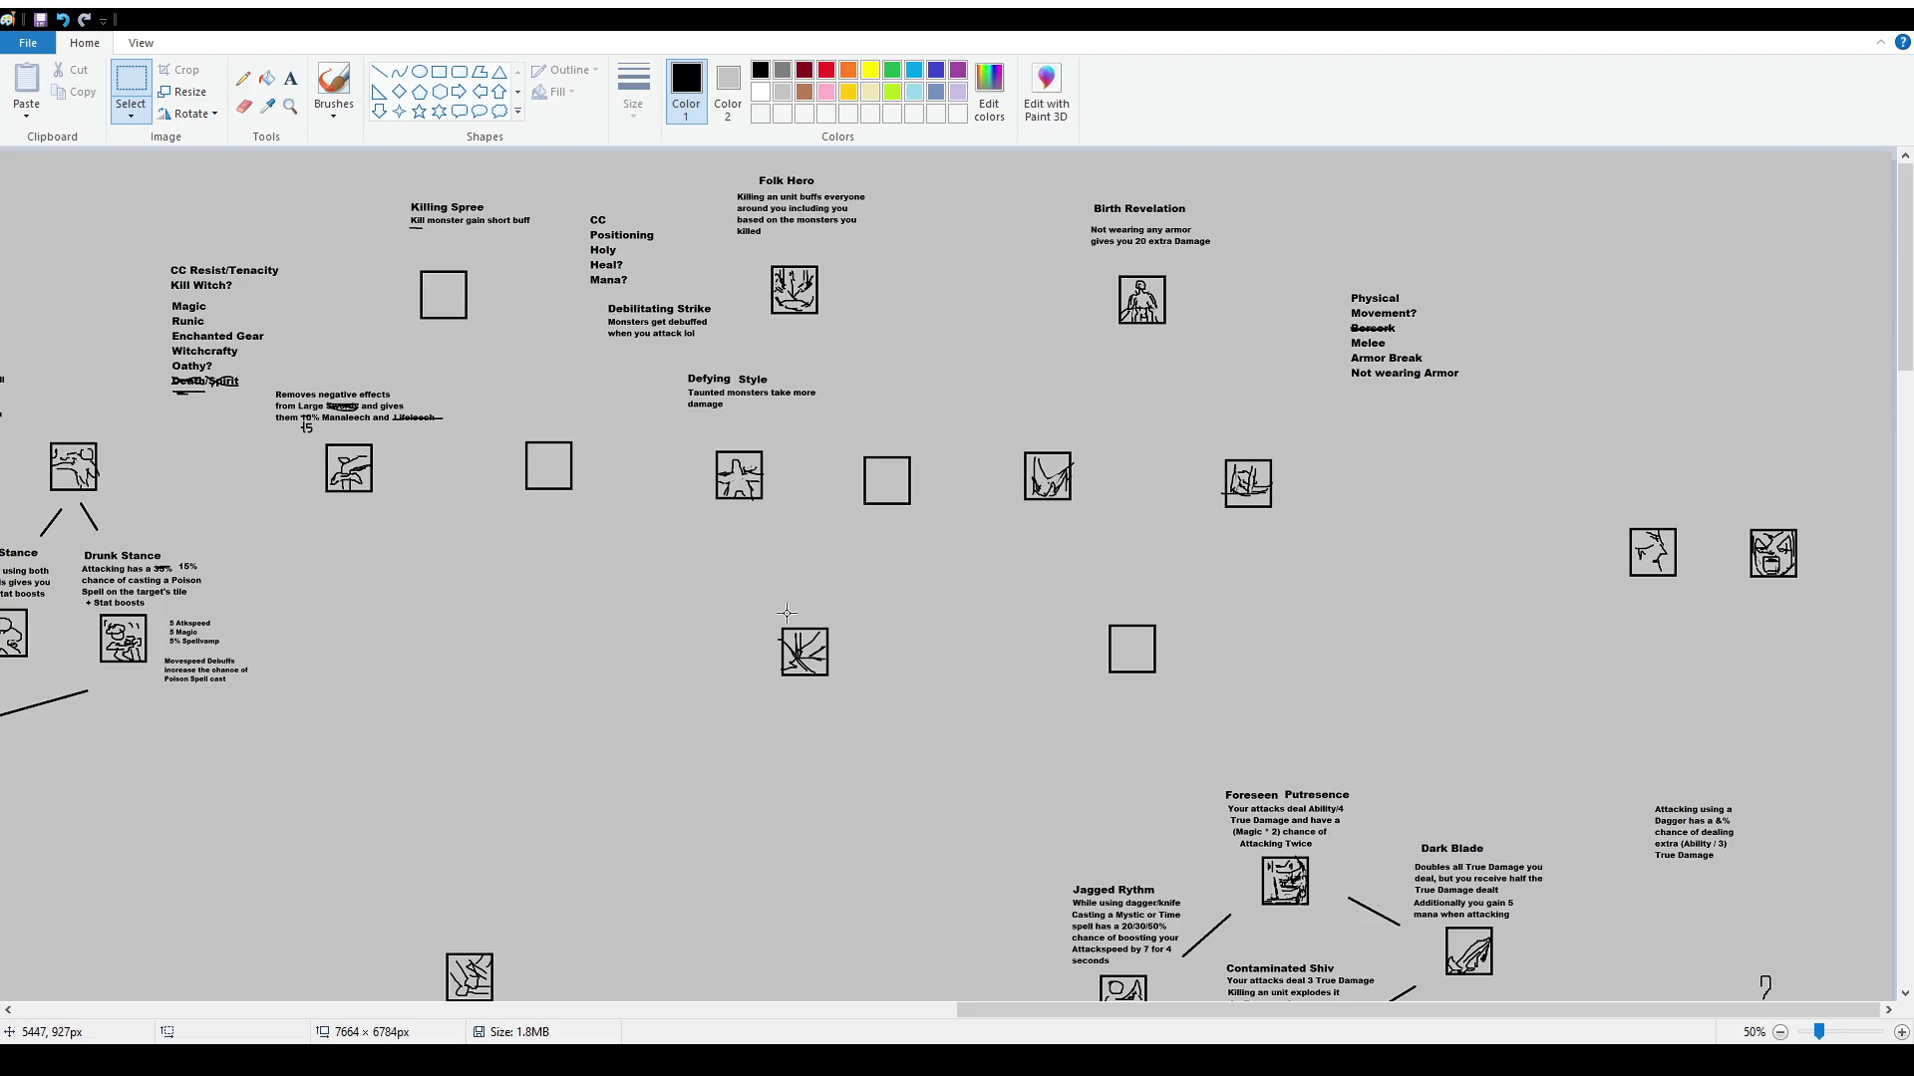
{"action": "left_click_drag", "start_coordinate": [1053, 621], "coordinate": [1196, 698]}
{"action": "key", "text": "ctrl+c"}
{"action": "key", "text": "ctrl+v"}
{"action": "left_click_drag", "start_coordinate": [85, 211], "coordinate": [463, 619]}
{"action": "key", "text": "ctrl+v"}
{"action": "mouse_move", "coordinate": [92, 216]}
{"action": "left_mouse_down"}
{"action": "mouse_move", "coordinate": [594, 777]}
{"action": "mouse_move", "coordinate": [737, 840]}
{"action": "mouse_move", "coordinate": [718, 854]}
{"action": "left_mouse_up"}
{"action": "mouse_move", "coordinate": [392, 549]}
{"action": "left_mouse_down"}
{"action": "mouse_move", "coordinate": [525, 680]}
{"action": "mouse_move", "coordinate": [473, 664]}
{"action": "left_mouse_up"}
{"action": "left_click", "coordinate": [1090, 623]}
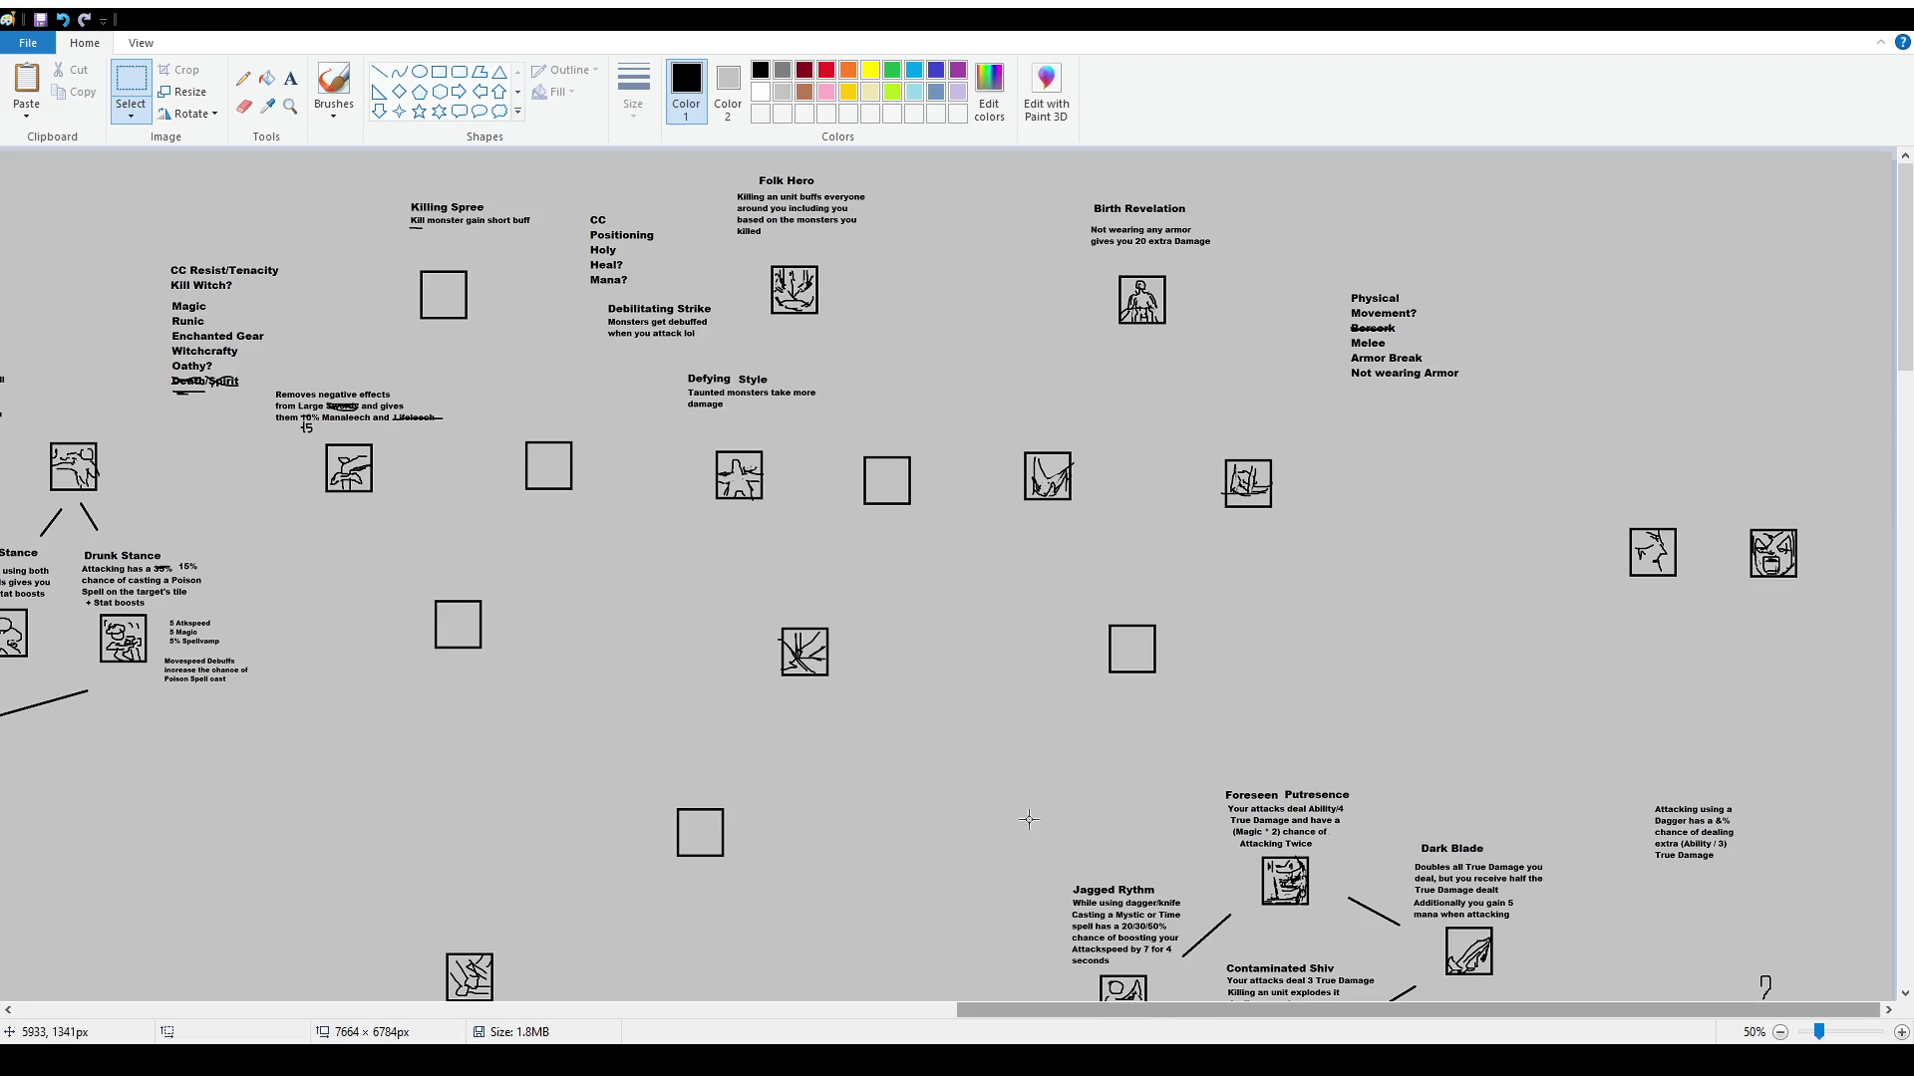
Scroll up to the Folk Hero and Birth Revelation abilities, trying the text and brush tools
{"action": "scroll", "coordinate": [509, 515], "scroll_direction": "up", "scroll_amount": 1}
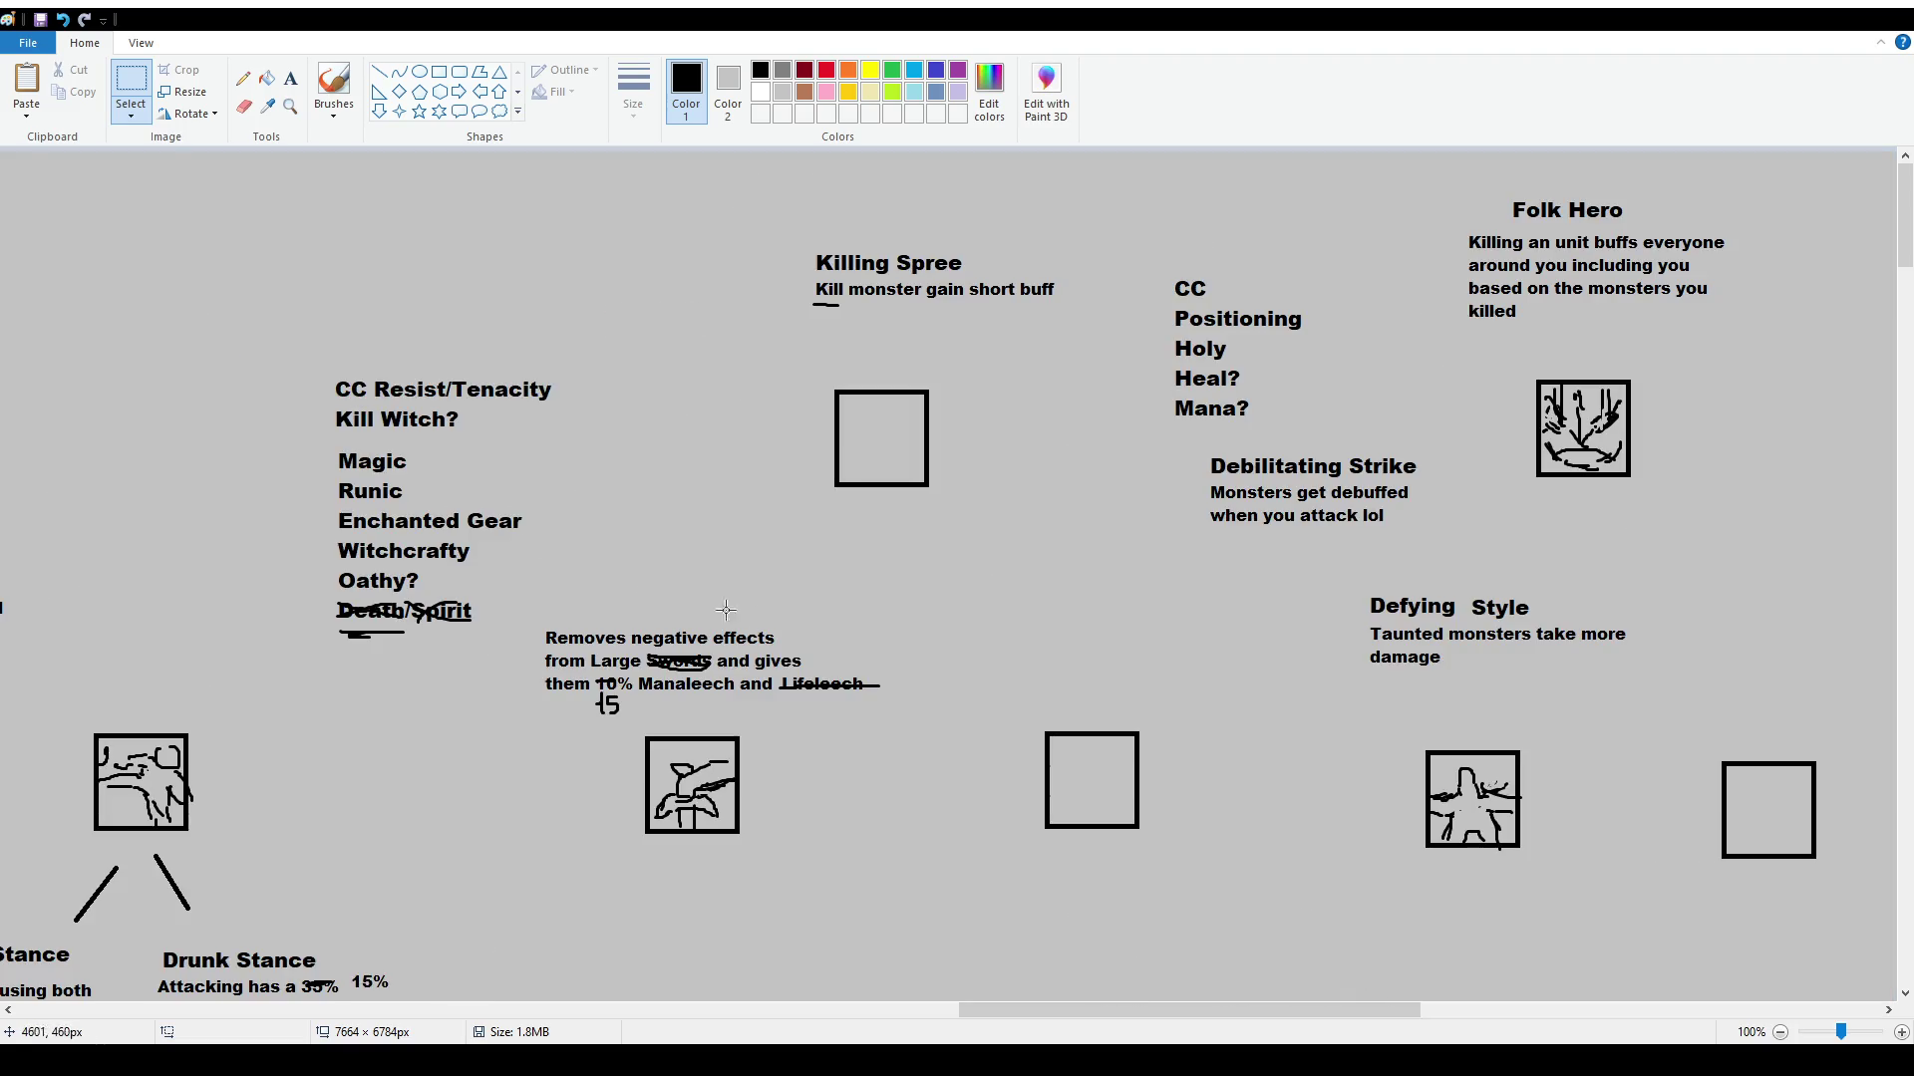
{"action": "mouse_move", "coordinate": [1189, 1010]}
{"action": "left_mouse_down"}
{"action": "mouse_move", "coordinate": [1652, 1010]}
{"action": "mouse_move", "coordinate": [1503, 1010]}
{"action": "left_mouse_up"}
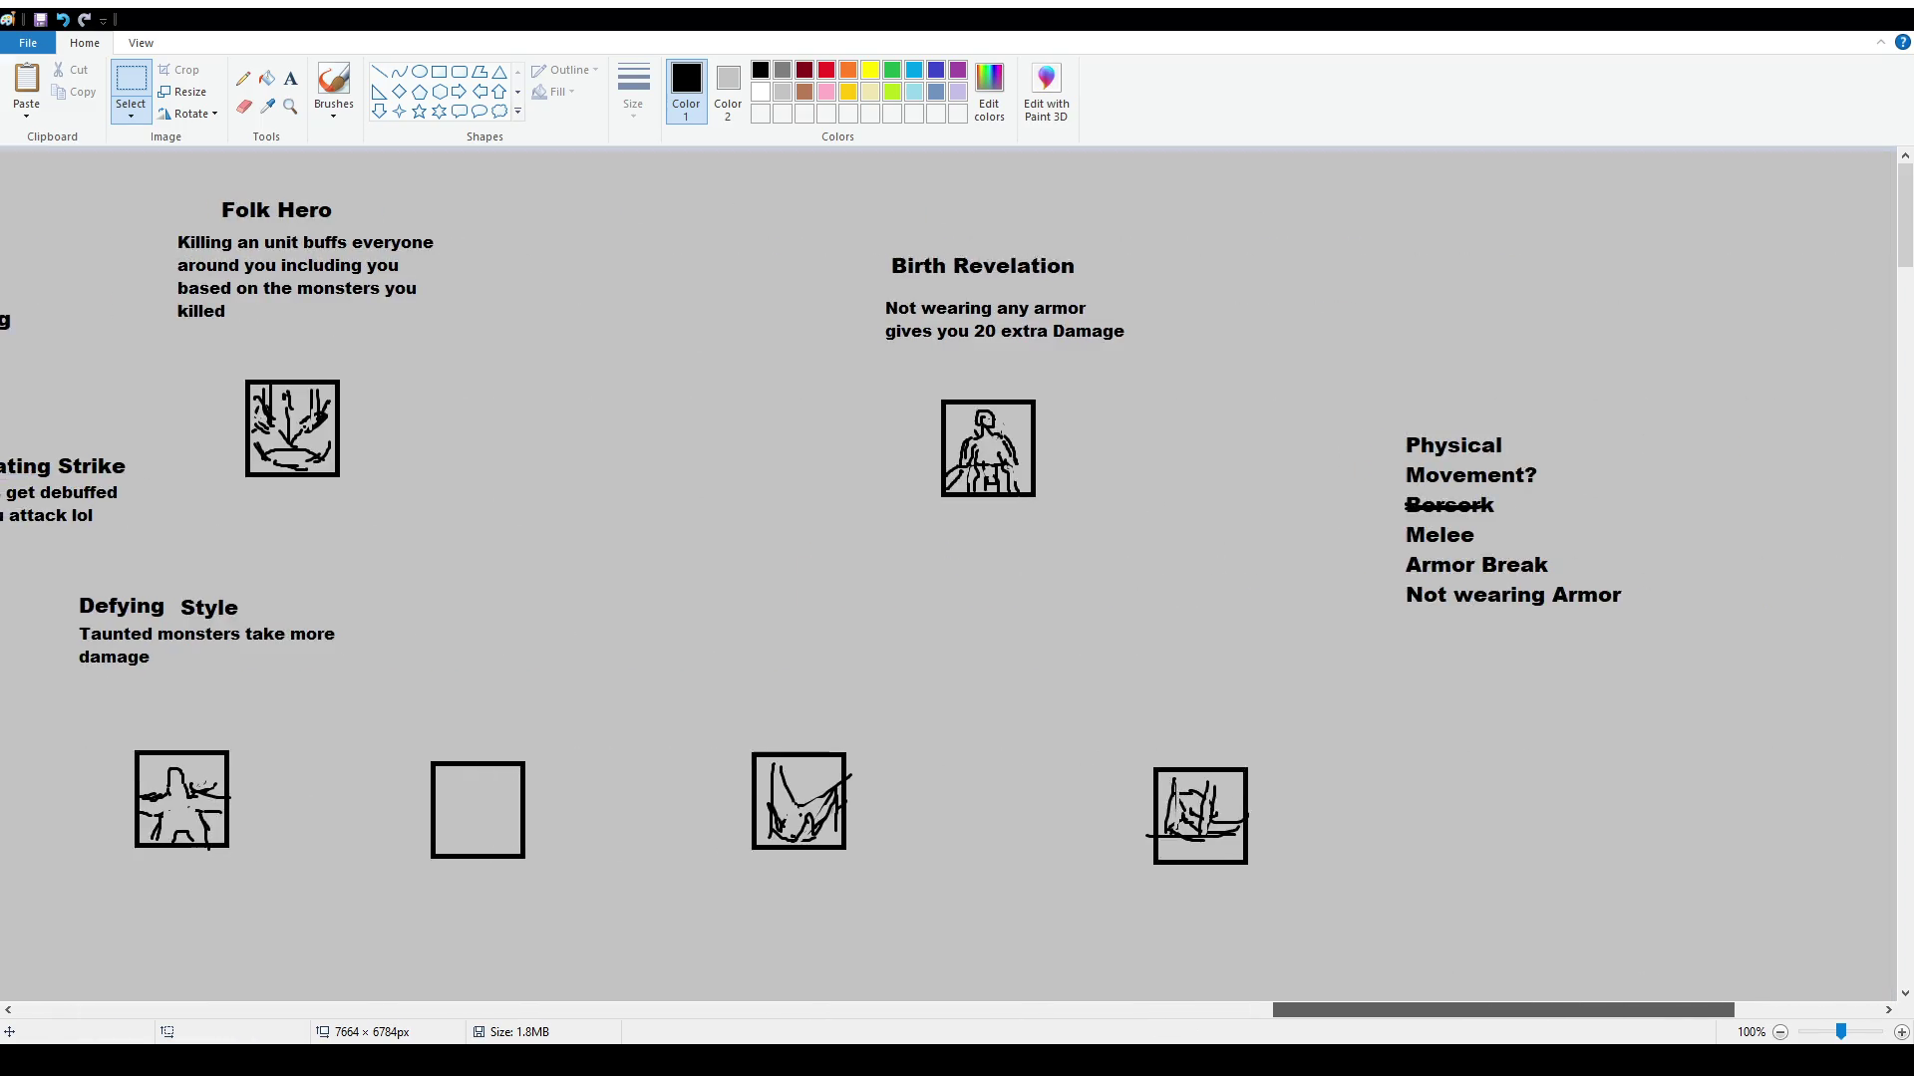
{"action": "scroll", "coordinate": [797, 607], "scroll_direction": "down", "scroll_amount": 4}
{"action": "scroll", "coordinate": [741, 589], "scroll_direction": "up", "scroll_amount": 2}
{"action": "left_click", "coordinate": [290, 77]}
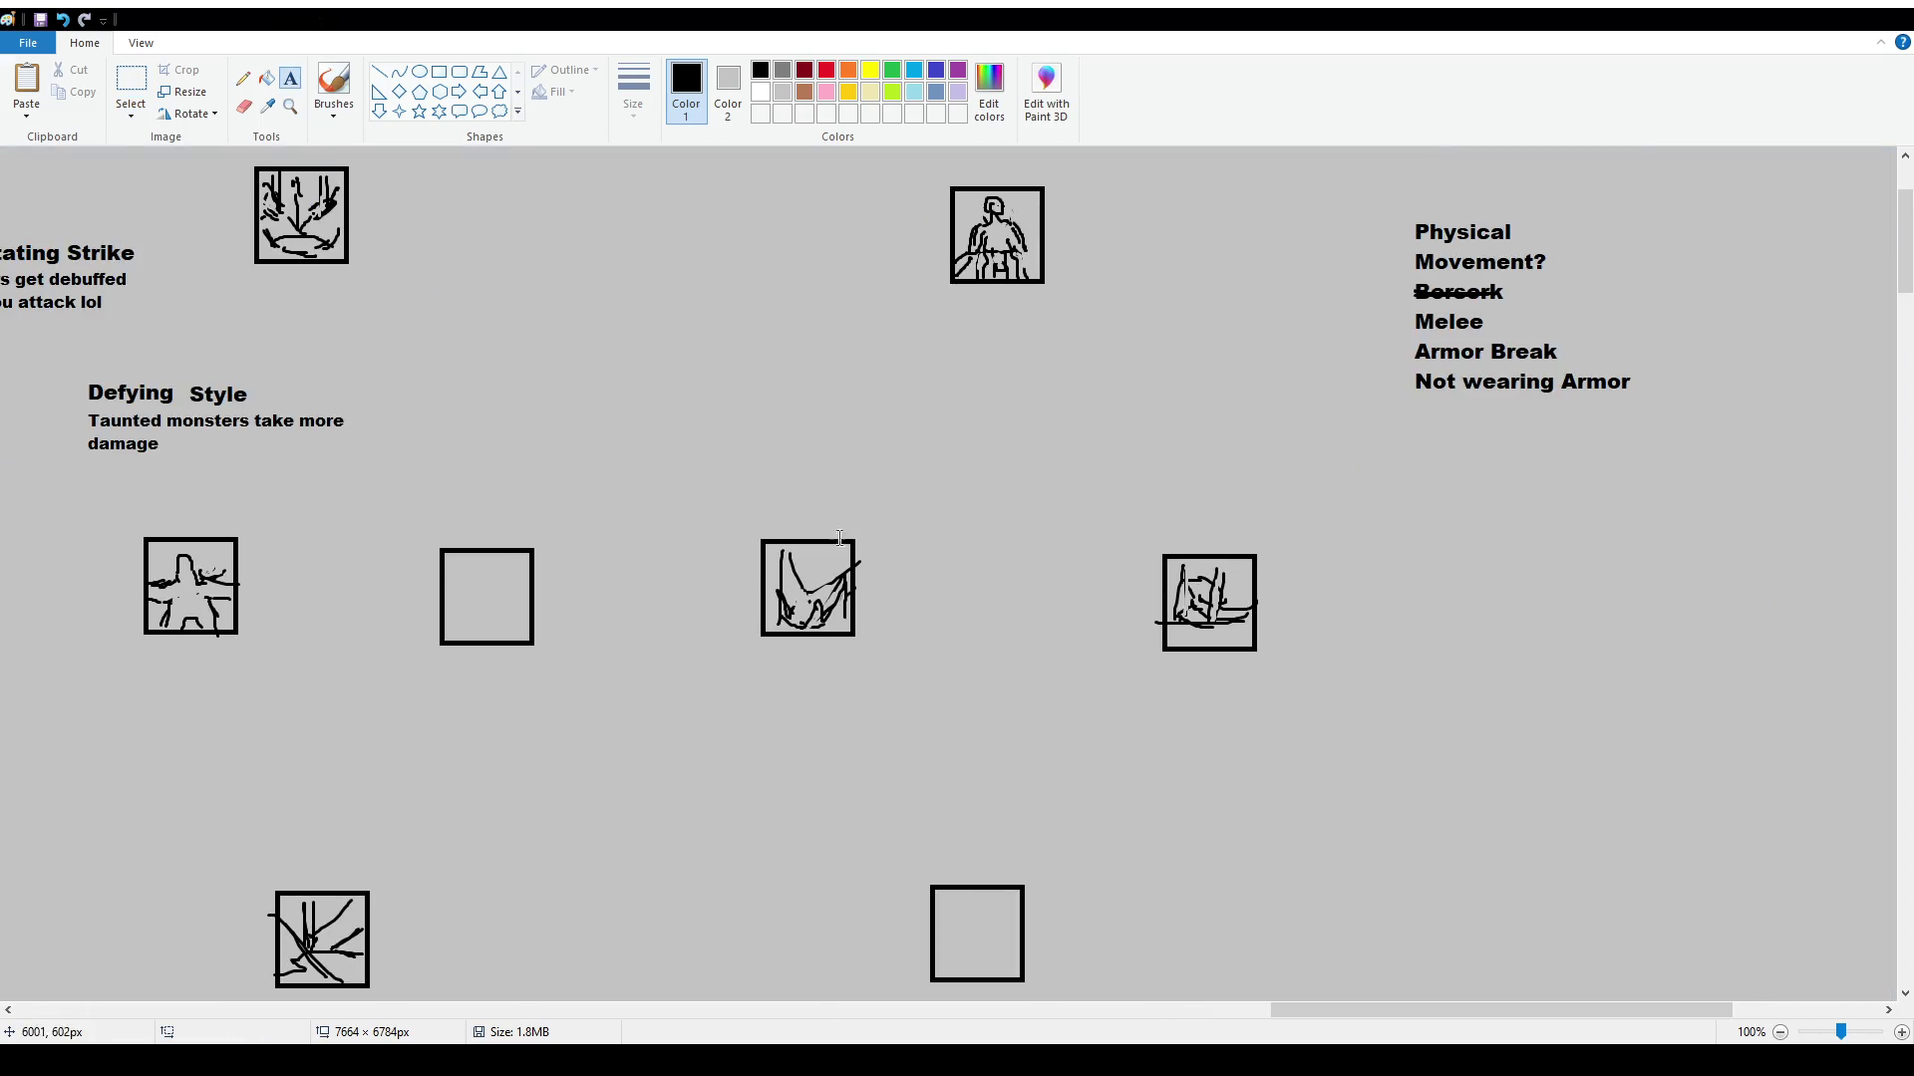
{"action": "scroll", "coordinate": [825, 480], "scroll_direction": "up", "scroll_amount": 2}
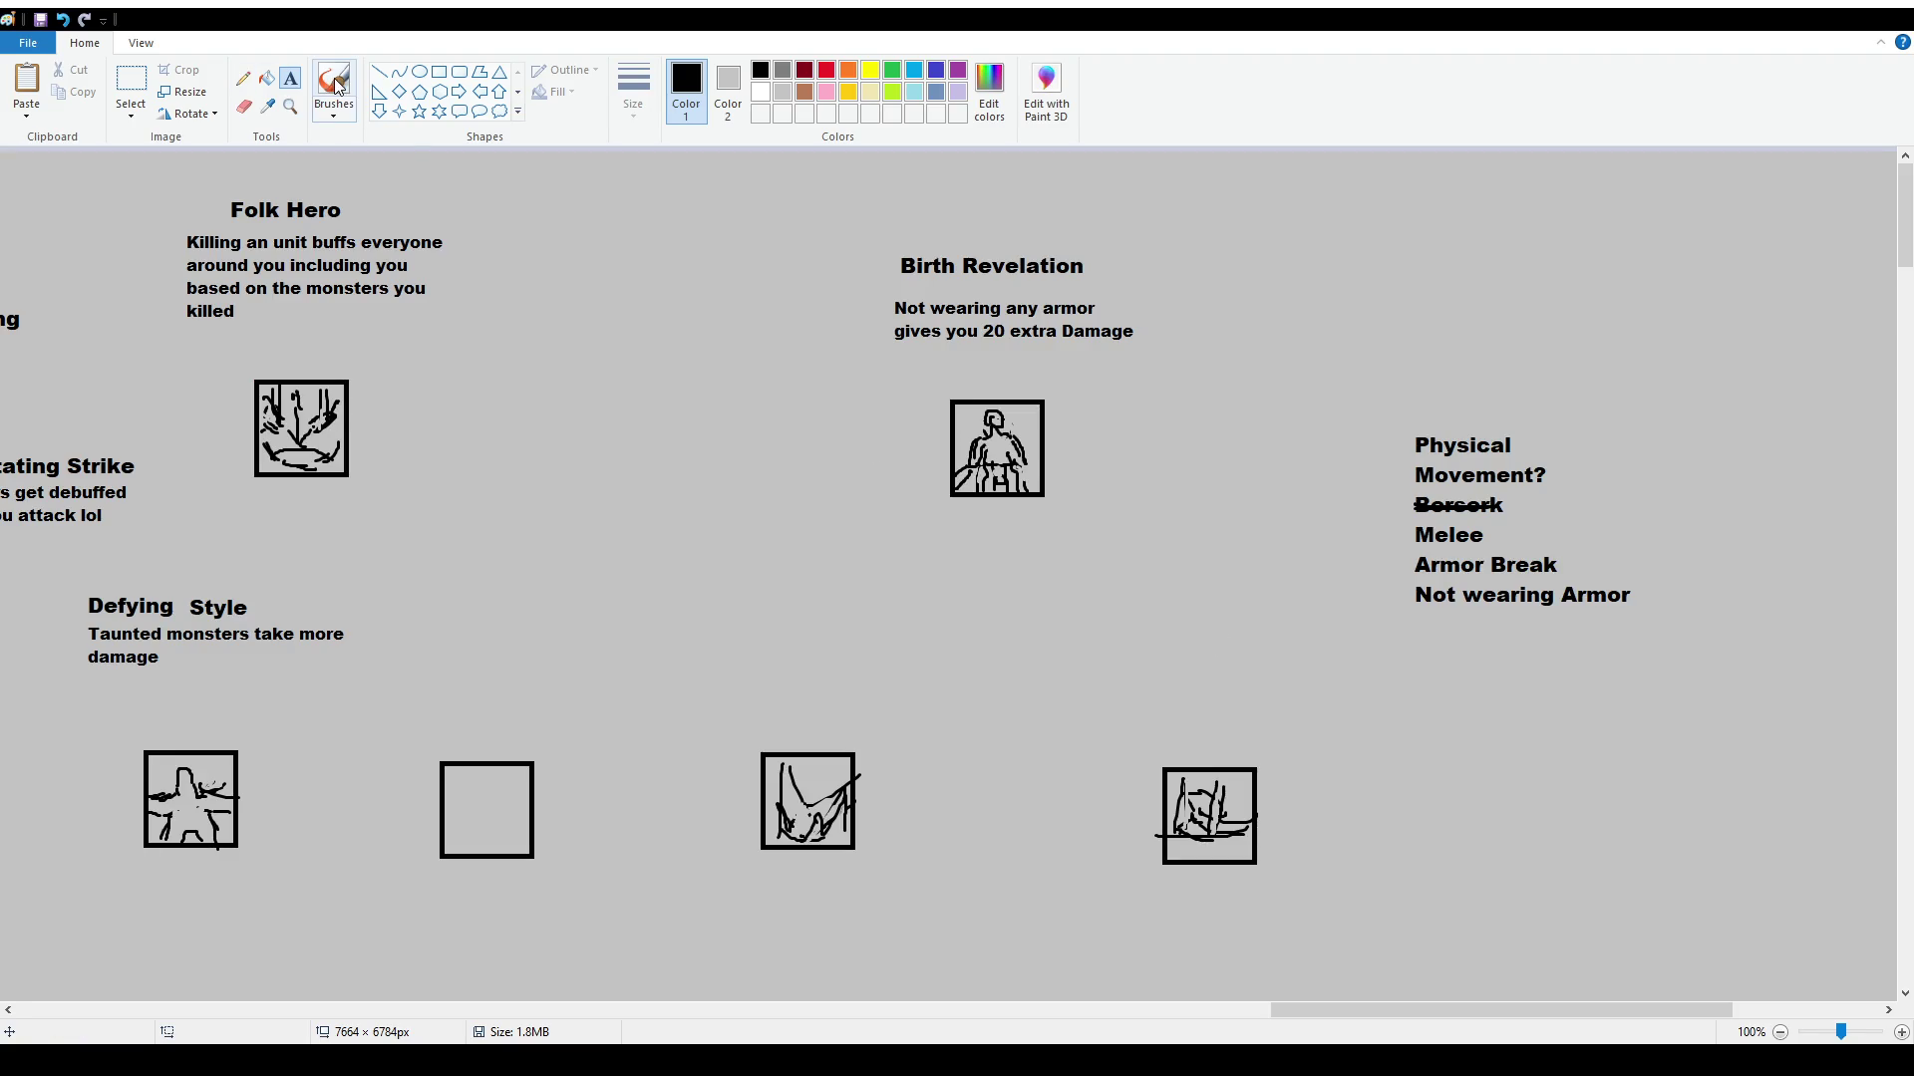
{"action": "left_click", "coordinate": [333, 84]}
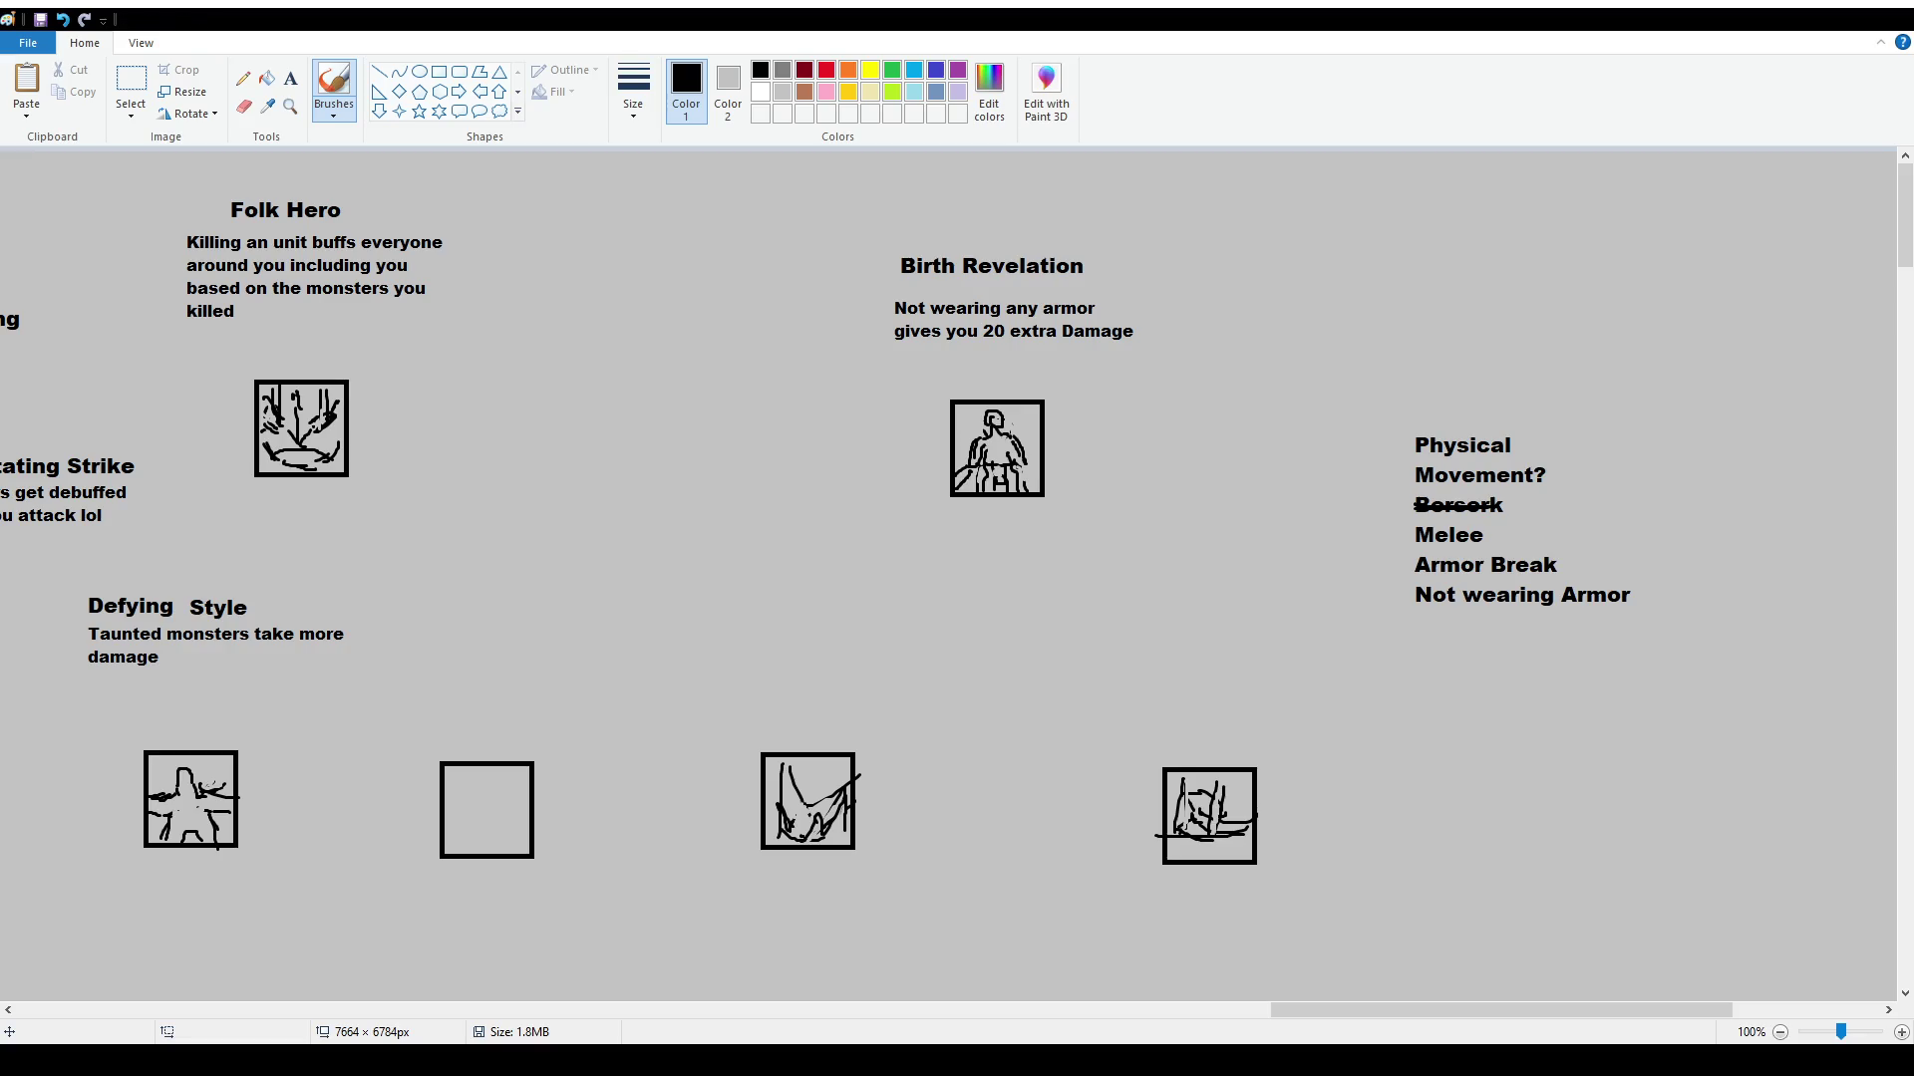
{"action": "left_click", "coordinate": [137, 92]}
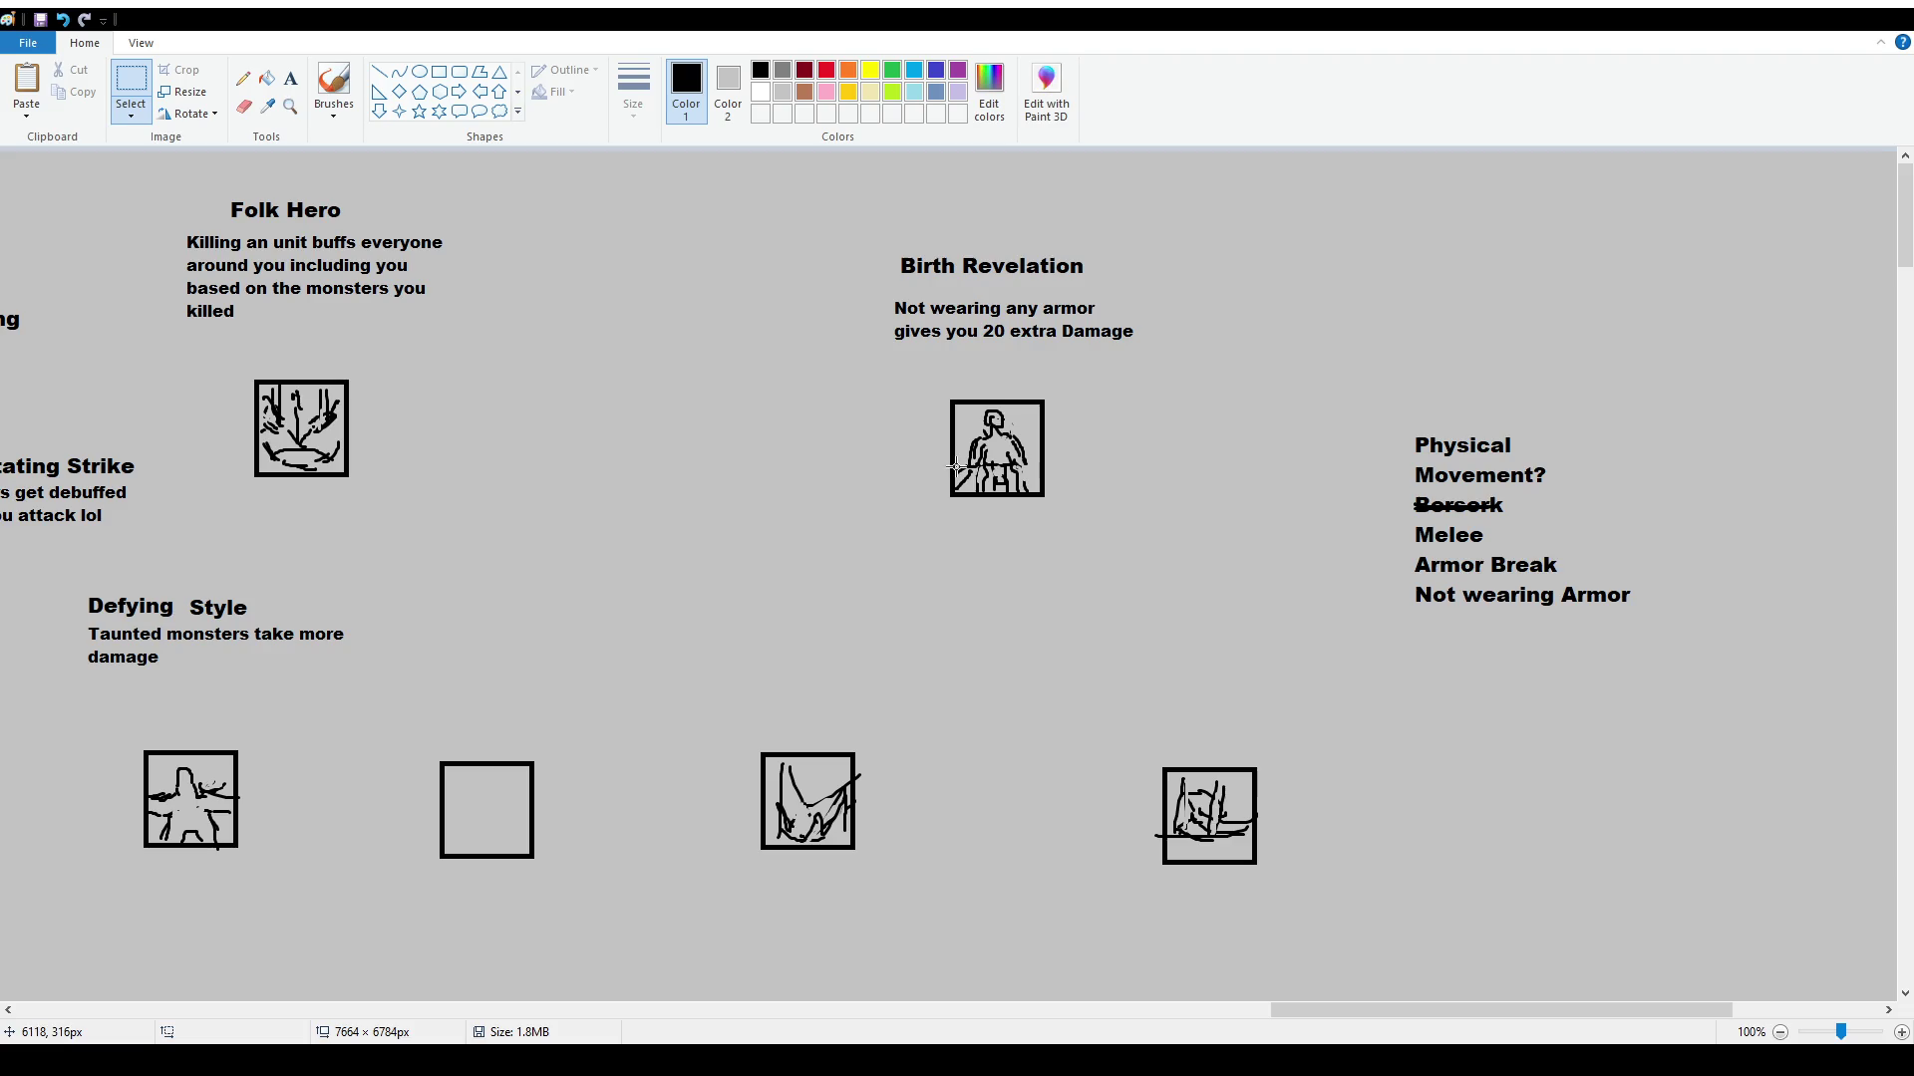
Erase the '20 extra Damage' wording from the Birth Revelation description
{"action": "left_click", "coordinate": [290, 80]}
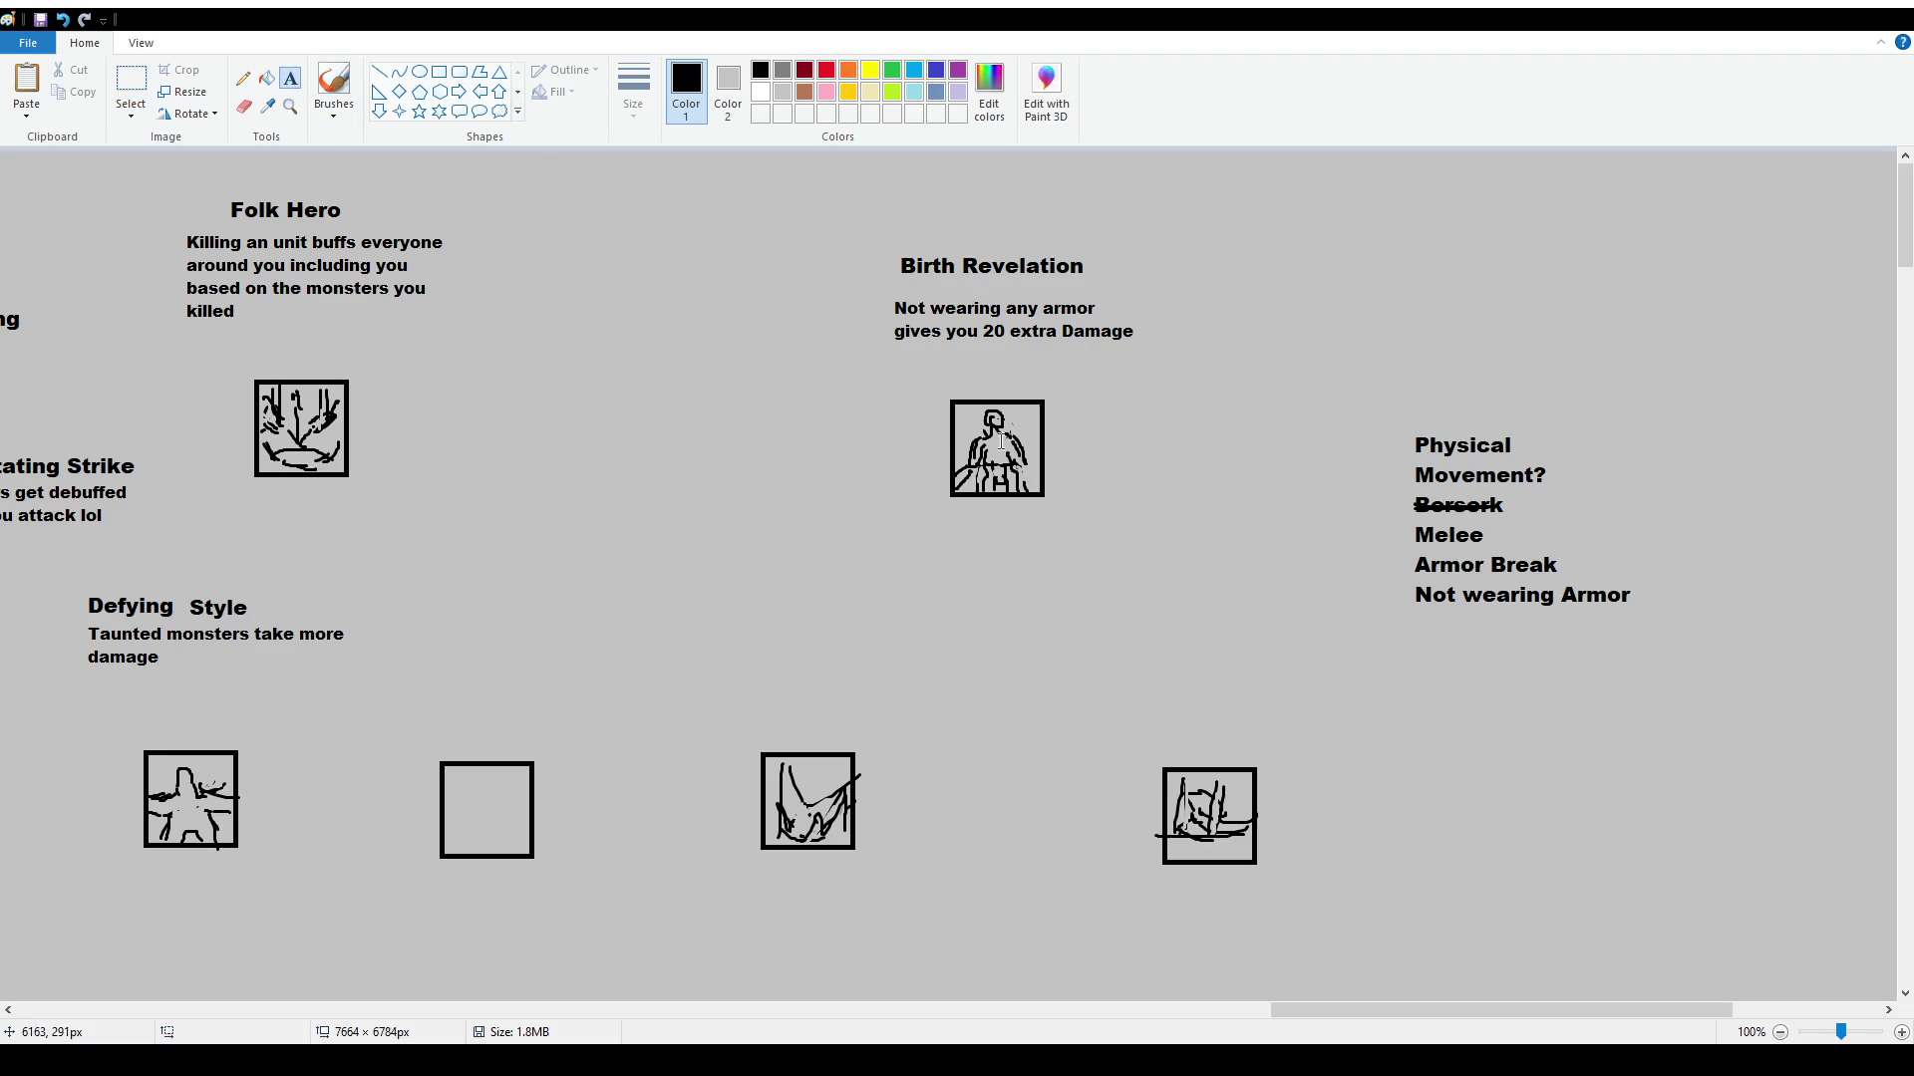
{"action": "left_click", "coordinate": [896, 351]}
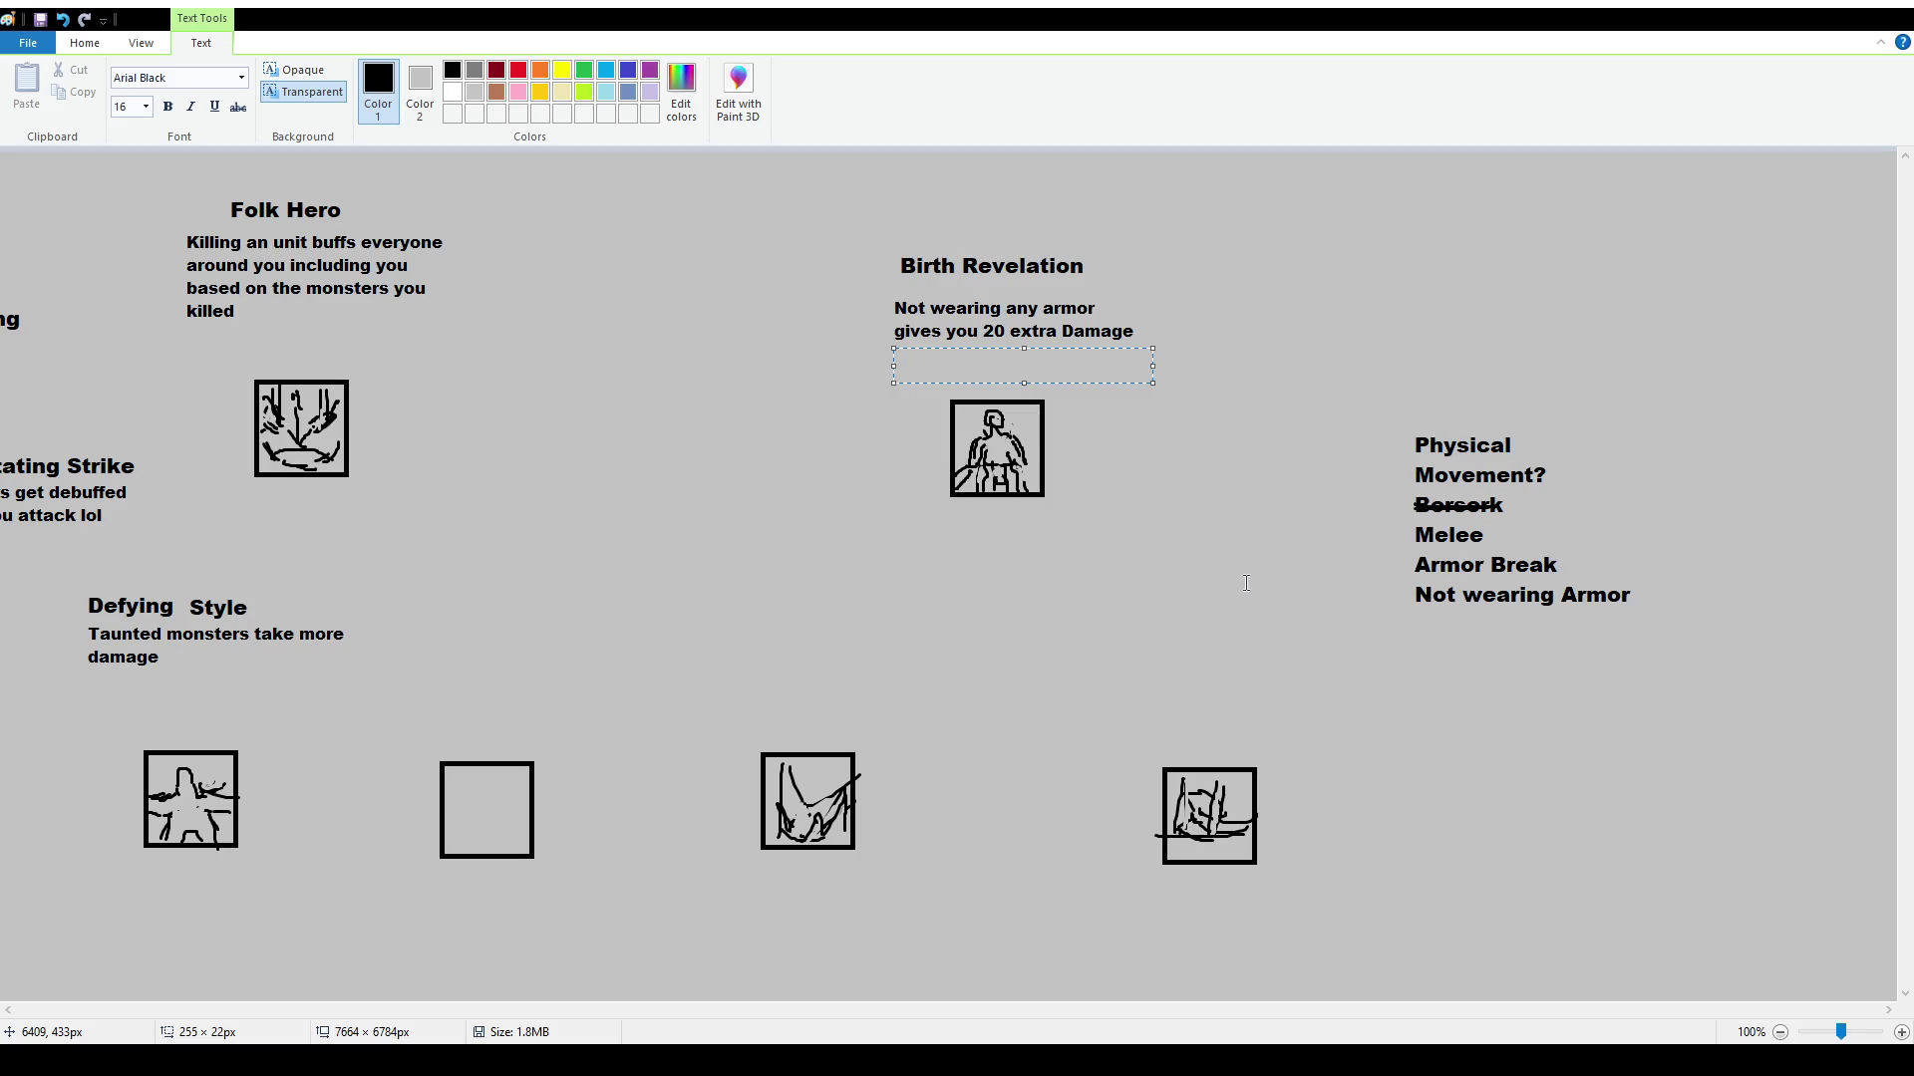
{"action": "left_click", "coordinate": [1067, 403]}
{"action": "left_click", "coordinate": [131, 90]}
{"action": "mouse_move", "coordinate": [940, 322]}
{"action": "left_mouse_down"}
{"action": "mouse_move", "coordinate": [1160, 348]}
{"action": "mouse_move", "coordinate": [1138, 361]}
{"action": "mouse_move", "coordinate": [980, 320]}
{"action": "left_mouse_up"}
{"action": "key", "text": "Delete"}
{"action": "key", "text": "ctrl+z"}
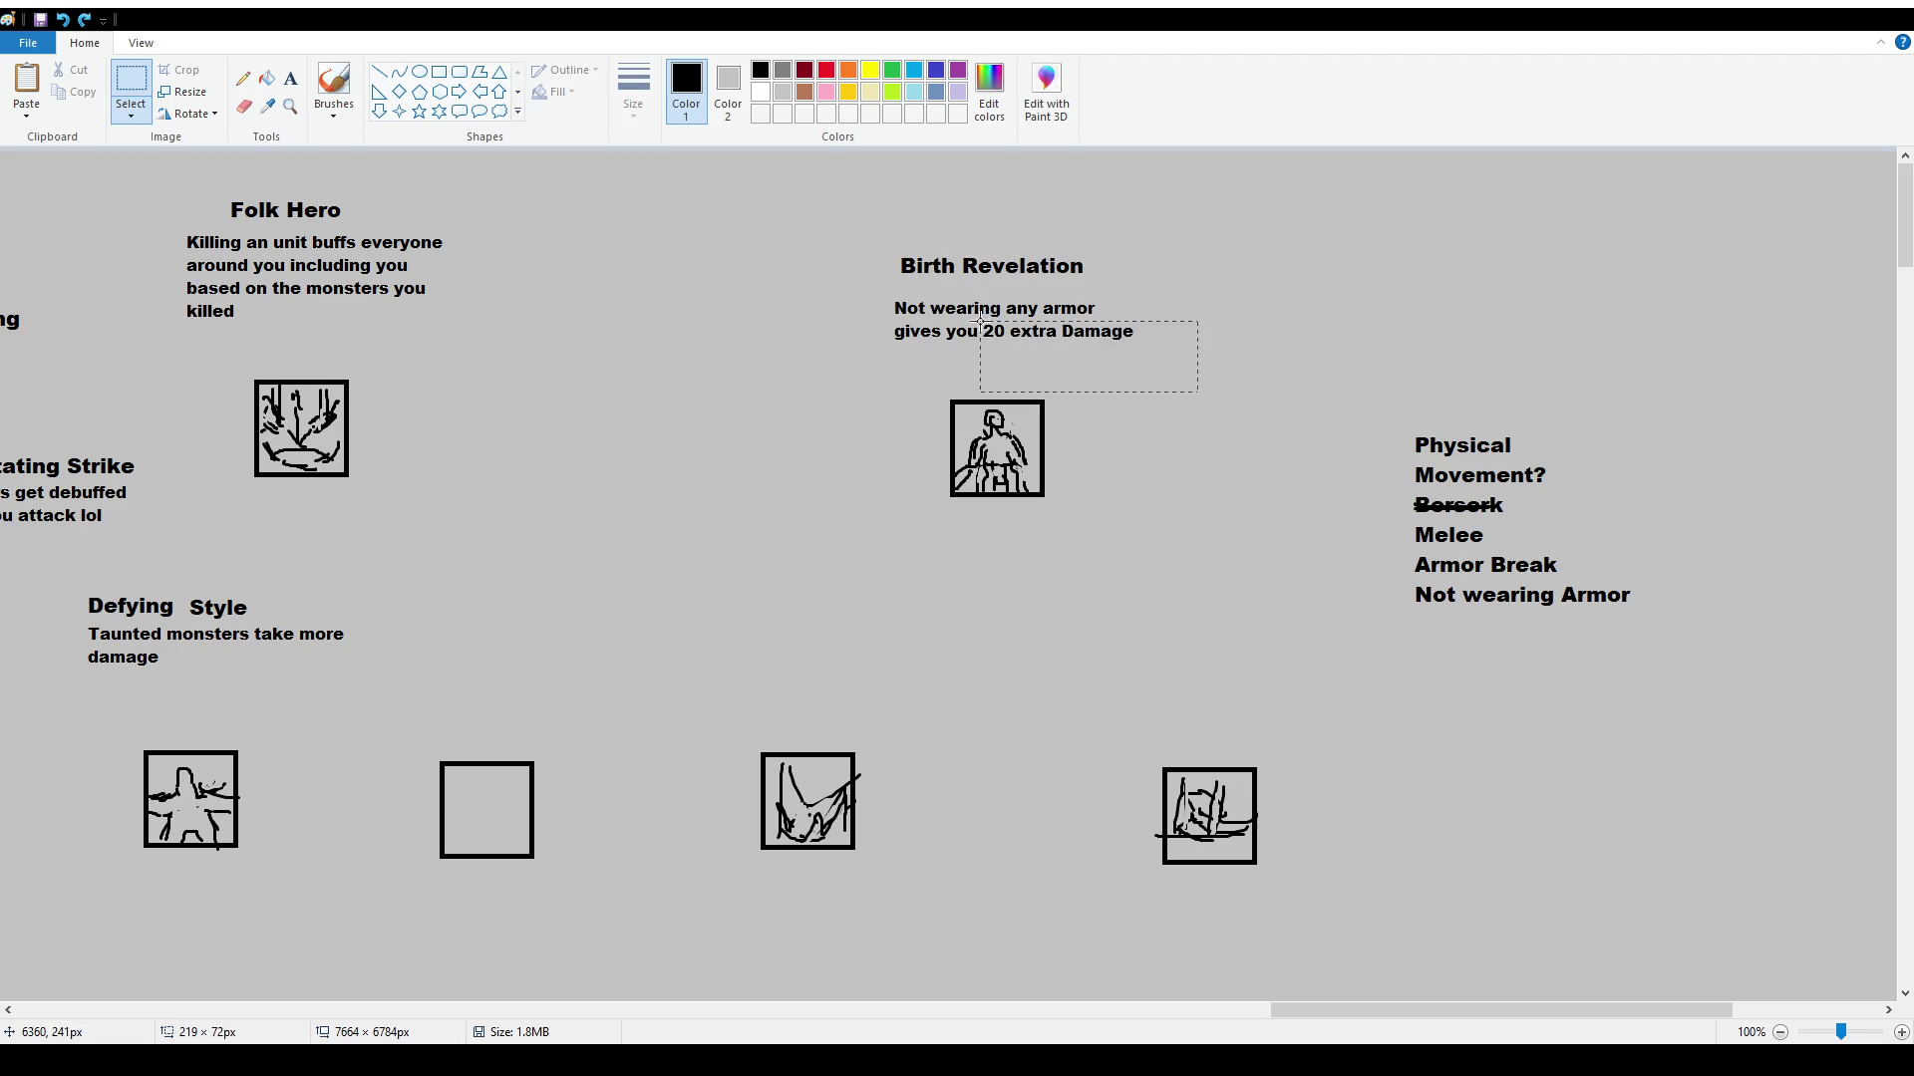
{"action": "key", "text": "Delete"}
Add 'several stats' after 'gives you' and align it with that line
{"action": "left_click", "coordinate": [288, 82]}
{"action": "left_click", "coordinate": [988, 324]}
{"action": "type", "text": "several stats"}
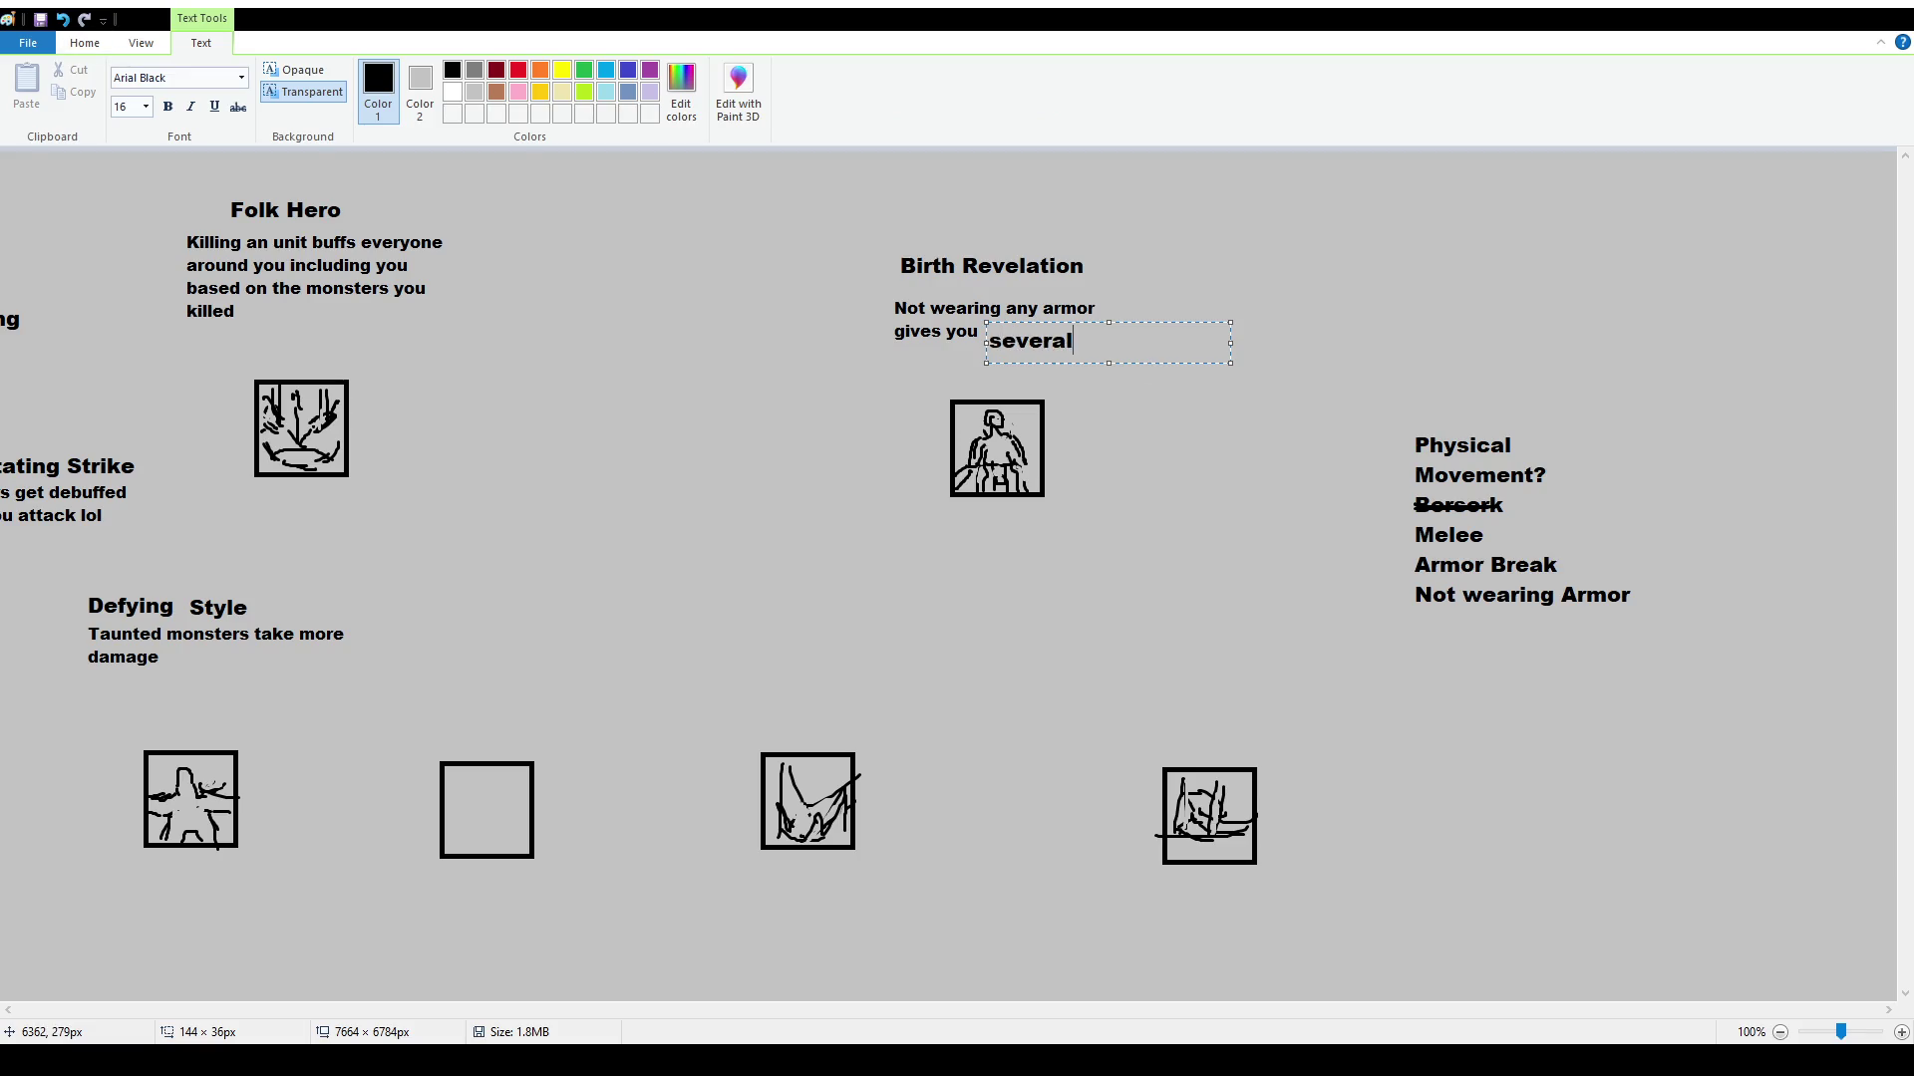
{"action": "key", "text": "ctrl+a"}
{"action": "scroll", "coordinate": [139, 107], "scroll_direction": "up", "scroll_amount": 2}
{"action": "mouse_move", "coordinate": [1145, 322]}
{"action": "left_mouse_down"}
{"action": "mouse_move", "coordinate": [1240, 515]}
{"action": "mouse_move", "coordinate": [1283, 532]}
{"action": "left_mouse_up"}
{"action": "left_click", "coordinate": [1107, 369]}
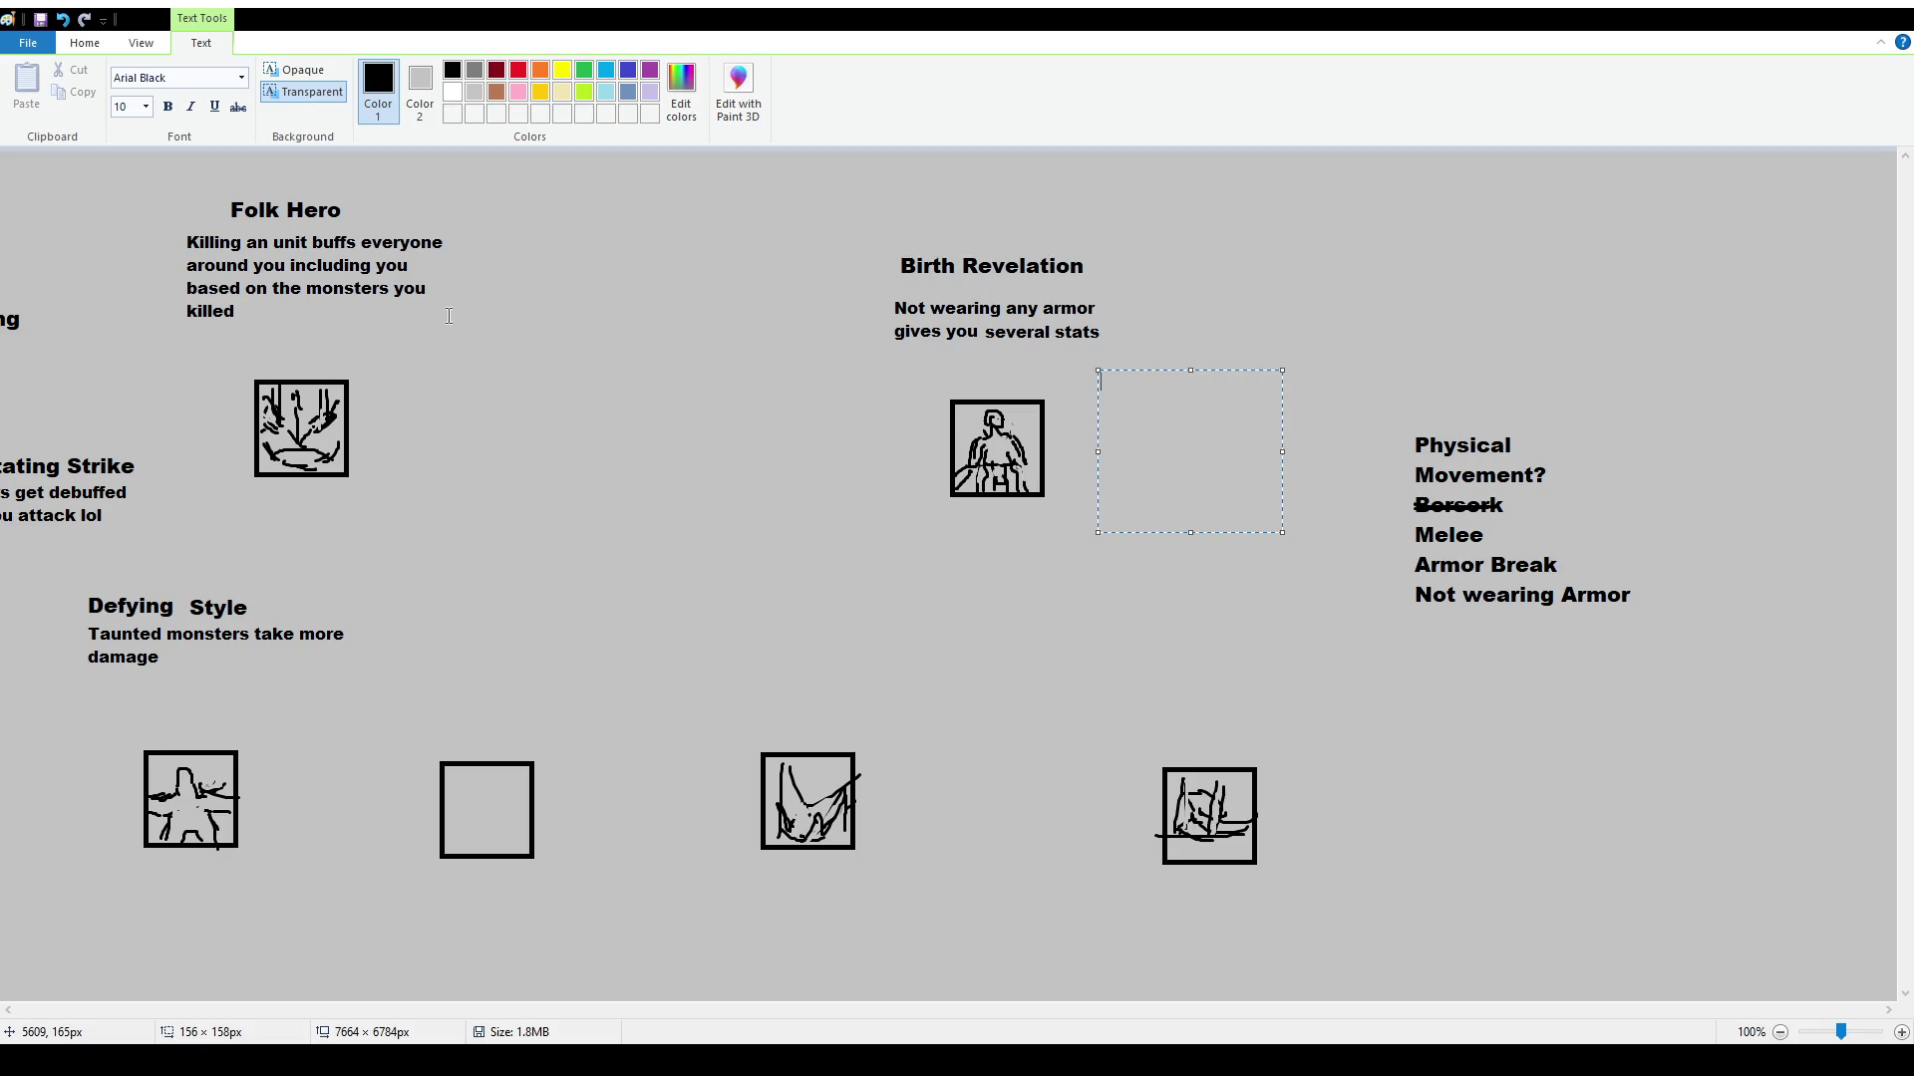
Type the first stat lines: 20 Damage, 3 Movespeed and -5 Magic
{"action": "type", "text": "20 Damage"}
{"action": "key", "text": "BackSpace"}
{"action": "key", "text": "BackSpace"}
{"action": "key", "text": "BackSpace"}
{"action": "type", "text": "mage"}
{"action": "key", "text": "Return"}
{"action": "type", "text": "-20 Magic"}
{"action": "left_click", "coordinate": [1123, 400]}
{"action": "key", "text": "BackSpace"}
{"action": "key", "text": "BackSpace"}
{"action": "type", "text": "5"}
{"action": "key", "text": "Return"}
{"action": "type", "text": "3 Movespeed"}
Add 10% Lifeleech, -50 Mana and -15 Mana Regen lines to the stat list
{"action": "key", "text": "Down"}
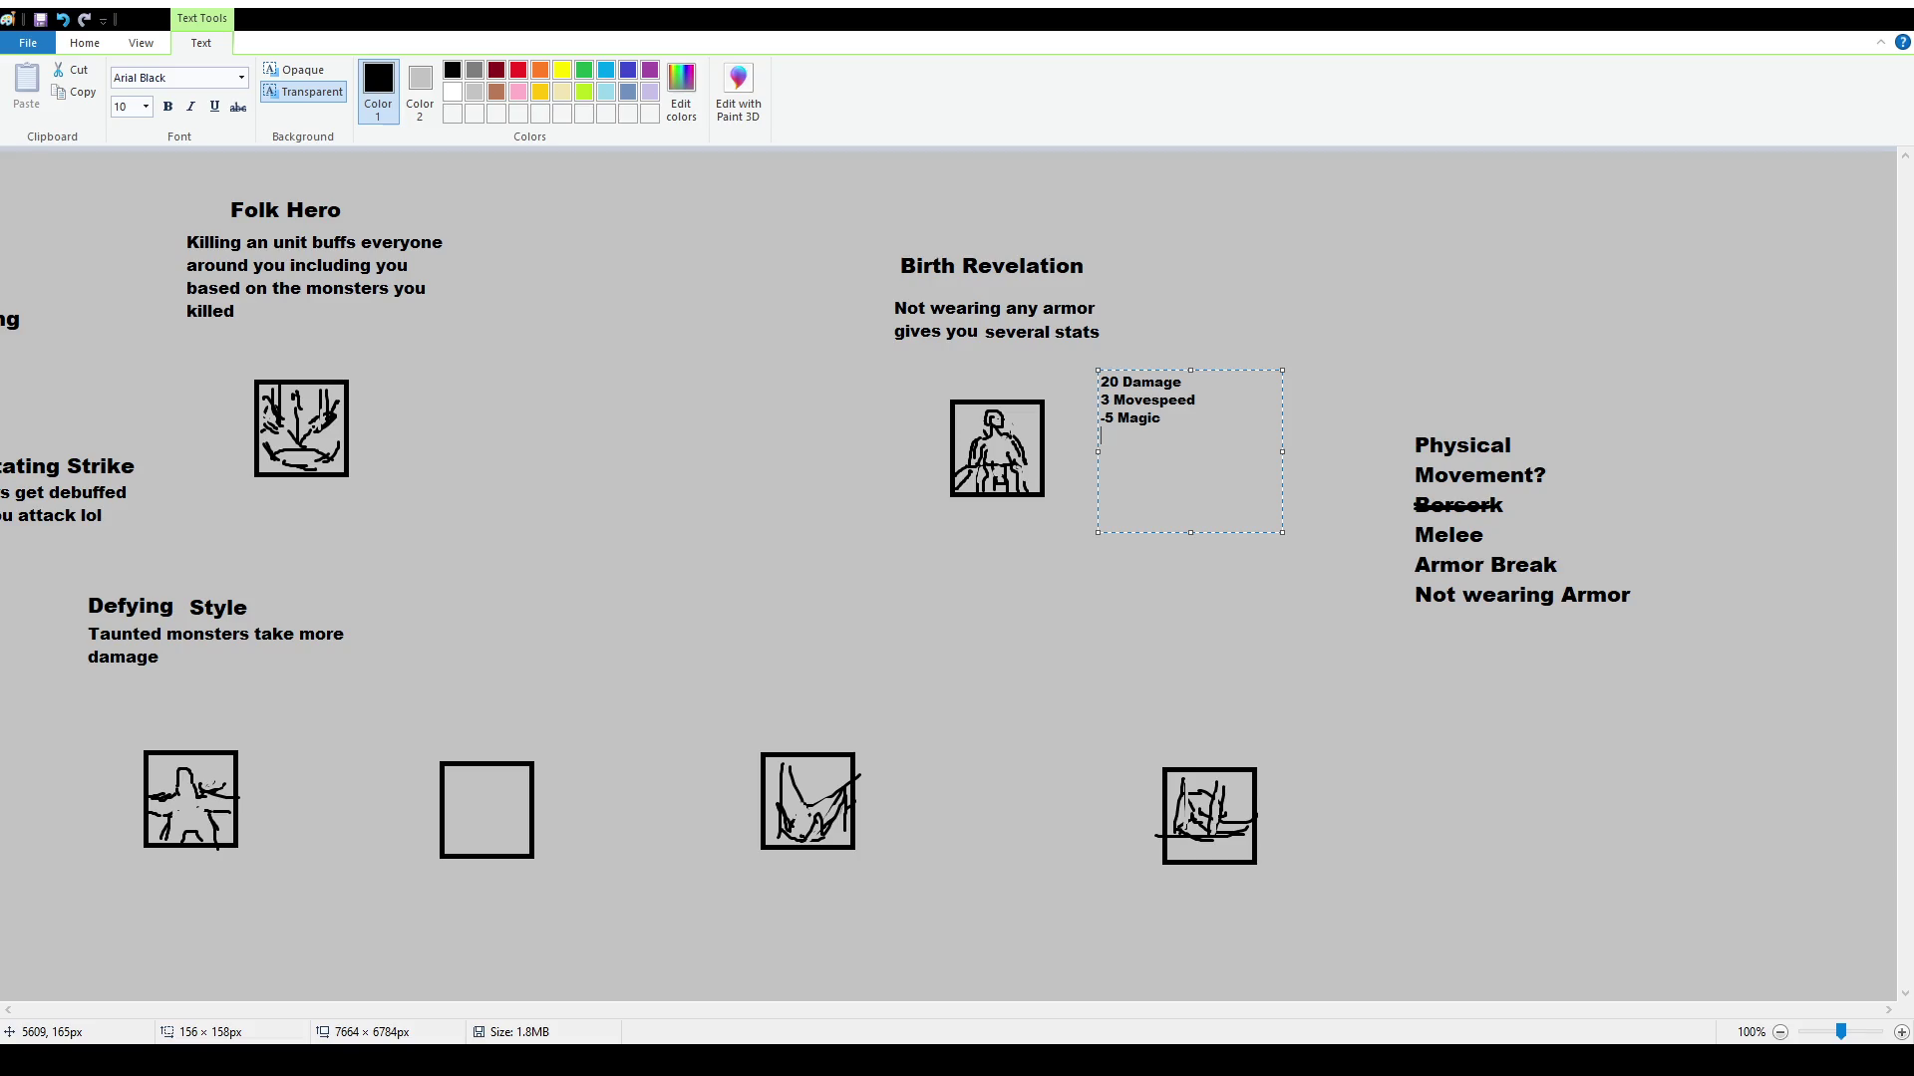
{"action": "key", "text": "Return"}
{"action": "type", "text": "10% Lifeleec"}
{"action": "type", "text": "h"}
{"action": "key", "text": "Return"}
{"action": "type", "text": "-5"}
{"action": "type", "text": "0 Mana"}
{"action": "key", "text": "Return"}
{"action": "type", "text": "- 15 Mana Regen"}
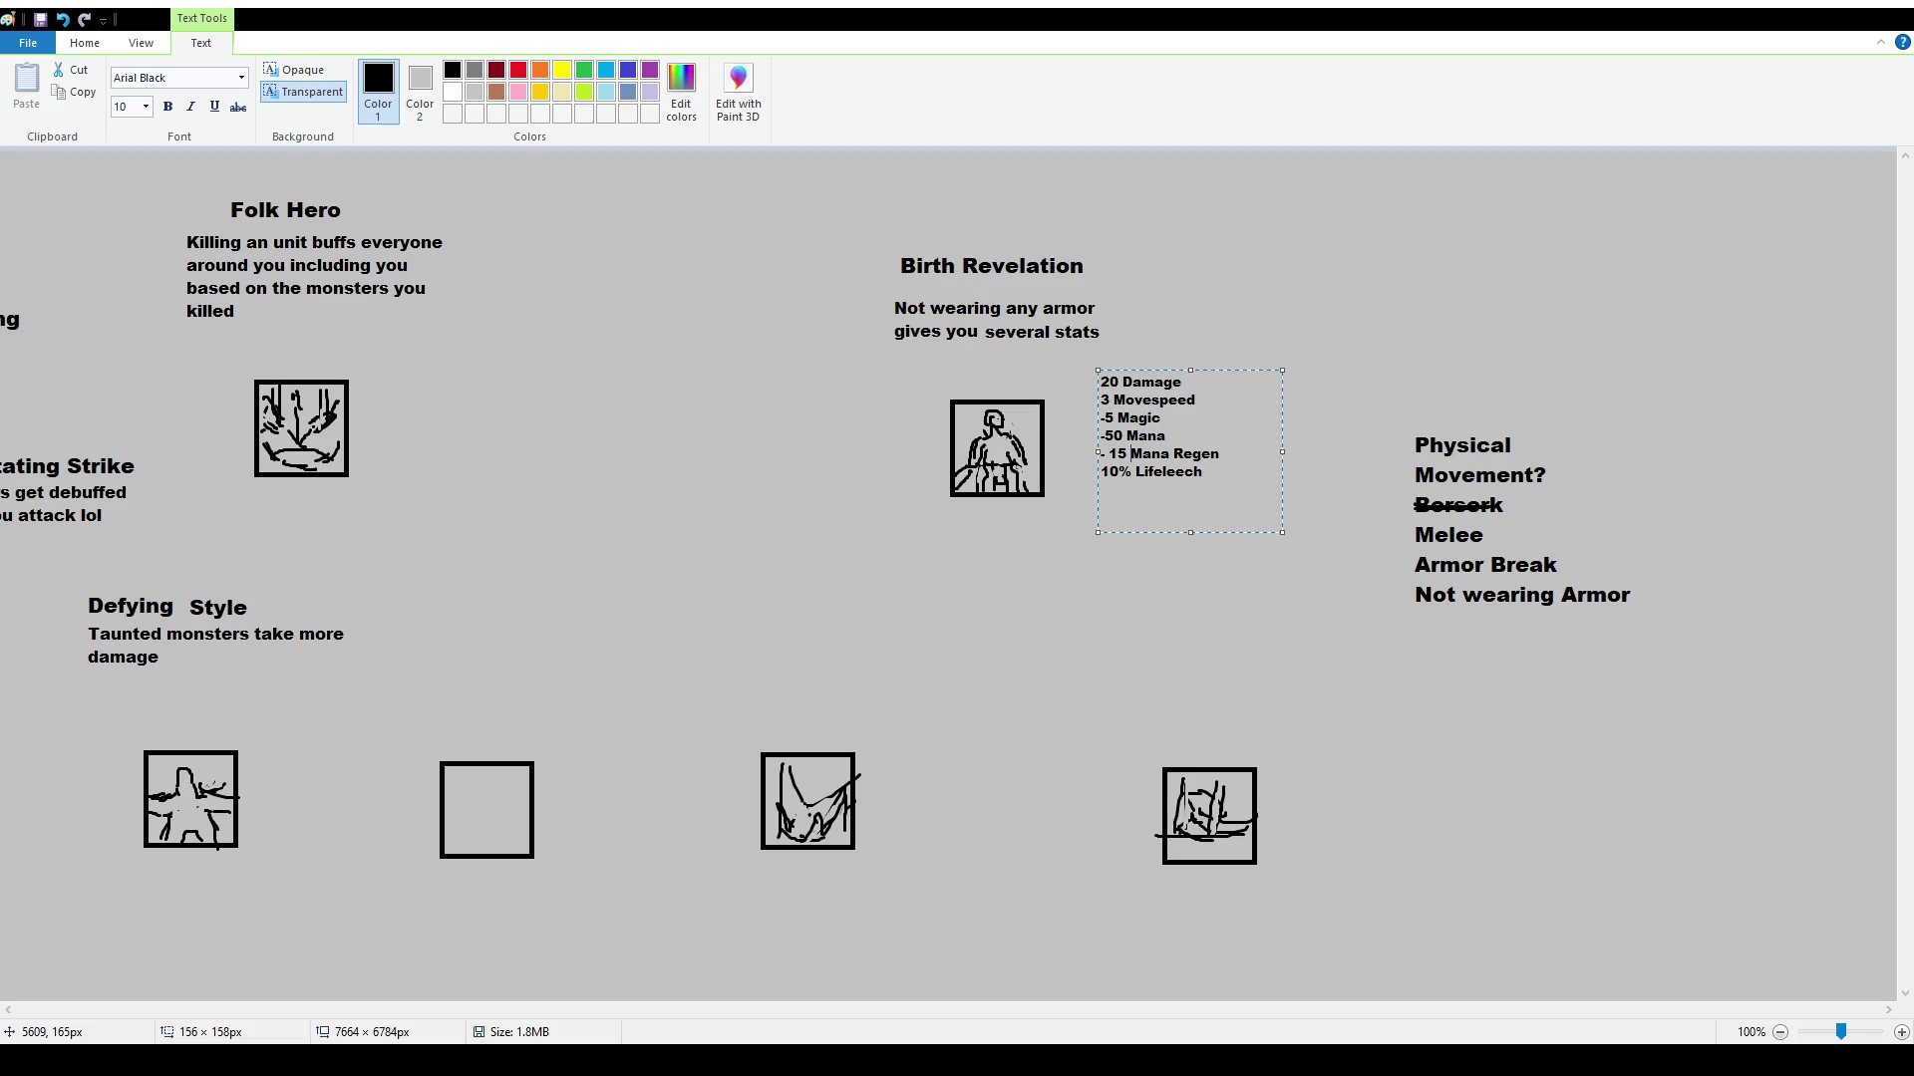
{"action": "key", "text": "BackSpace"}
{"action": "left_click", "coordinate": [61, 303]}
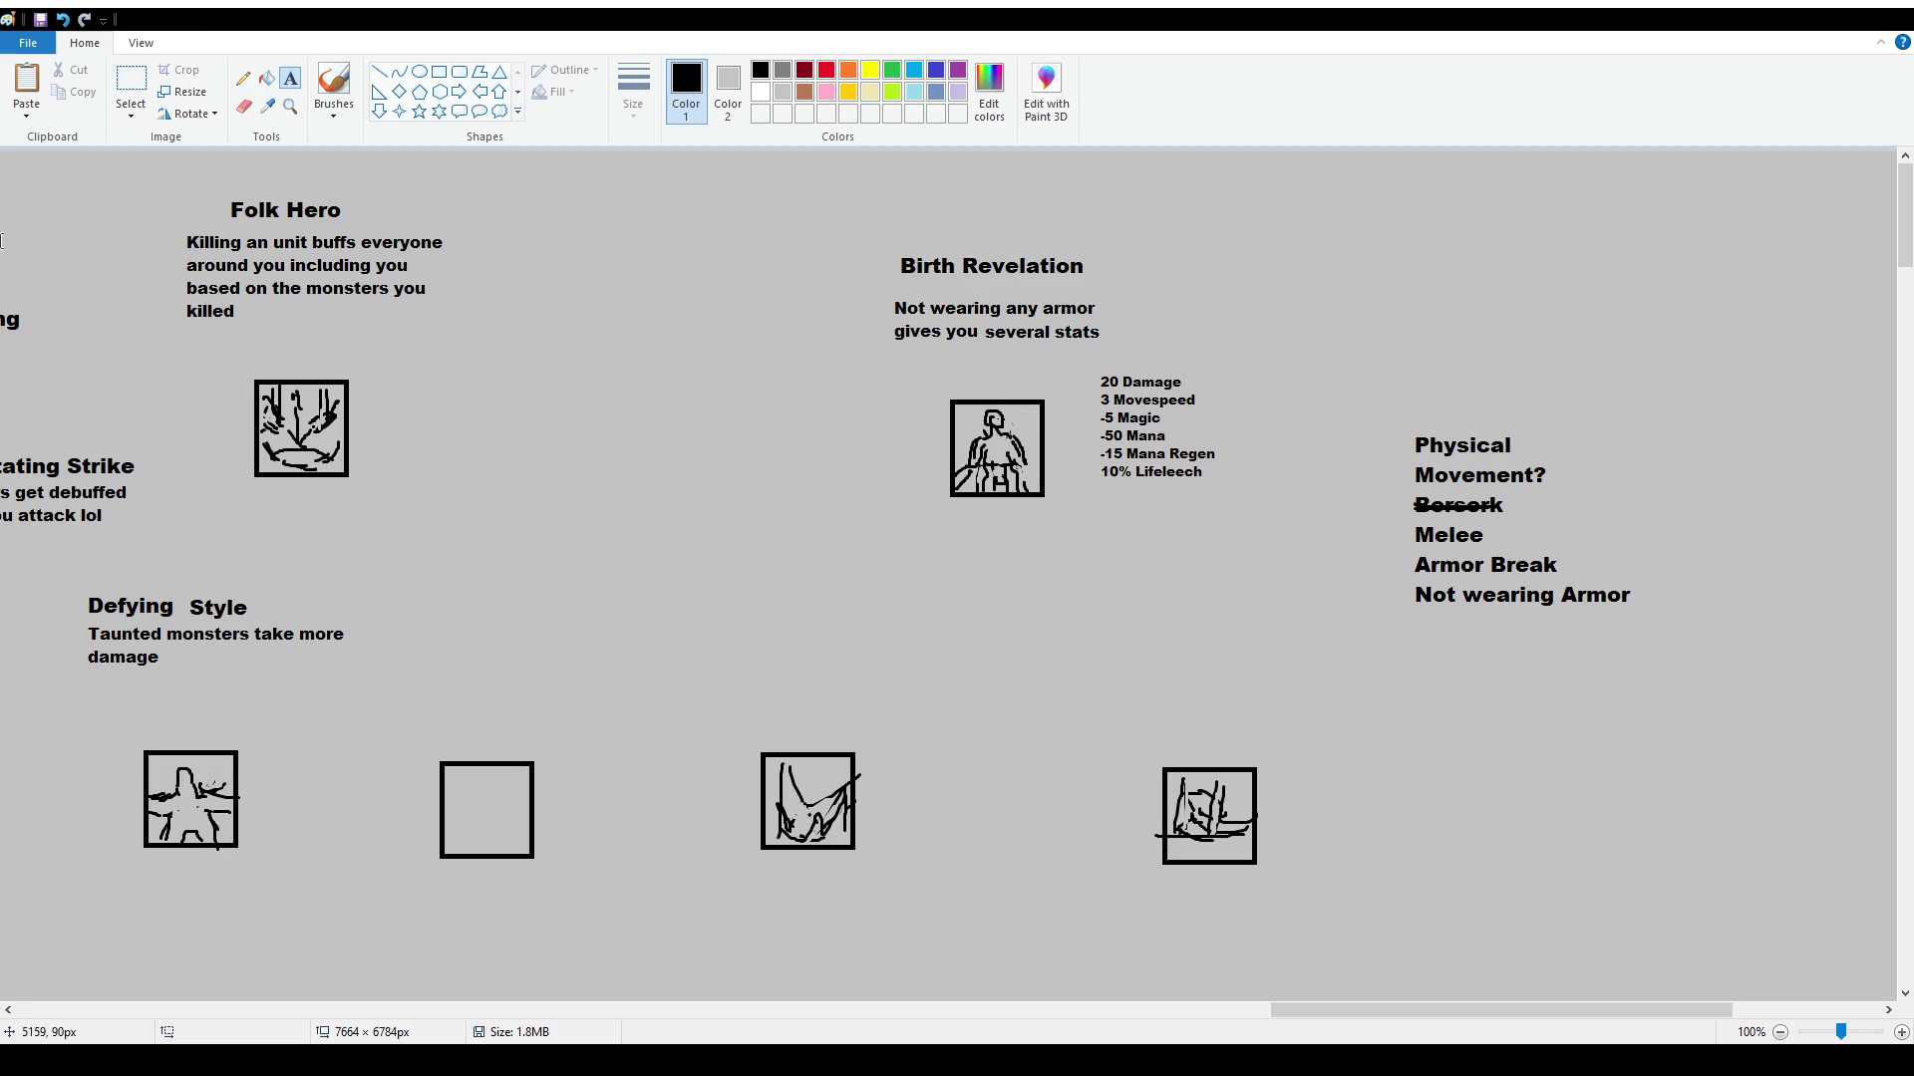
Select and delete the 10% Lifeleech line from the Birth Revelation stats
{"action": "left_click", "coordinate": [131, 81]}
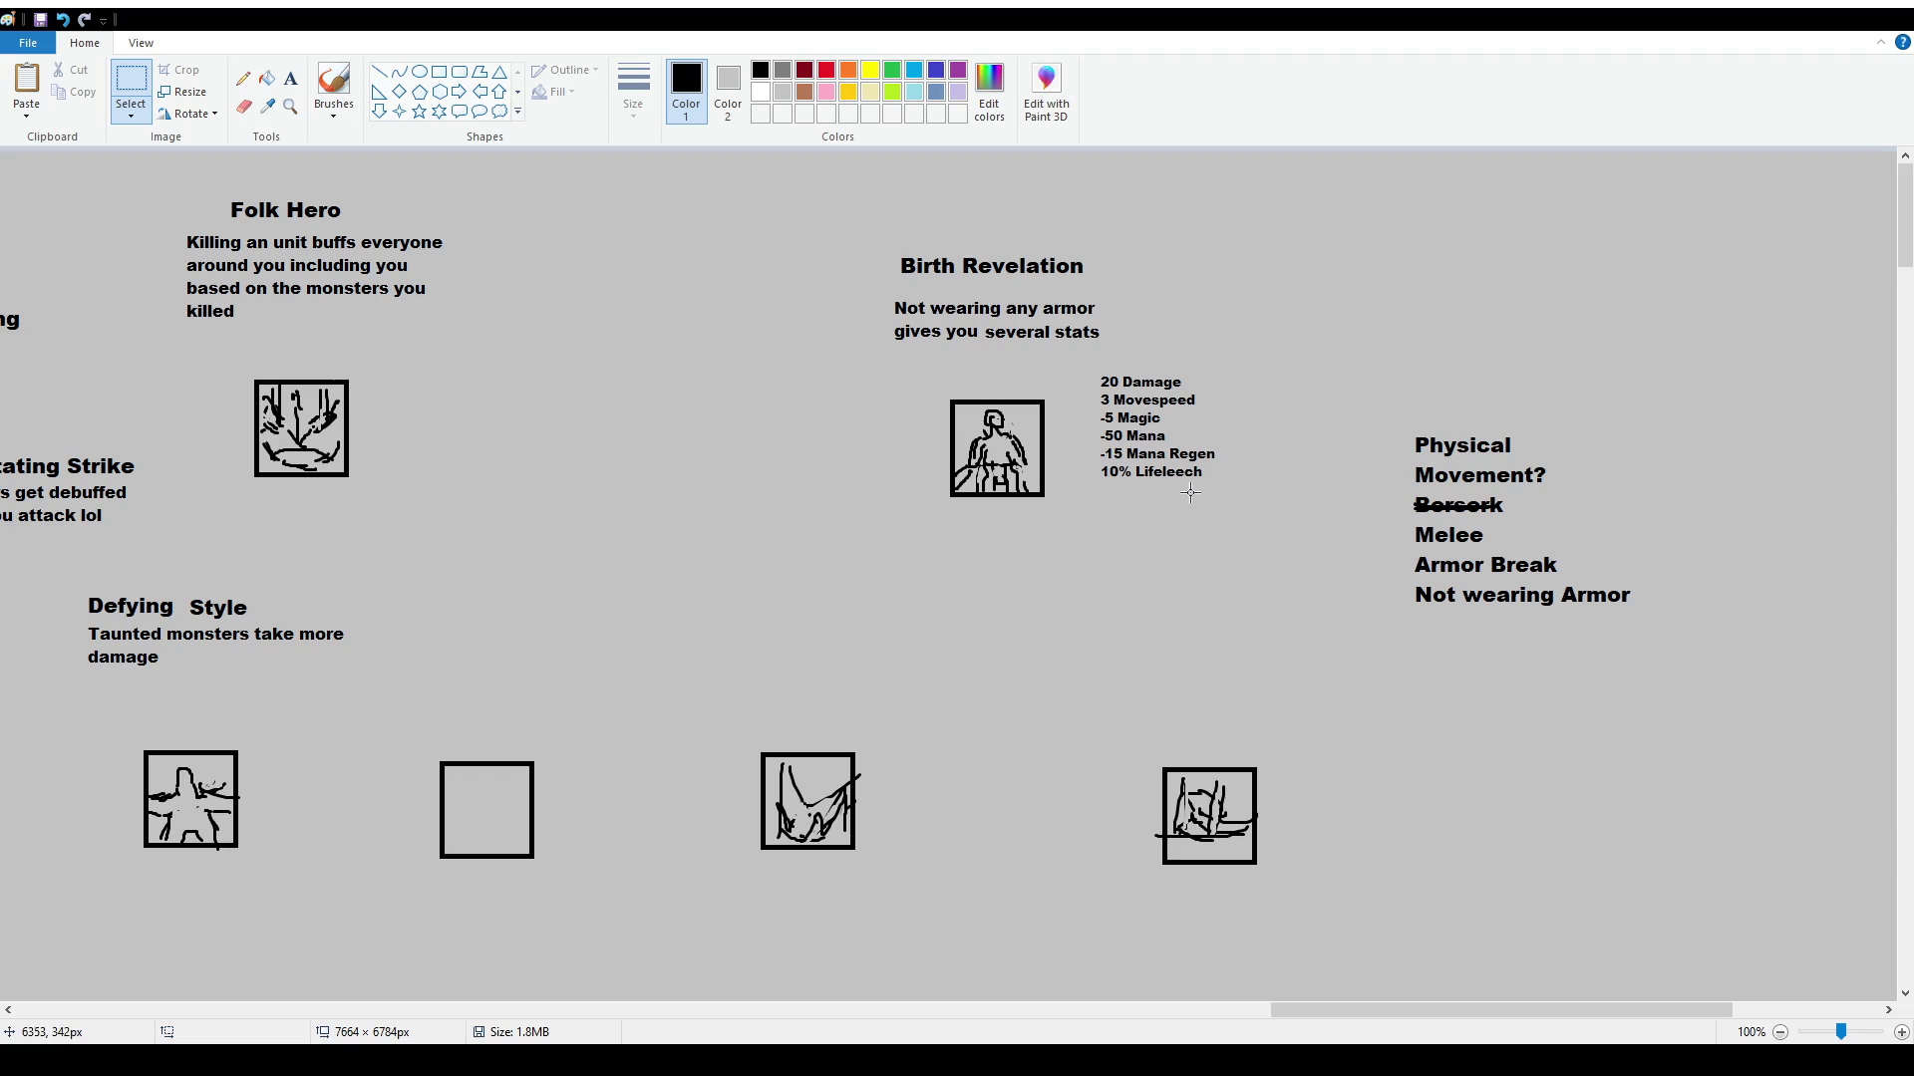
{"action": "left_click_drag", "start_coordinate": [1224, 531], "coordinate": [1078, 463]}
{"action": "key", "text": "Delete"}
{"action": "left_click", "coordinate": [290, 77]}
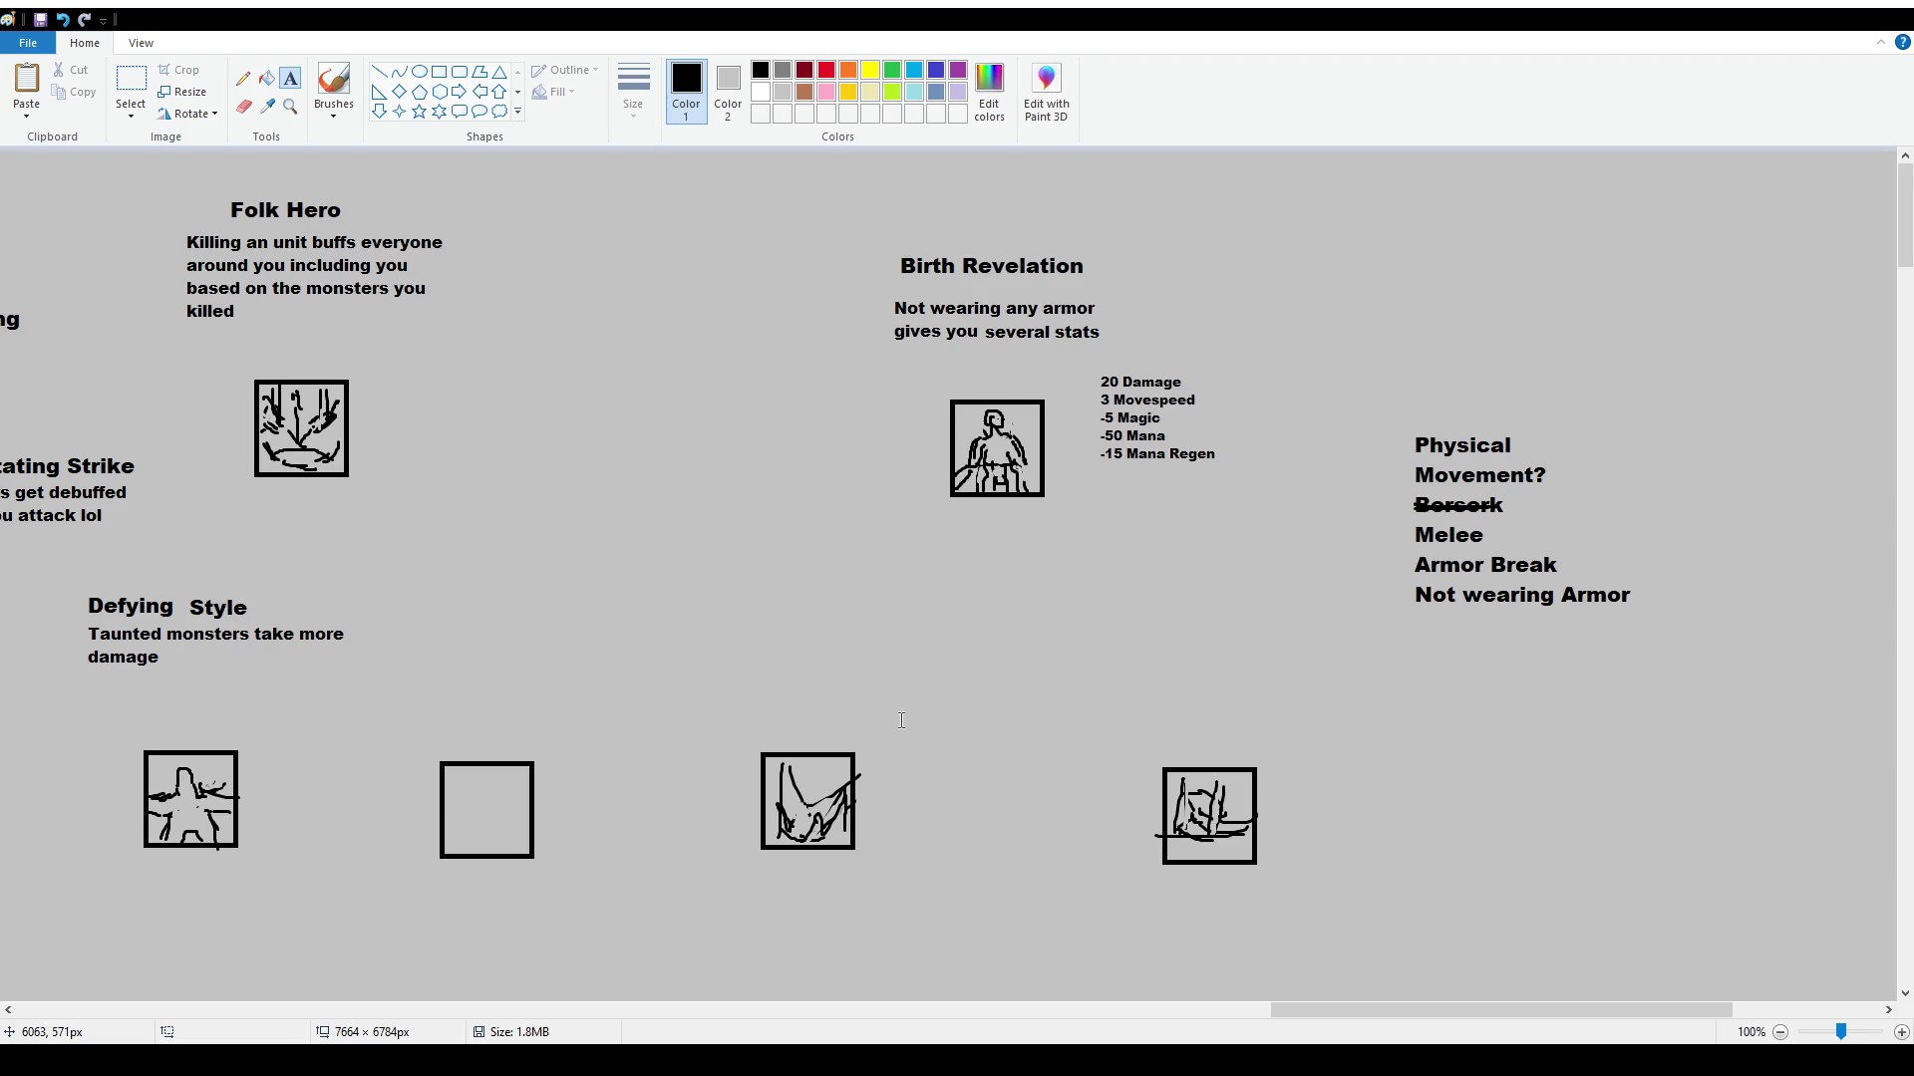
{"action": "left_click", "coordinate": [131, 85]}
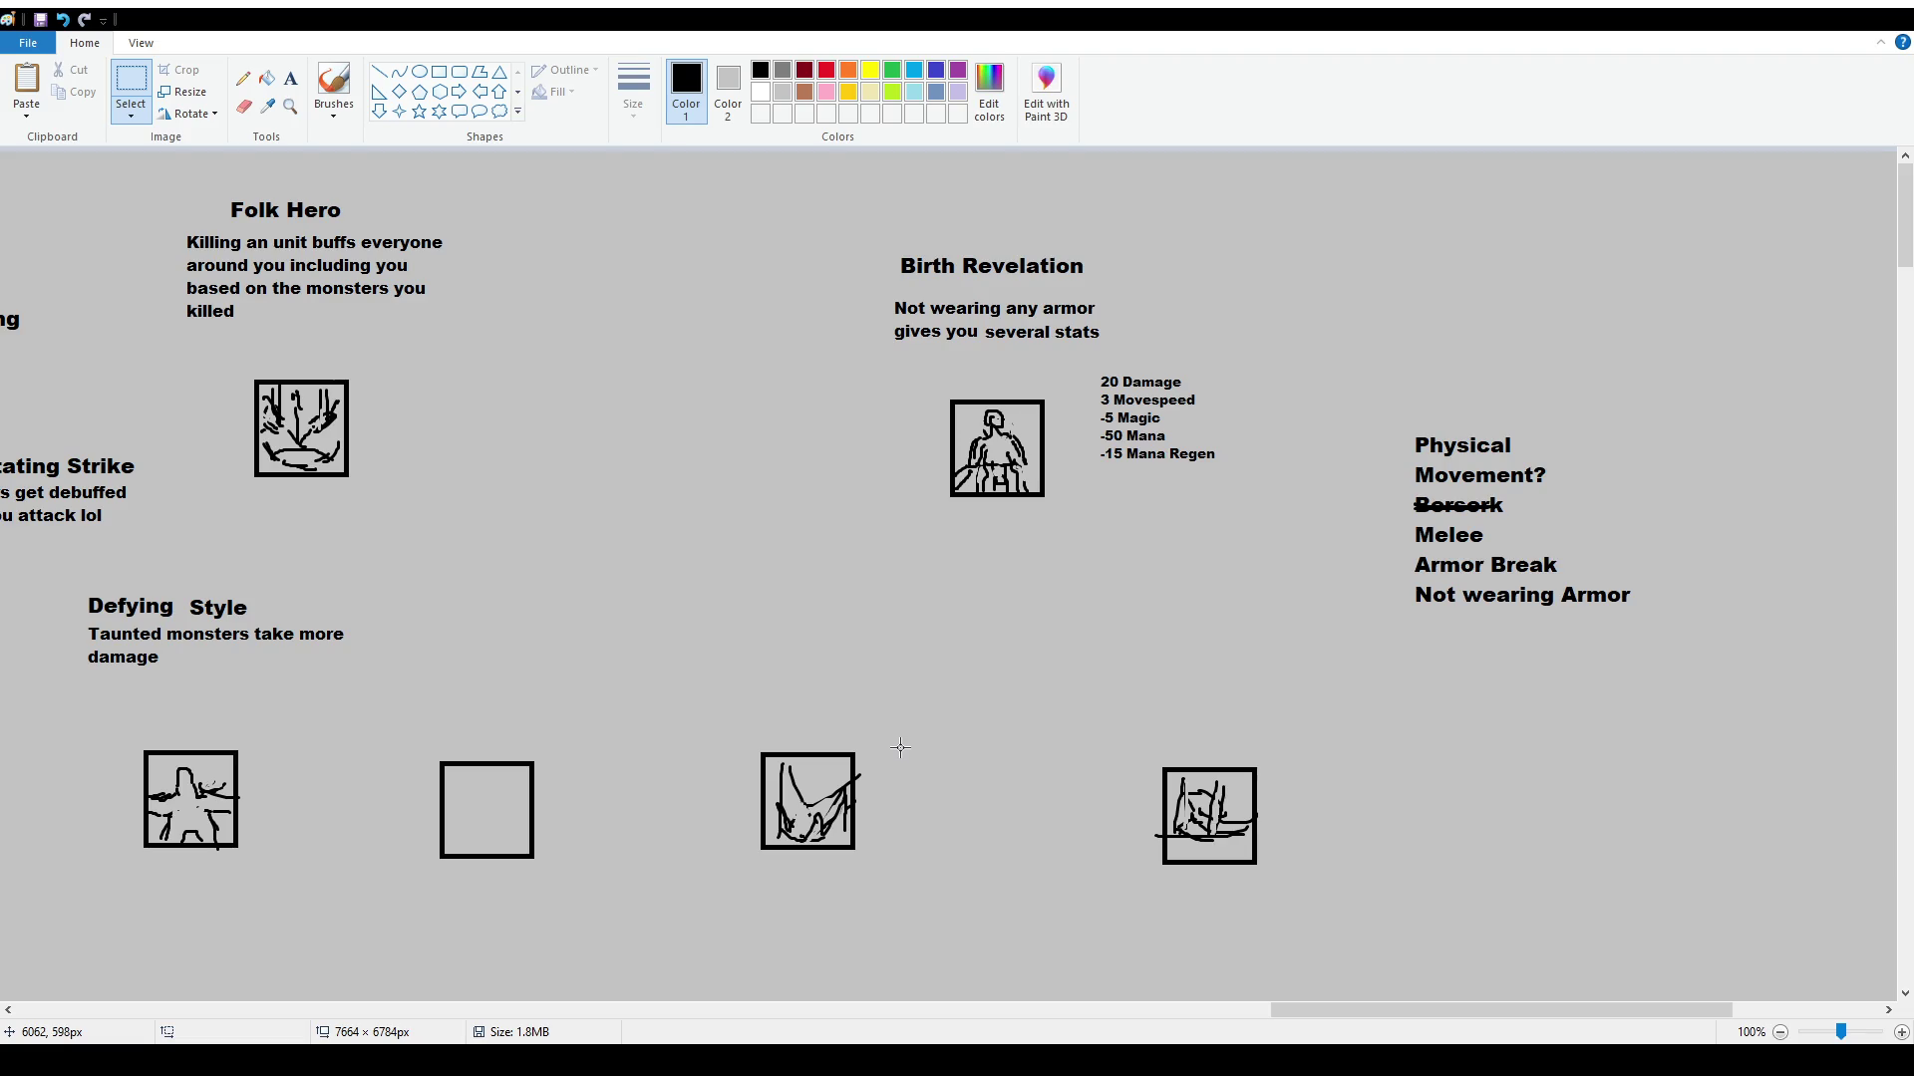
{"action": "left_click", "coordinate": [291, 80]}
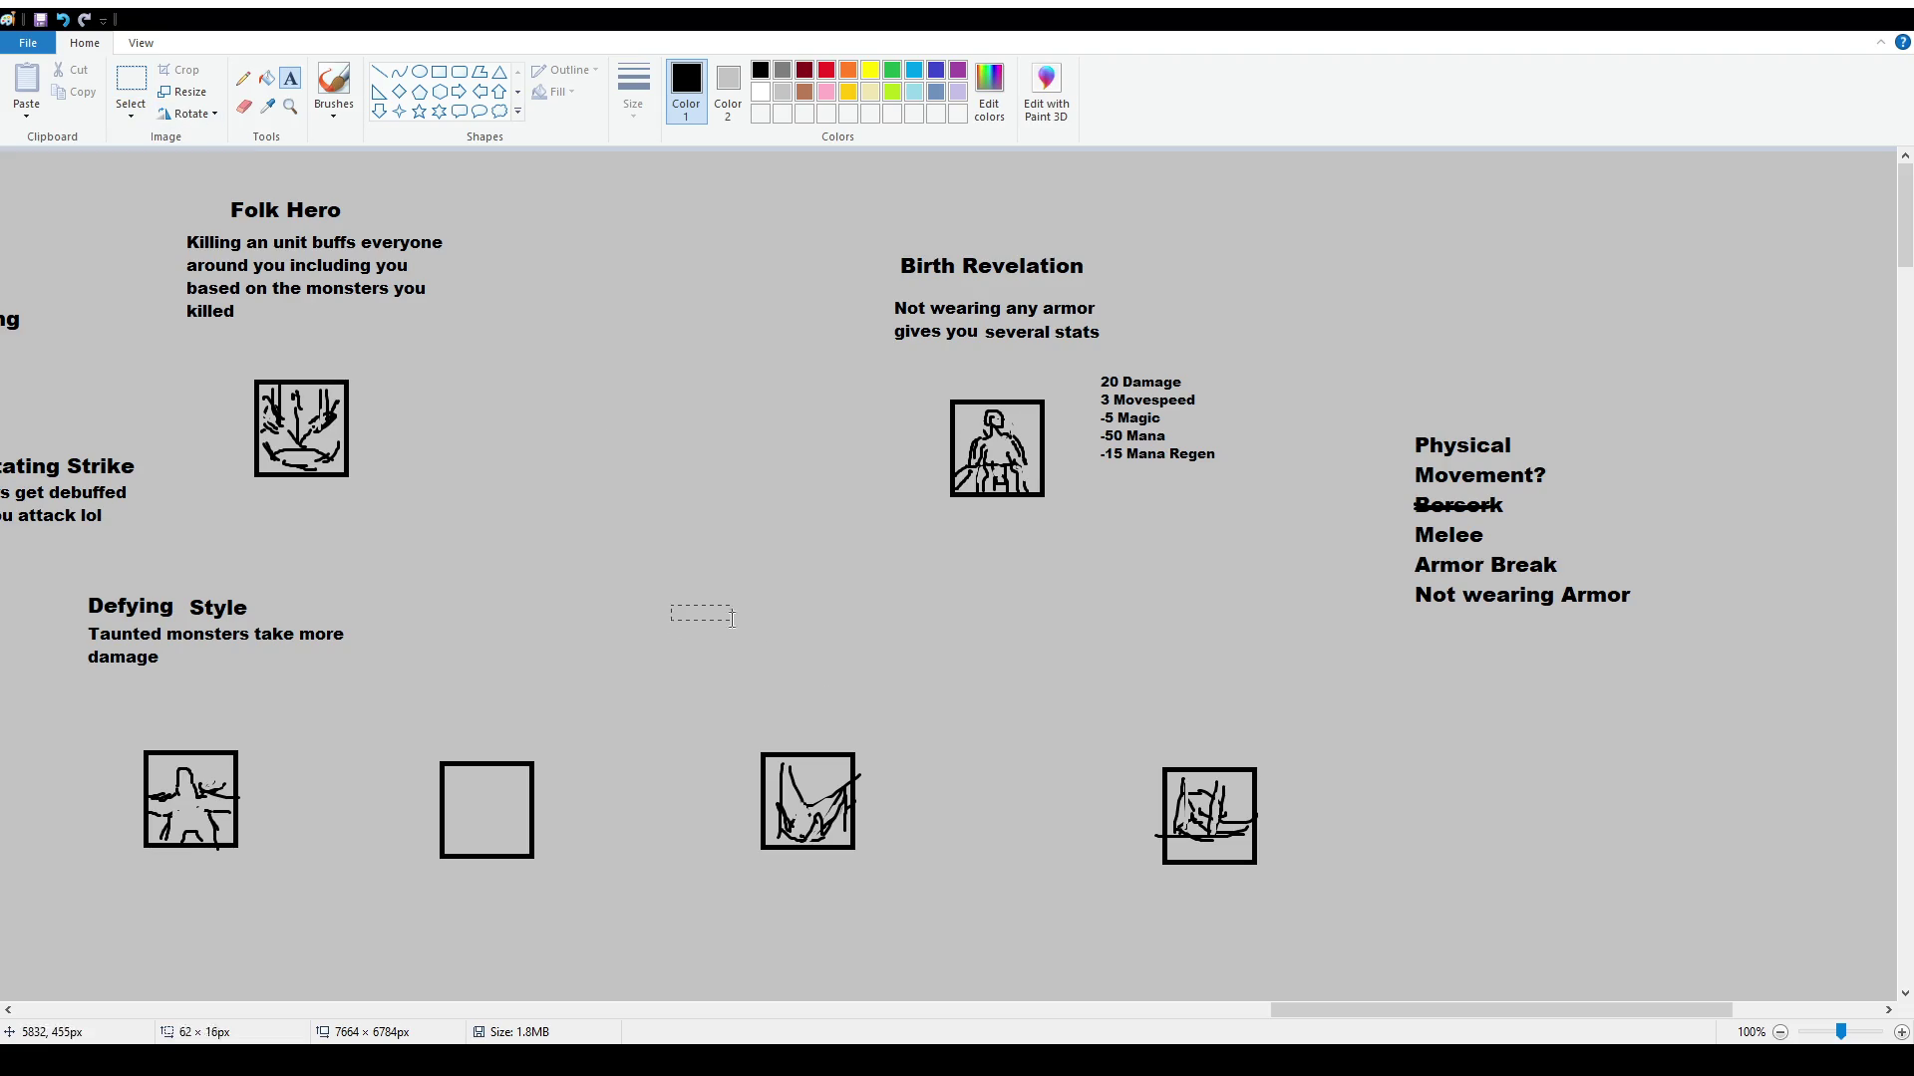
Paste the Large Weapon 35% area-spell description above the third icon, wrapped to four lines
{"action": "left_click_drag", "start_coordinate": [668, 602], "coordinate": [1050, 722]}
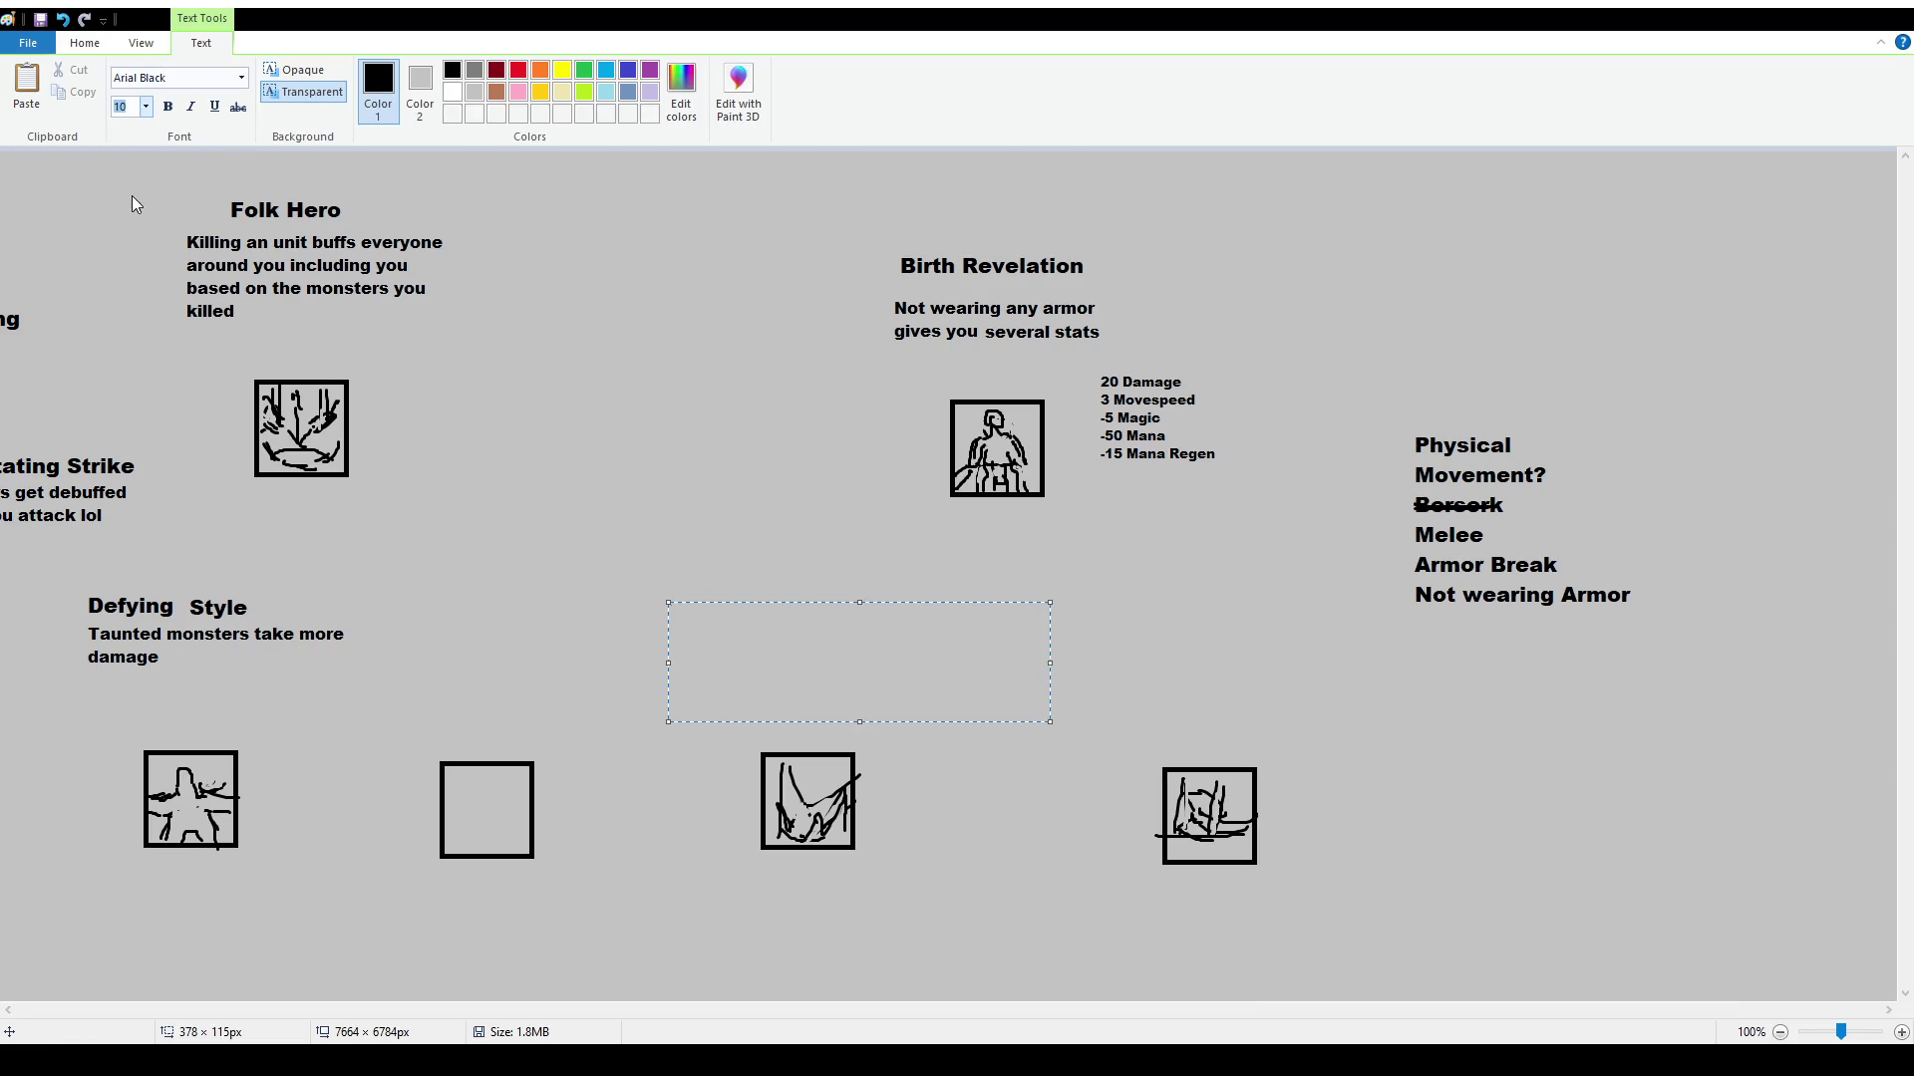
{"action": "type", "text": "While using a Large Weapon, attacking has a 35% chance of casting an area of effect spell around the target"}
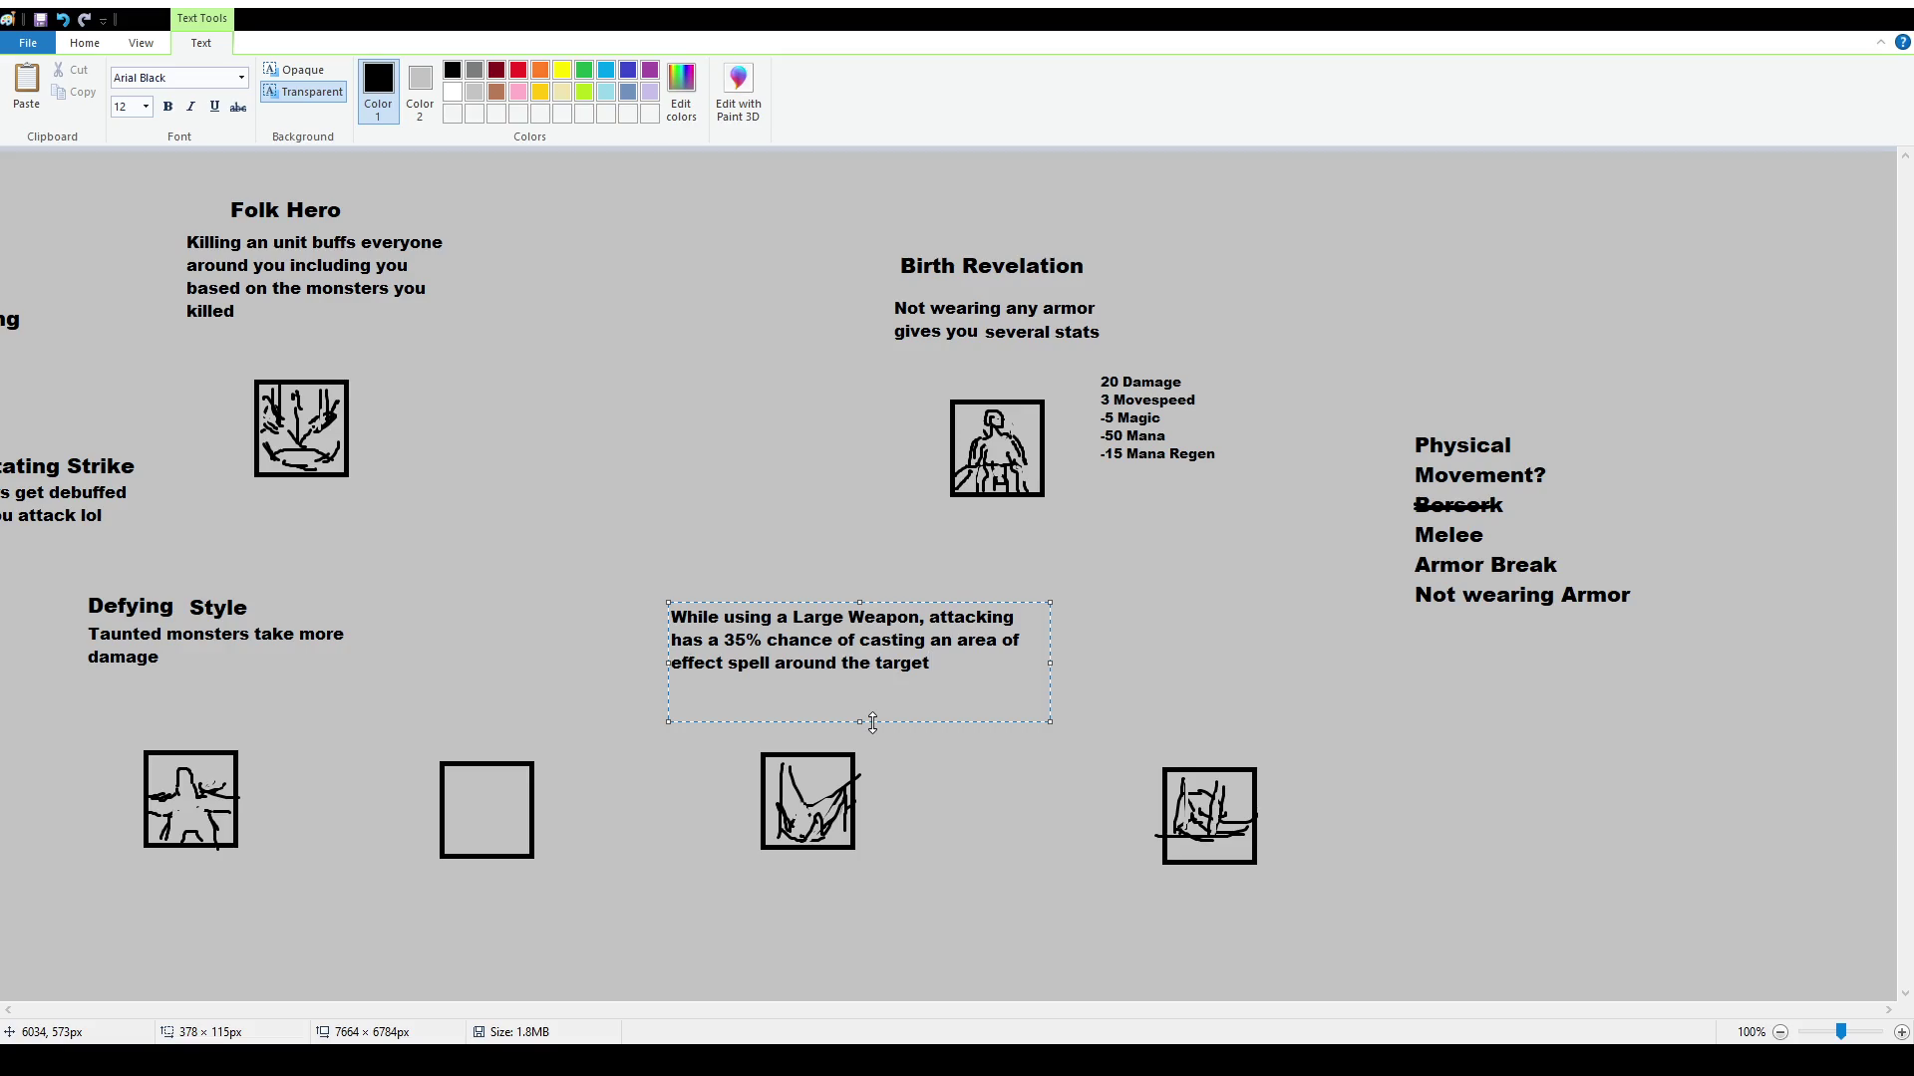
{"action": "left_click_drag", "start_coordinate": [1050, 662], "coordinate": [951, 663]}
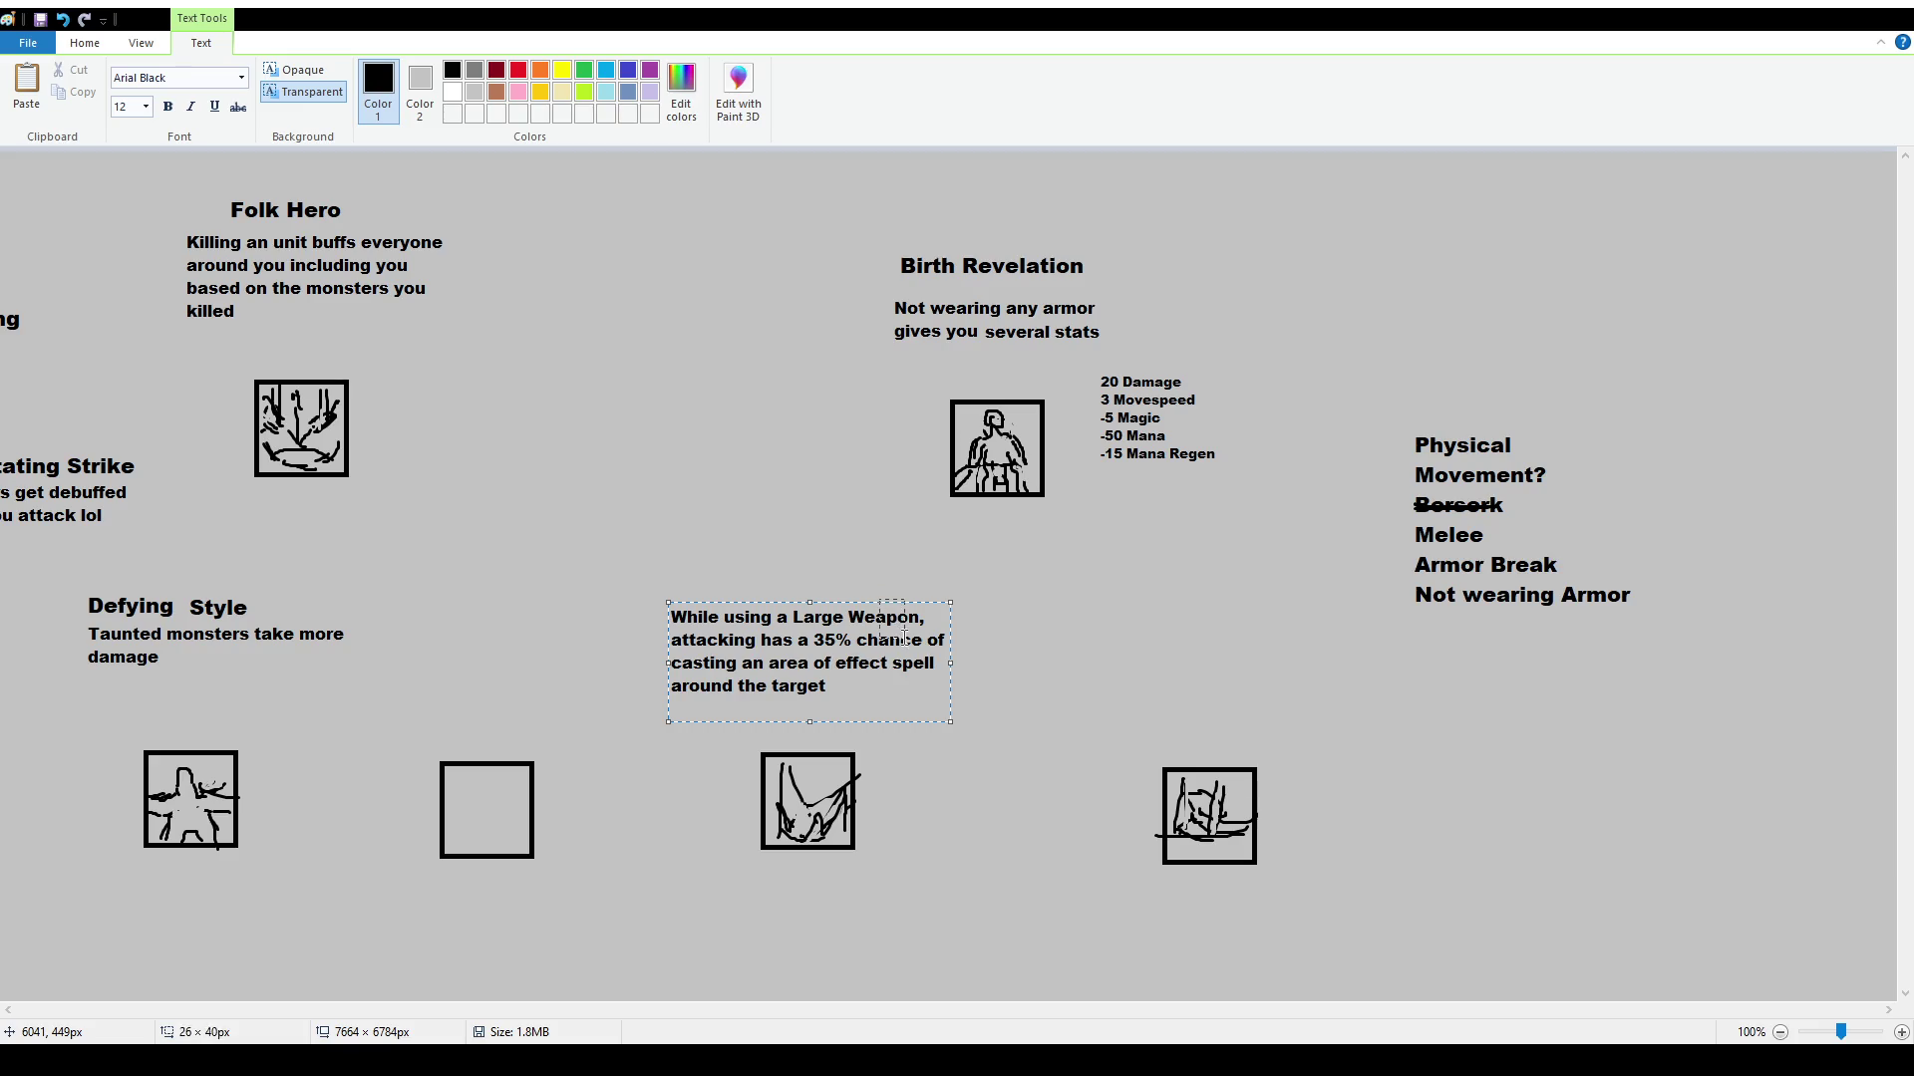
{"action": "left_click", "coordinate": [880, 590]}
{"action": "left_click", "coordinate": [131, 82]}
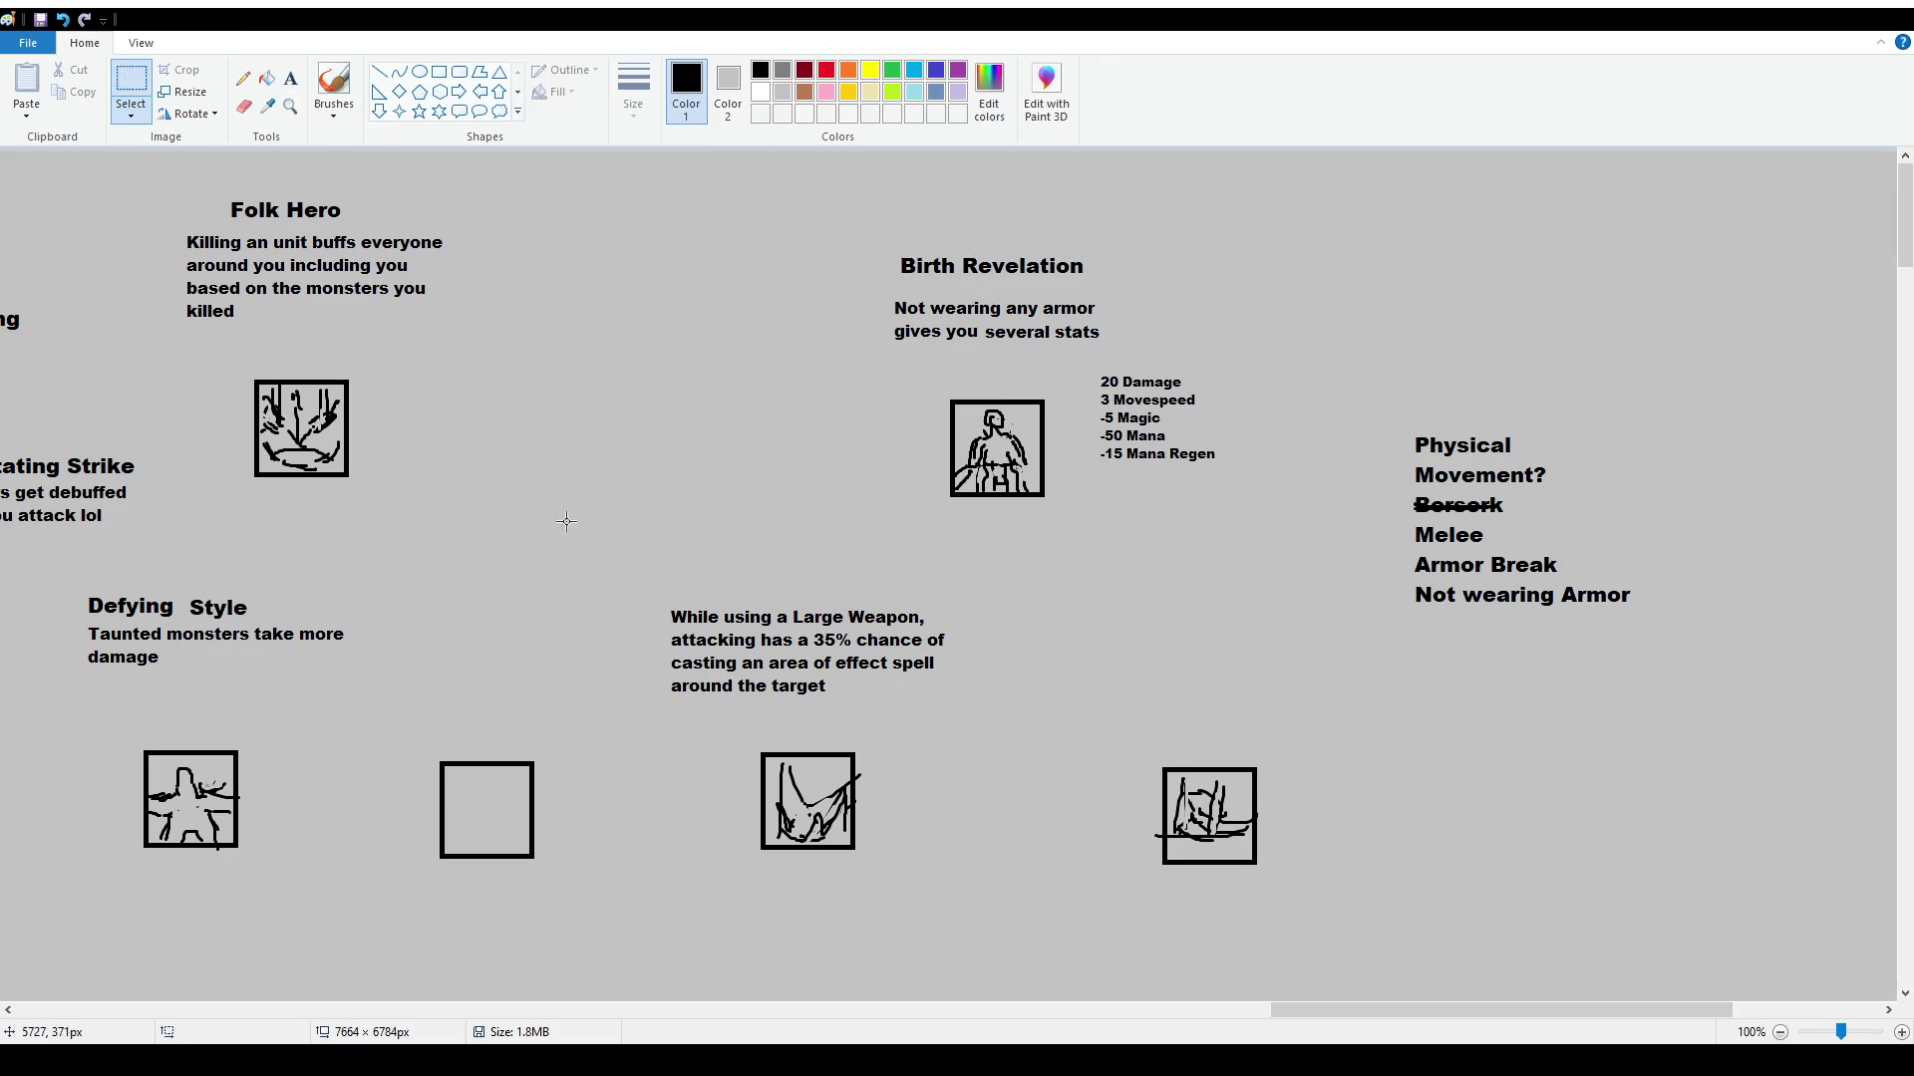
{"action": "left_click_drag", "start_coordinate": [648, 584], "coordinate": [953, 701]}
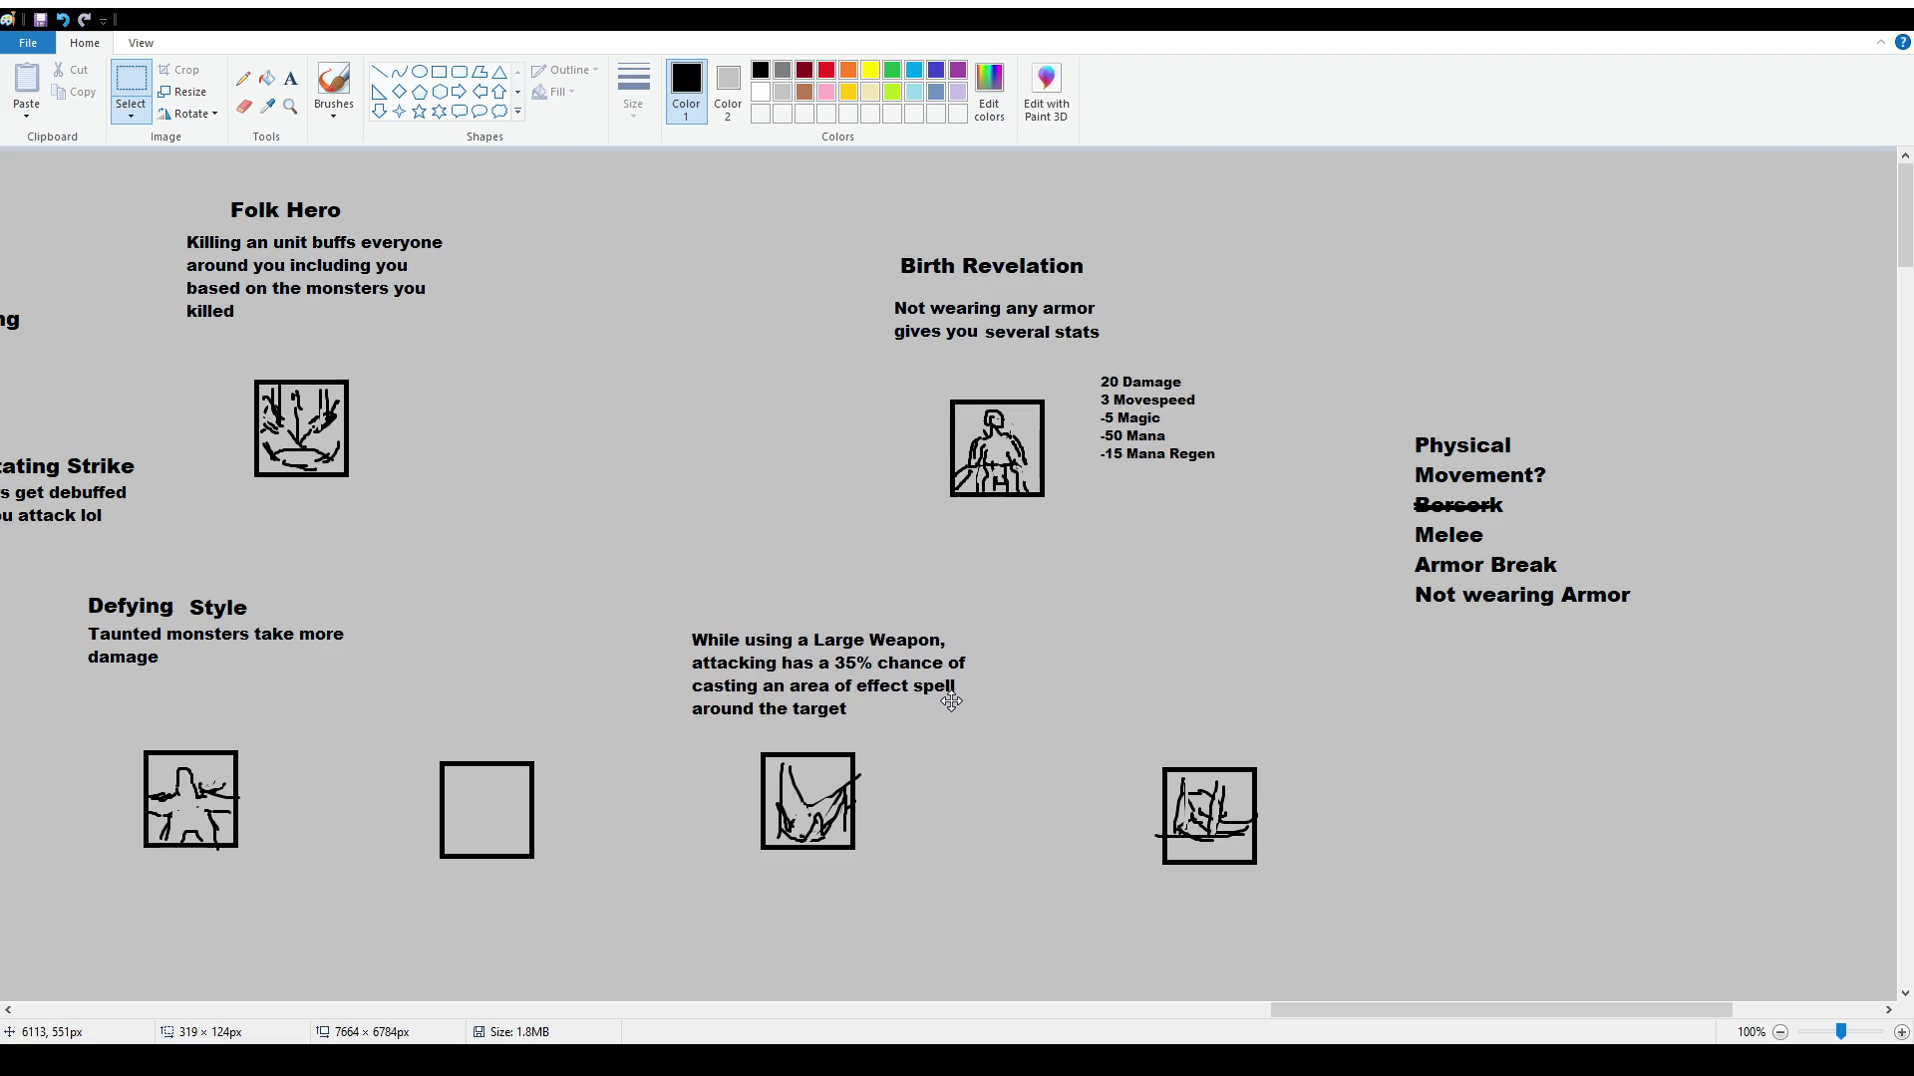
{"action": "left_click", "coordinate": [948, 809]}
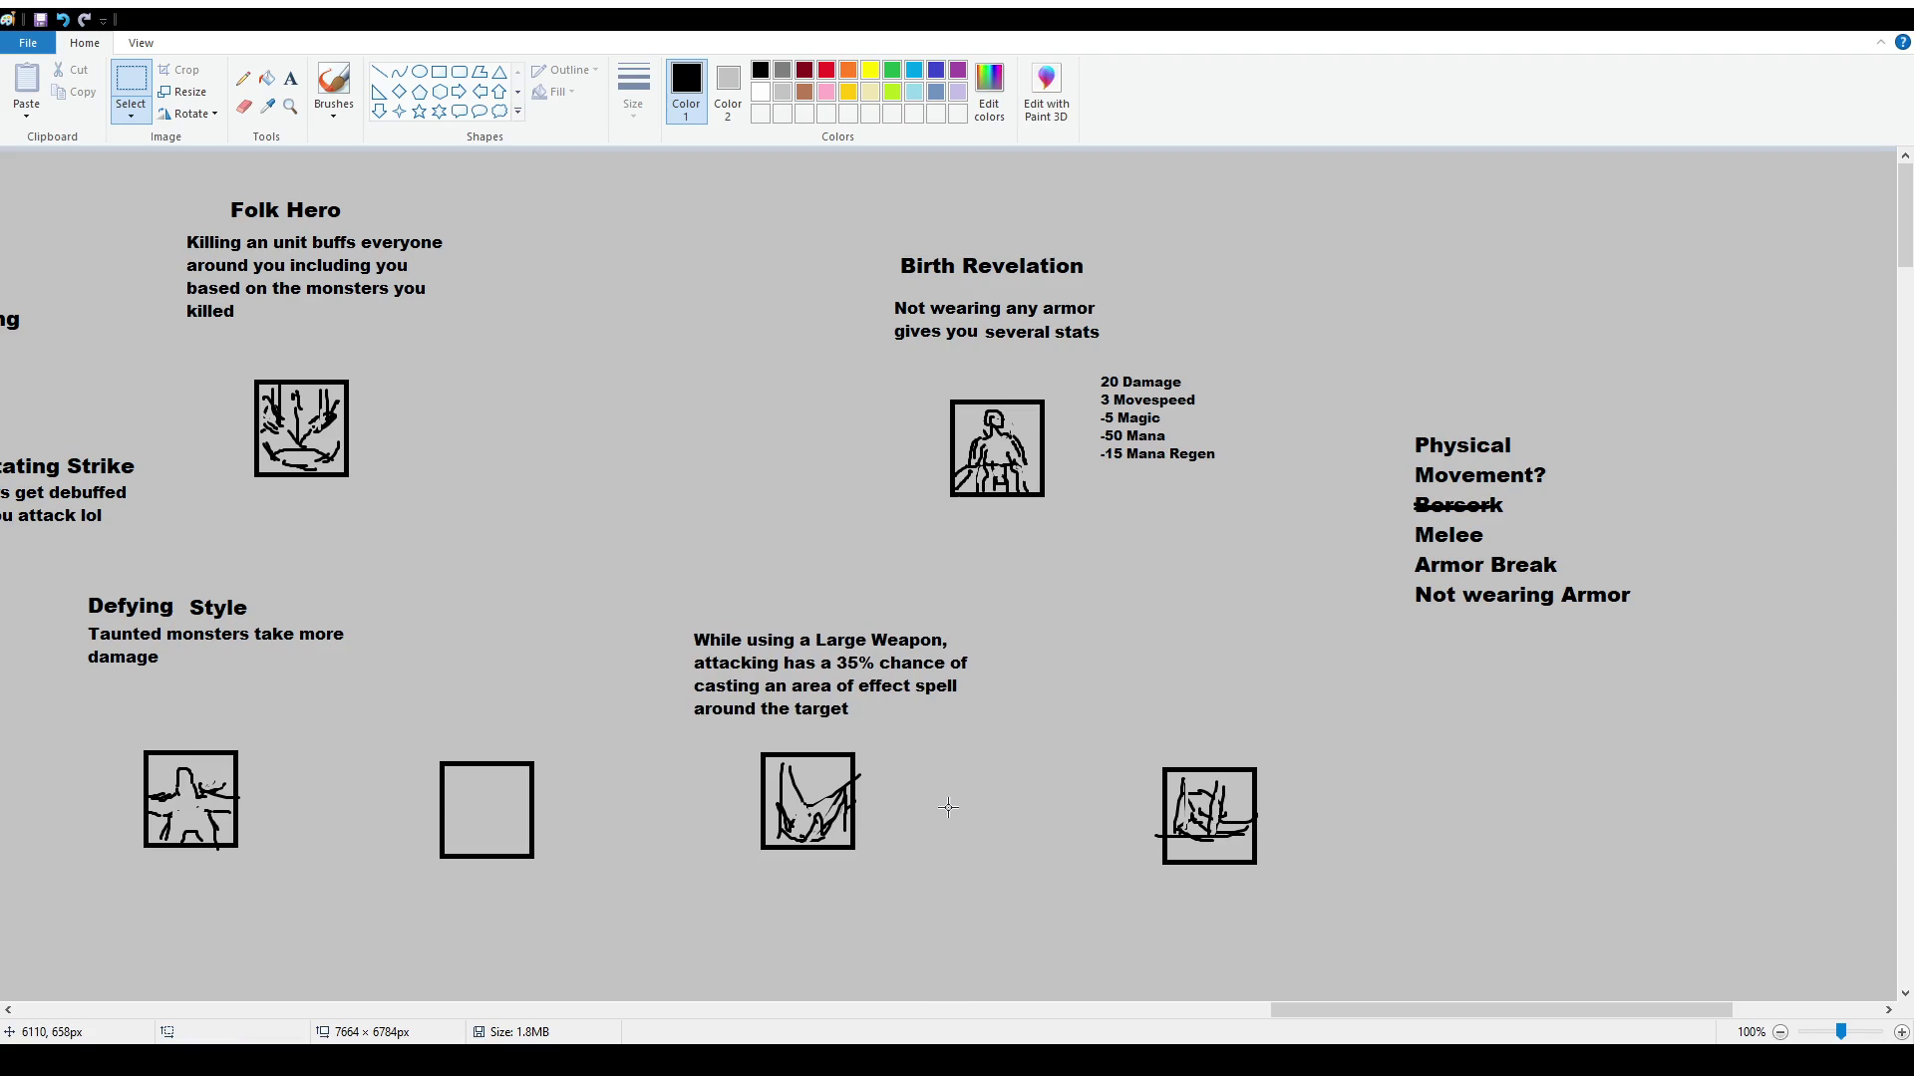
{"action": "left_click", "coordinate": [289, 80]}
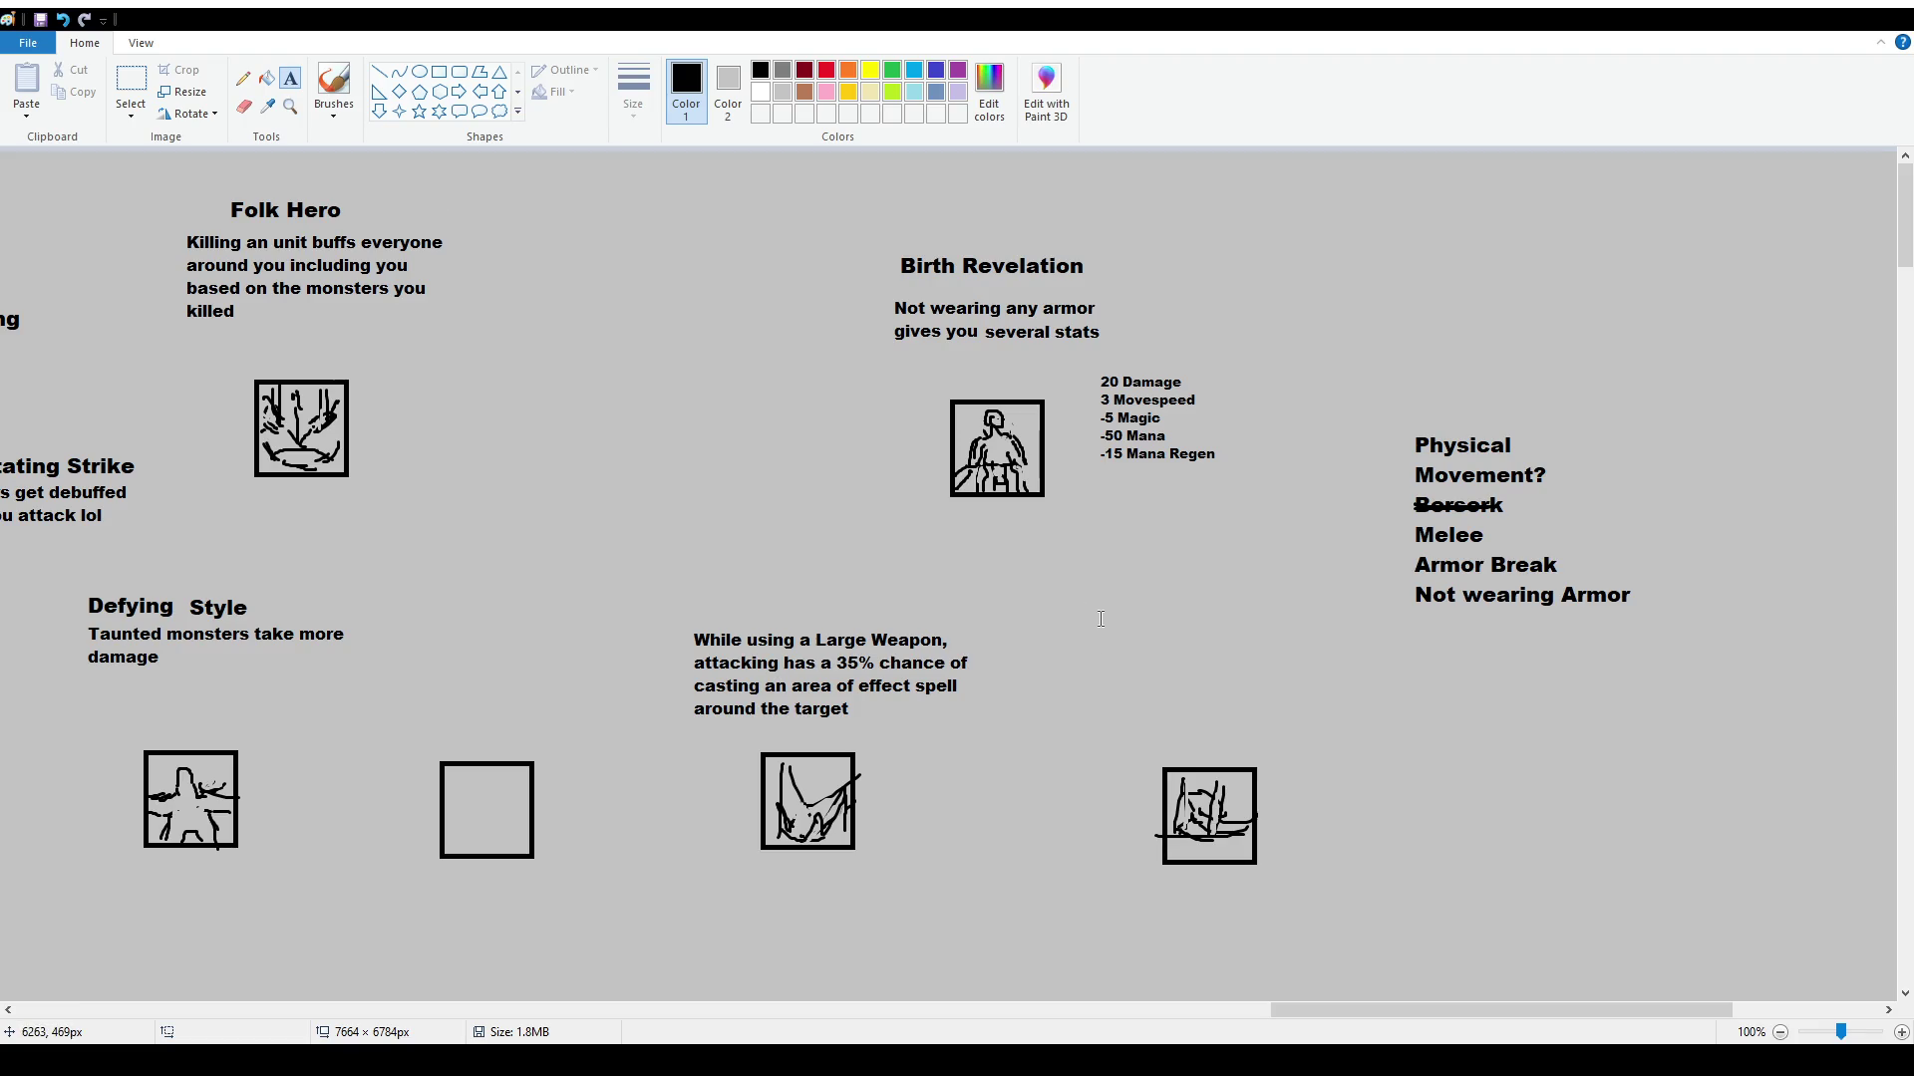
Write the fourth icon's description: 35% chance to deal 5% of target's Health, capped at 100
{"action": "left_click_drag", "start_coordinate": [1042, 632], "coordinate": [1340, 733]}
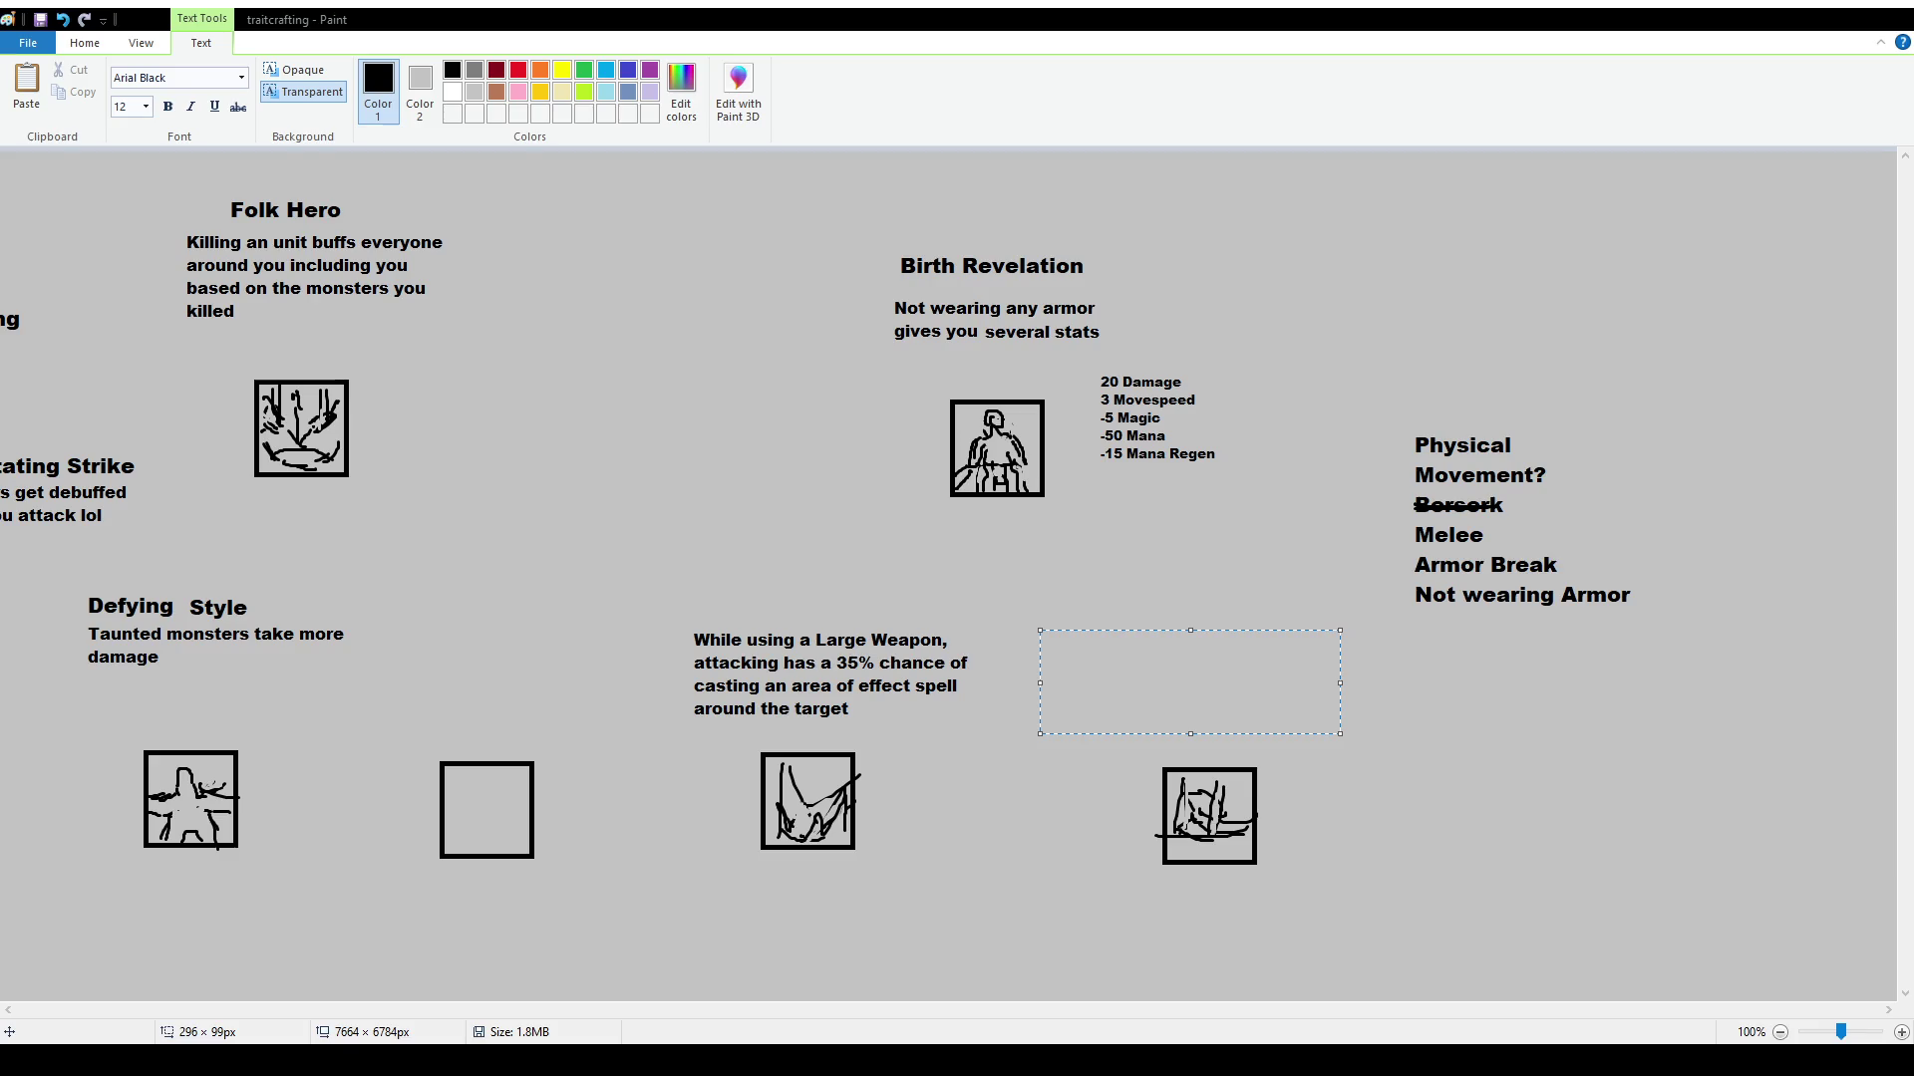
{"action": "type", "text": "Large Axes have a &% chance of dealing 5% of the target's total health as true damage capping at 100"}
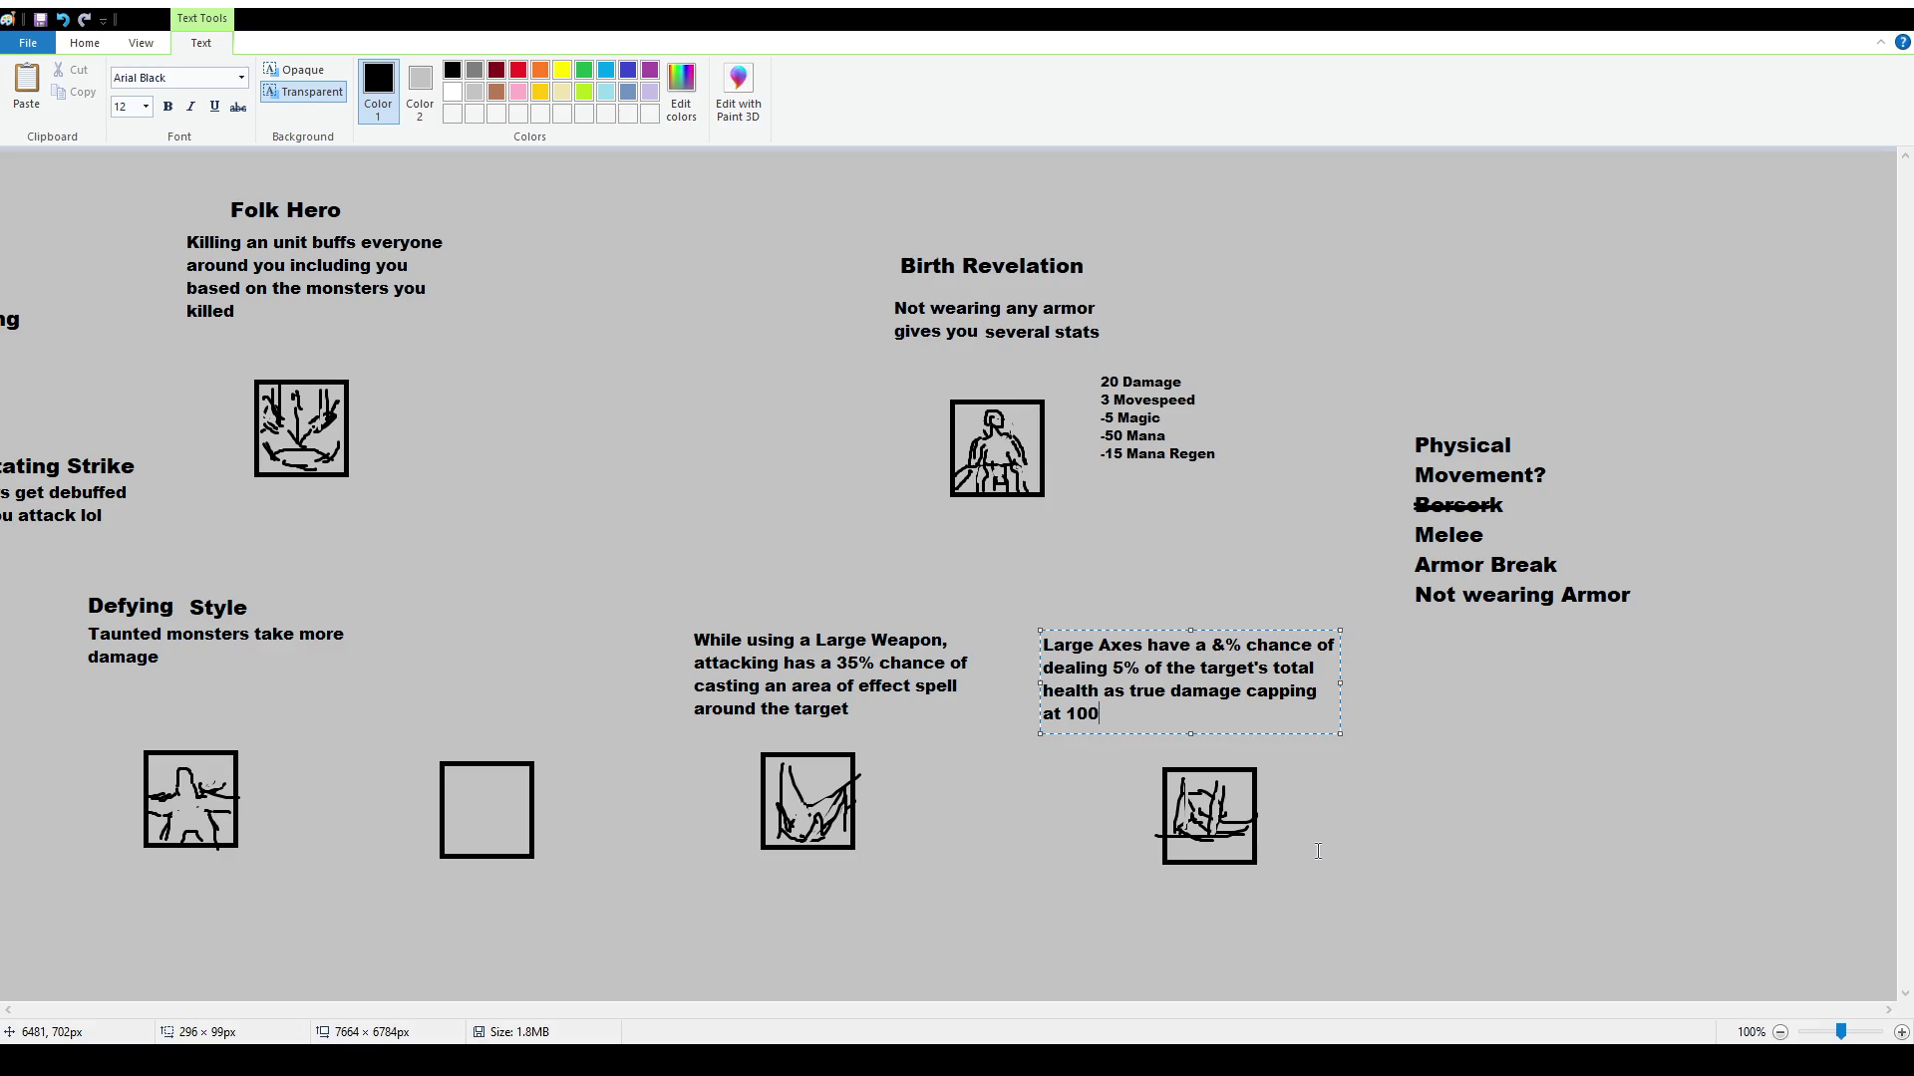
{"action": "key", "text": "ctrl+a"}
{"action": "type", "text": "While "}
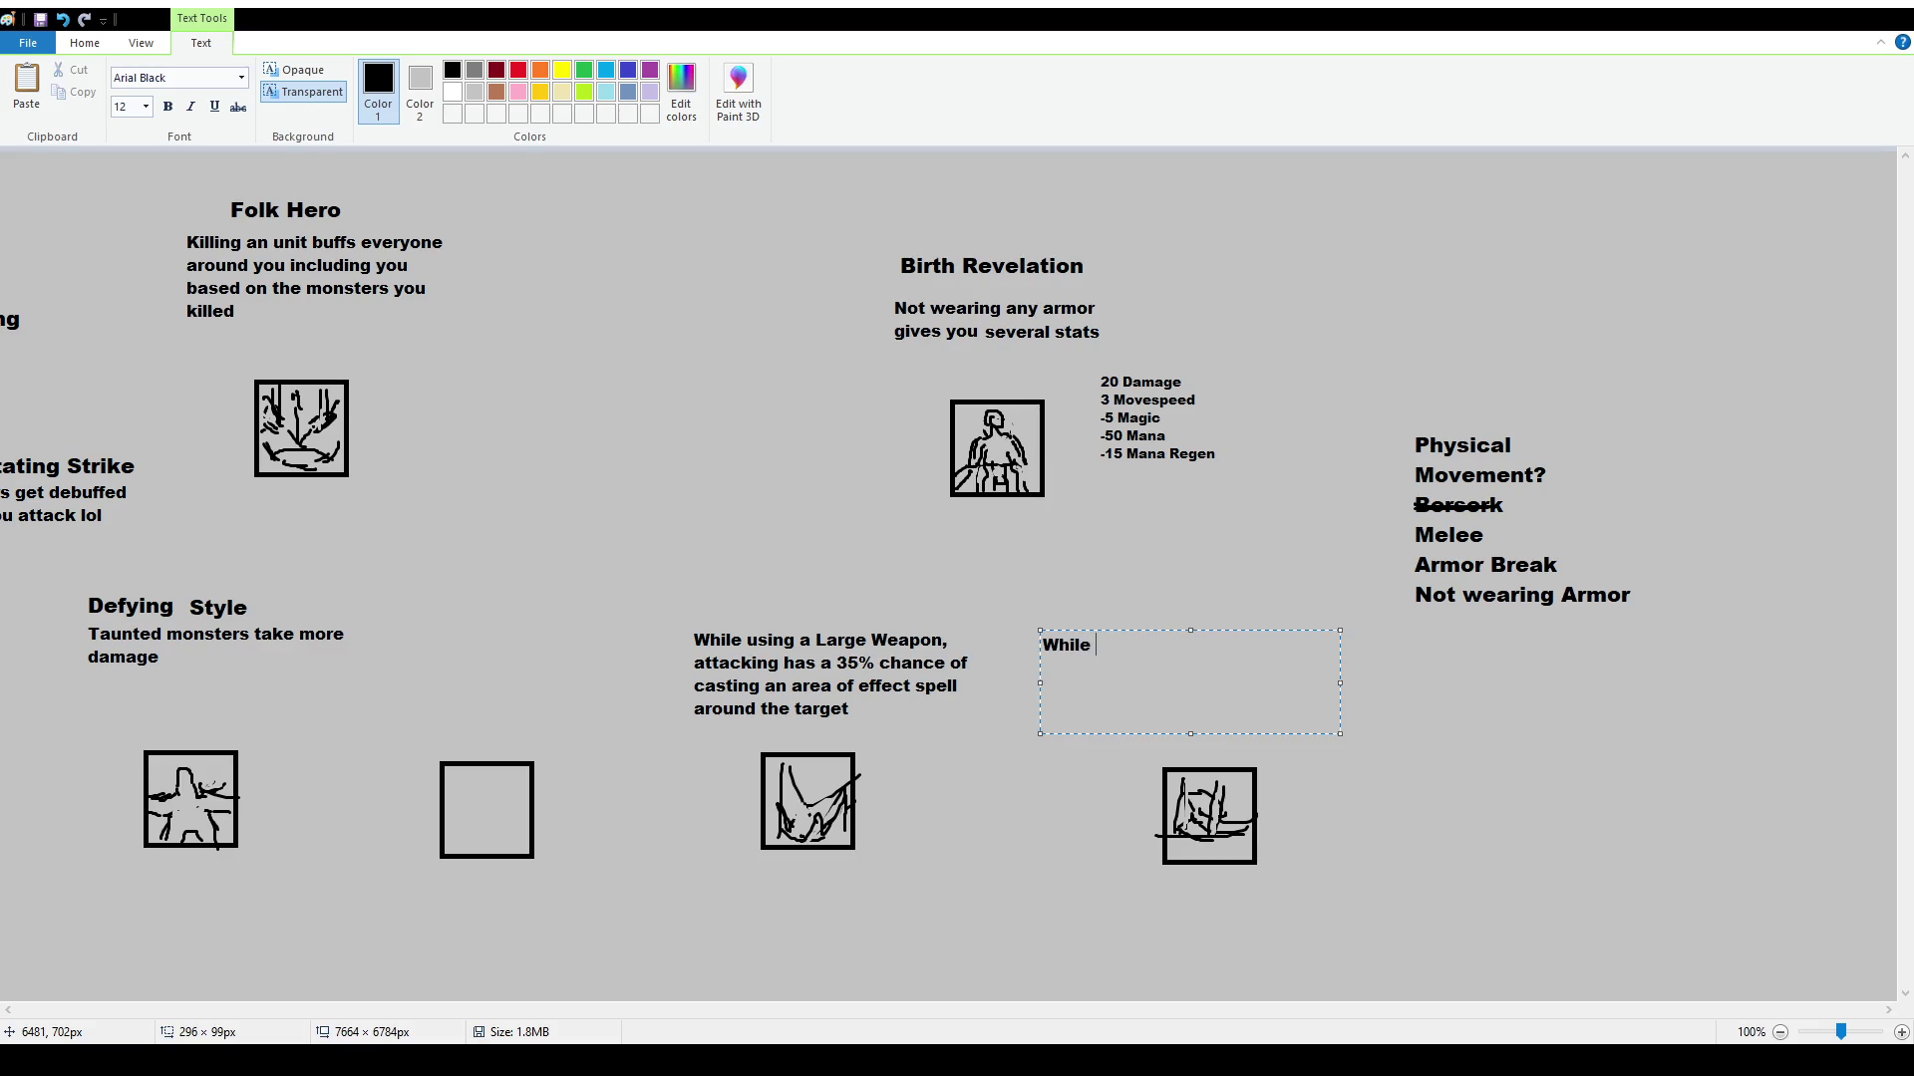
{"action": "type", "text": "using a Large Weapon"}
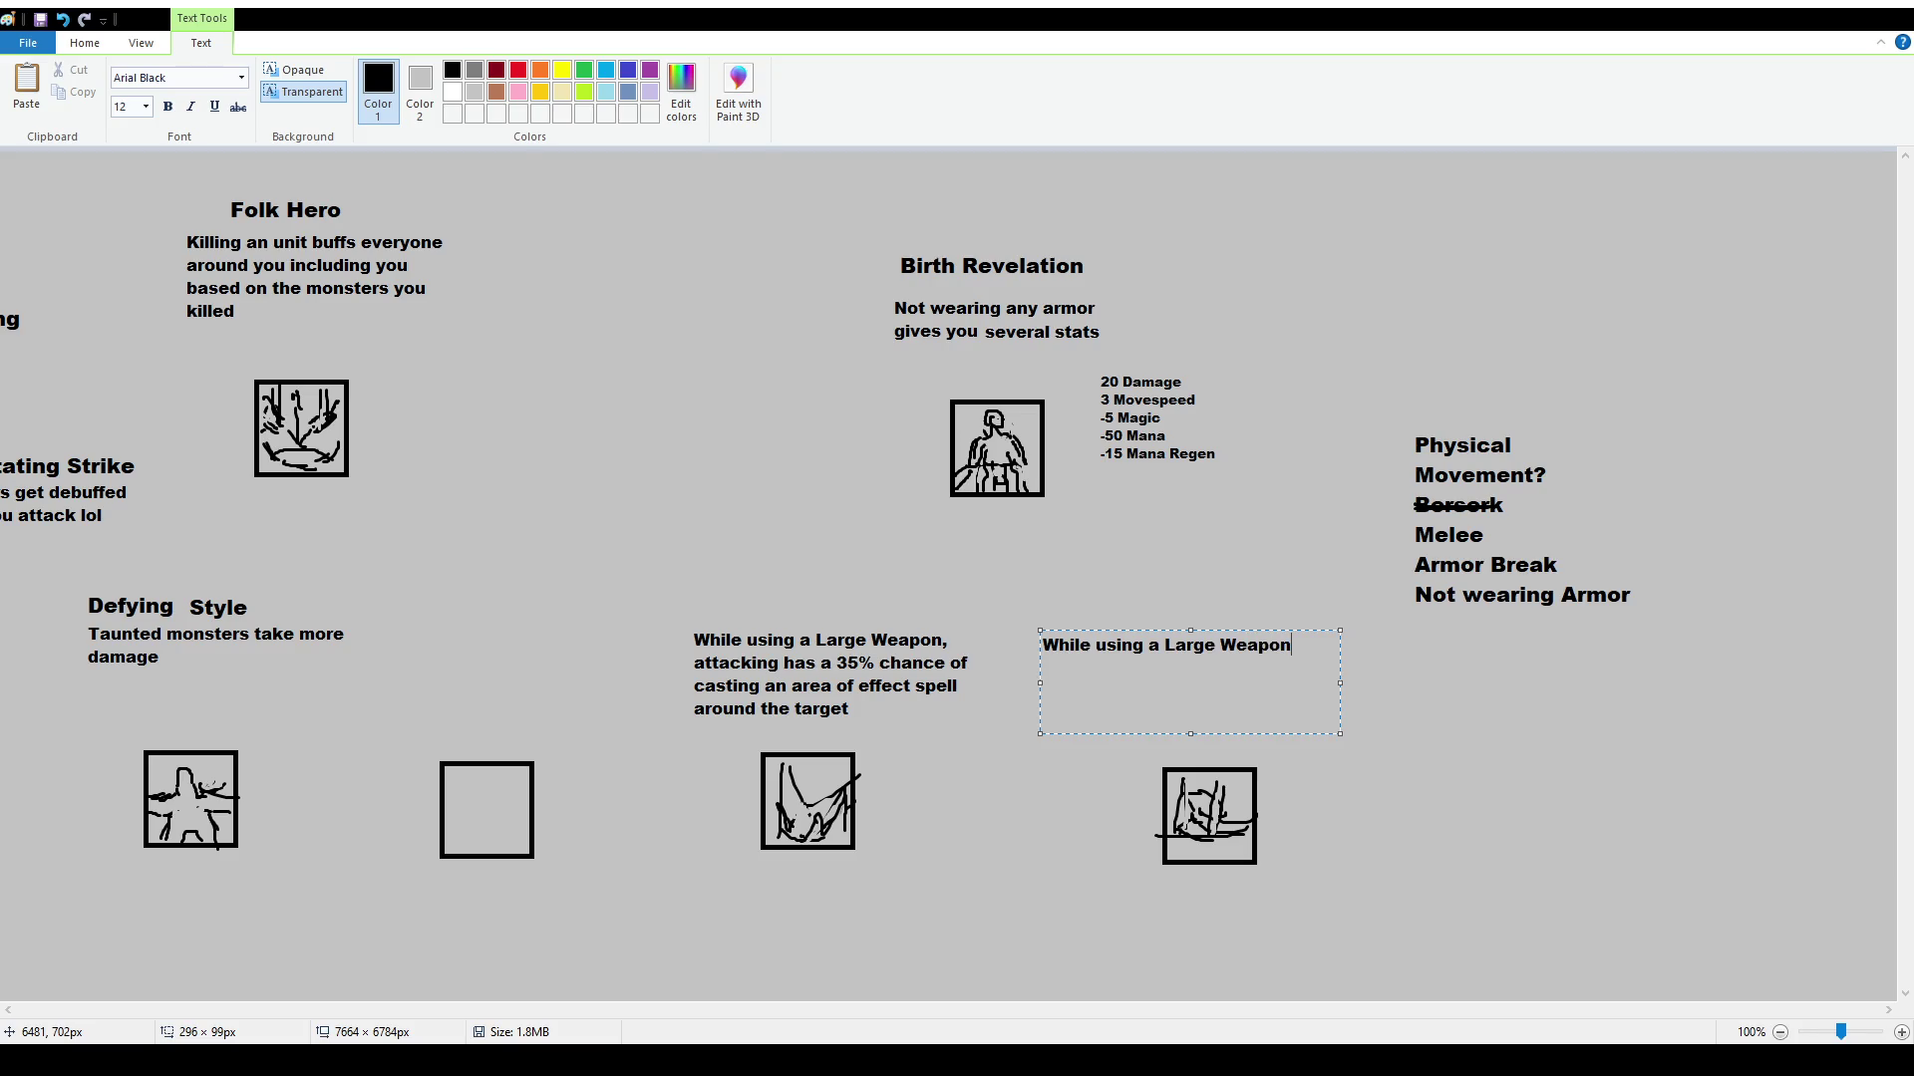
{"action": "type", "text": ", attacking "}
{"action": "type", "text": "has"}
{"action": "key", "text": "BackSpace"}
{"action": "type", "text": "as a "}
{"action": "type", "text": "45"}
{"action": "key", "text": "BackSpace"}
{"action": "key", "text": "BackSpace"}
{"action": "type", "text": "35% chance of "}
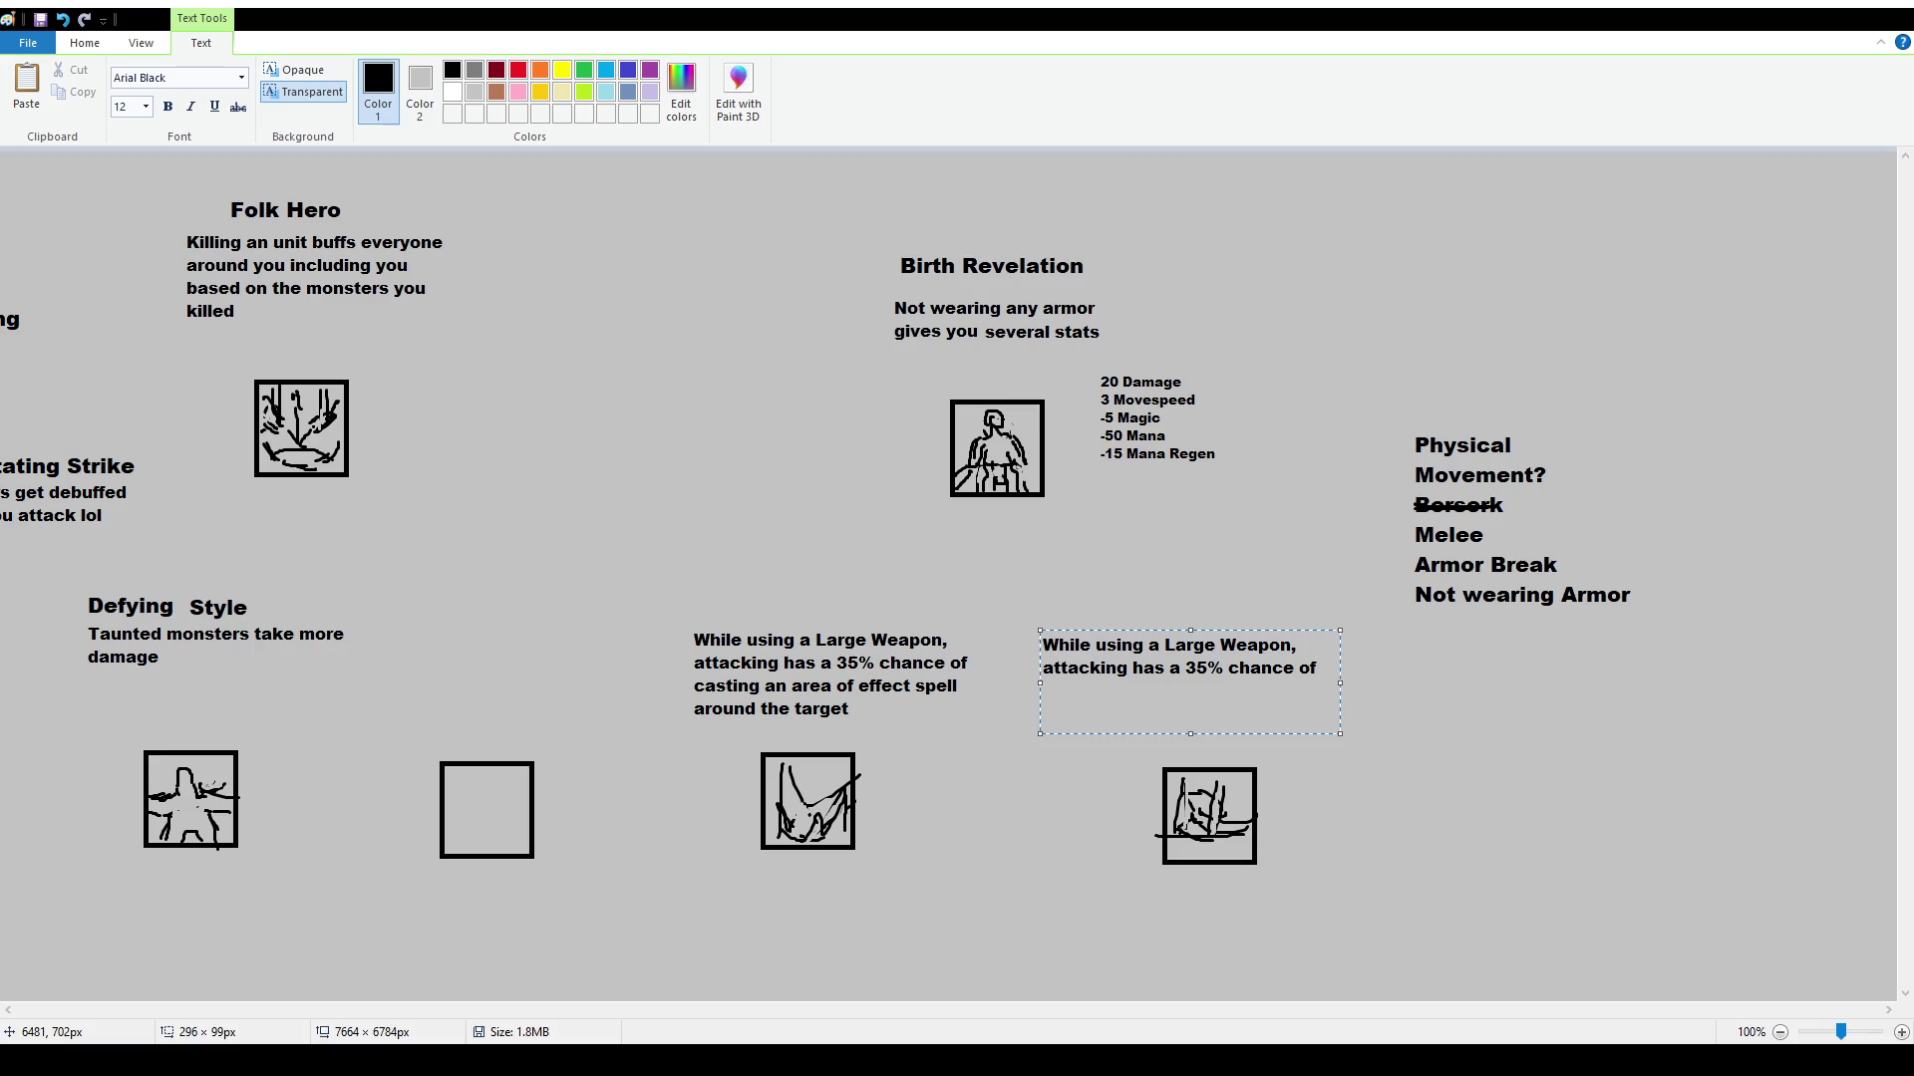
{"action": "type", "text": "dealing 5% "}
{"action": "type", "text": "of the target's "}
{"action": "type", "text": "total Health cappin"}
{"action": "type", "text": "g at"}
{"action": "type", "text": " 100"}
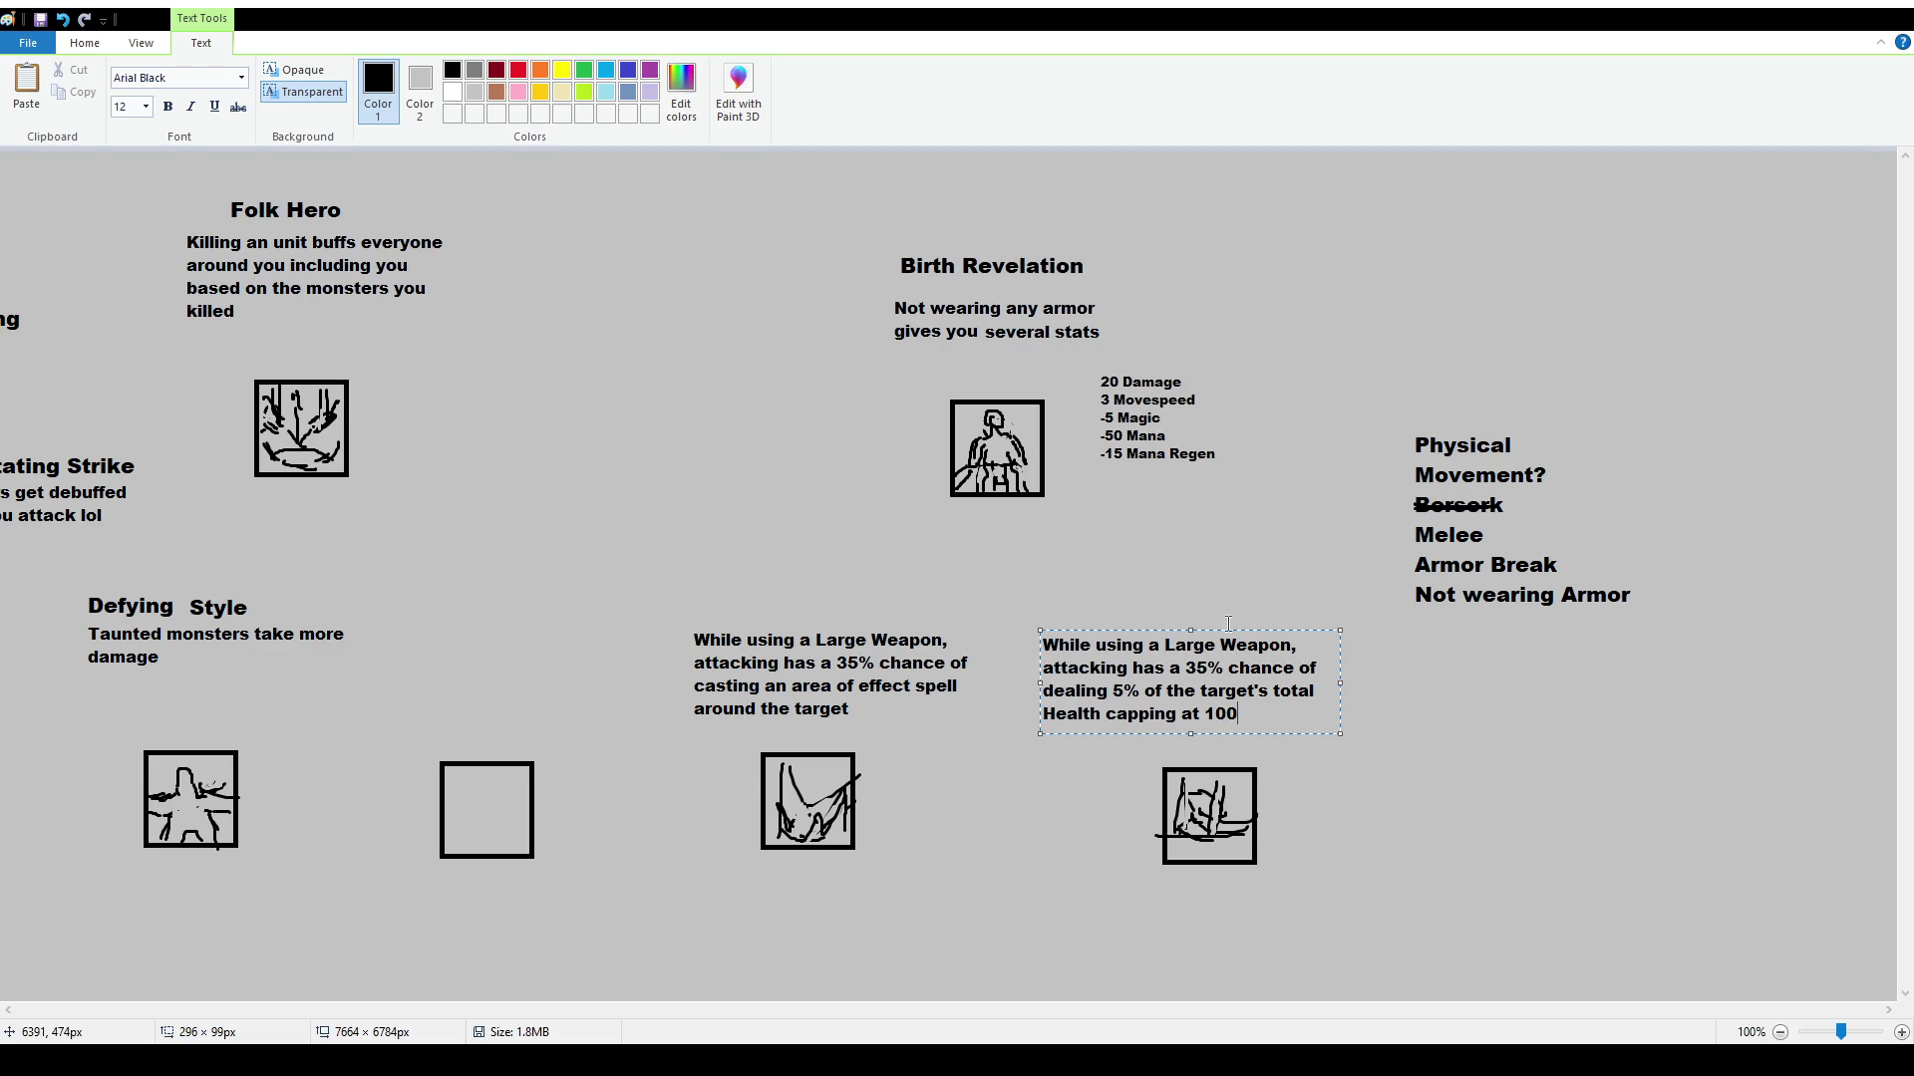
{"action": "left_click", "coordinate": [1222, 581]}
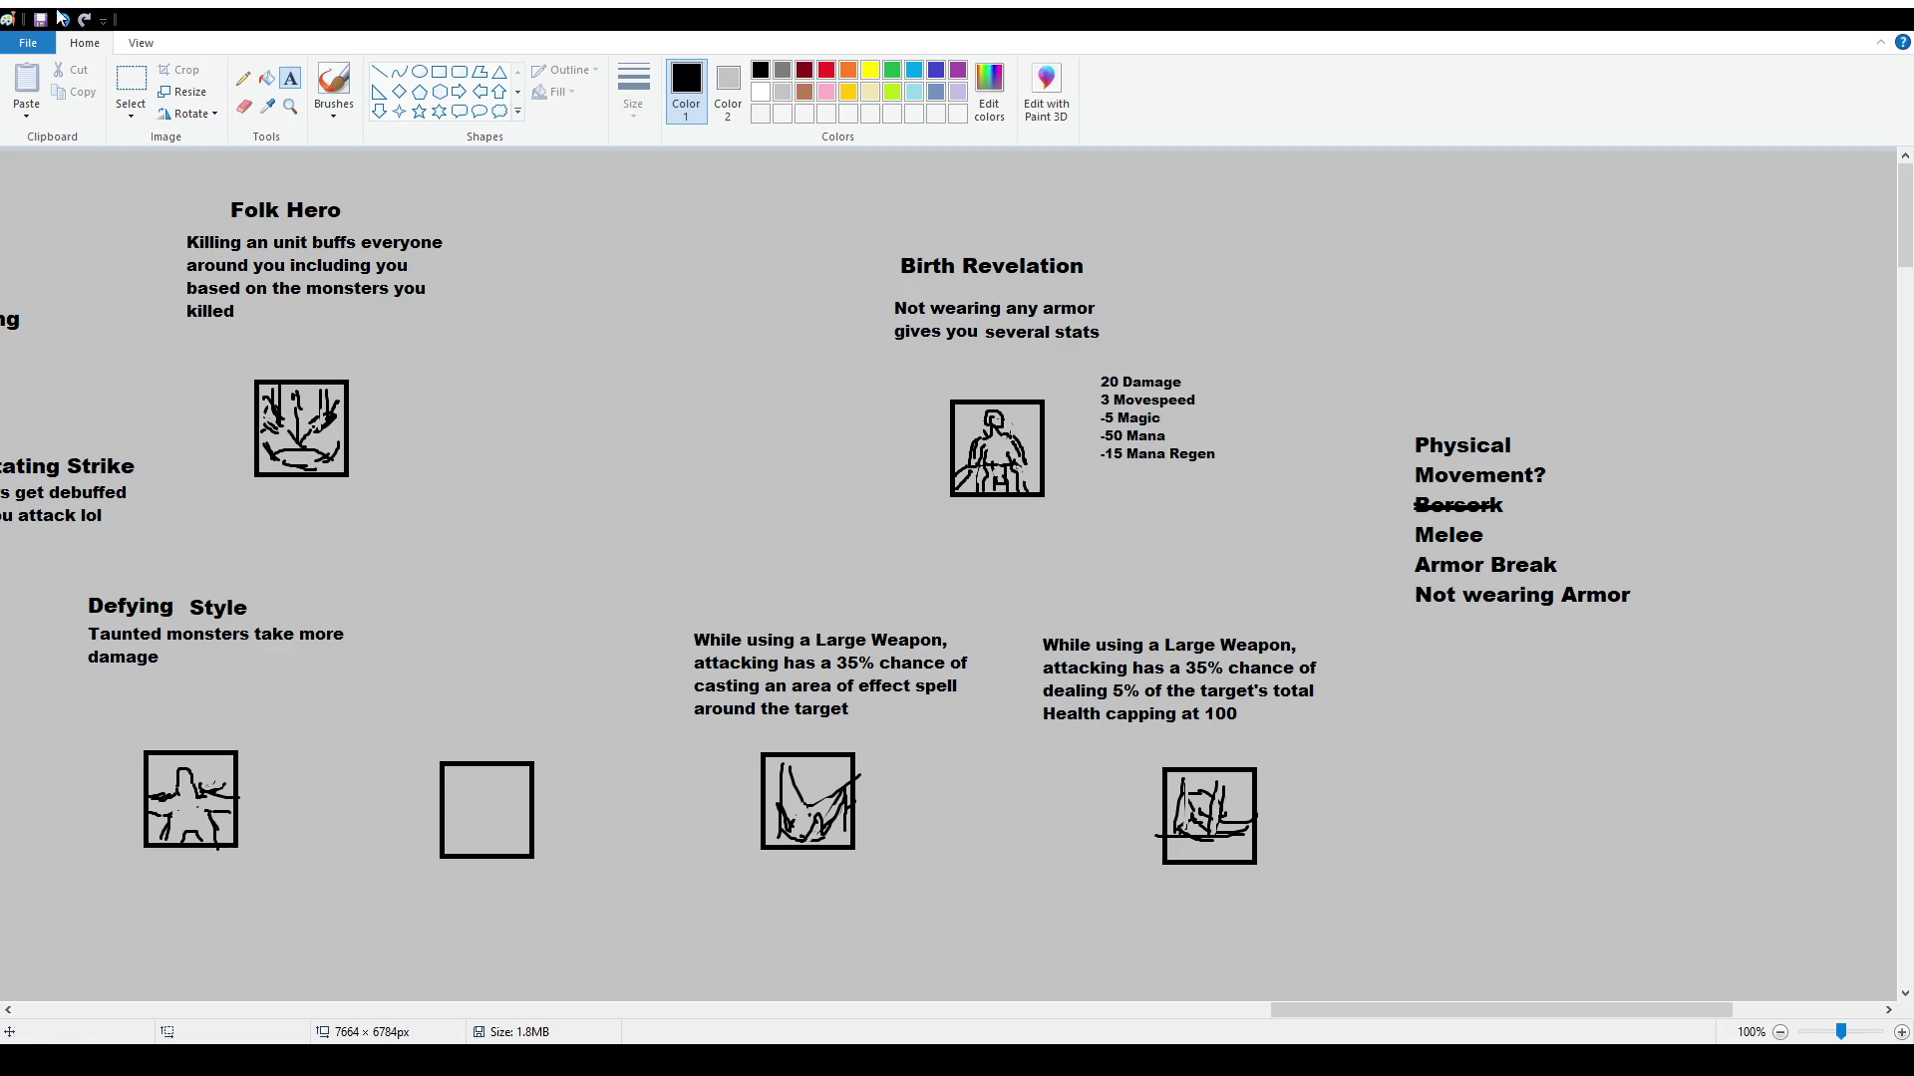
{"action": "left_click", "coordinate": [131, 80]}
{"action": "mouse_move", "coordinate": [1026, 619]}
{"action": "left_mouse_down"}
{"action": "mouse_move", "coordinate": [1345, 738]}
{"action": "mouse_move", "coordinate": [1321, 730]}
{"action": "left_mouse_up"}
{"action": "mouse_move", "coordinate": [1127, 738]}
{"action": "left_mouse_down"}
{"action": "mouse_move", "coordinate": [1296, 885]}
{"action": "mouse_move", "coordinate": [1226, 852]}
{"action": "left_mouse_up"}
{"action": "left_click", "coordinate": [1413, 739]}
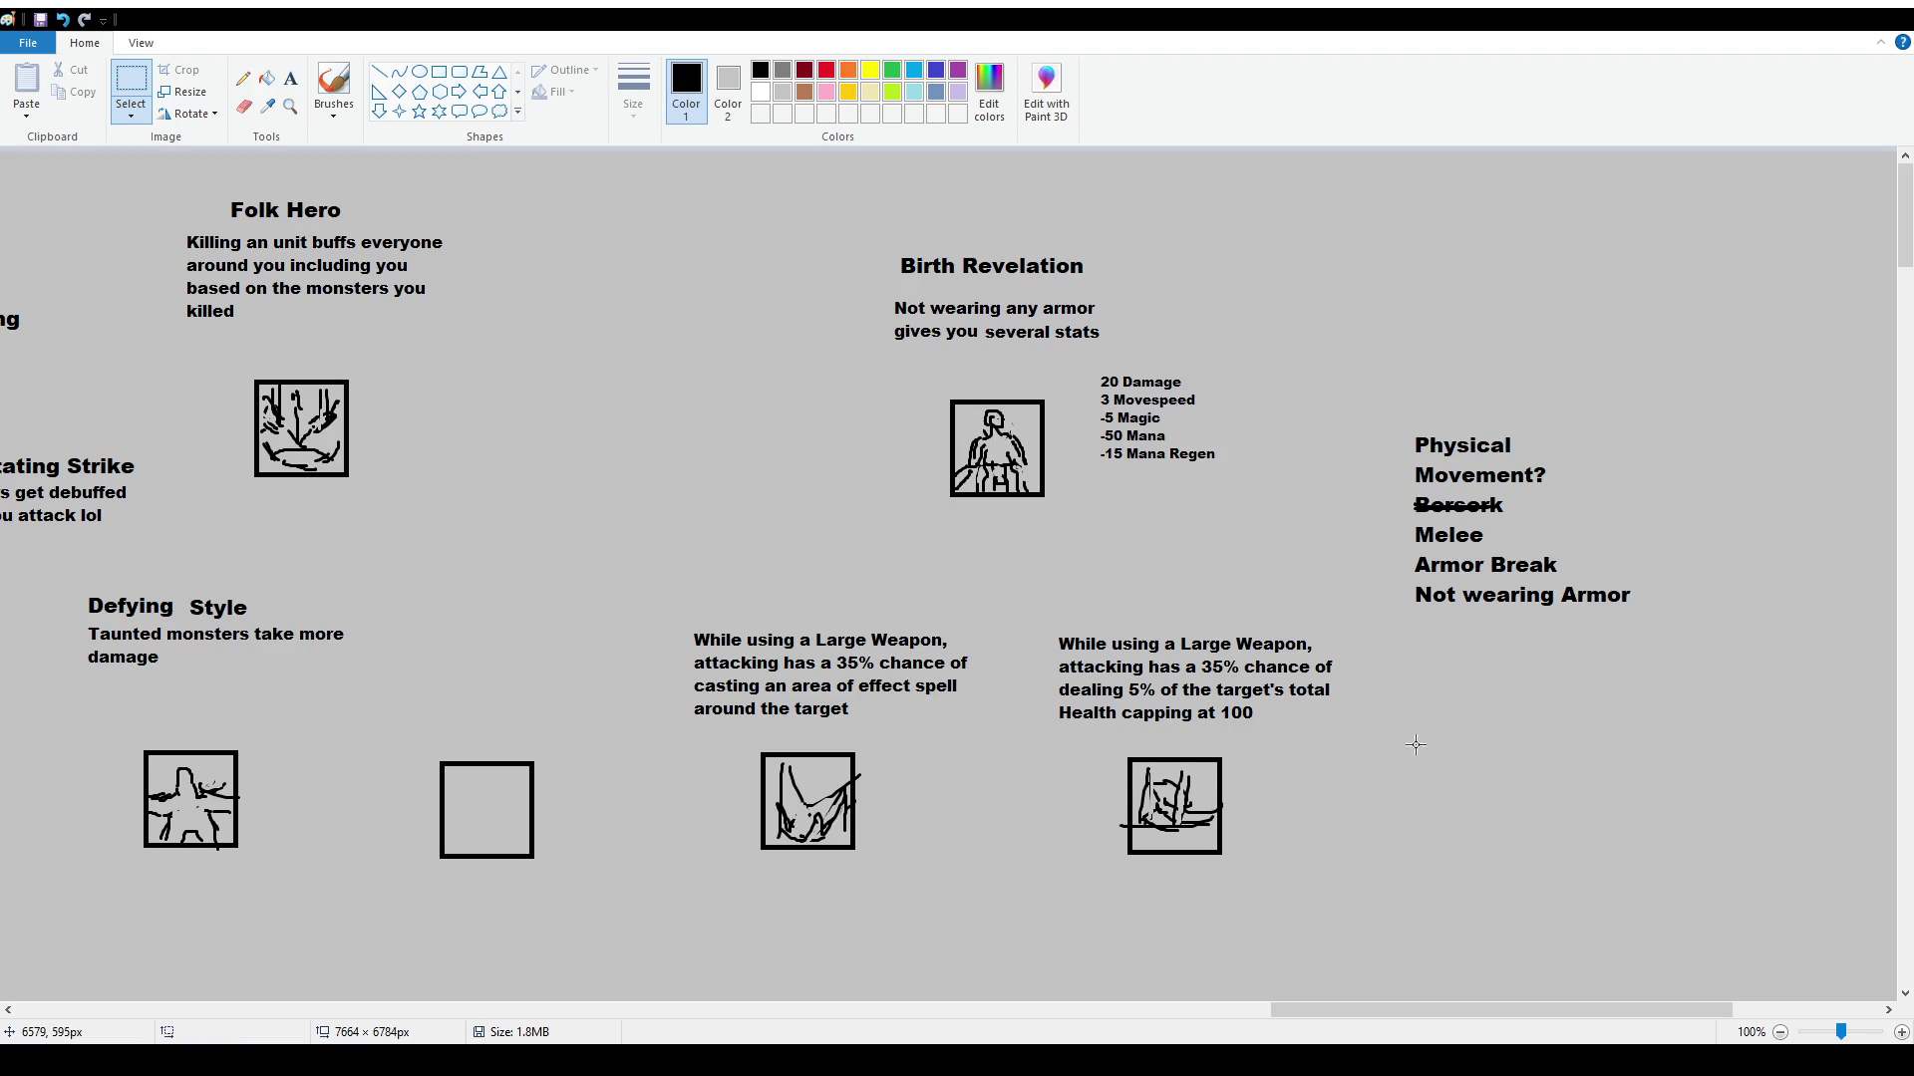
{"action": "scroll", "coordinate": [1414, 739], "scroll_direction": "down", "scroll_amount": 2}
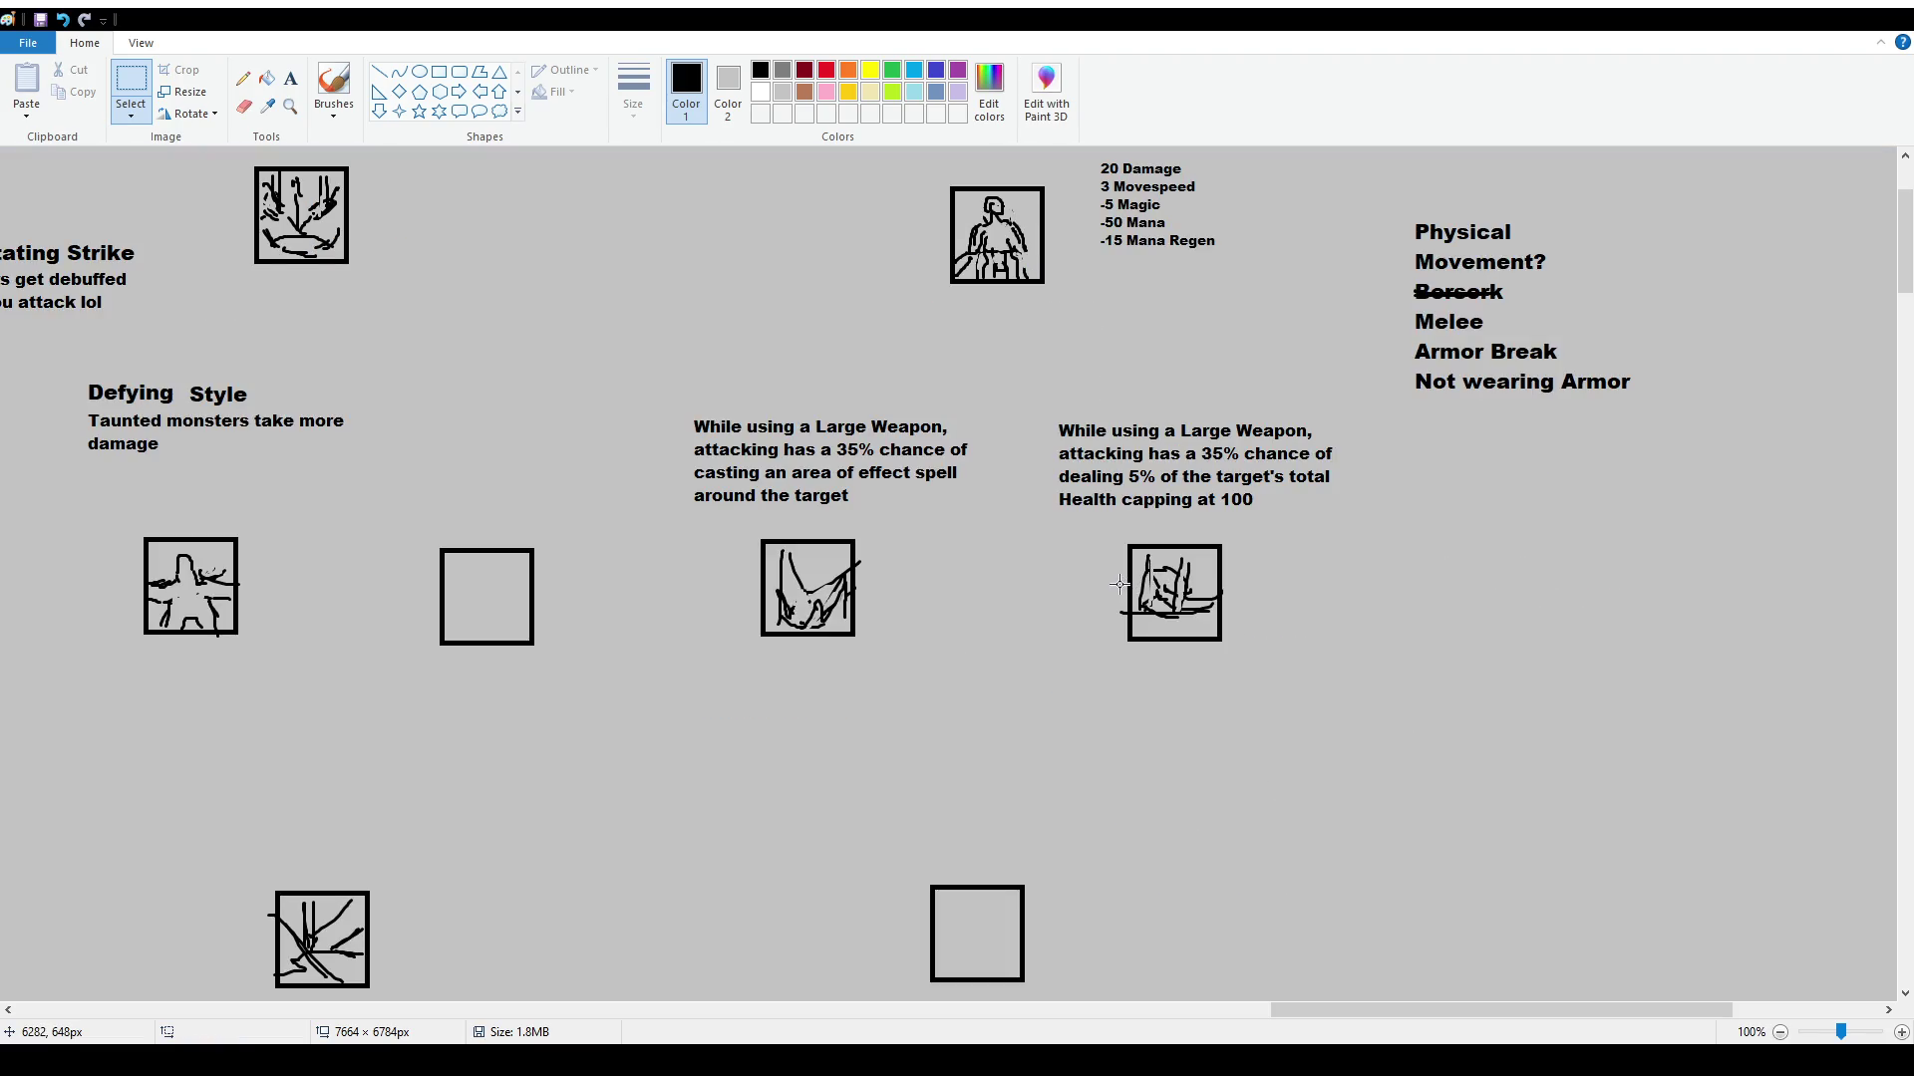
{"action": "scroll", "coordinate": [1118, 586], "scroll_direction": "up", "scroll_amount": 2}
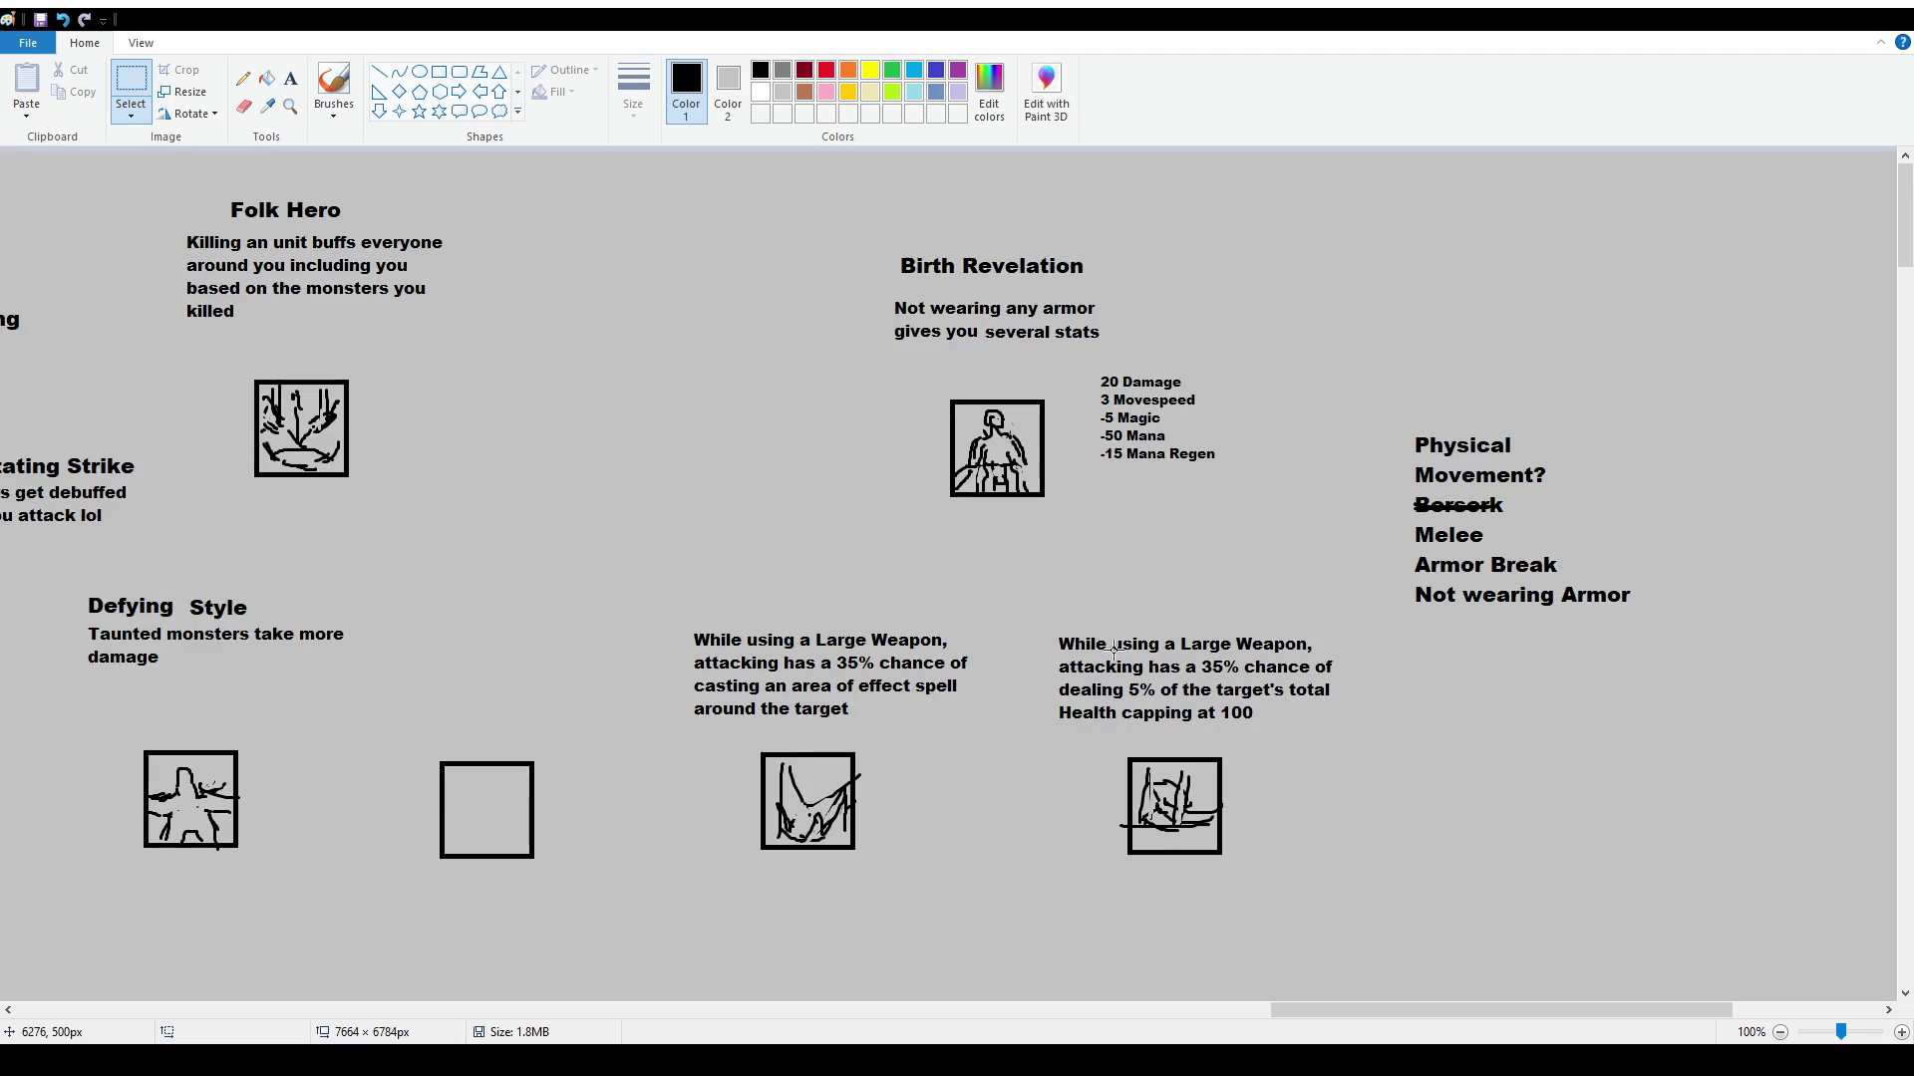
{"action": "left_click", "coordinate": [334, 84]}
{"action": "left_click_drag", "start_coordinate": [779, 536], "coordinate": [795, 576]}
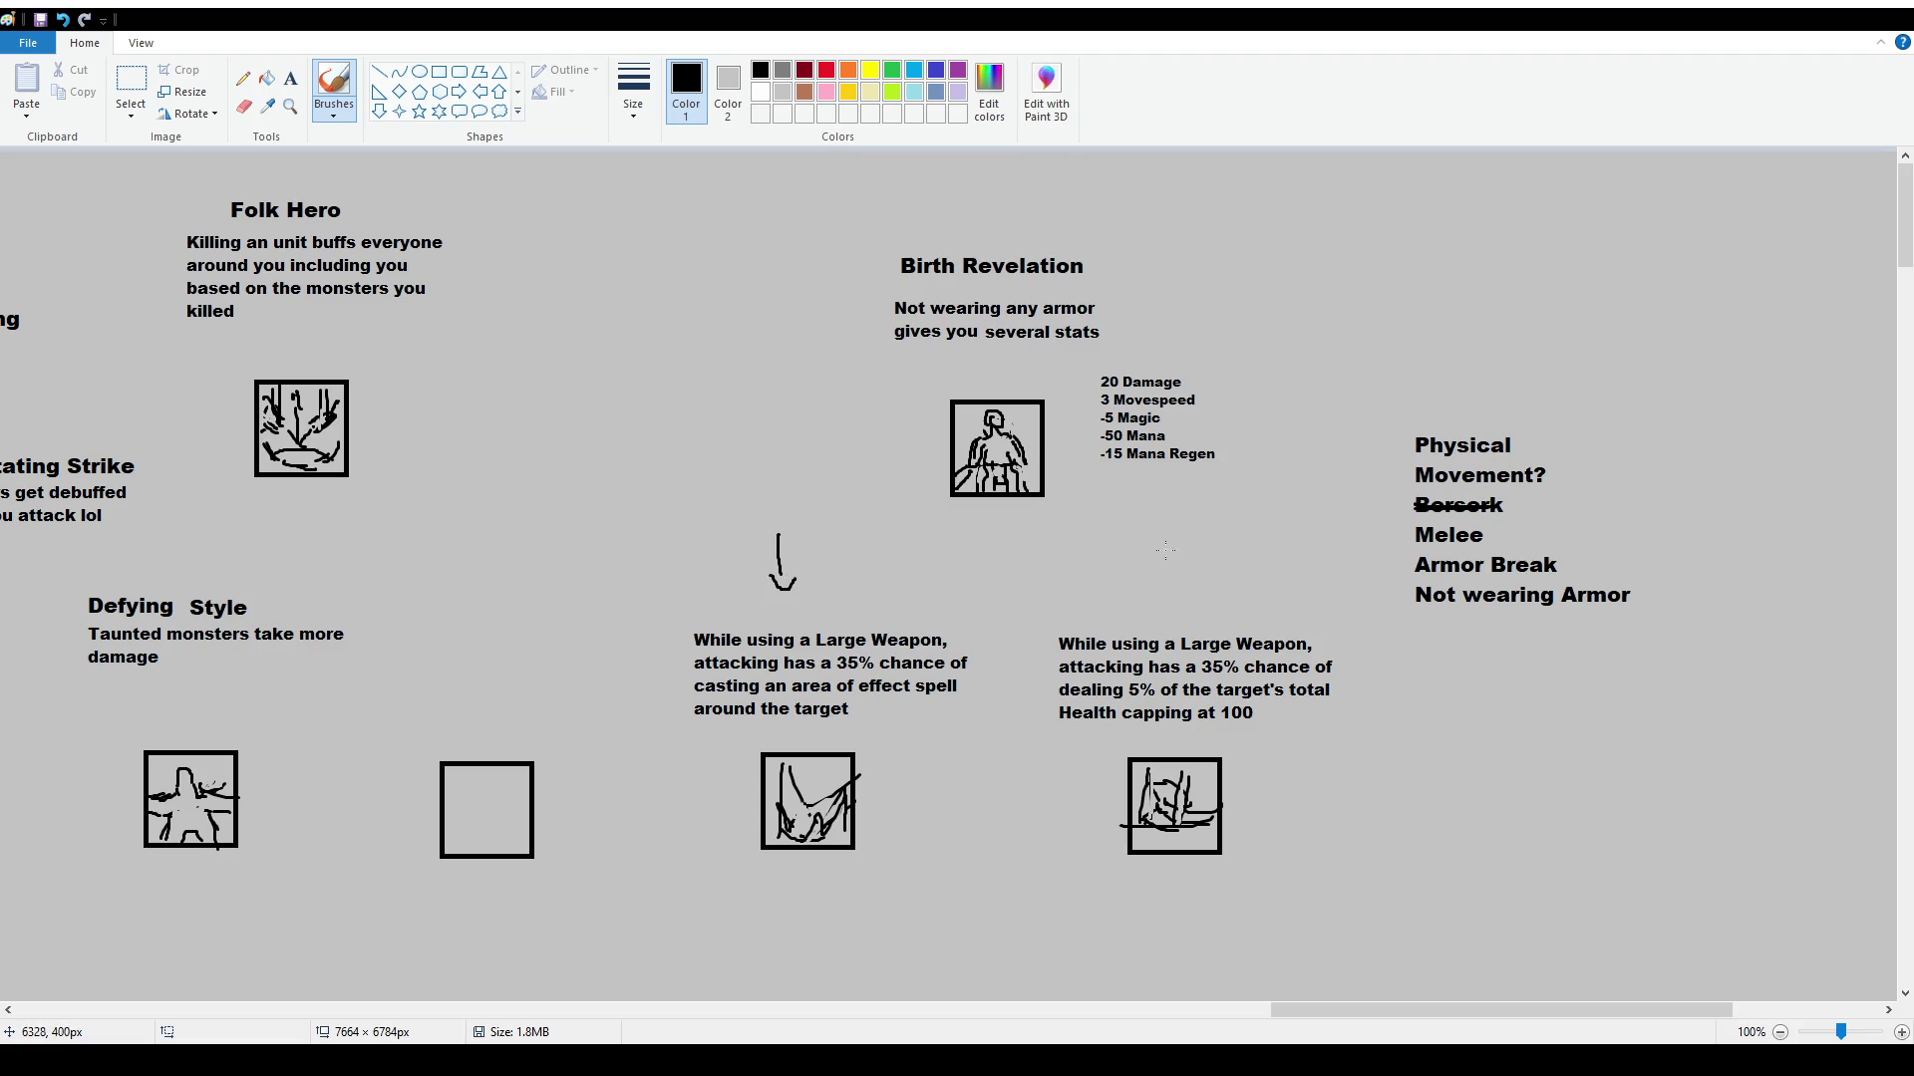
{"action": "mouse_move", "coordinate": [1164, 530]}
{"action": "left_mouse_down"}
{"action": "mouse_move", "coordinate": [1164, 592]}
{"action": "mouse_move", "coordinate": [1180, 567]}
{"action": "left_mouse_up"}
{"action": "key", "text": "ctrl+z"}
{"action": "key", "text": "ctrl+z"}
{"action": "key", "text": "ctrl+z"}
{"action": "key", "text": "ctrl+z"}
{"action": "key", "text": "ctrl+z"}
{"action": "scroll", "coordinate": [947, 599], "scroll_direction": "down", "scroll_amount": 3}
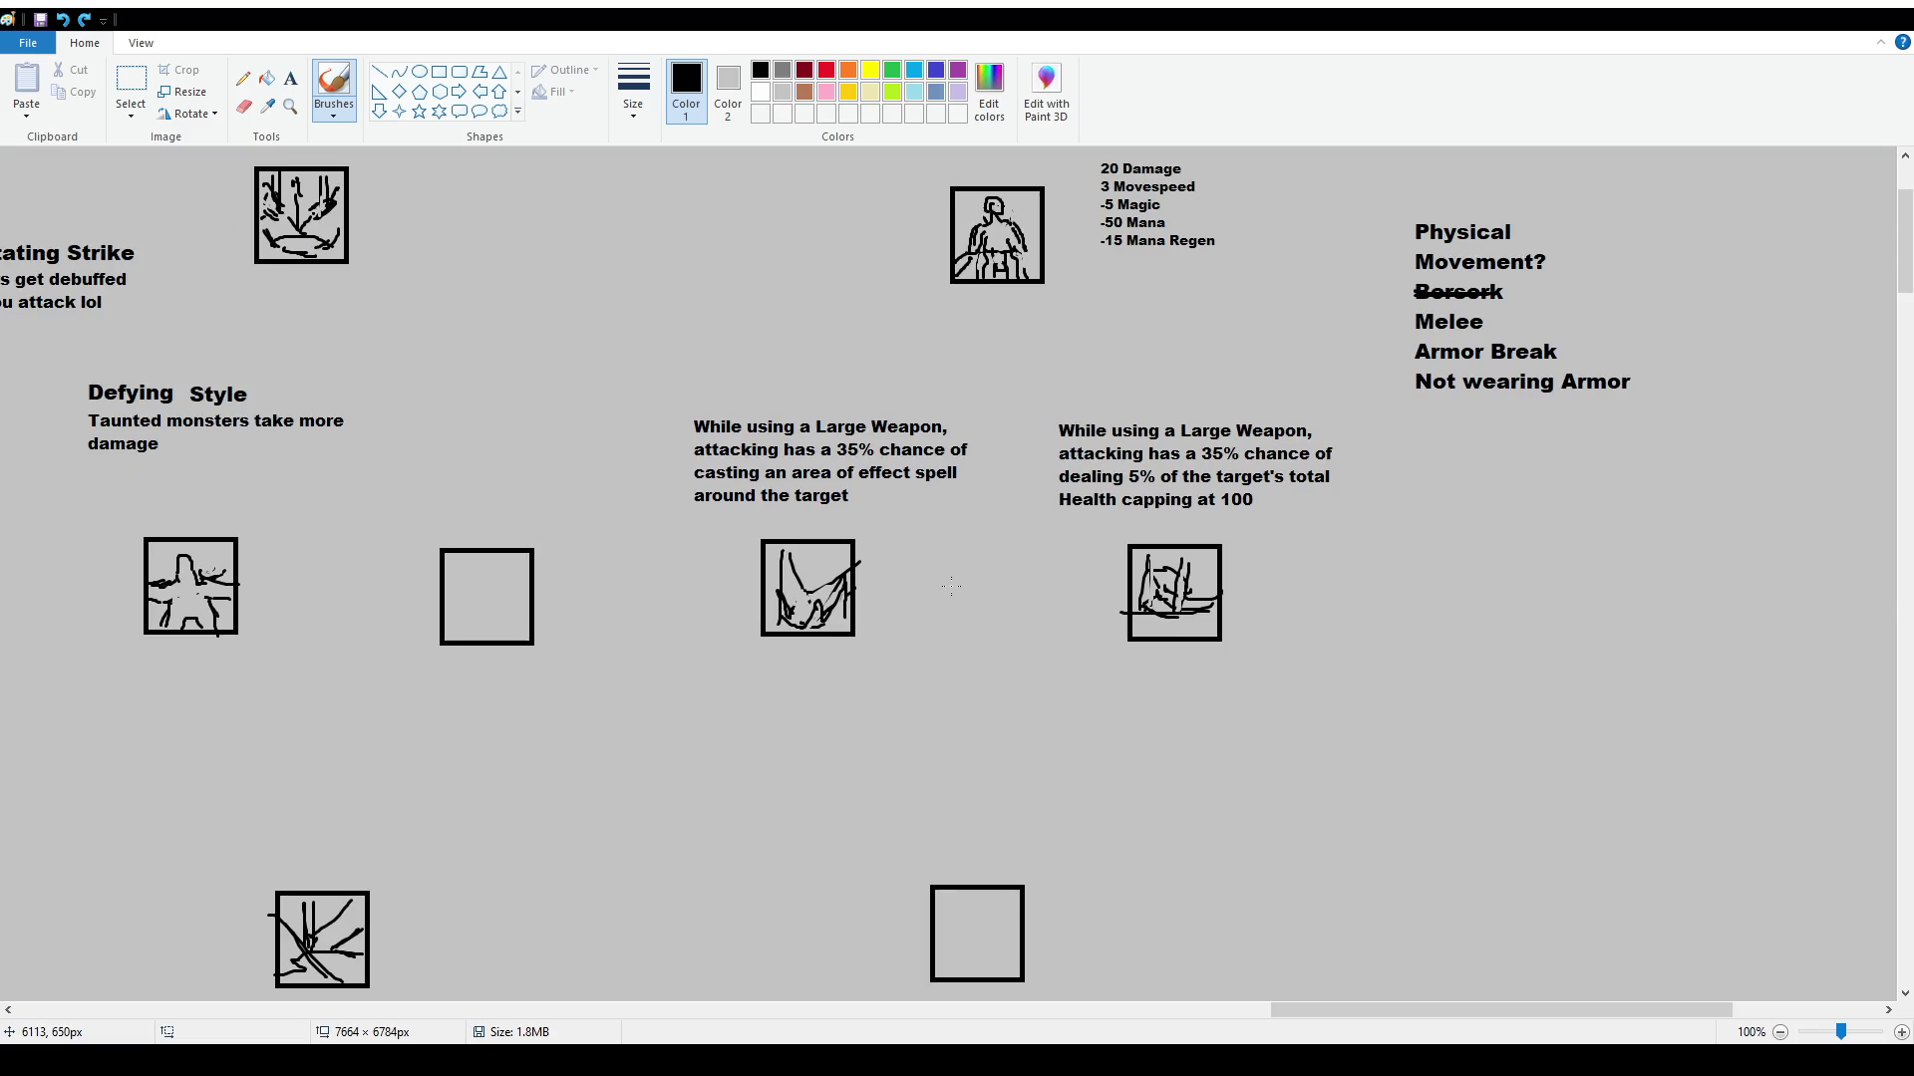
{"action": "left_click", "coordinate": [290, 77]}
Add the titles 'Precise Tear' and 'Overwhelming Force' in Arial Black 16
{"action": "left_click_drag", "start_coordinate": [1091, 353], "coordinate": [1284, 408]}
{"action": "scroll", "coordinate": [140, 107], "scroll_direction": "up", "scroll_amount": 2}
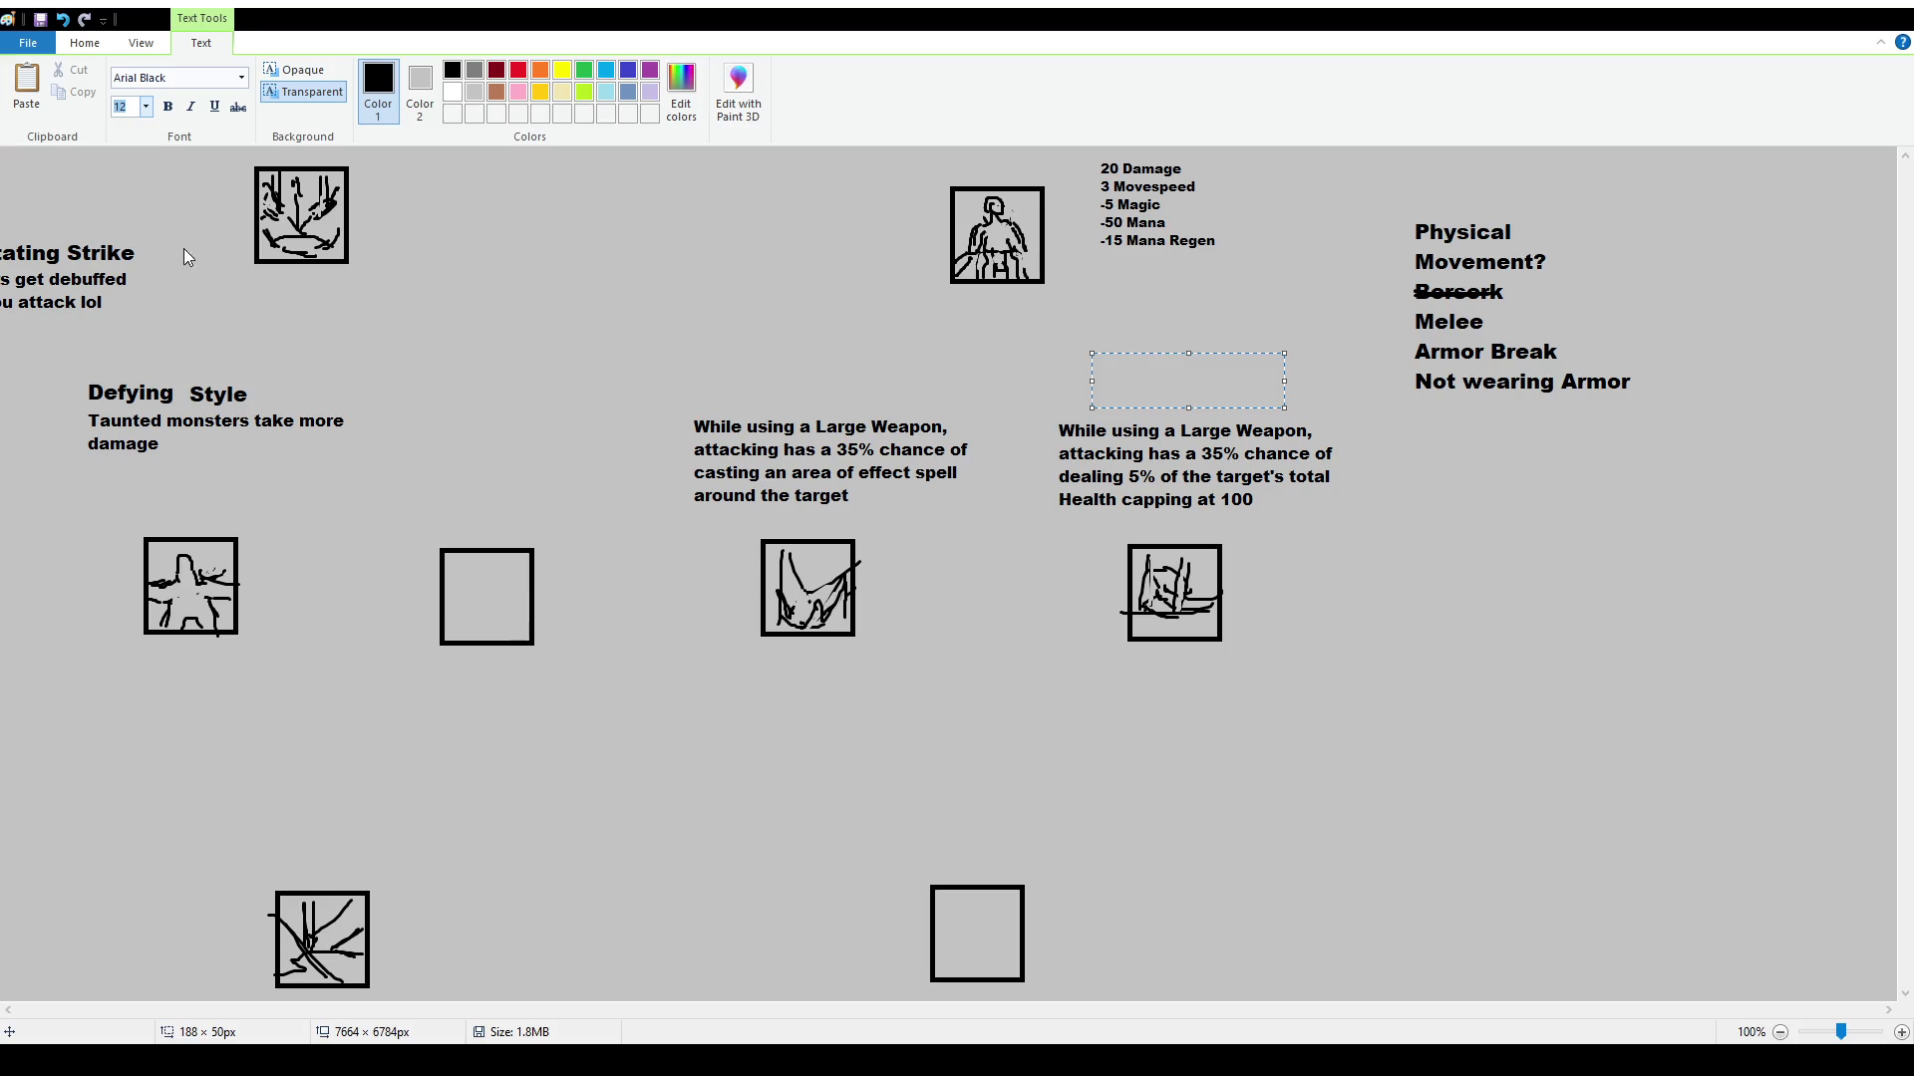
{"action": "type", "text": "Precise Tear"}
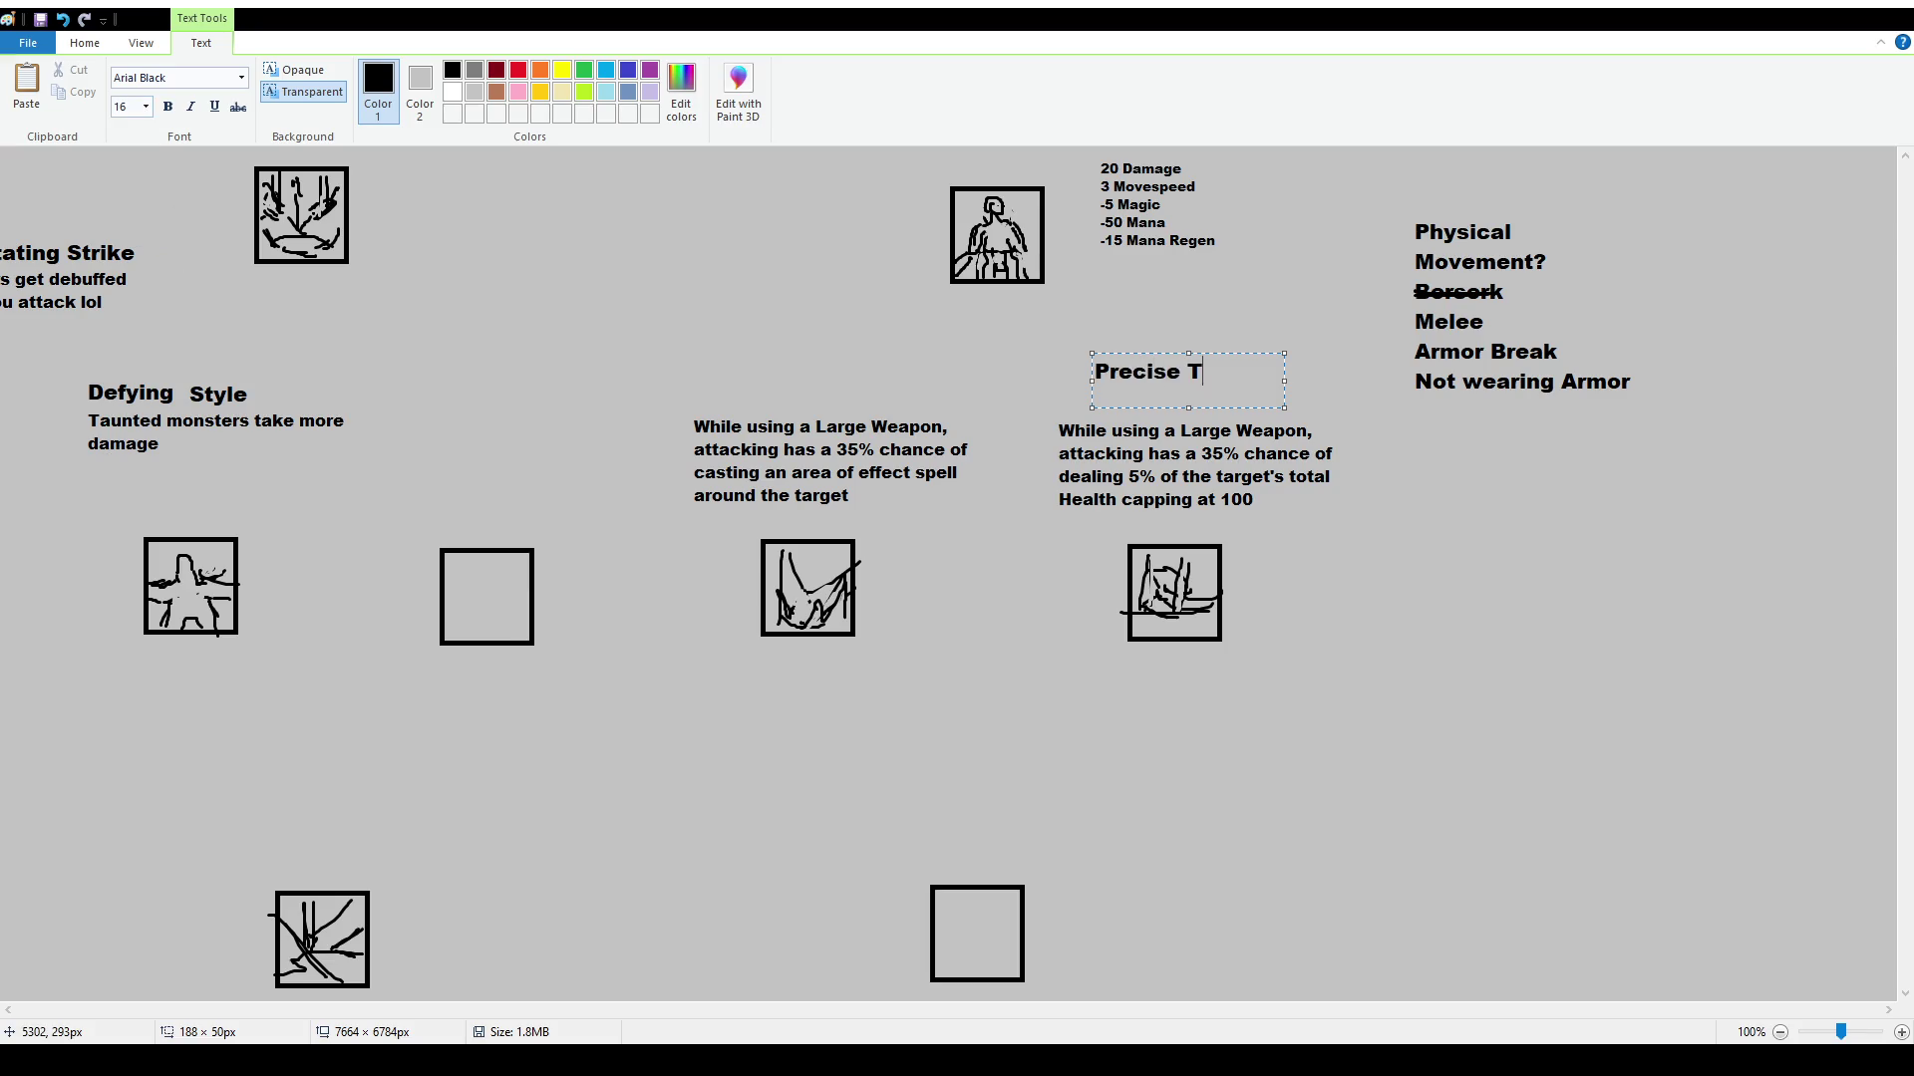
{"action": "left_click", "coordinate": [618, 345]}
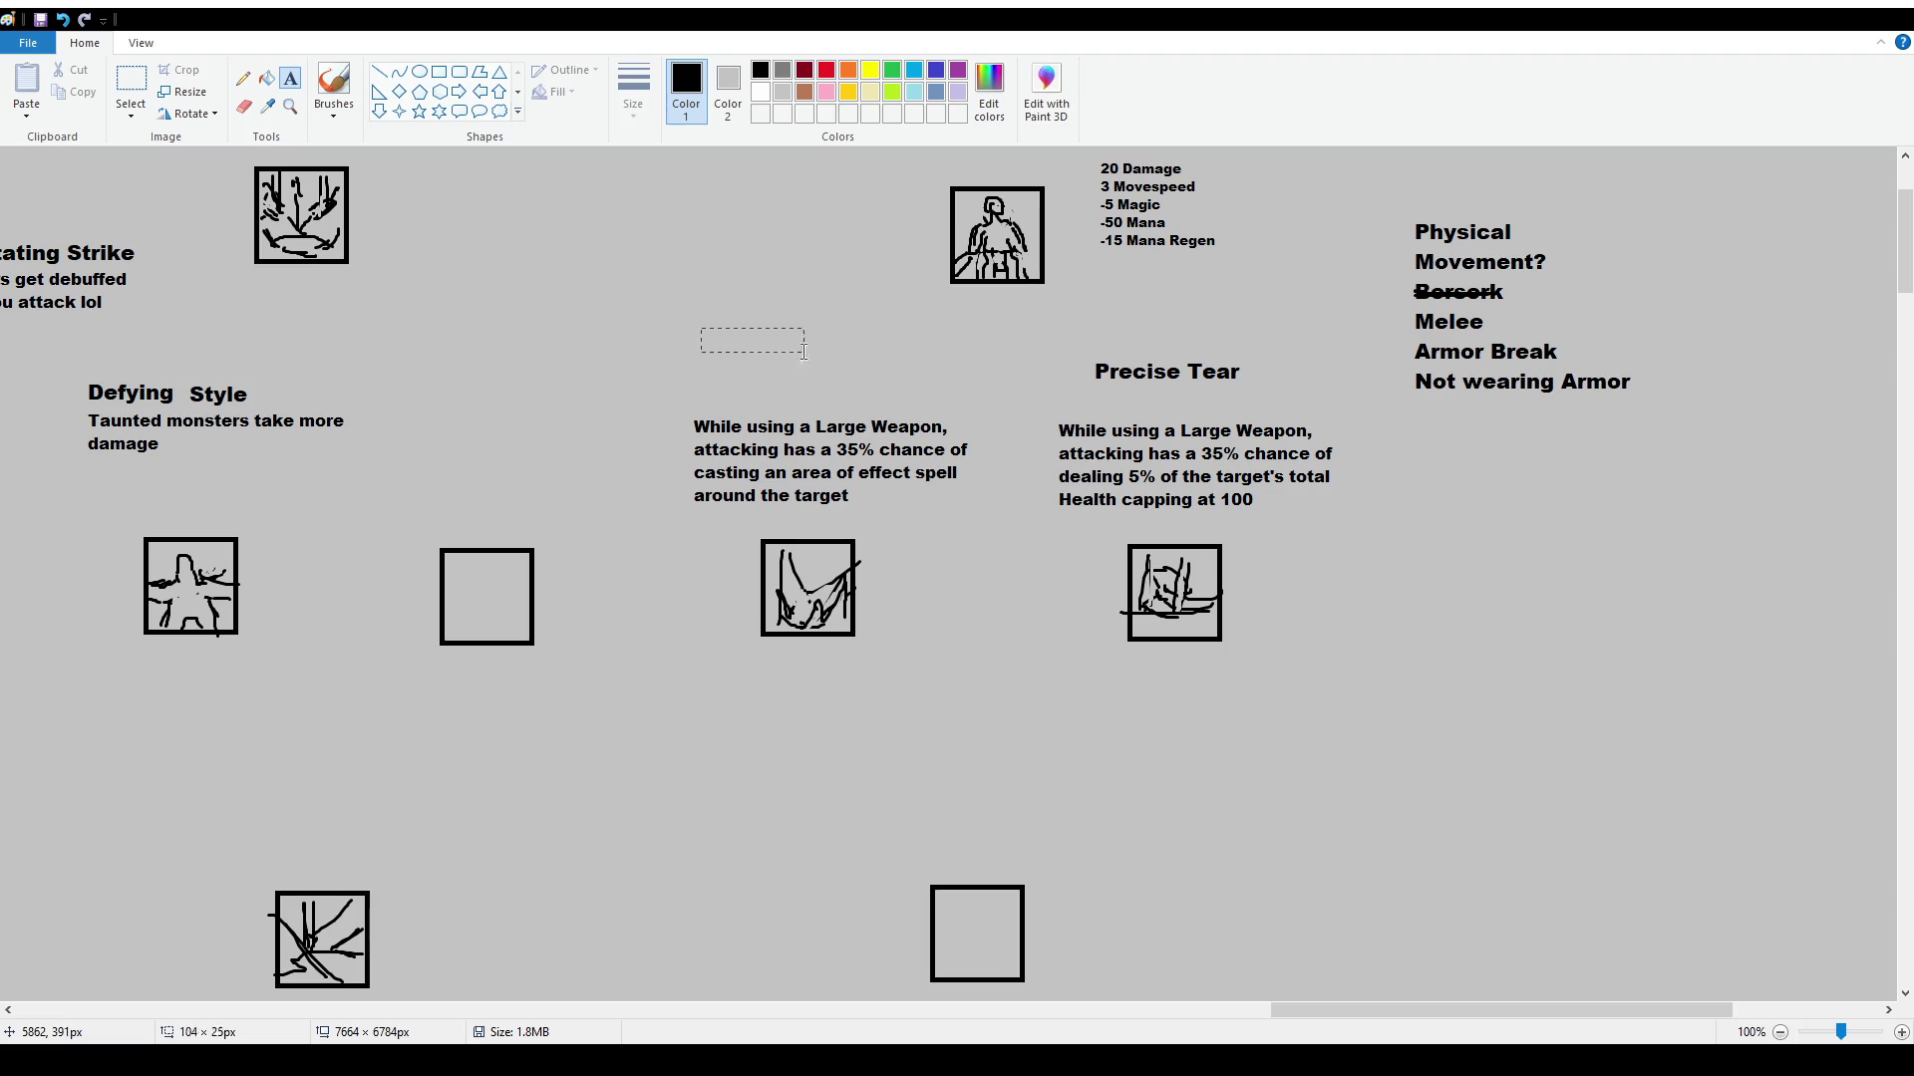
{"action": "left_click_drag", "start_coordinate": [697, 325], "coordinate": [943, 379]}
{"action": "type", "text": "Overwhelming Force"}
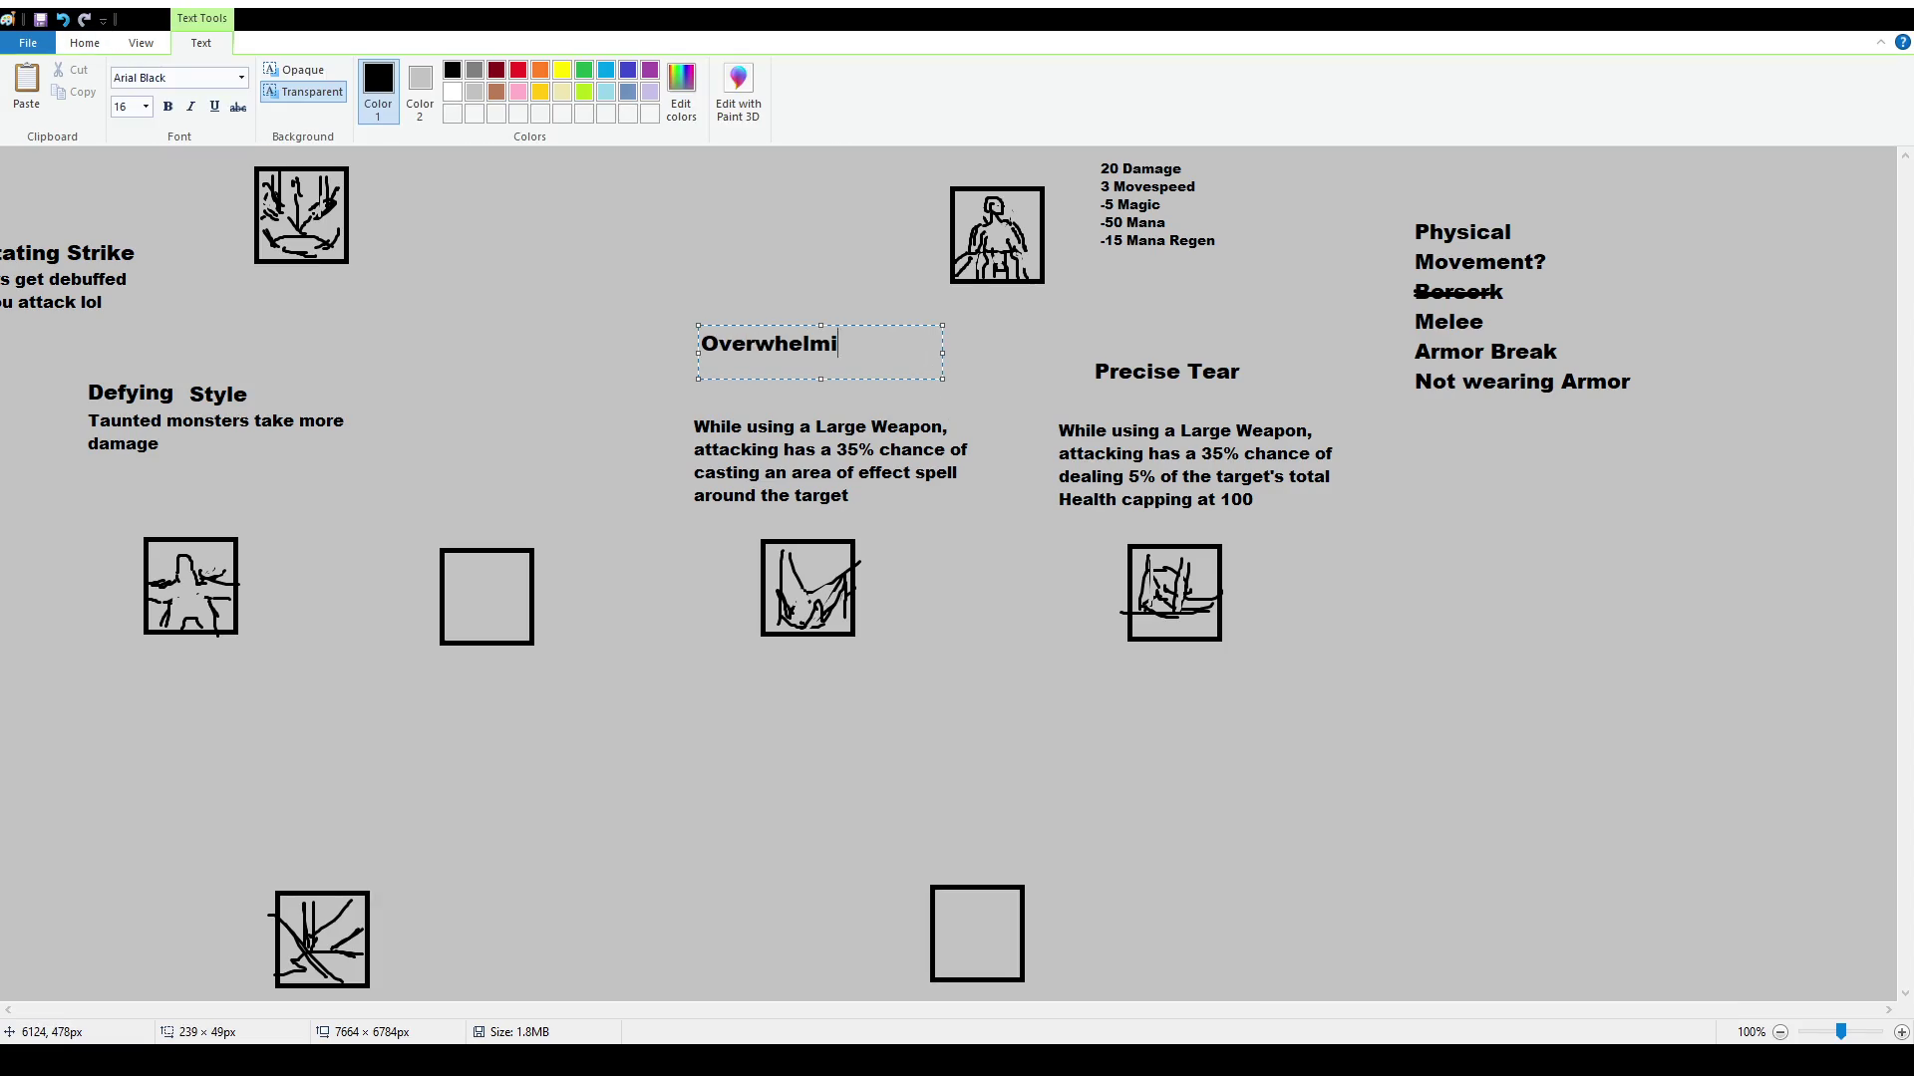
{"action": "left_click", "coordinate": [1173, 451]}
Move both titles down to sit just above their descriptions
{"action": "left_click", "coordinate": [130, 87]}
{"action": "mouse_move", "coordinate": [678, 312]}
{"action": "left_mouse_down"}
{"action": "mouse_move", "coordinate": [952, 364]}
{"action": "mouse_move", "coordinate": [924, 388]}
{"action": "left_mouse_up"}
{"action": "mouse_move", "coordinate": [1066, 344]}
{"action": "left_mouse_down"}
{"action": "mouse_move", "coordinate": [1286, 392]}
{"action": "mouse_move", "coordinate": [1261, 399]}
{"action": "left_mouse_up"}
{"action": "left_click", "coordinate": [1423, 482]}
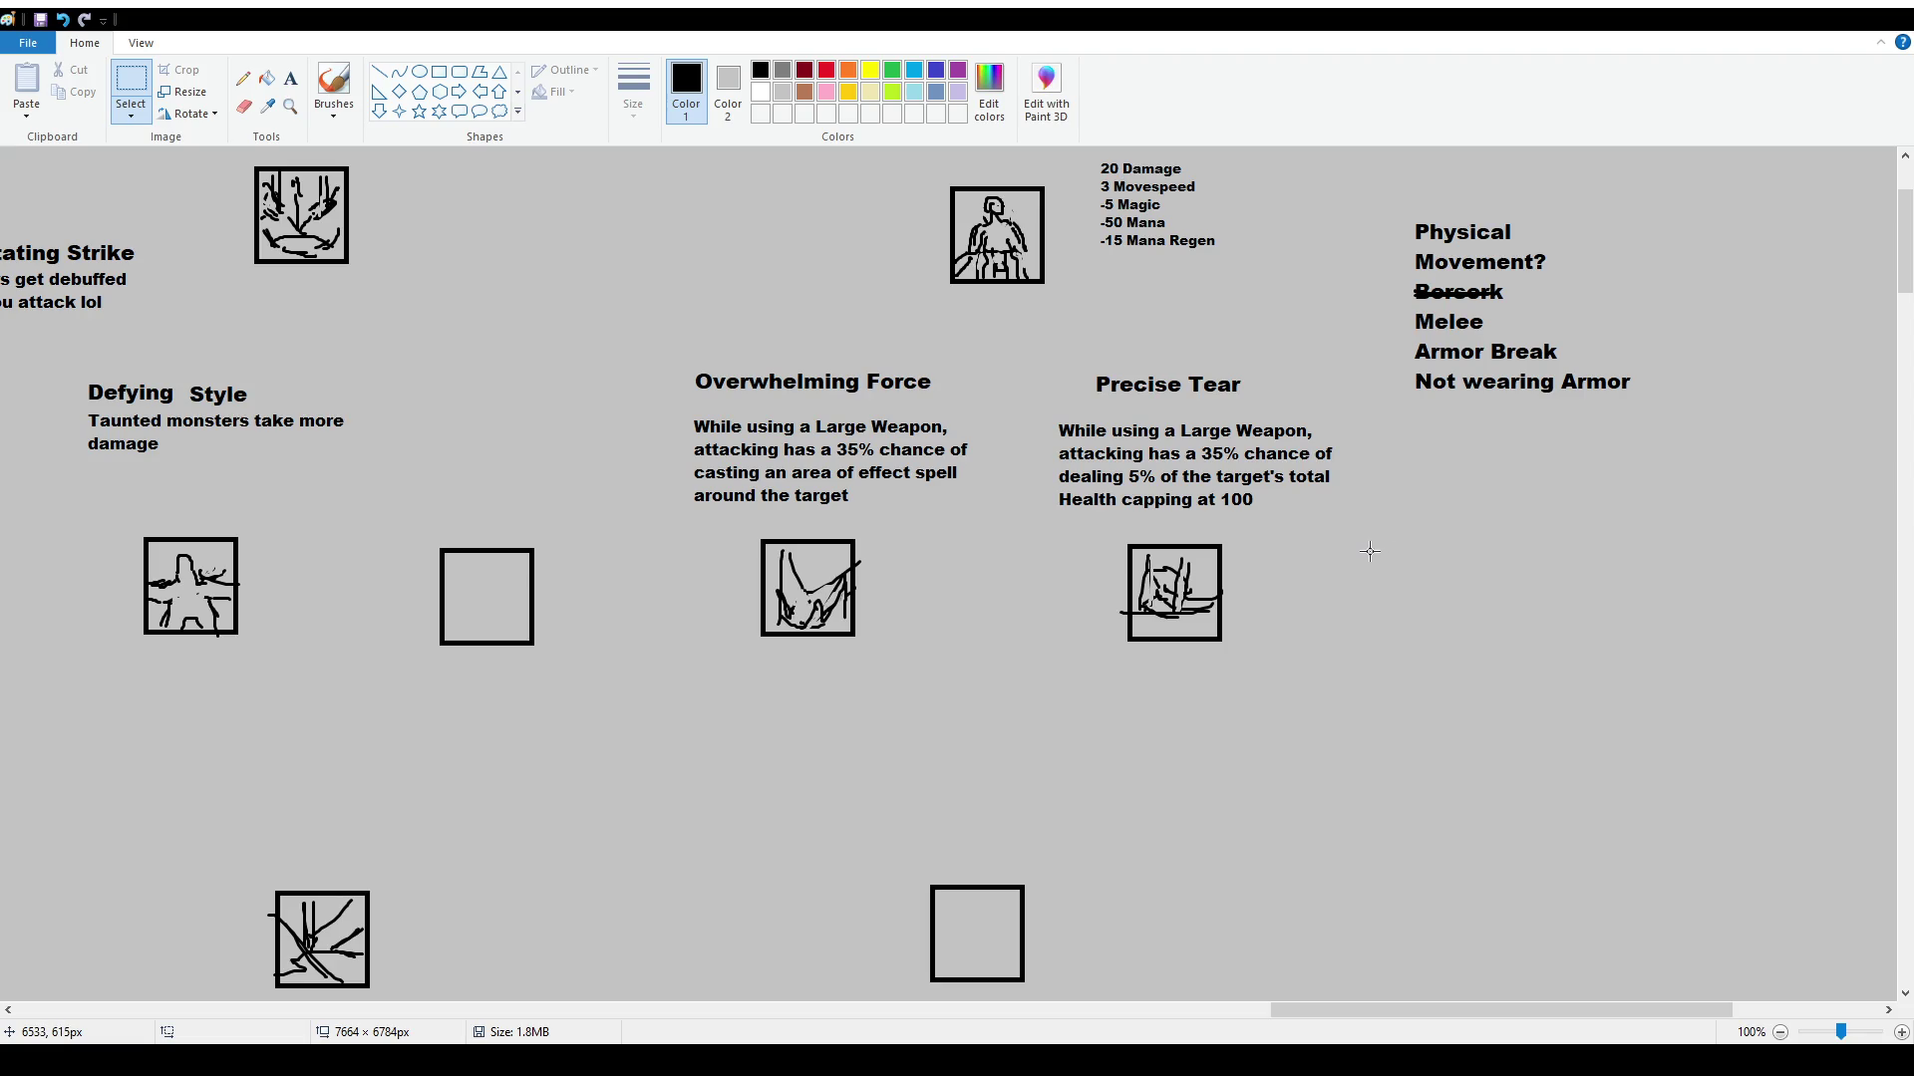
{"action": "scroll", "coordinate": [1370, 551], "scroll_direction": "up", "scroll_amount": 2}
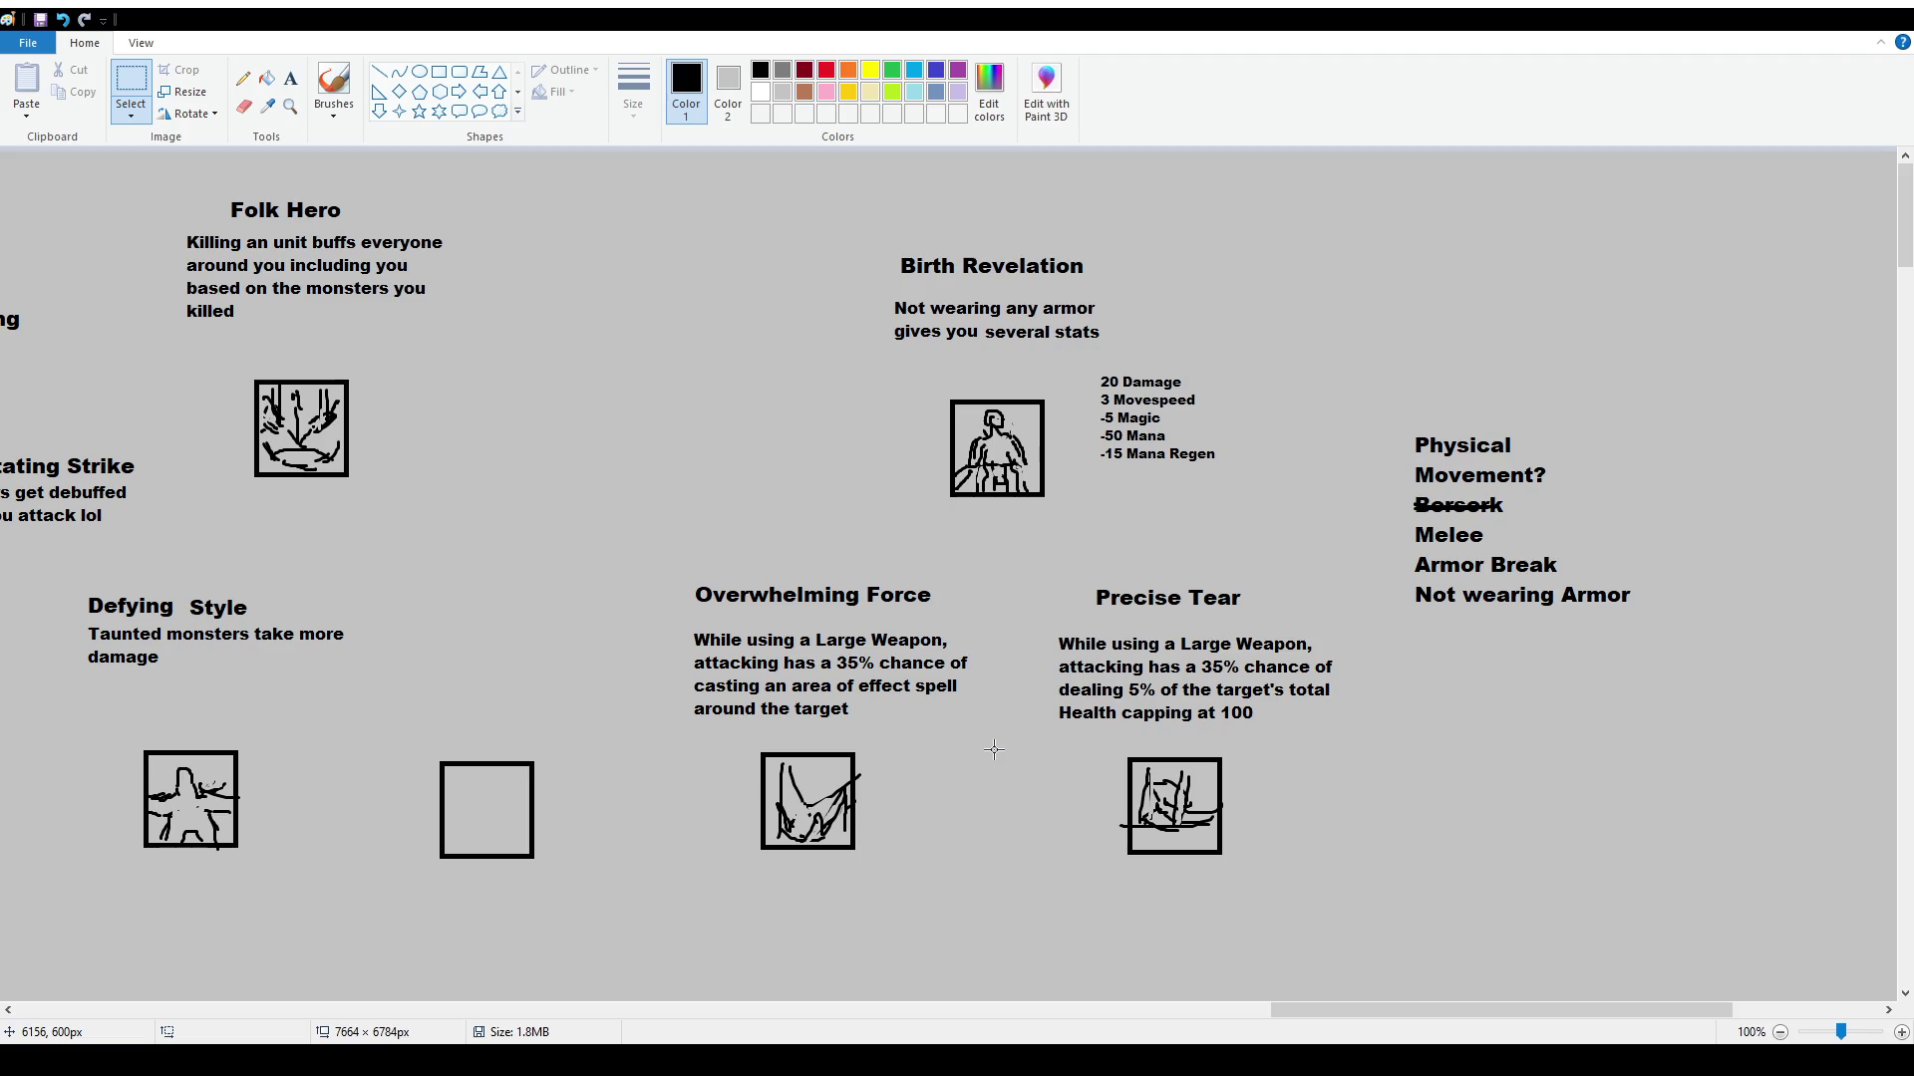
{"action": "left_click", "coordinate": [333, 92]}
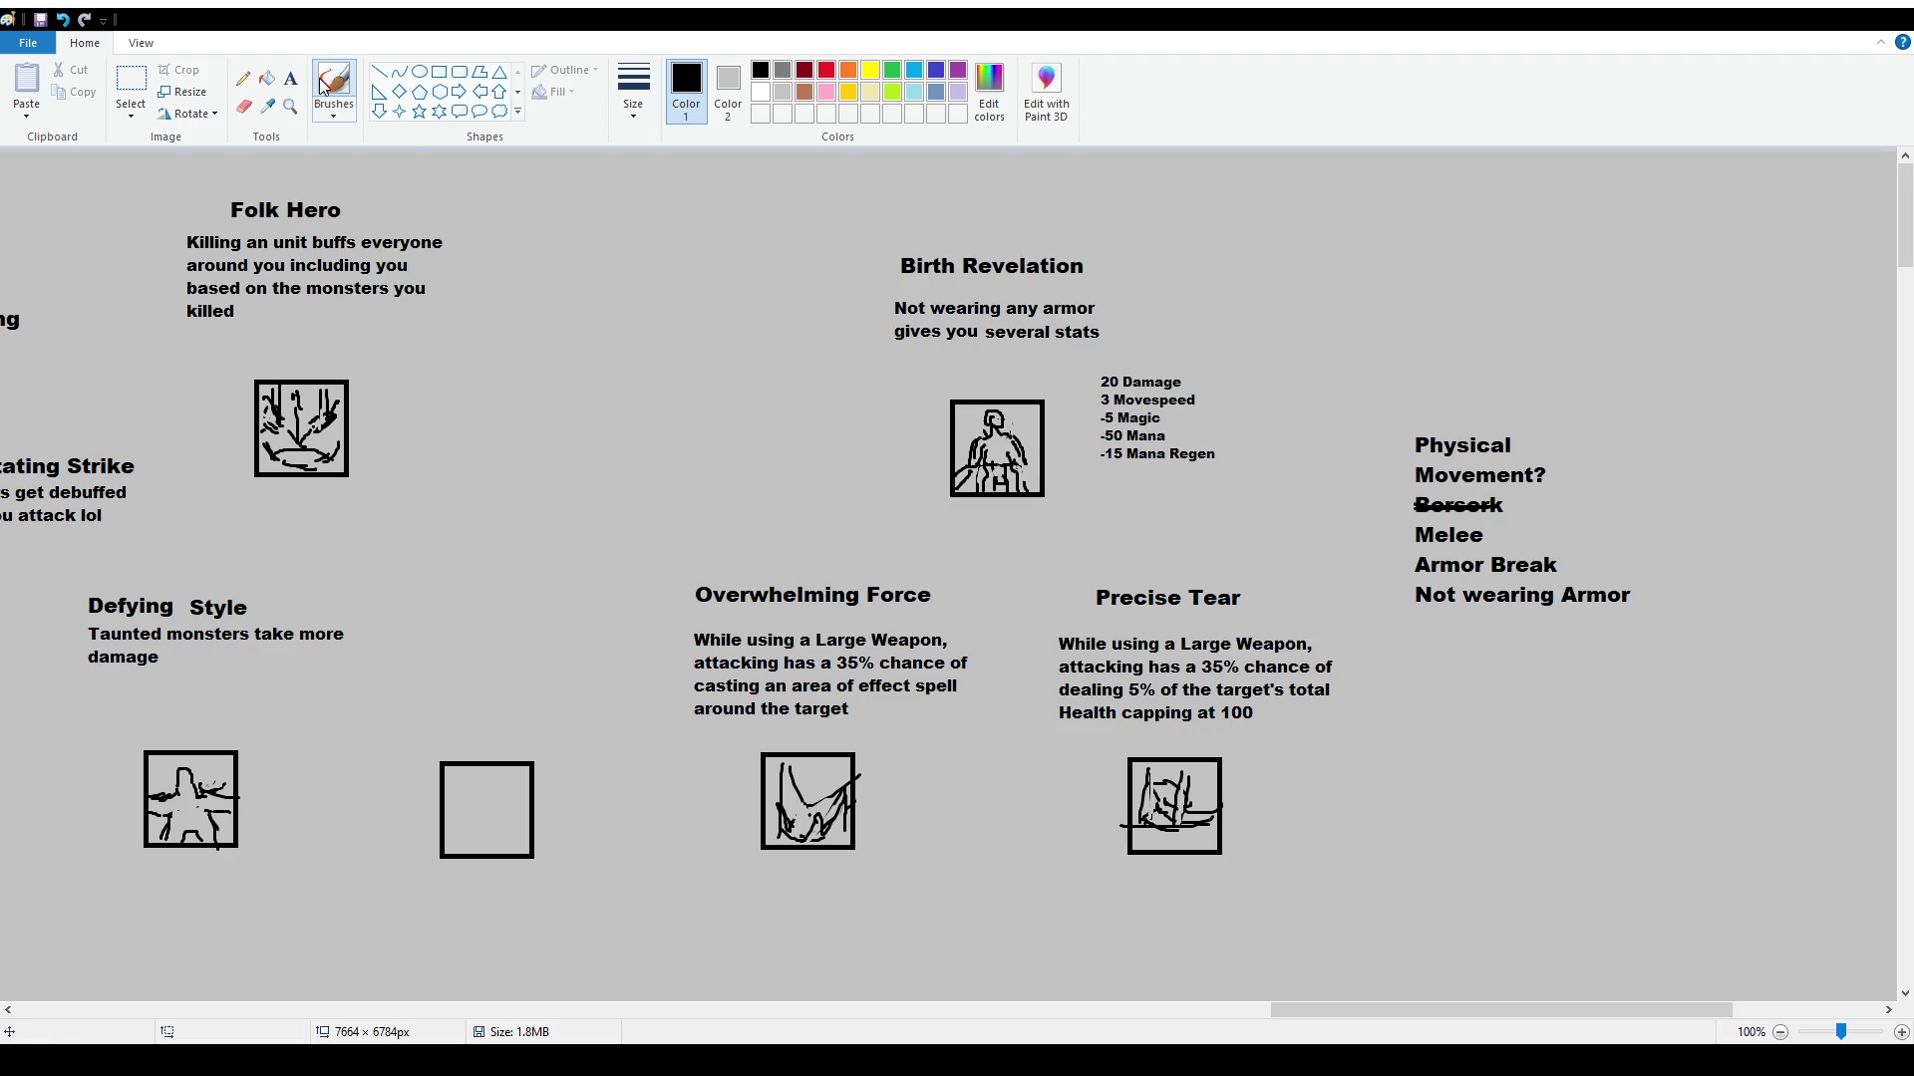
Try several trial brush marks around the chart, undoing each one
{"action": "scroll", "coordinate": [1208, 588], "scroll_direction": "down", "scroll_amount": 2}
{"action": "scroll", "coordinate": [1208, 588], "scroll_direction": "down", "scroll_amount": 2}
{"action": "scroll", "coordinate": [1026, 554], "scroll_direction": "up", "scroll_amount": 4}
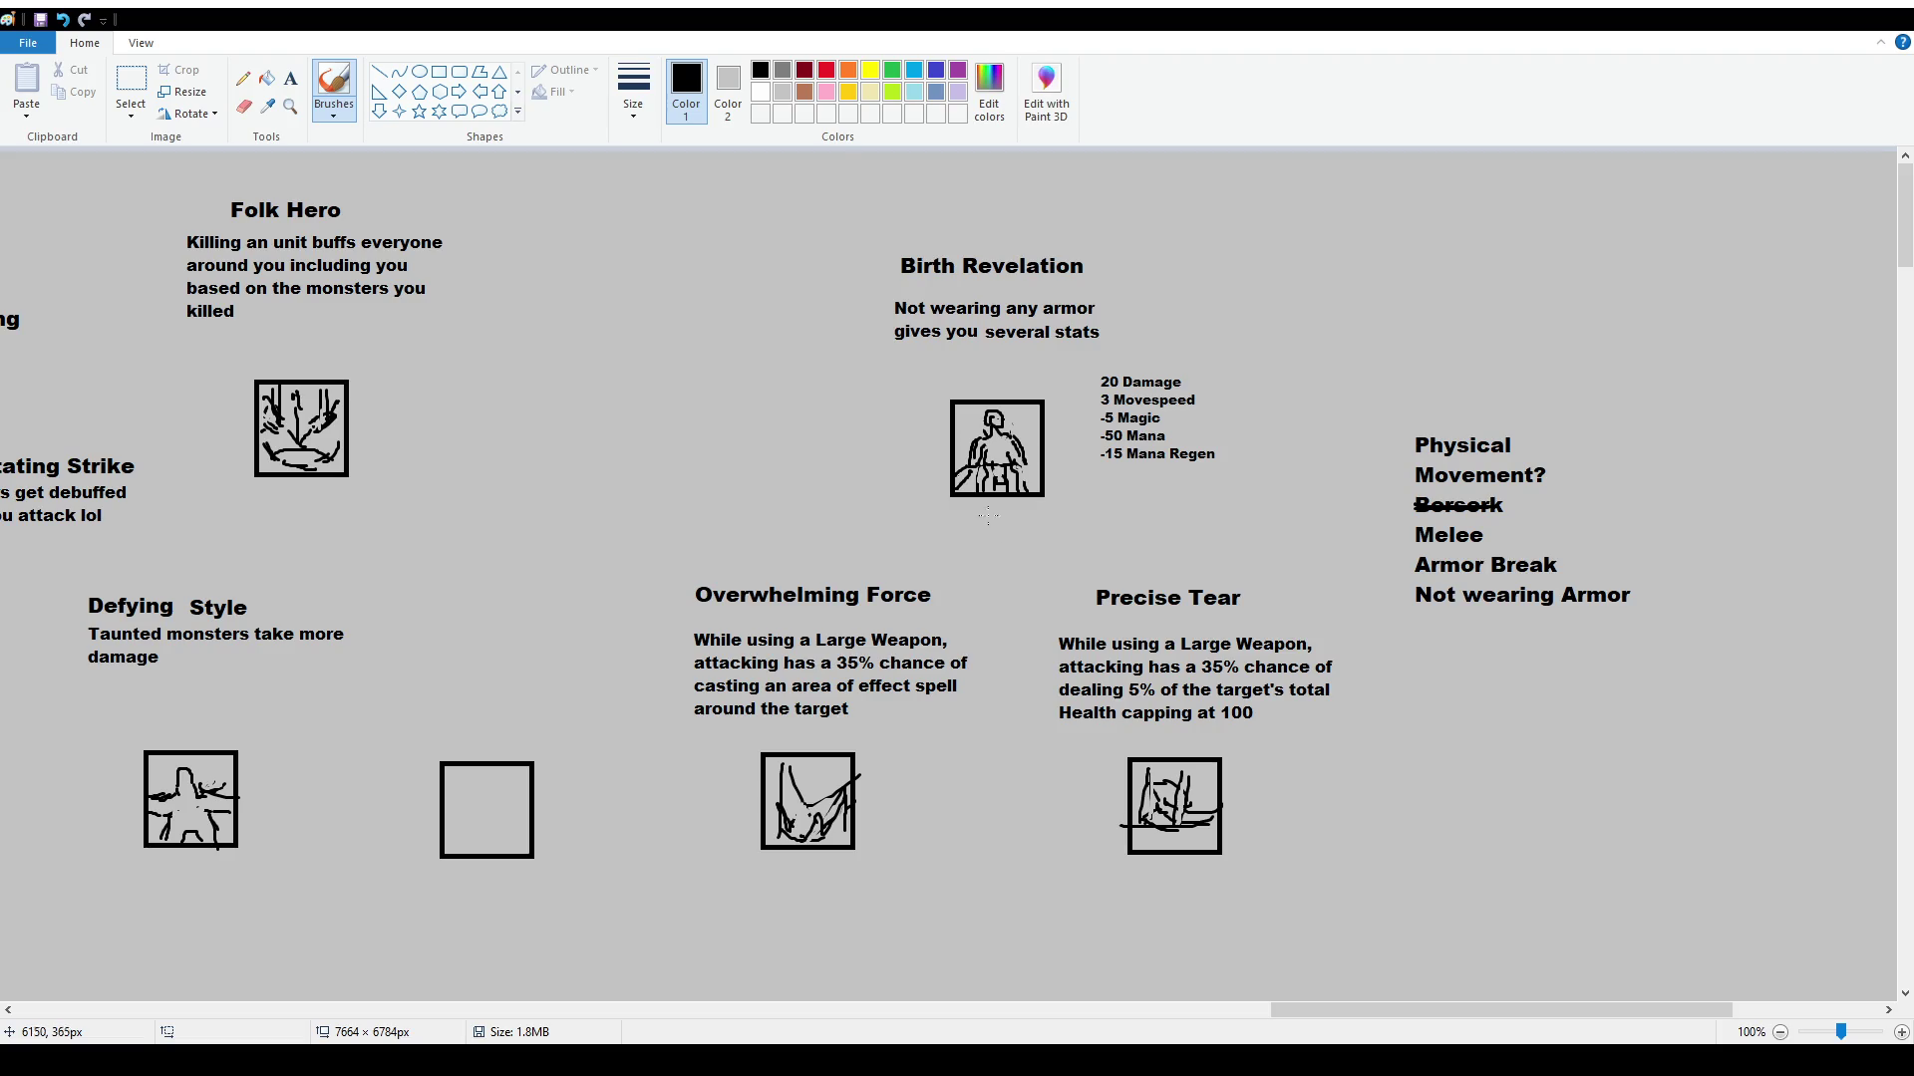
{"action": "scroll", "coordinate": [1009, 541], "scroll_direction": "down", "scroll_amount": 2}
{"action": "mouse_move", "coordinate": [977, 713]}
{"action": "left_mouse_down"}
{"action": "mouse_move", "coordinate": [985, 805]}
{"action": "mouse_move", "coordinate": [1006, 754]}
{"action": "left_mouse_up"}
{"action": "scroll", "coordinate": [1073, 890], "scroll_direction": "down", "scroll_amount": 1, "text": "ctrl"}
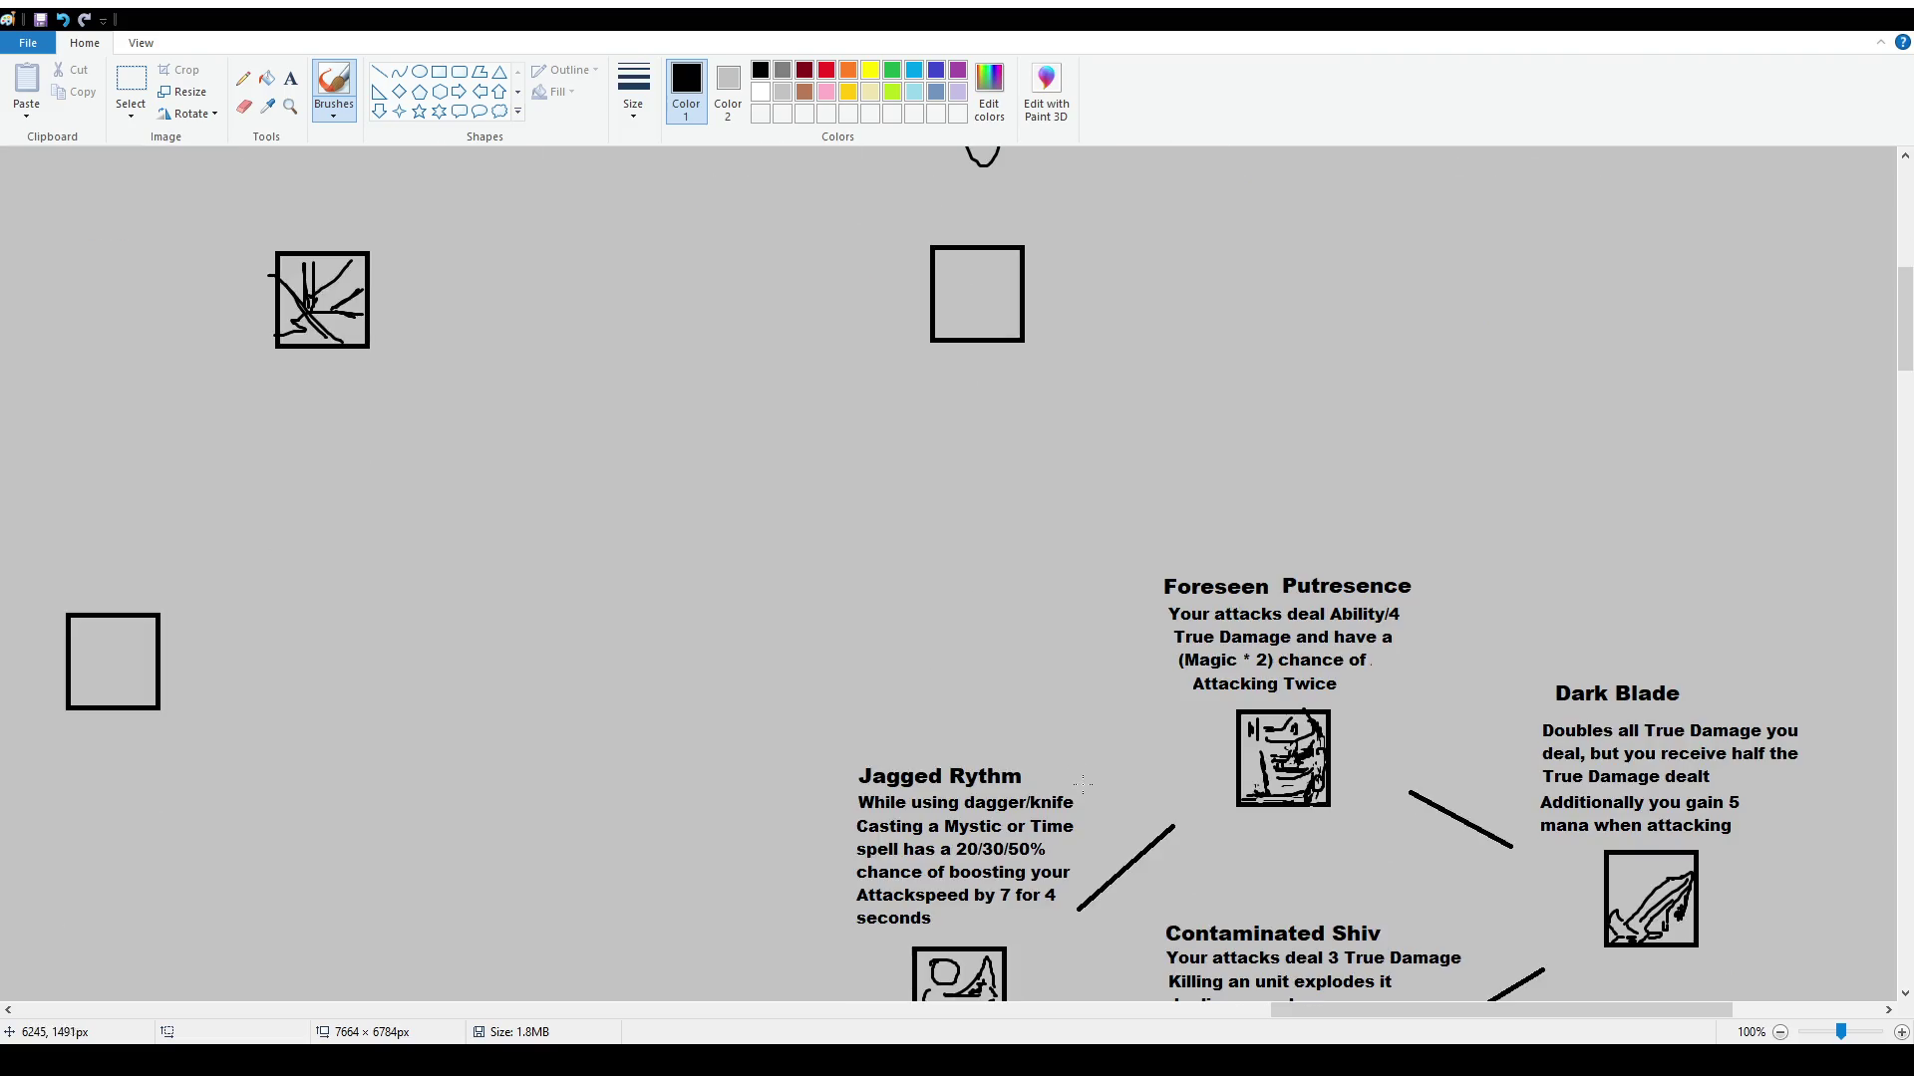
{"action": "scroll", "coordinate": [1074, 890], "scroll_direction": "up", "scroll_amount": 1, "text": "ctrl"}
{"action": "key", "text": "ctrl+z"}
{"action": "key", "text": "ctrl+z"}
{"action": "scroll", "coordinate": [990, 698], "scroll_direction": "down", "scroll_amount": 1, "text": "ctrl"}
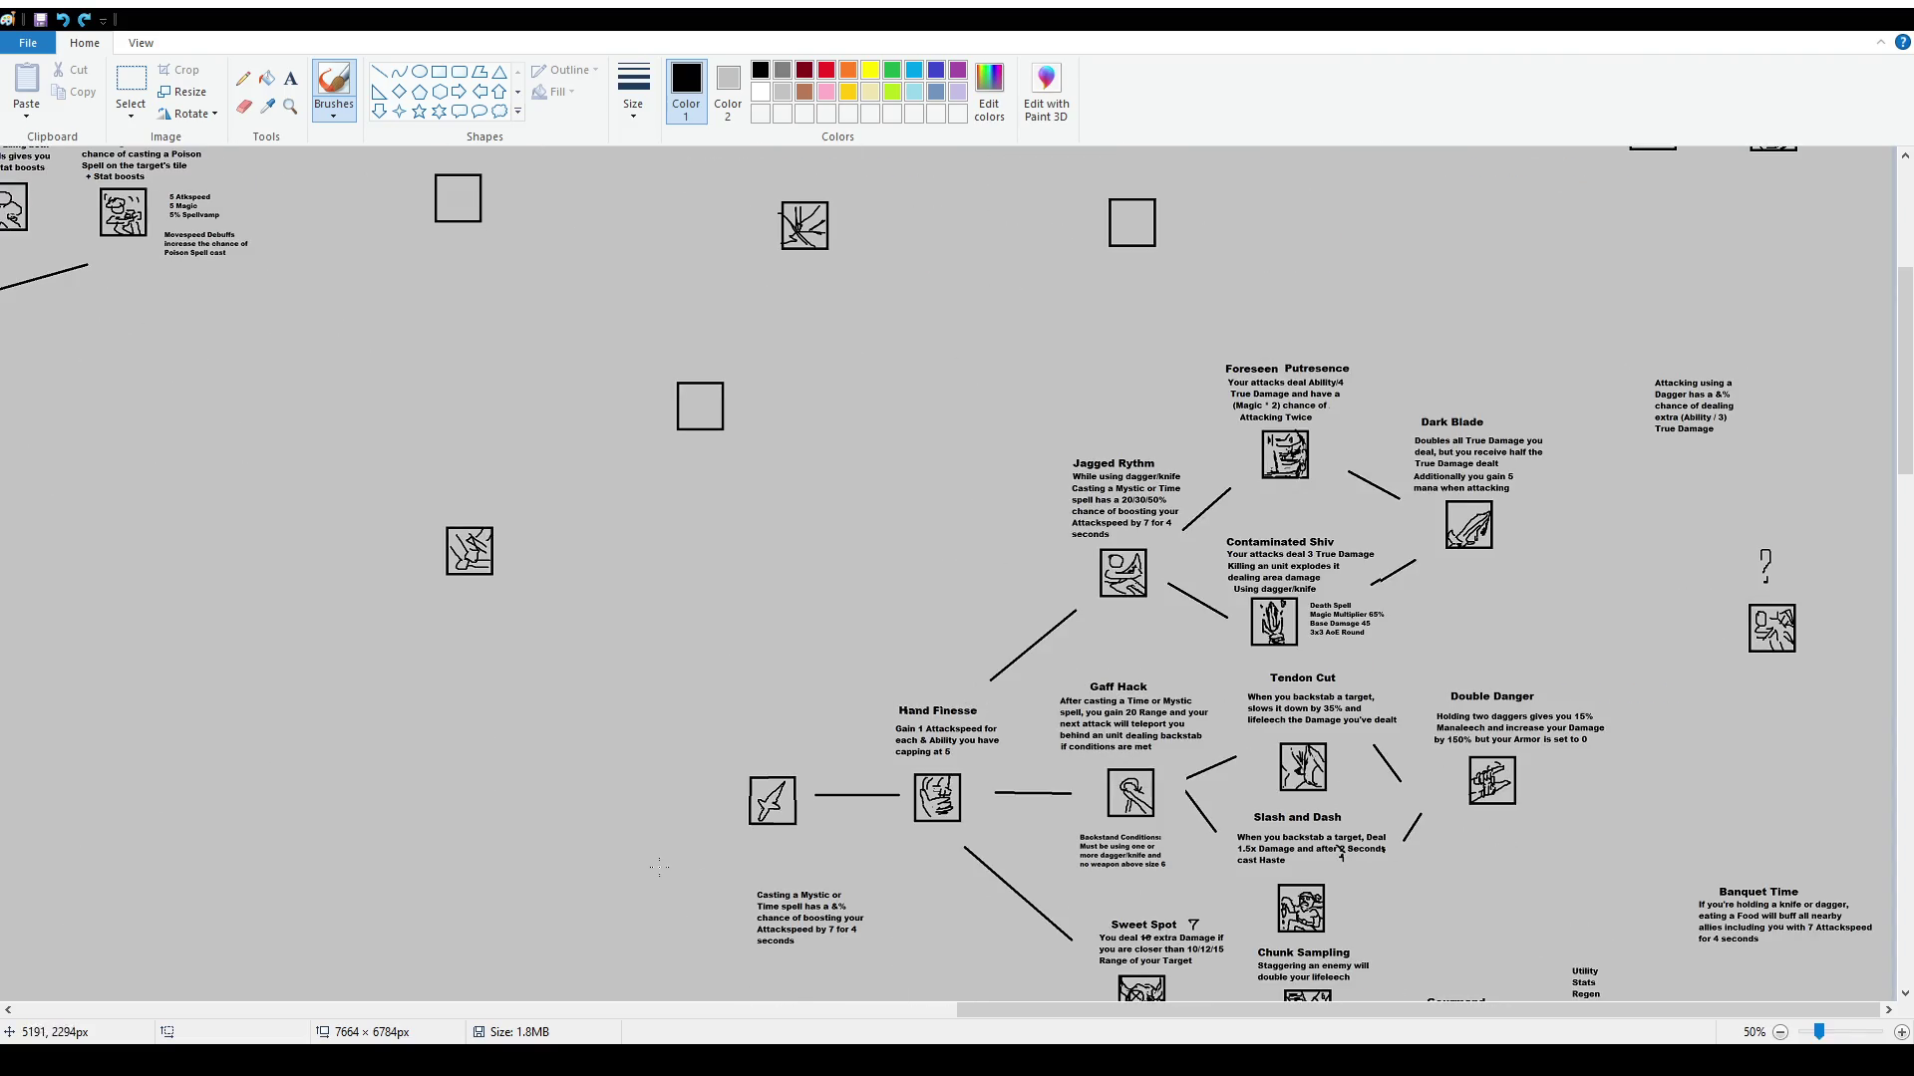
{"action": "scroll", "coordinate": [1006, 857], "scroll_direction": "down", "scroll_amount": 4}
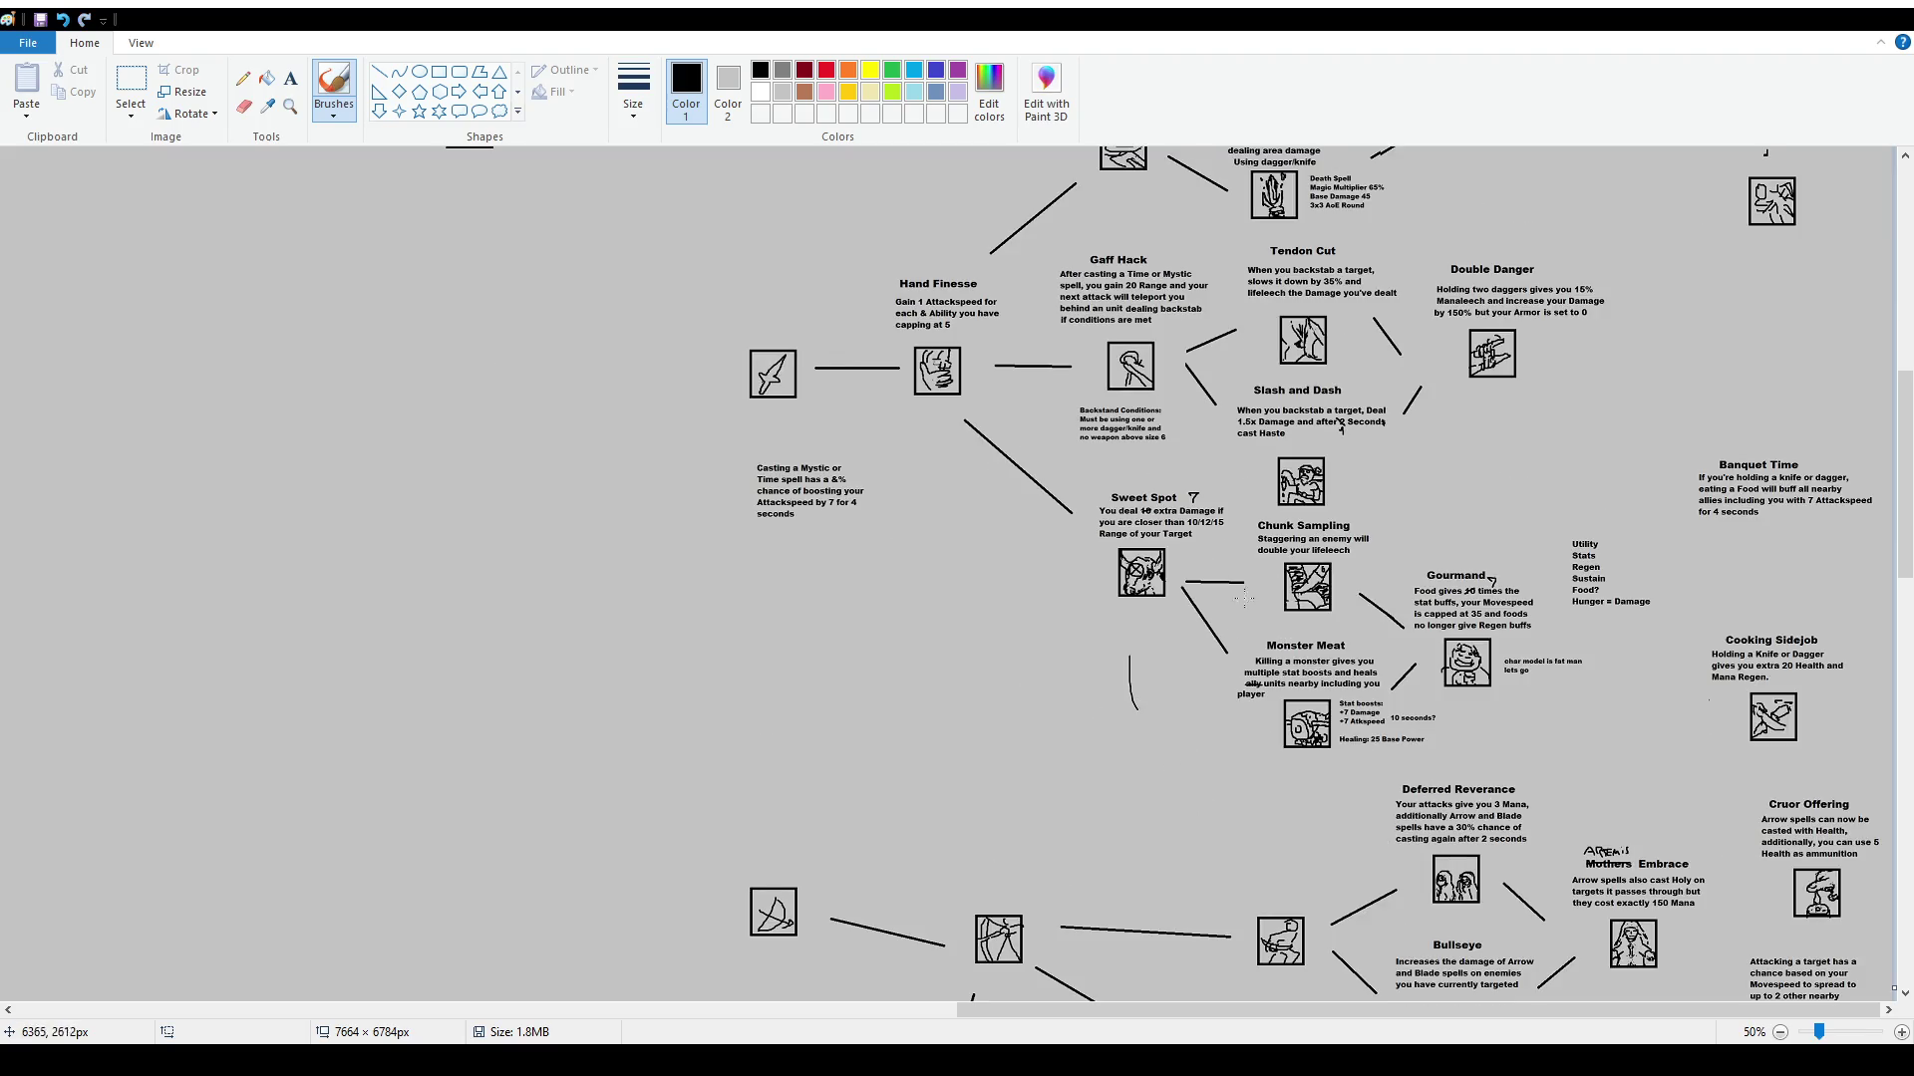
{"action": "left_click_drag", "start_coordinate": [1258, 506], "coordinate": [1285, 485]}
{"action": "key", "text": "ctrl+z"}
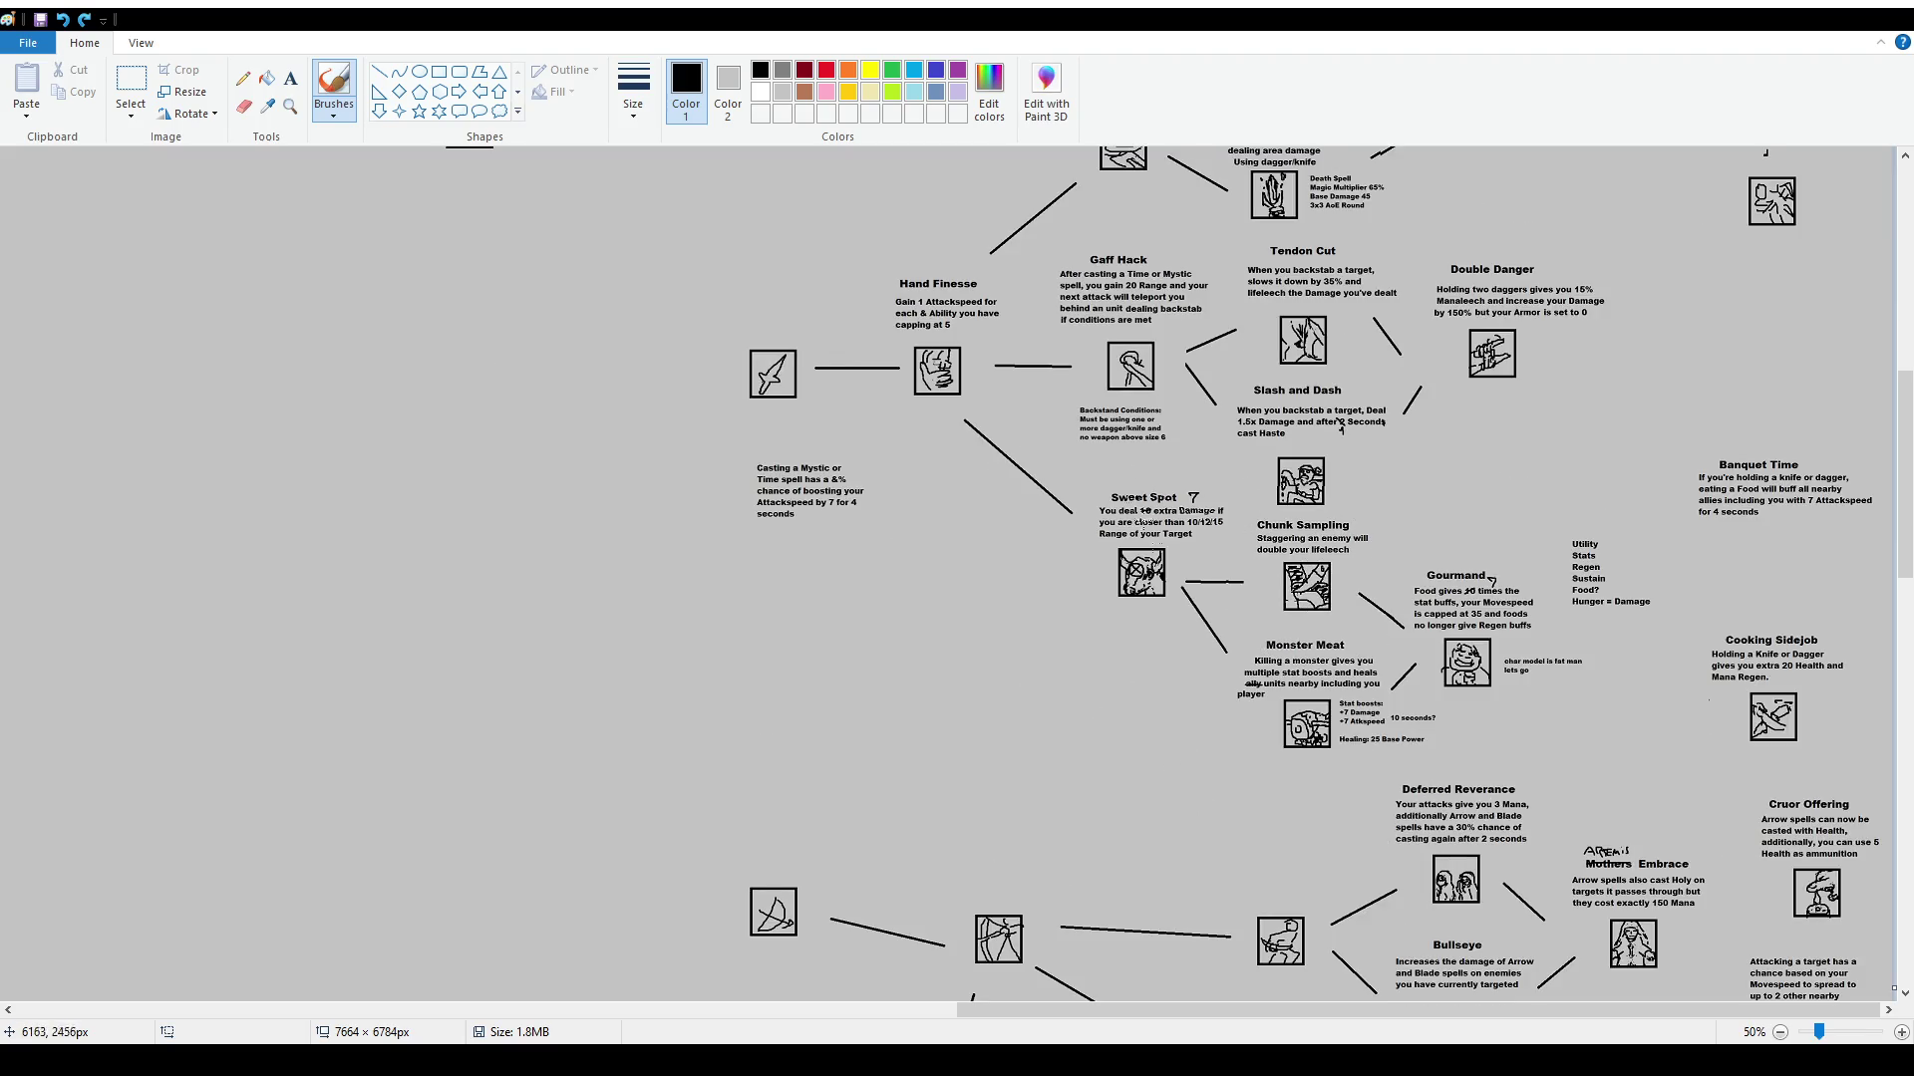
{"action": "left_click_drag", "start_coordinate": [1268, 638], "coordinate": [1274, 611]}
{"action": "key", "text": "ctrl+z"}
{"action": "scroll", "coordinate": [1274, 611], "scroll_direction": "down", "scroll_amount": 6}
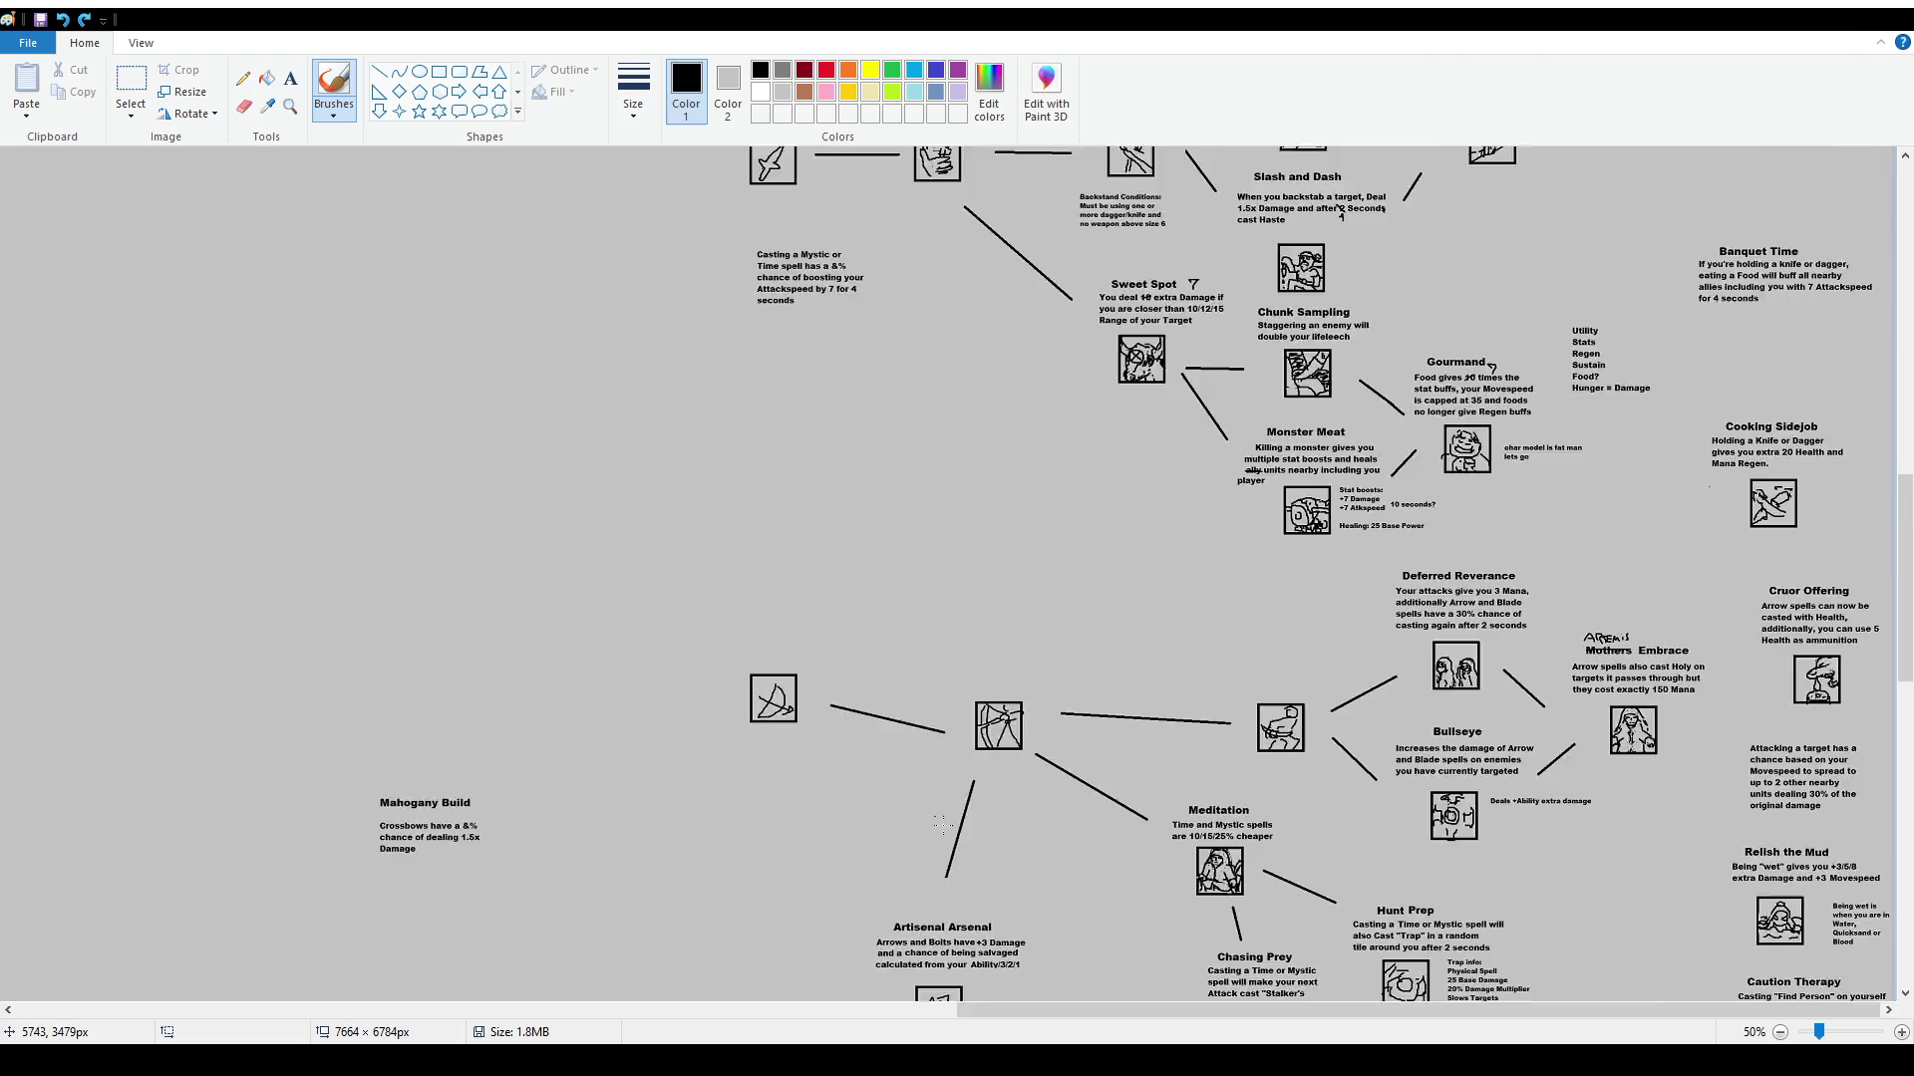
{"action": "left_click_drag", "start_coordinate": [1211, 1011], "coordinate": [765, 1025]}
{"action": "scroll", "coordinate": [1257, 657], "scroll_direction": "up", "scroll_amount": 5}
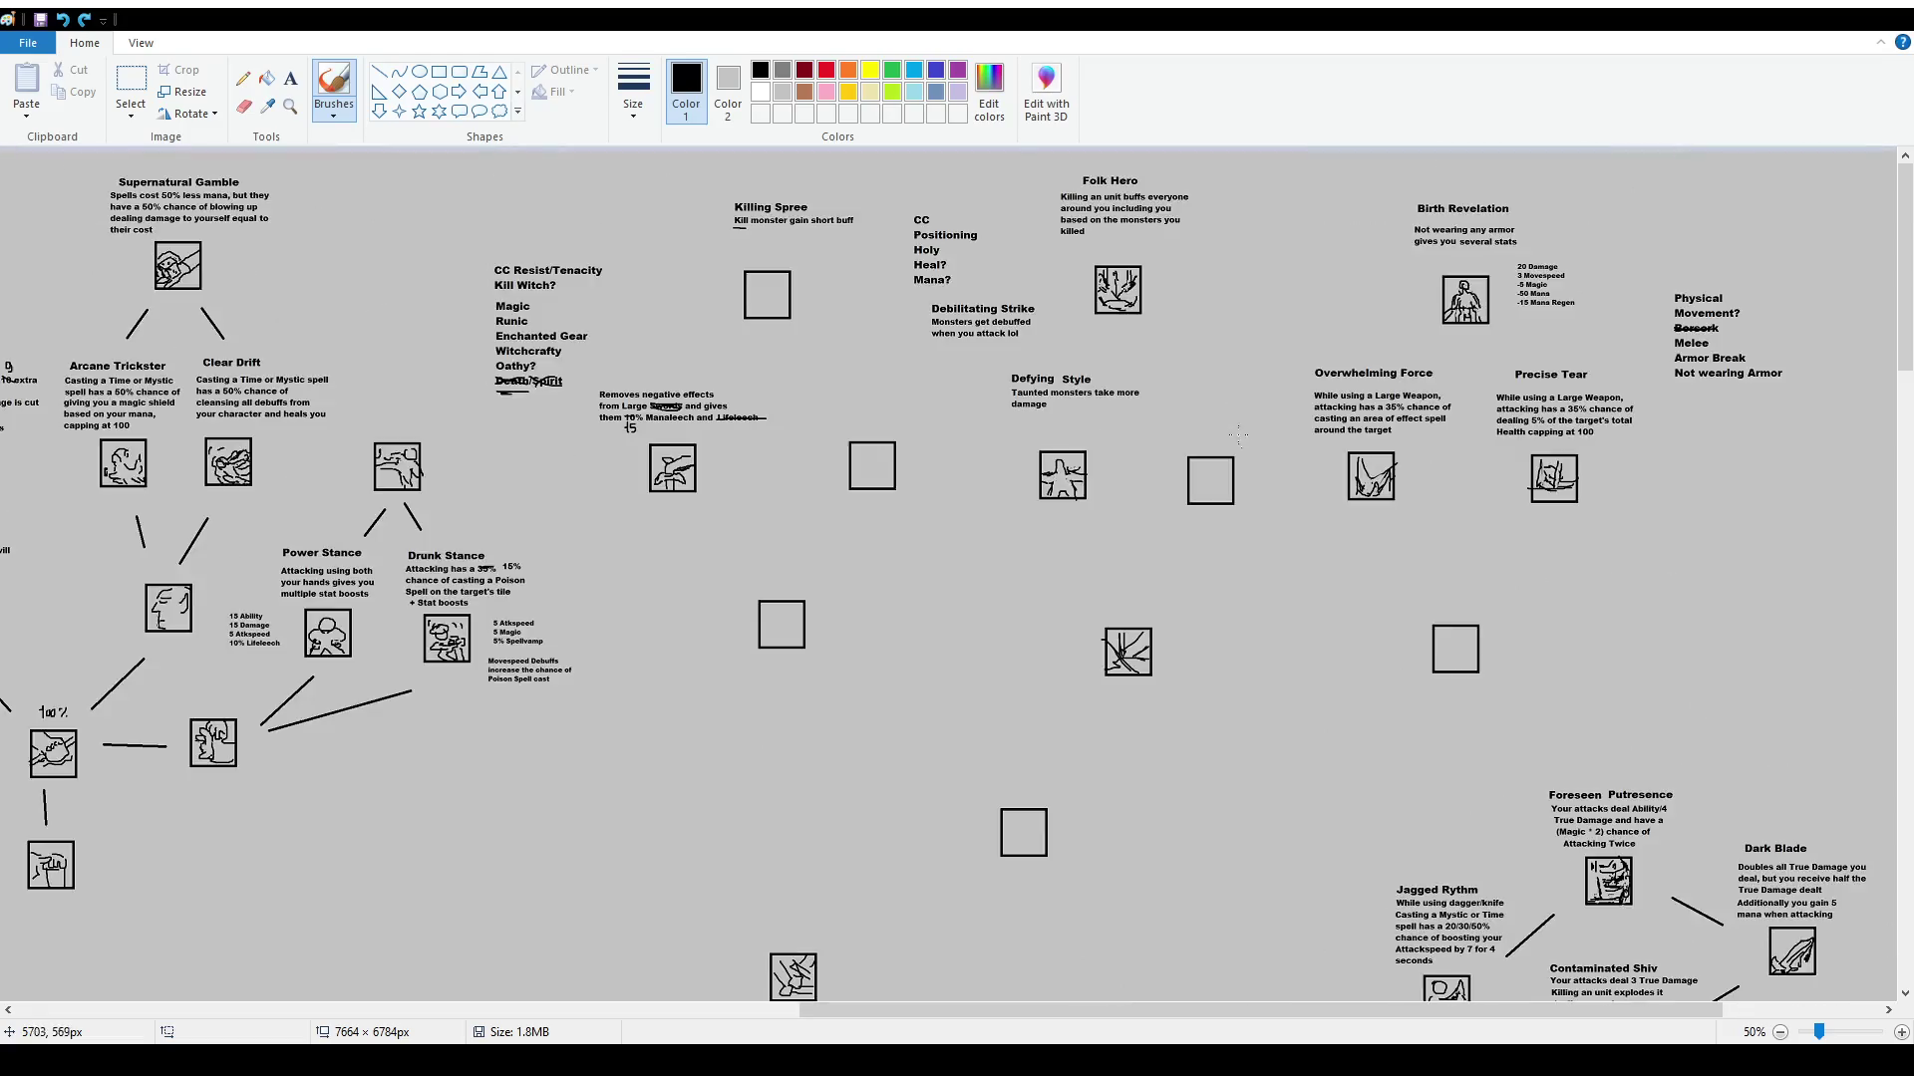
{"action": "scroll", "coordinate": [1258, 657], "scroll_direction": "up", "scroll_amount": 2}
{"action": "left_click_drag", "start_coordinate": [1037, 1012], "coordinate": [1480, 1012]}
{"action": "scroll", "coordinate": [1016, 587], "scroll_direction": "down", "scroll_amount": 5}
{"action": "mouse_move", "coordinate": [1016, 587]}
{"action": "left_mouse_down"}
{"action": "mouse_move", "coordinate": [1206, 688]}
{"action": "mouse_move", "coordinate": [1021, 570]}
{"action": "left_mouse_up"}
{"action": "key", "text": "ctrl+z"}
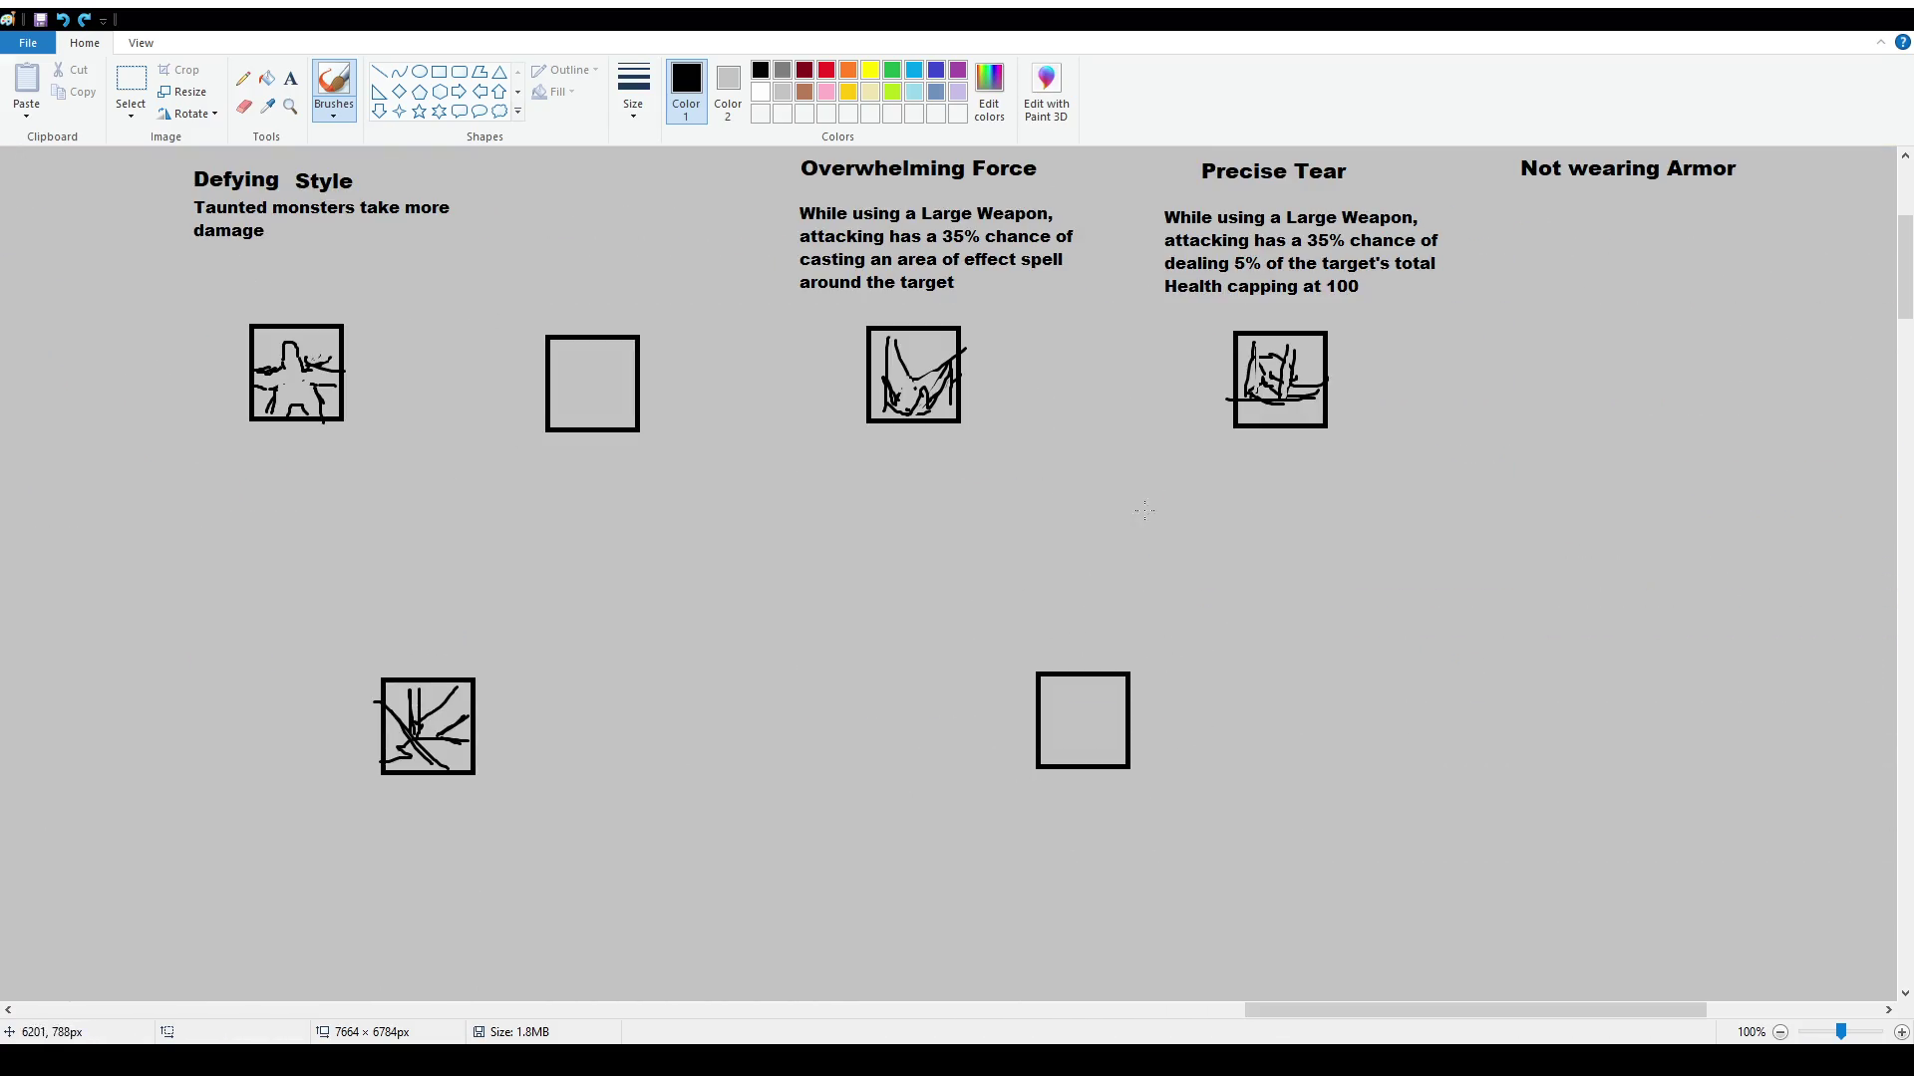
{"action": "scroll", "coordinate": [1054, 489], "scroll_direction": "up", "scroll_amount": 4}
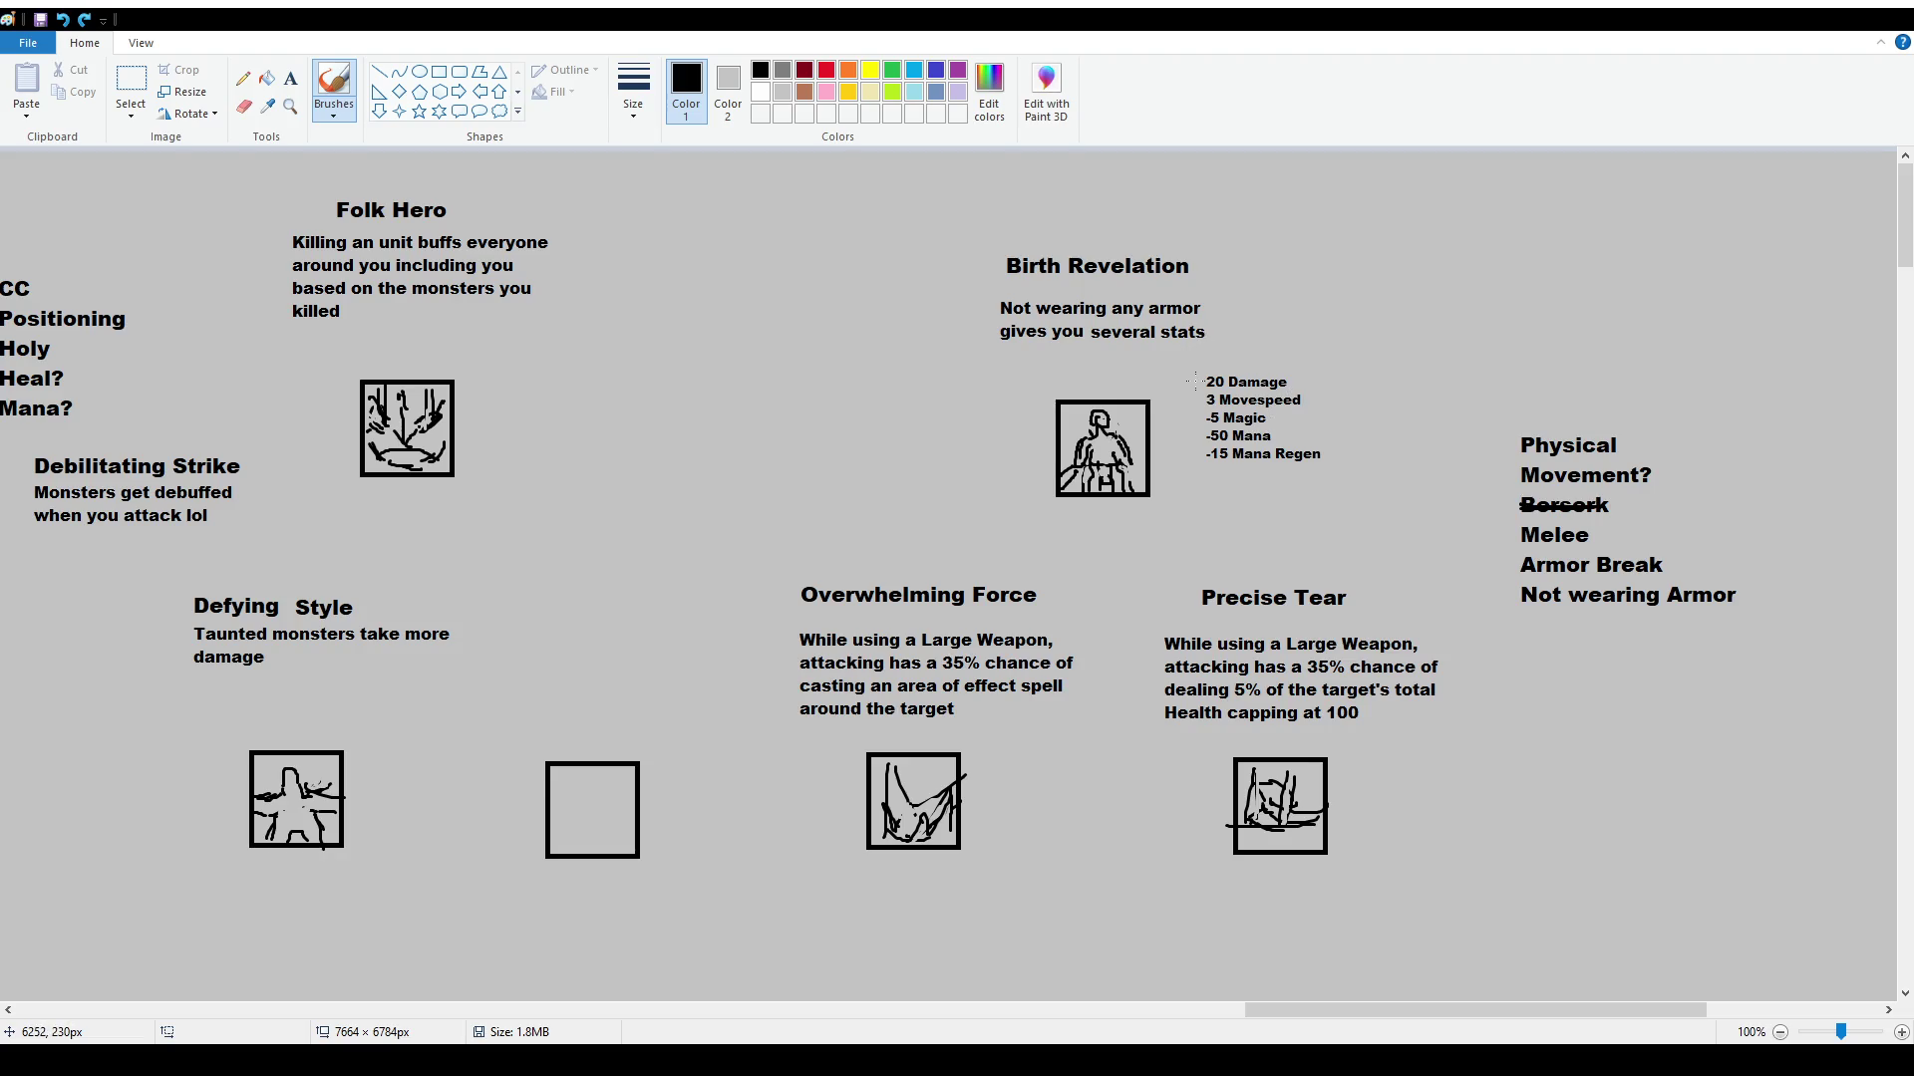
Strike out the 20 in '20 Damage' and hand-write 15? above it
{"action": "left_click_drag", "start_coordinate": [1210, 381], "coordinate": [1223, 378]}
{"action": "left_click_drag", "start_coordinate": [1200, 355], "coordinate": [1232, 355]}
{"action": "scroll", "coordinate": [1230, 588], "scroll_direction": "down", "scroll_amount": 3}
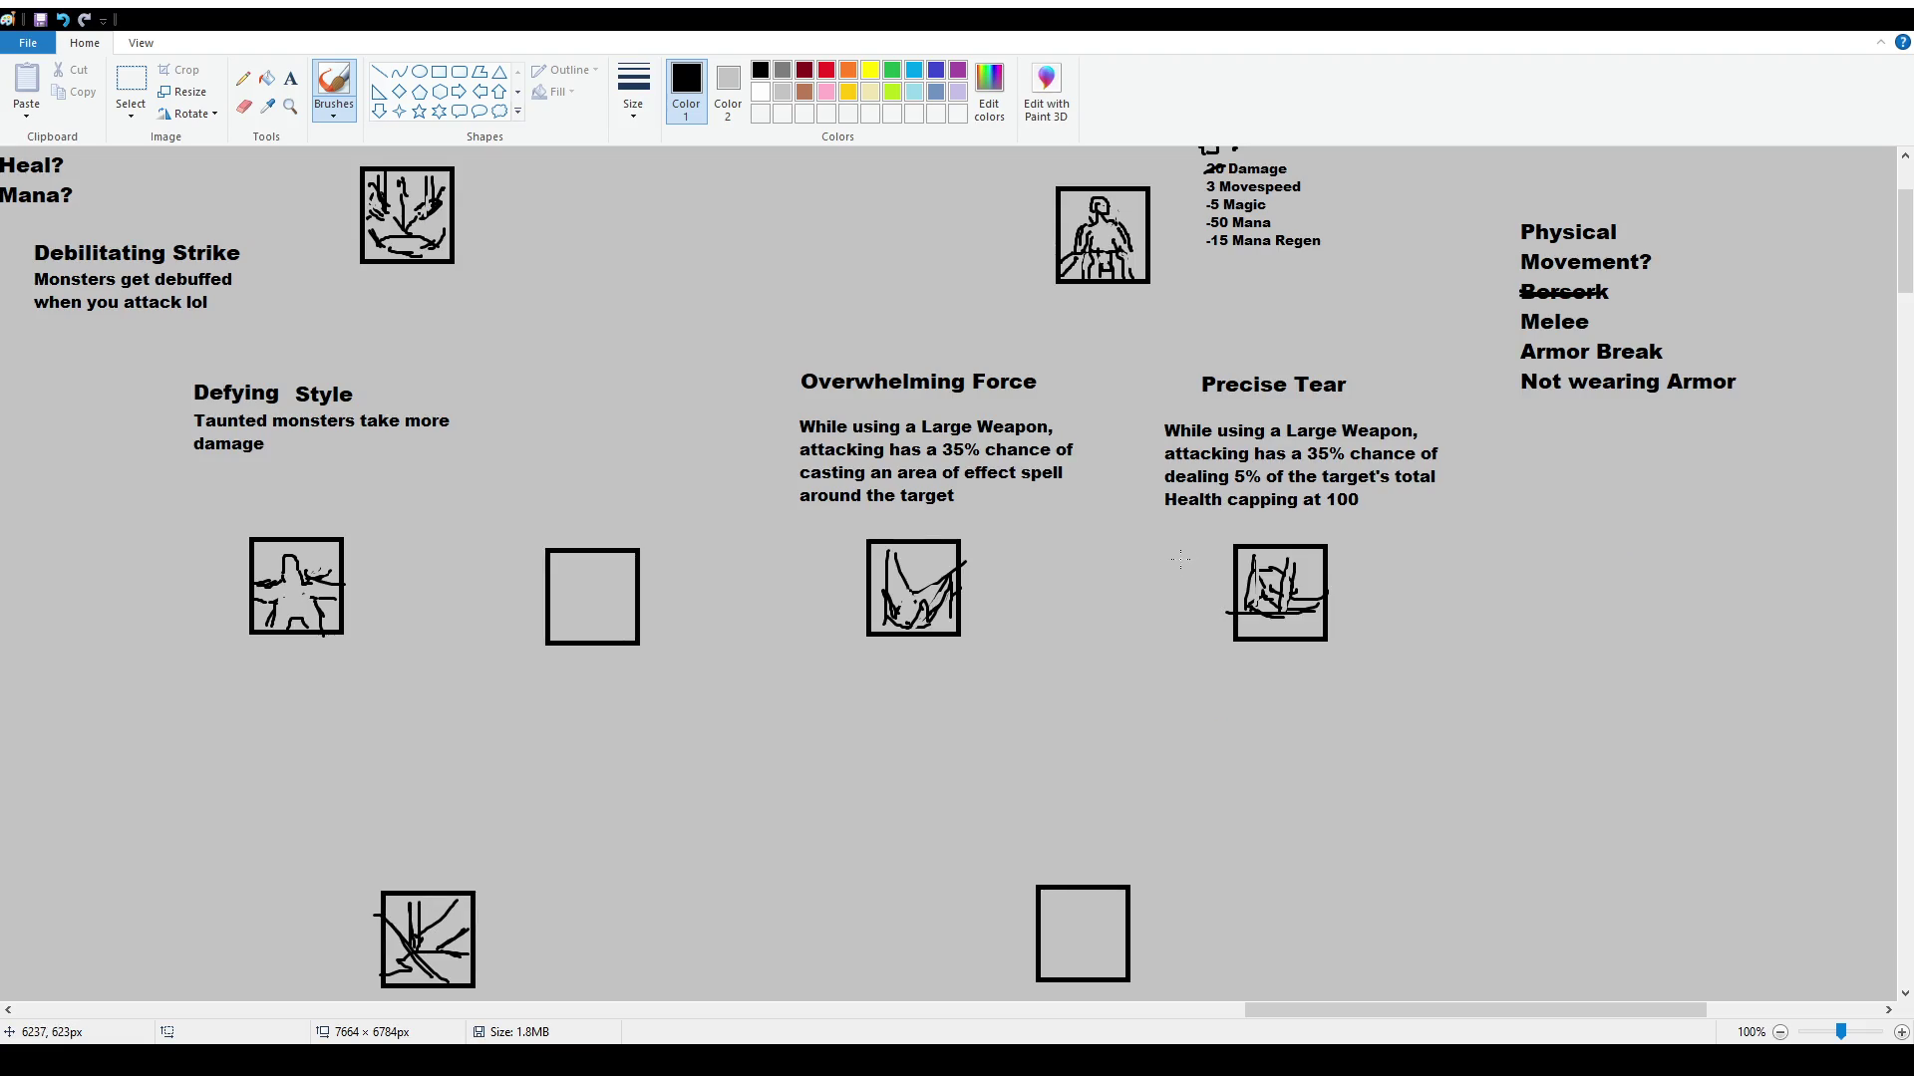
{"action": "scroll", "coordinate": [1179, 560], "scroll_direction": "down", "scroll_amount": 3}
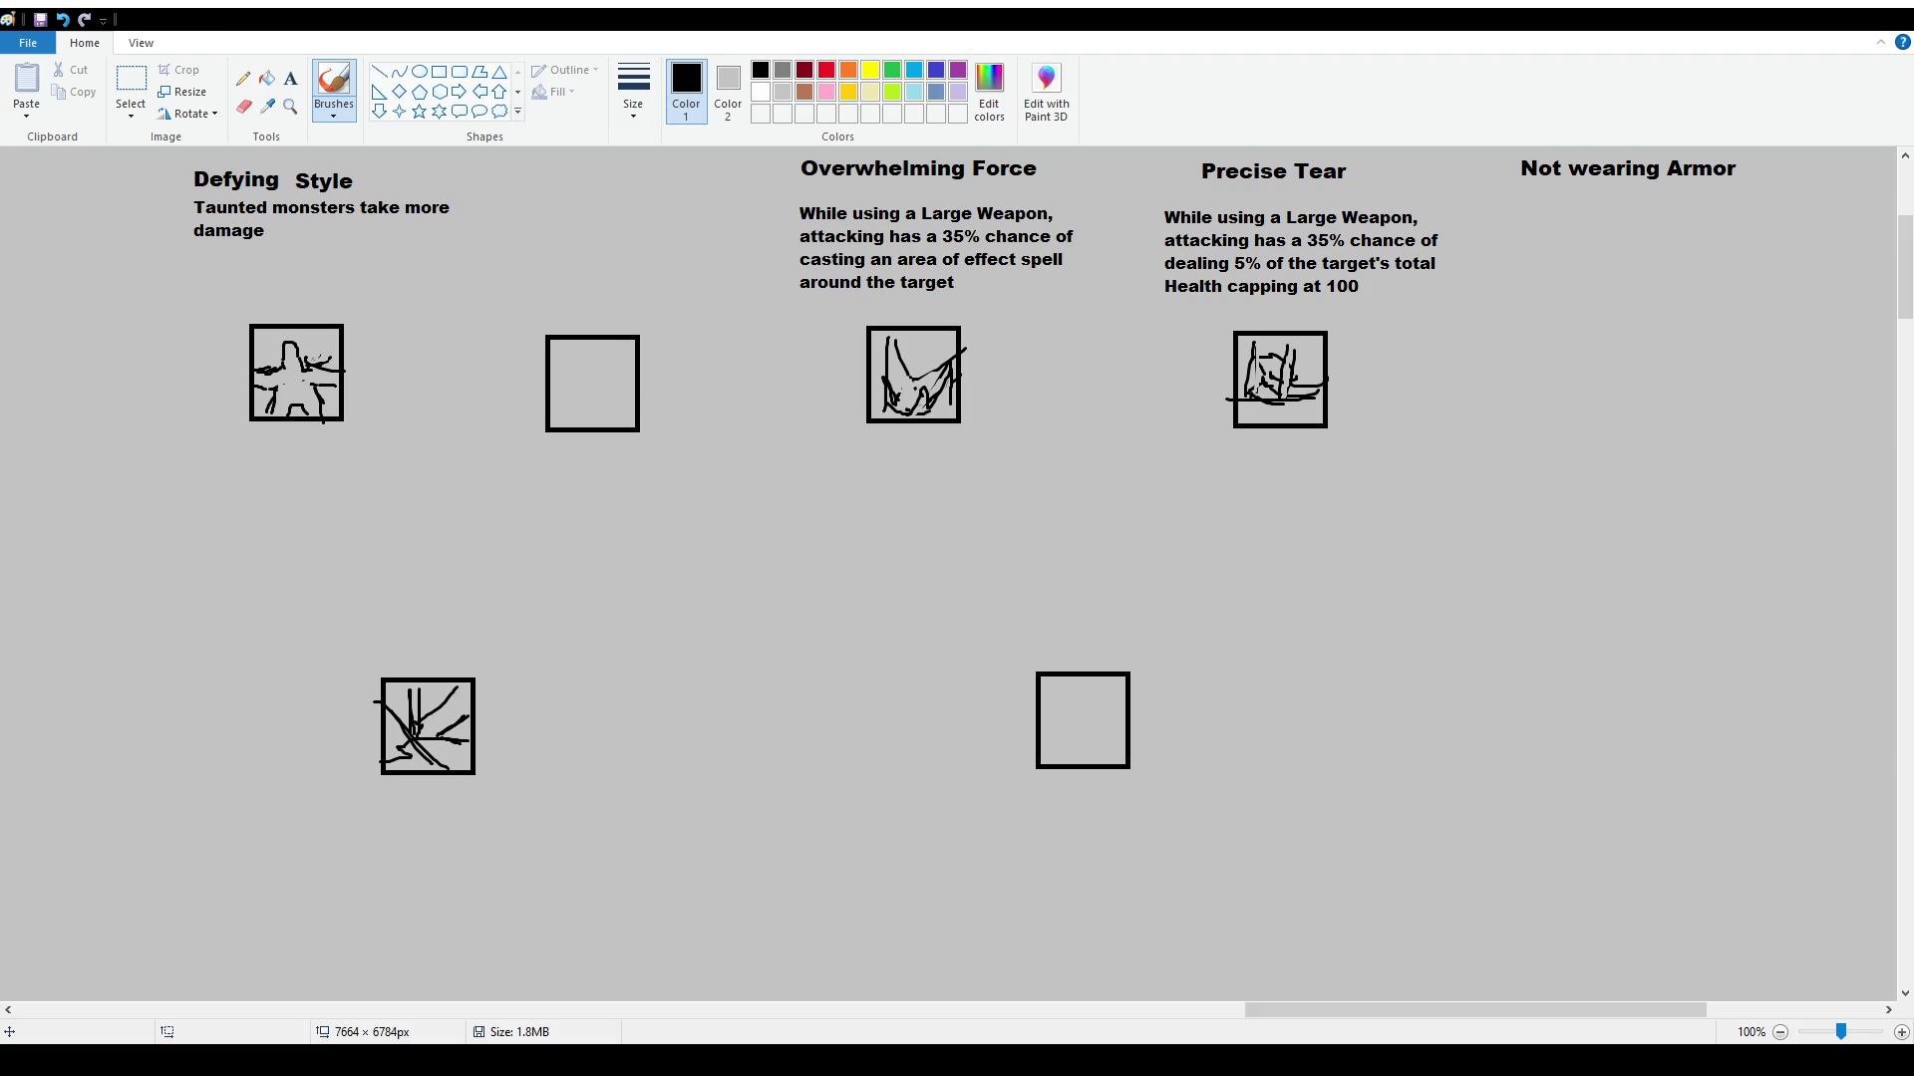
{"action": "left_click", "coordinate": [290, 78]}
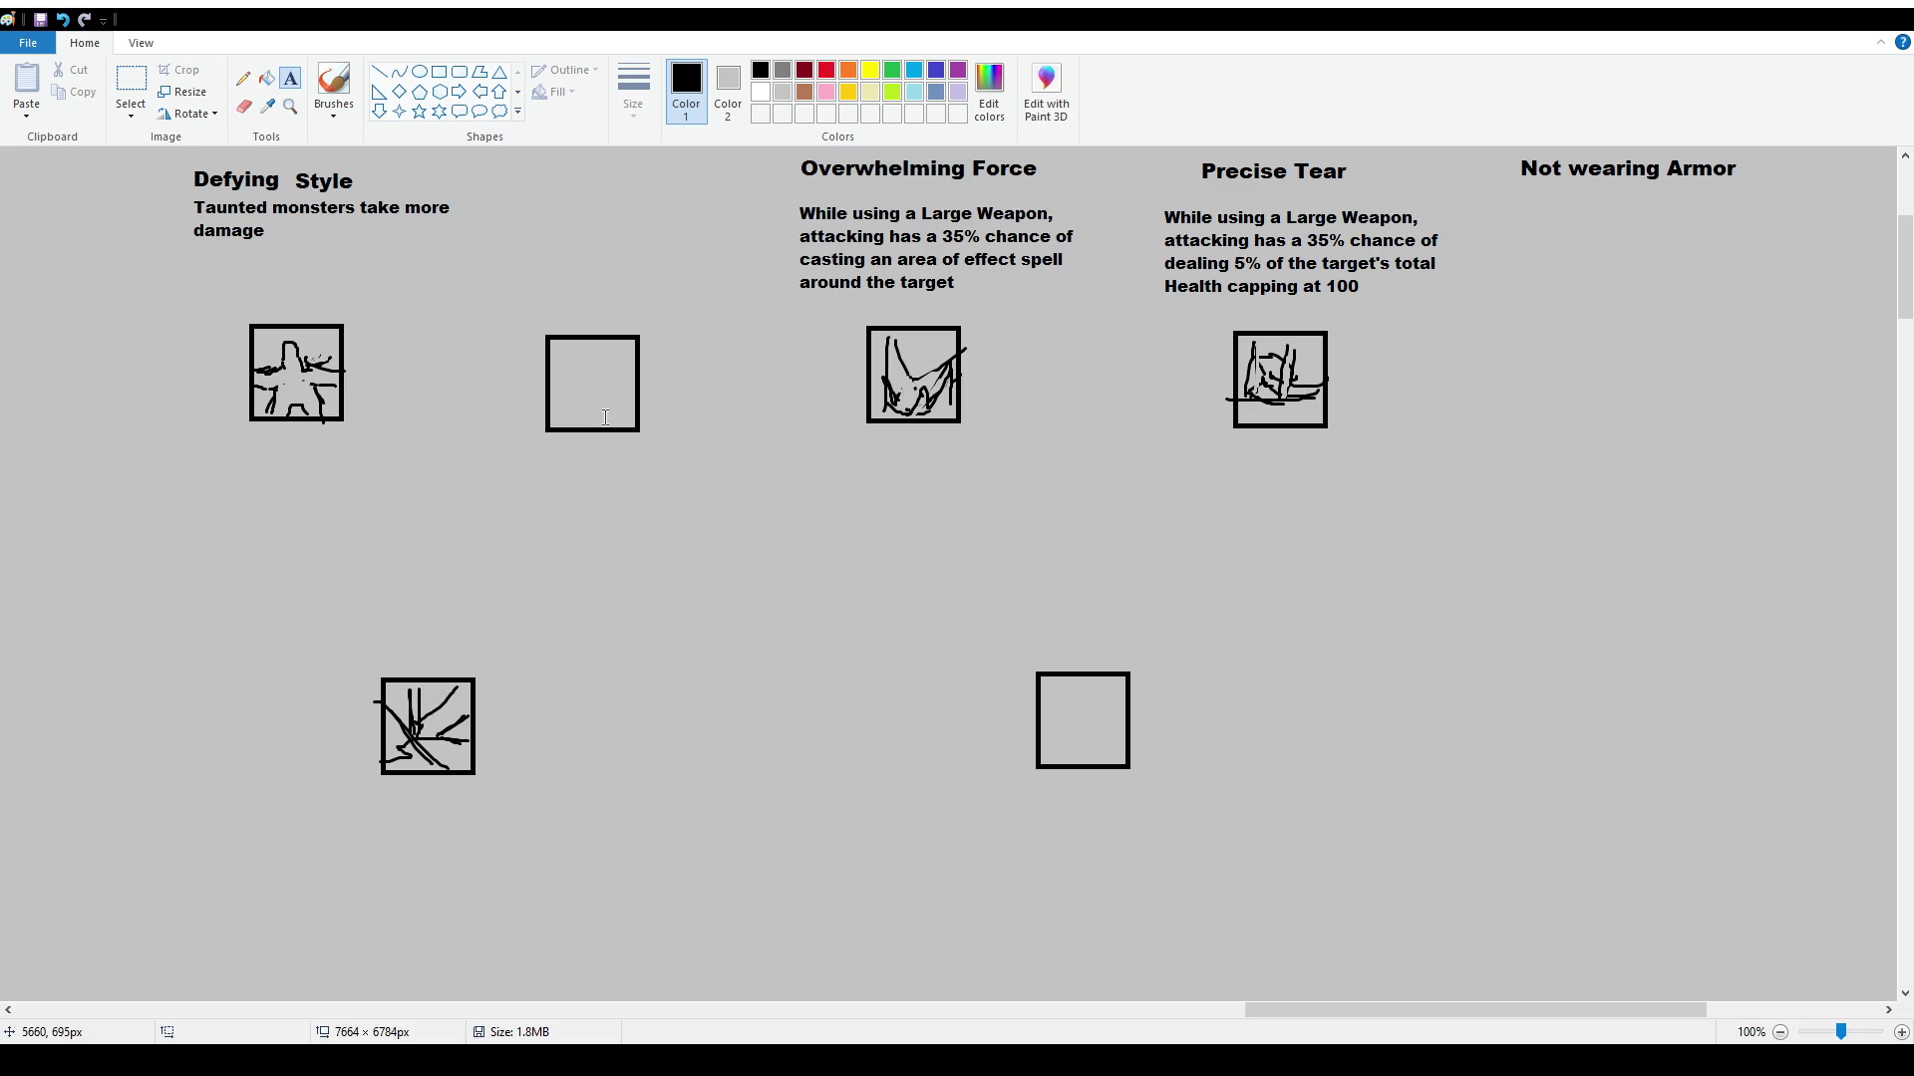
{"action": "scroll", "coordinate": [605, 418], "scroll_direction": "up", "scroll_amount": 3}
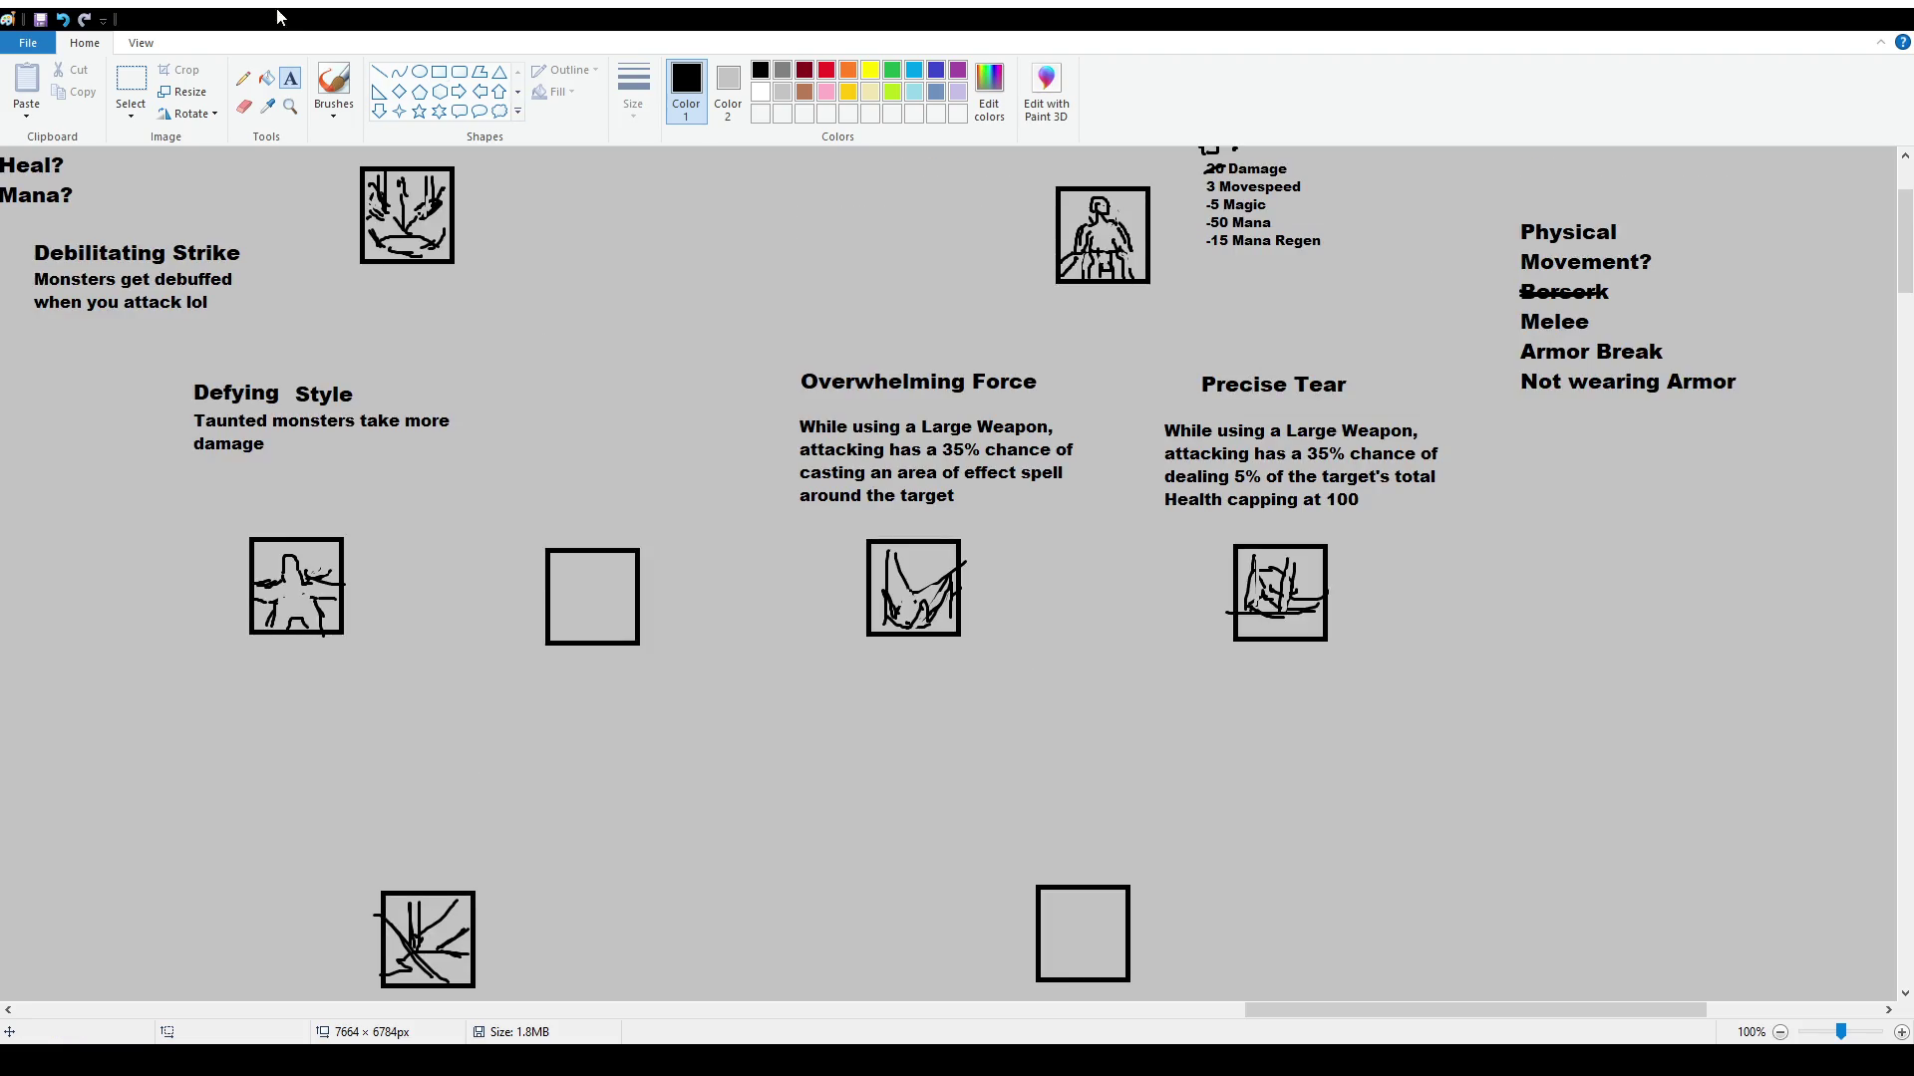
{"action": "left_click", "coordinate": [334, 84]}
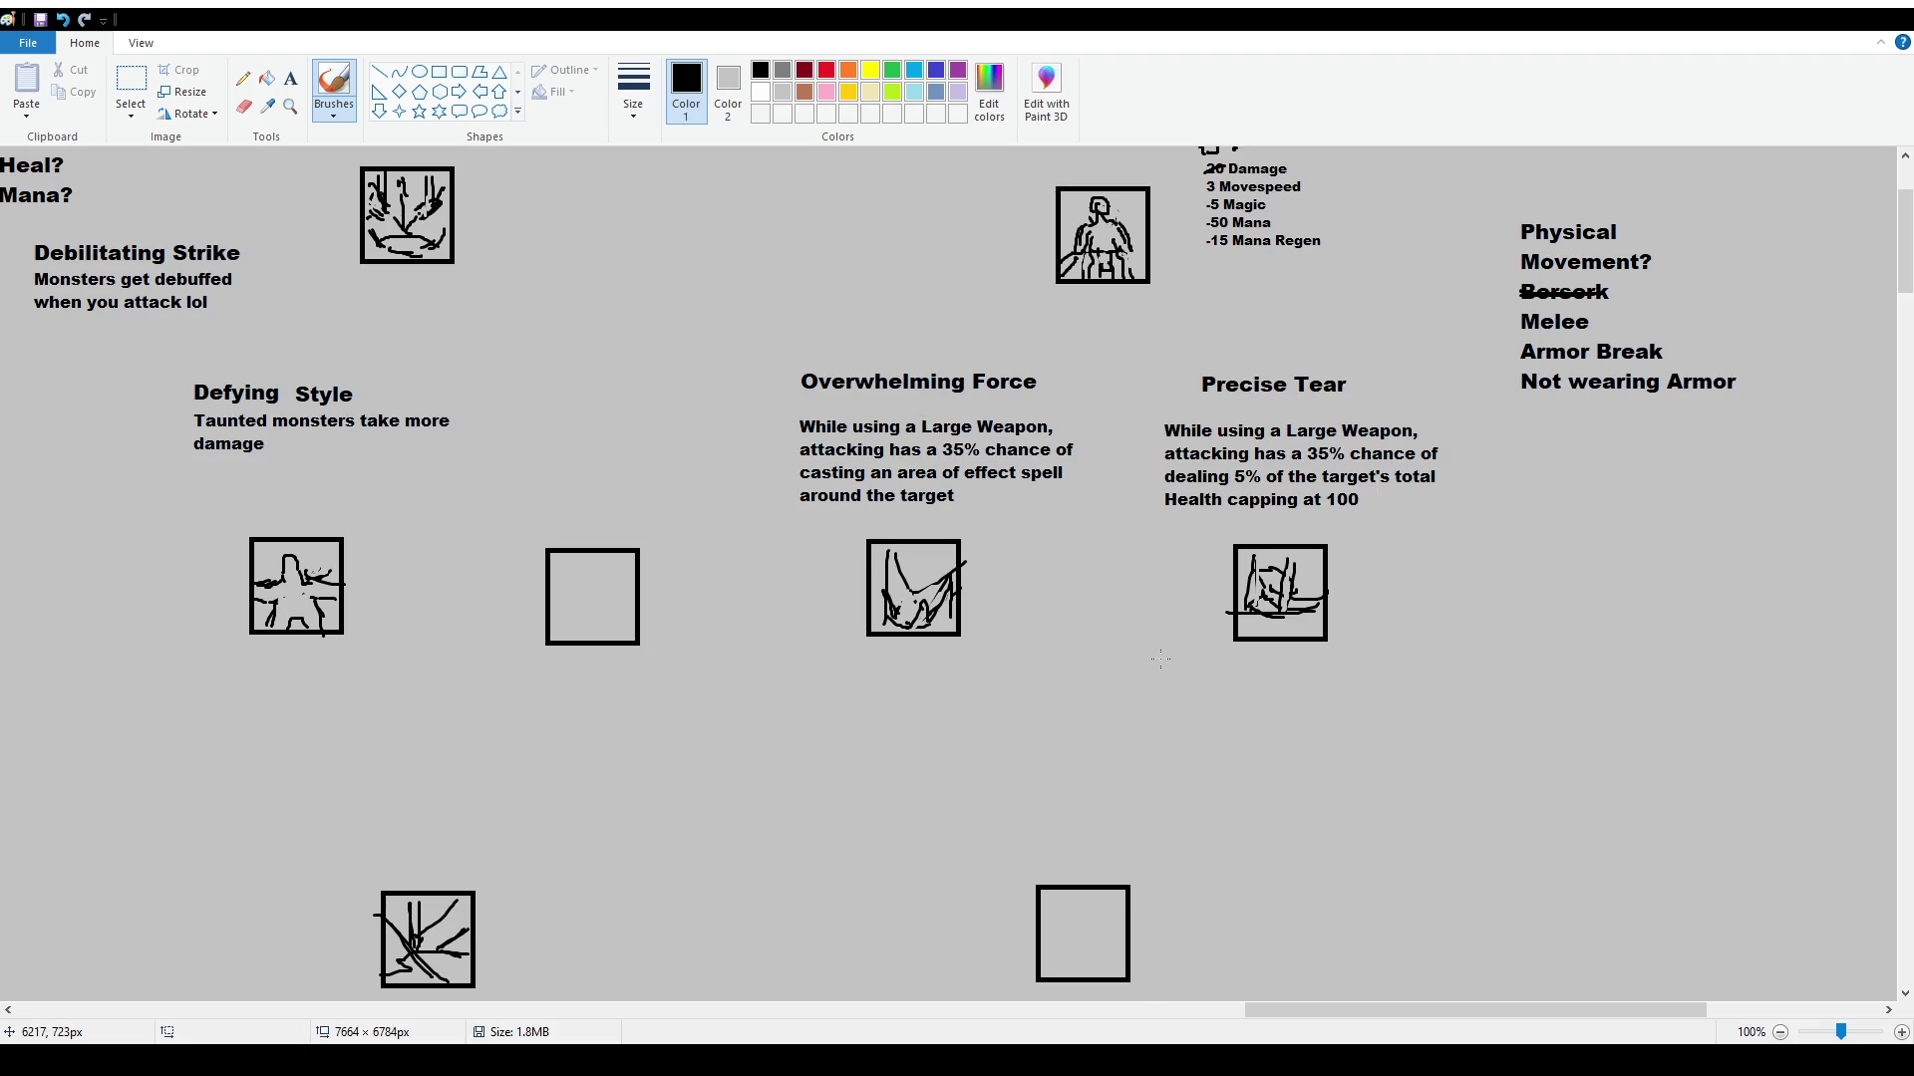
{"action": "scroll", "coordinate": [1160, 649], "scroll_direction": "up", "scroll_amount": 3}
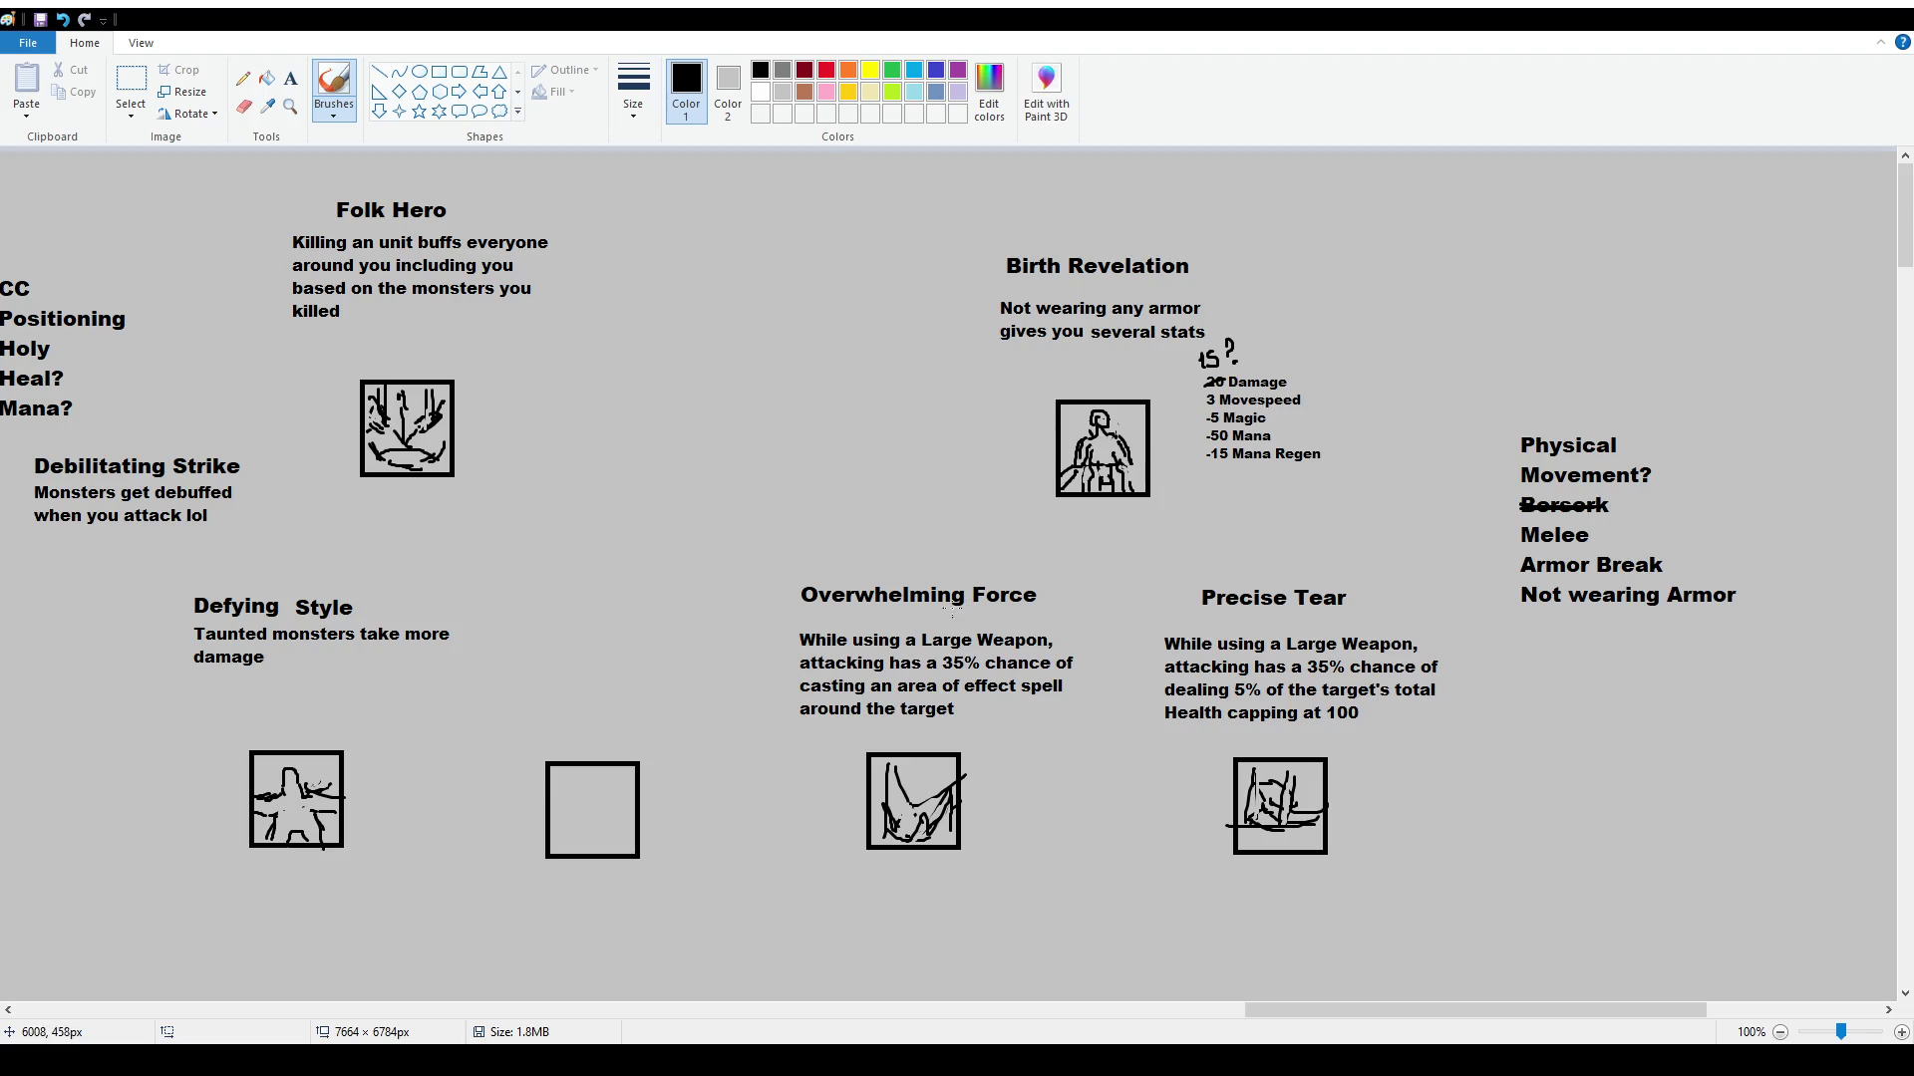
{"action": "scroll", "coordinate": [1142, 572], "scroll_direction": "down", "scroll_amount": 3}
{"action": "mouse_move", "coordinate": [1302, 1010]}
{"action": "left_mouse_down"}
{"action": "mouse_move", "coordinate": [235, 1007]}
{"action": "mouse_move", "coordinate": [1306, 989]}
{"action": "left_mouse_up"}
{"action": "scroll", "coordinate": [1110, 623], "scroll_direction": "up", "scroll_amount": 4}
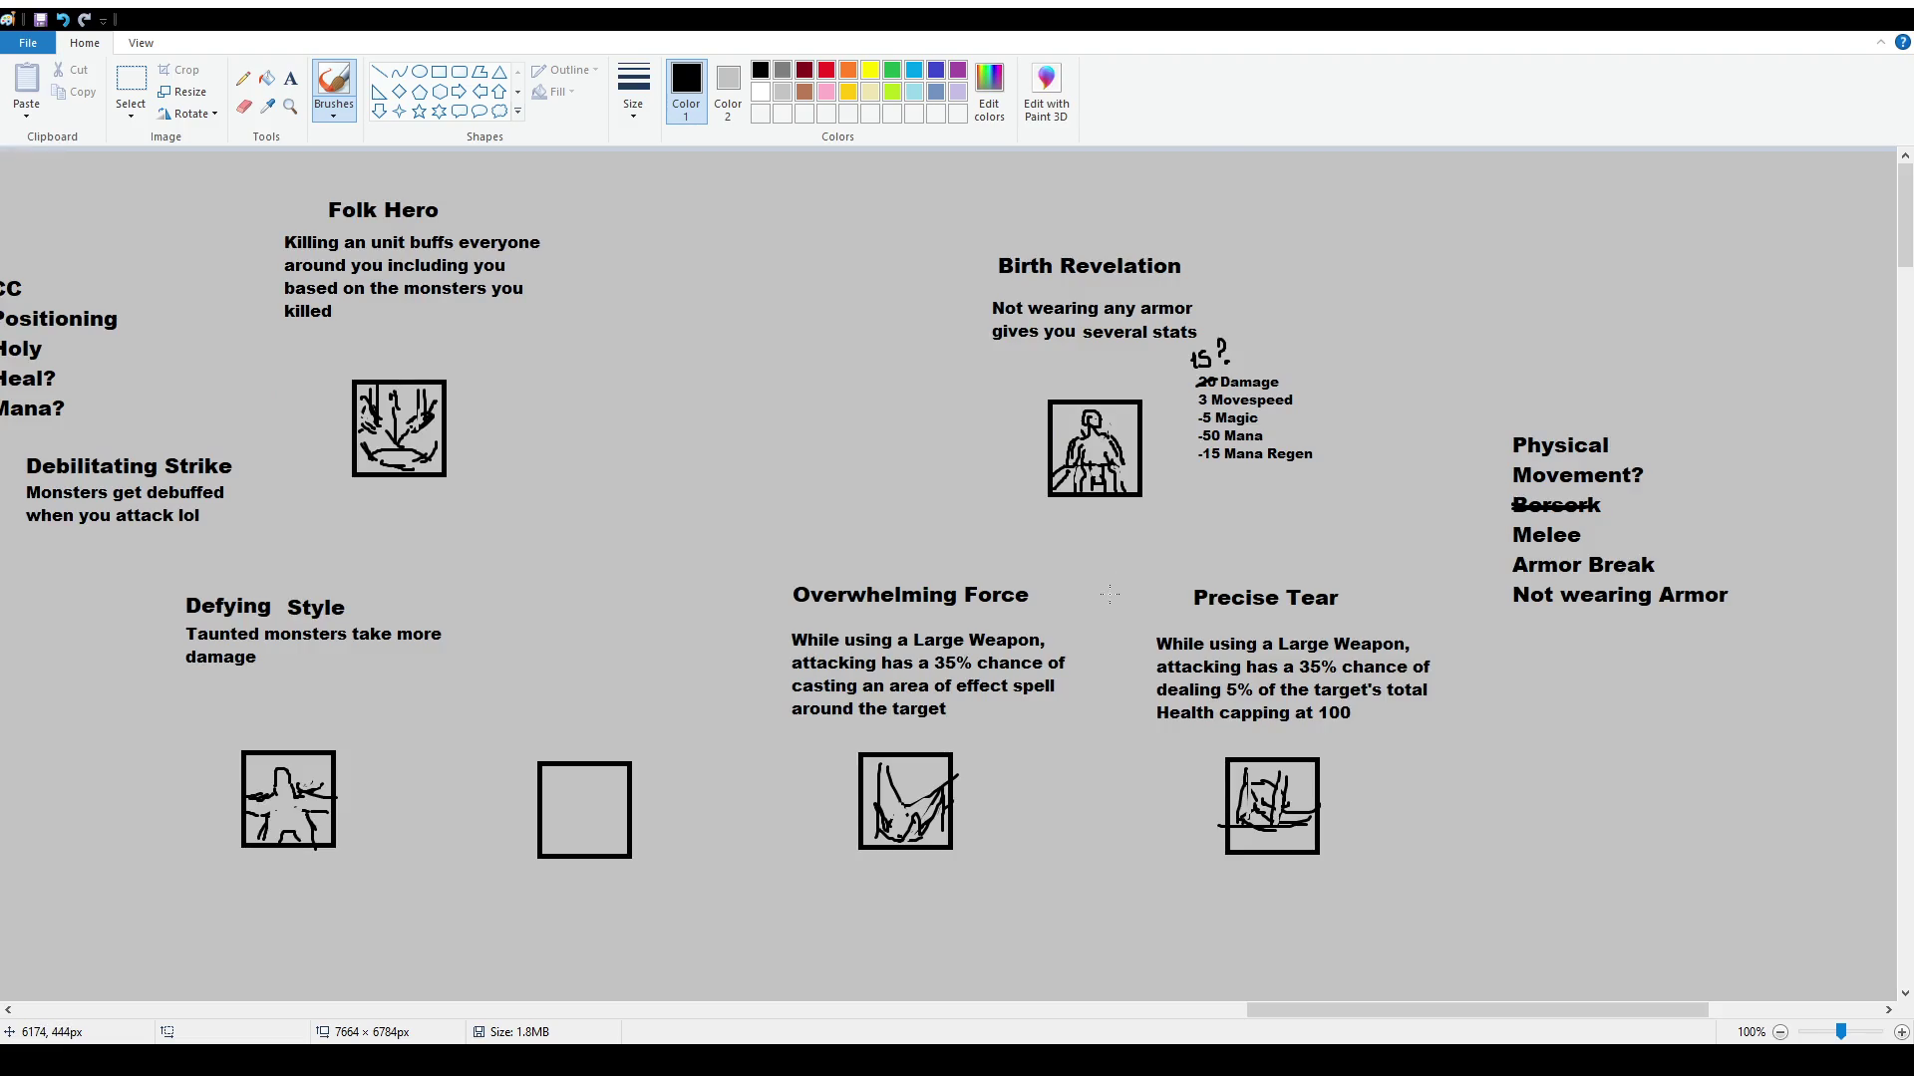
{"action": "scroll", "coordinate": [1109, 623], "scroll_direction": "down", "scroll_amount": 10}
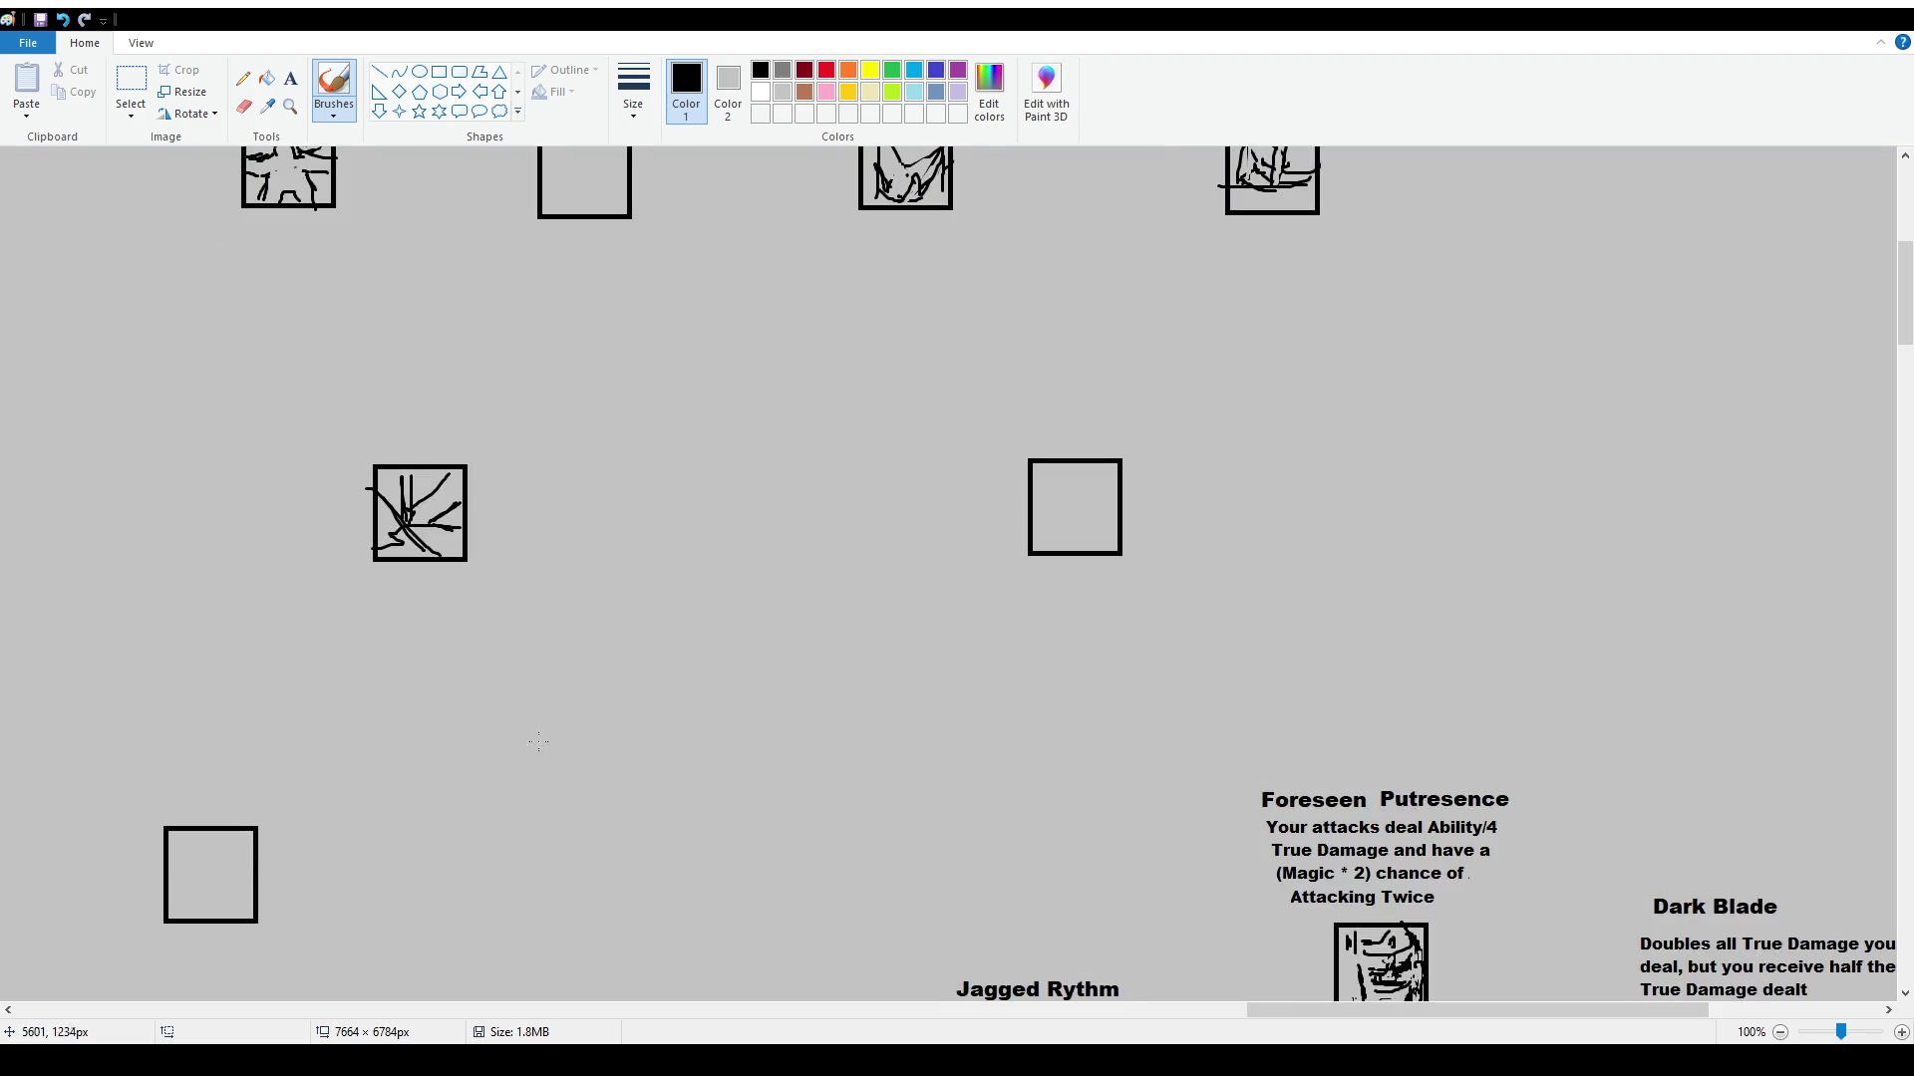
{"action": "scroll", "coordinate": [767, 712], "scroll_direction": "up", "scroll_amount": 2}
{"action": "scroll", "coordinate": [813, 719], "scroll_direction": "down", "scroll_amount": 2}
{"action": "scroll", "coordinate": [613, 986], "scroll_direction": "up", "scroll_amount": 4}
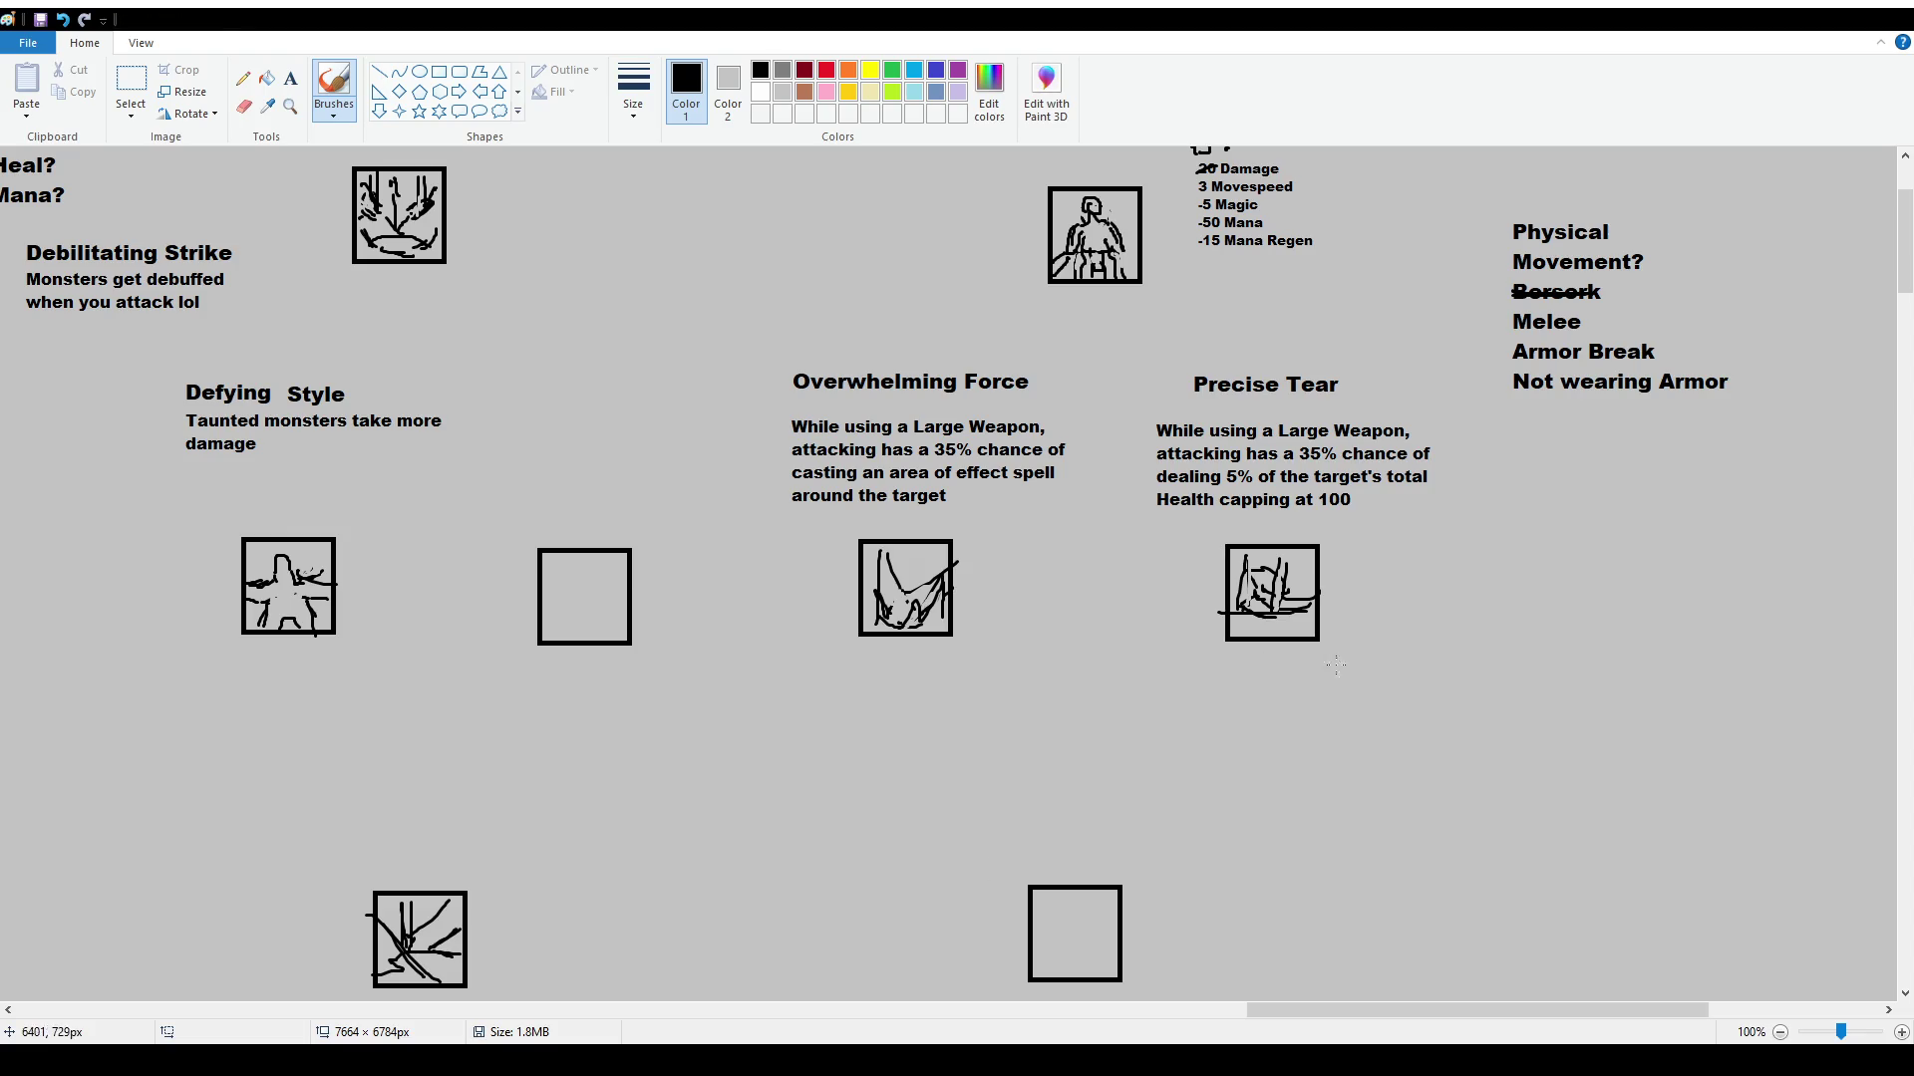
{"action": "scroll", "coordinate": [559, 284], "scroll_direction": "up", "scroll_amount": 2}
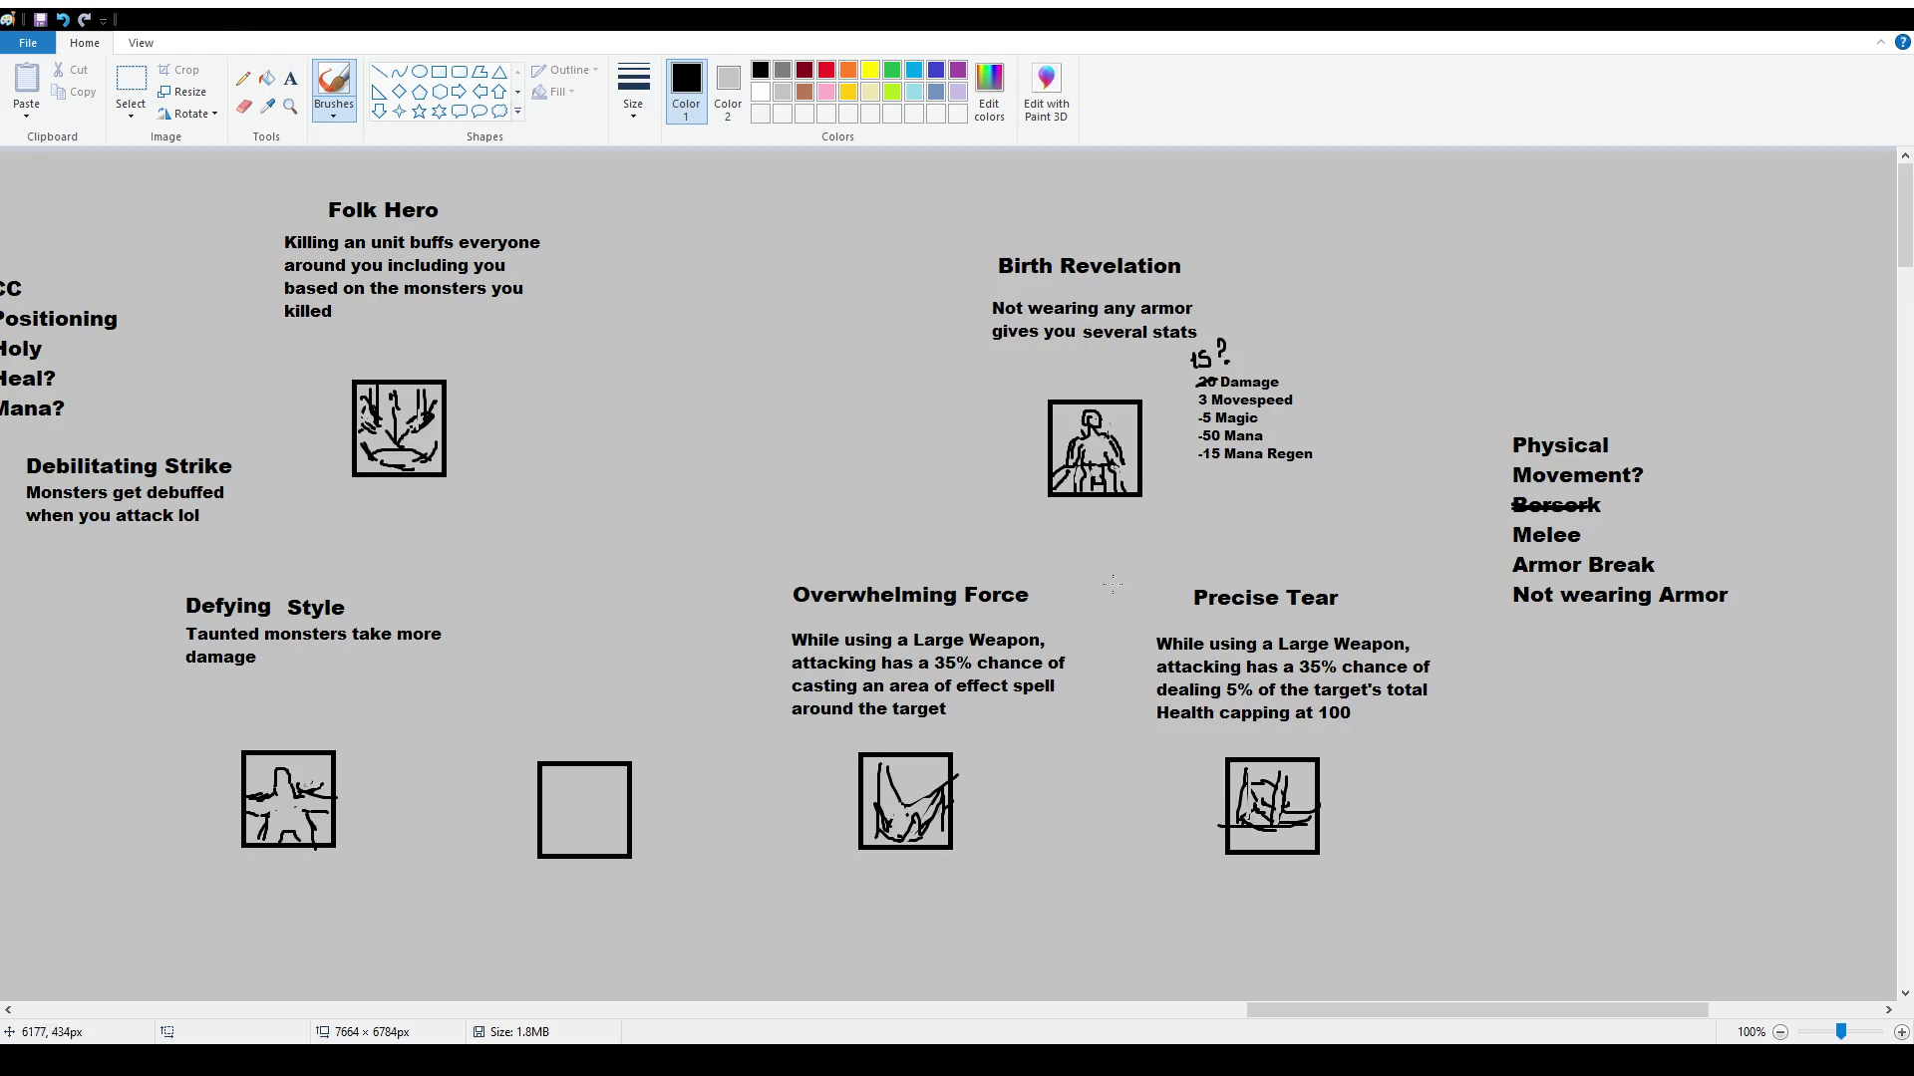
{"action": "mouse_move", "coordinate": [1304, 1015]}
{"action": "left_mouse_down"}
{"action": "mouse_move", "coordinate": [927, 971]}
{"action": "mouse_move", "coordinate": [1069, 975]}
{"action": "left_mouse_up"}
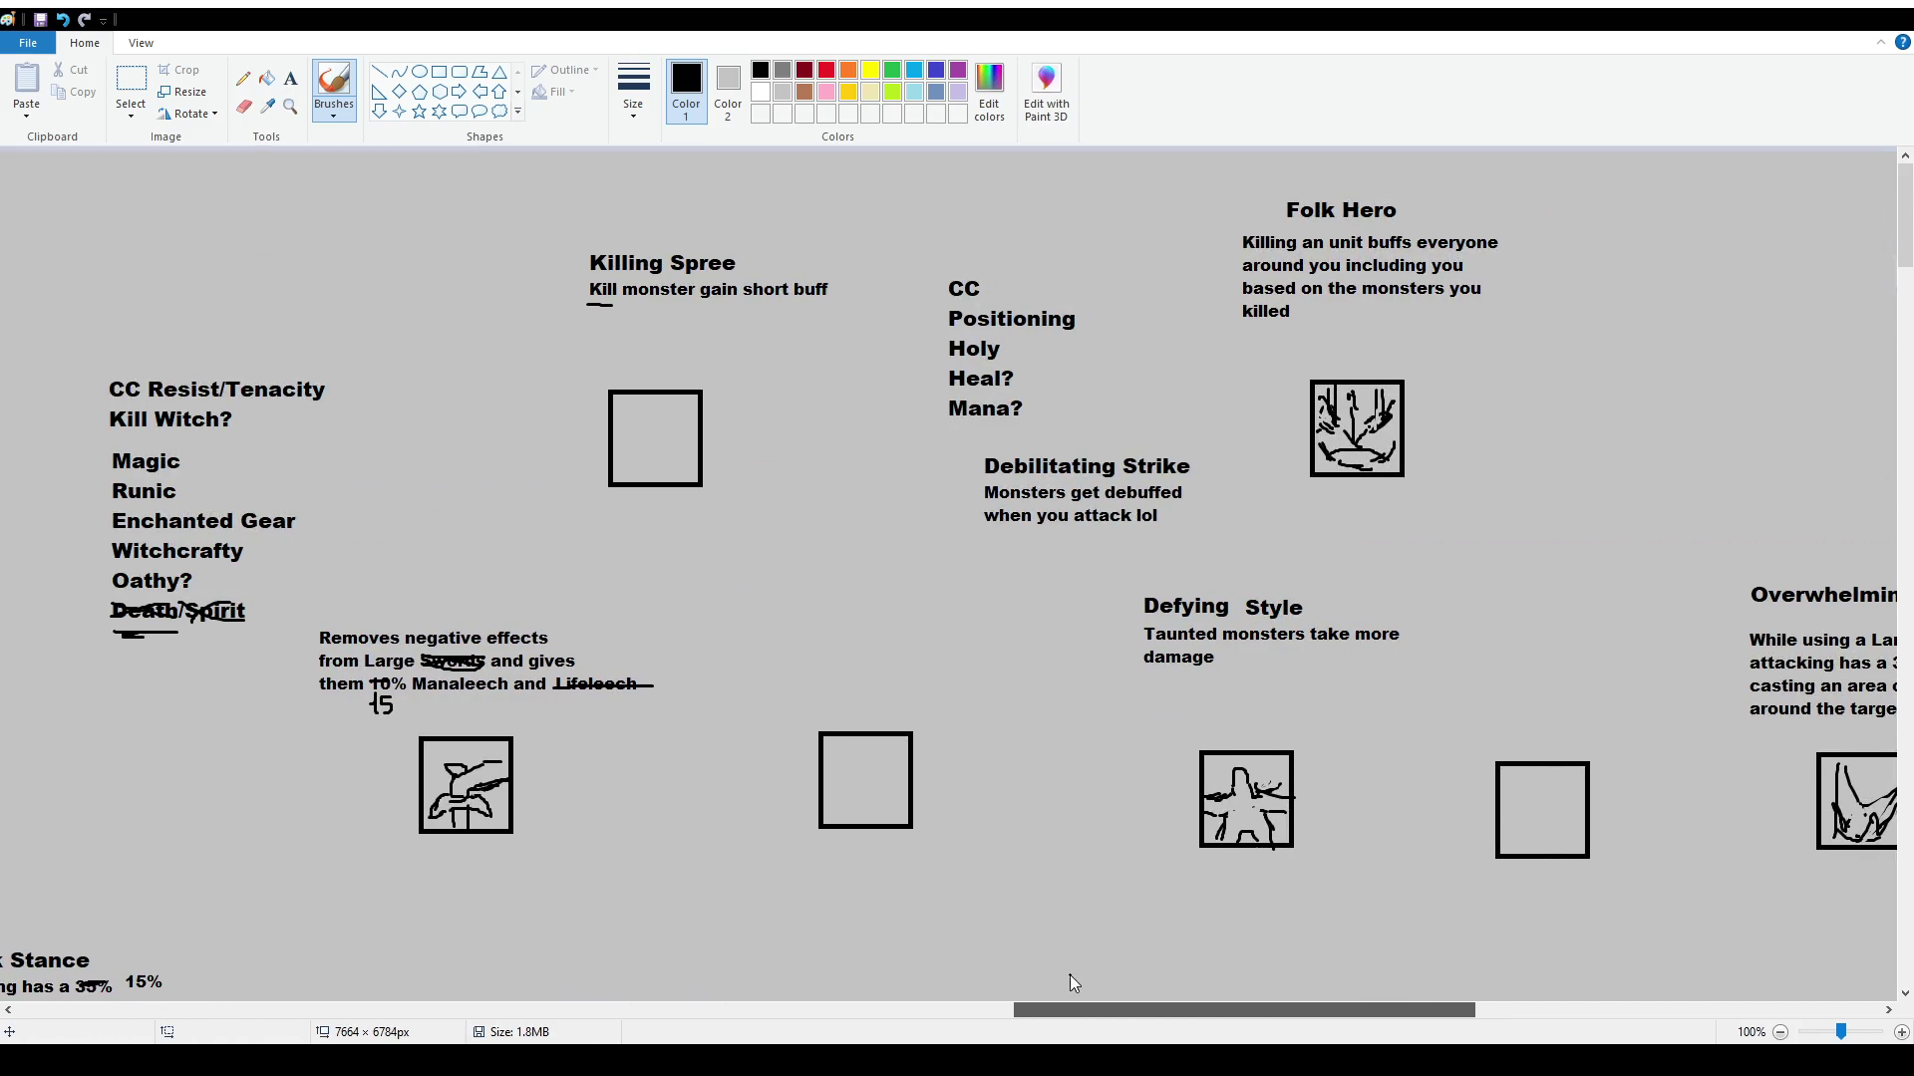
{"action": "scroll", "coordinate": [1070, 976], "scroll_direction": "right", "scroll_amount": 2}
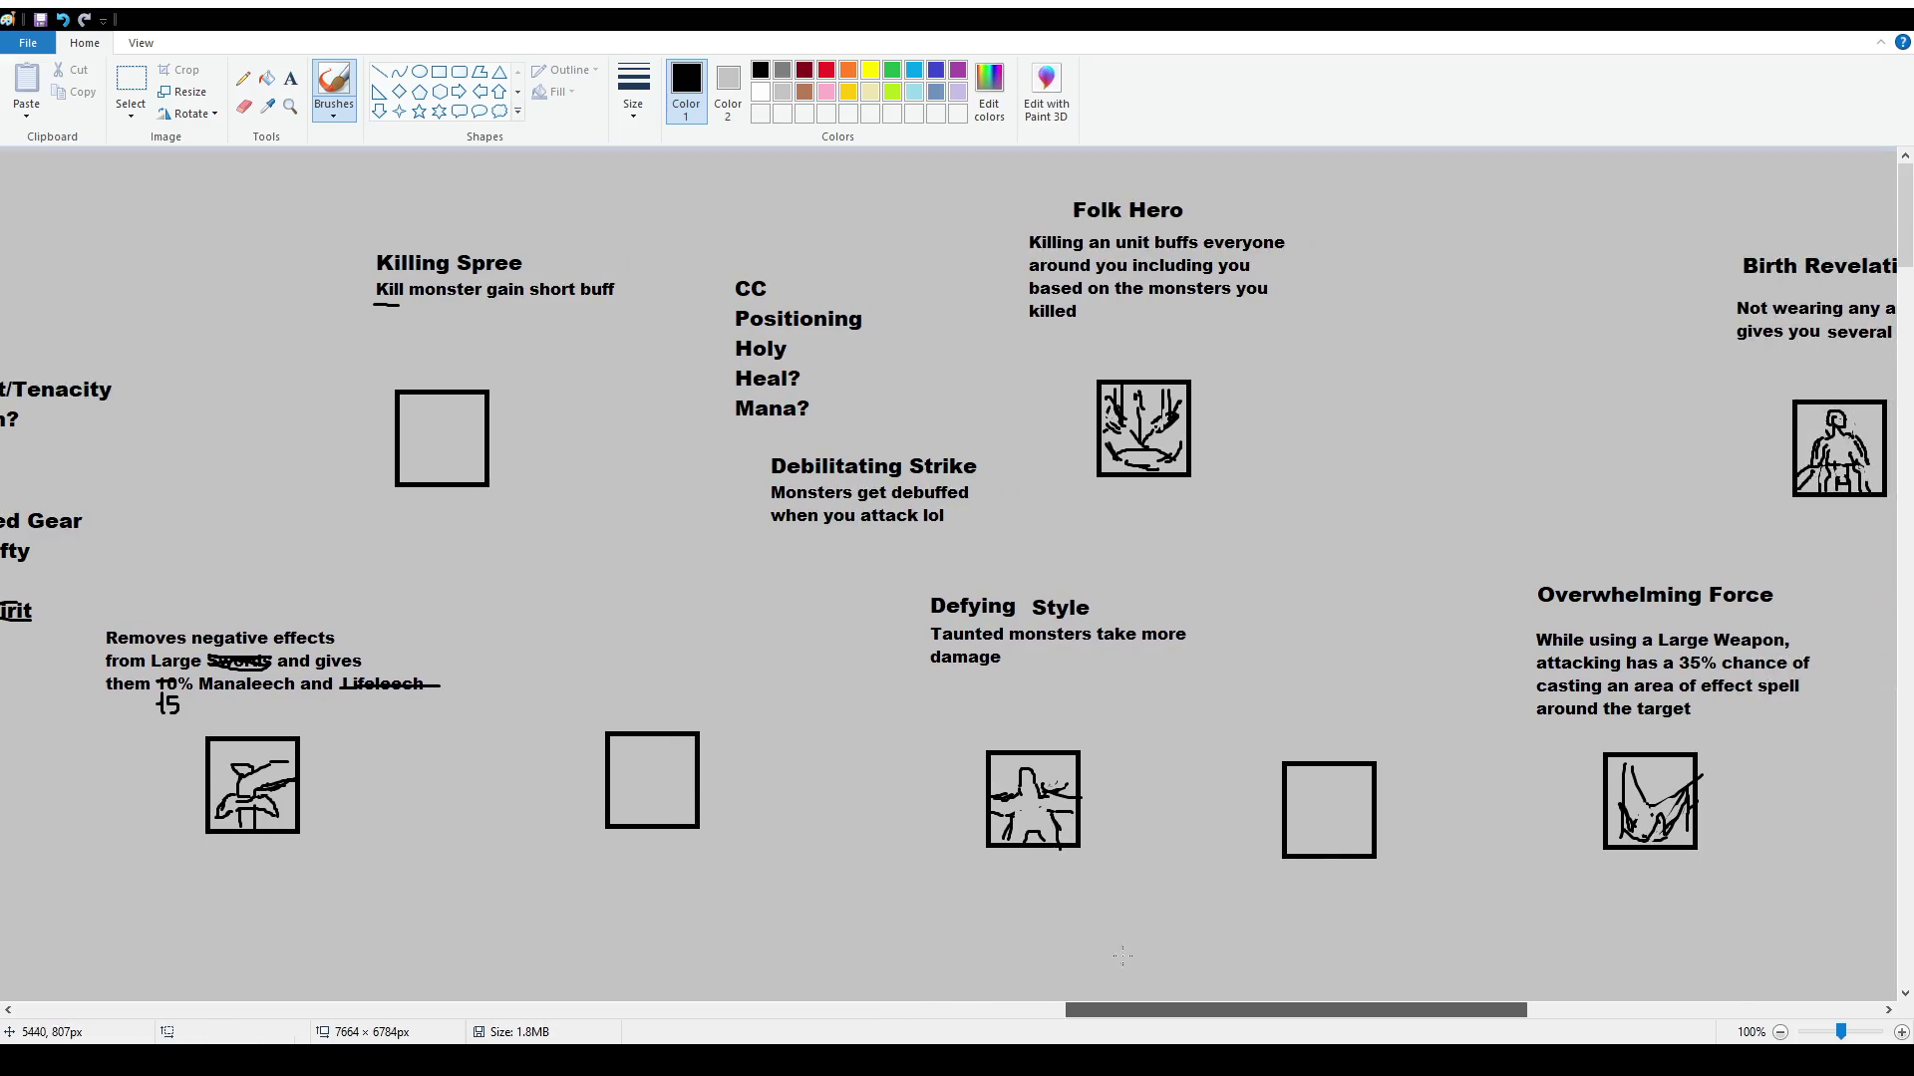
{"action": "scroll", "coordinate": [1070, 976], "scroll_direction": "down", "scroll_amount": 6}
{"action": "scroll", "coordinate": [993, 620], "scroll_direction": "up", "scroll_amount": 4}
{"action": "scroll", "coordinate": [993, 620], "scroll_direction": "up", "scroll_amount": 2}
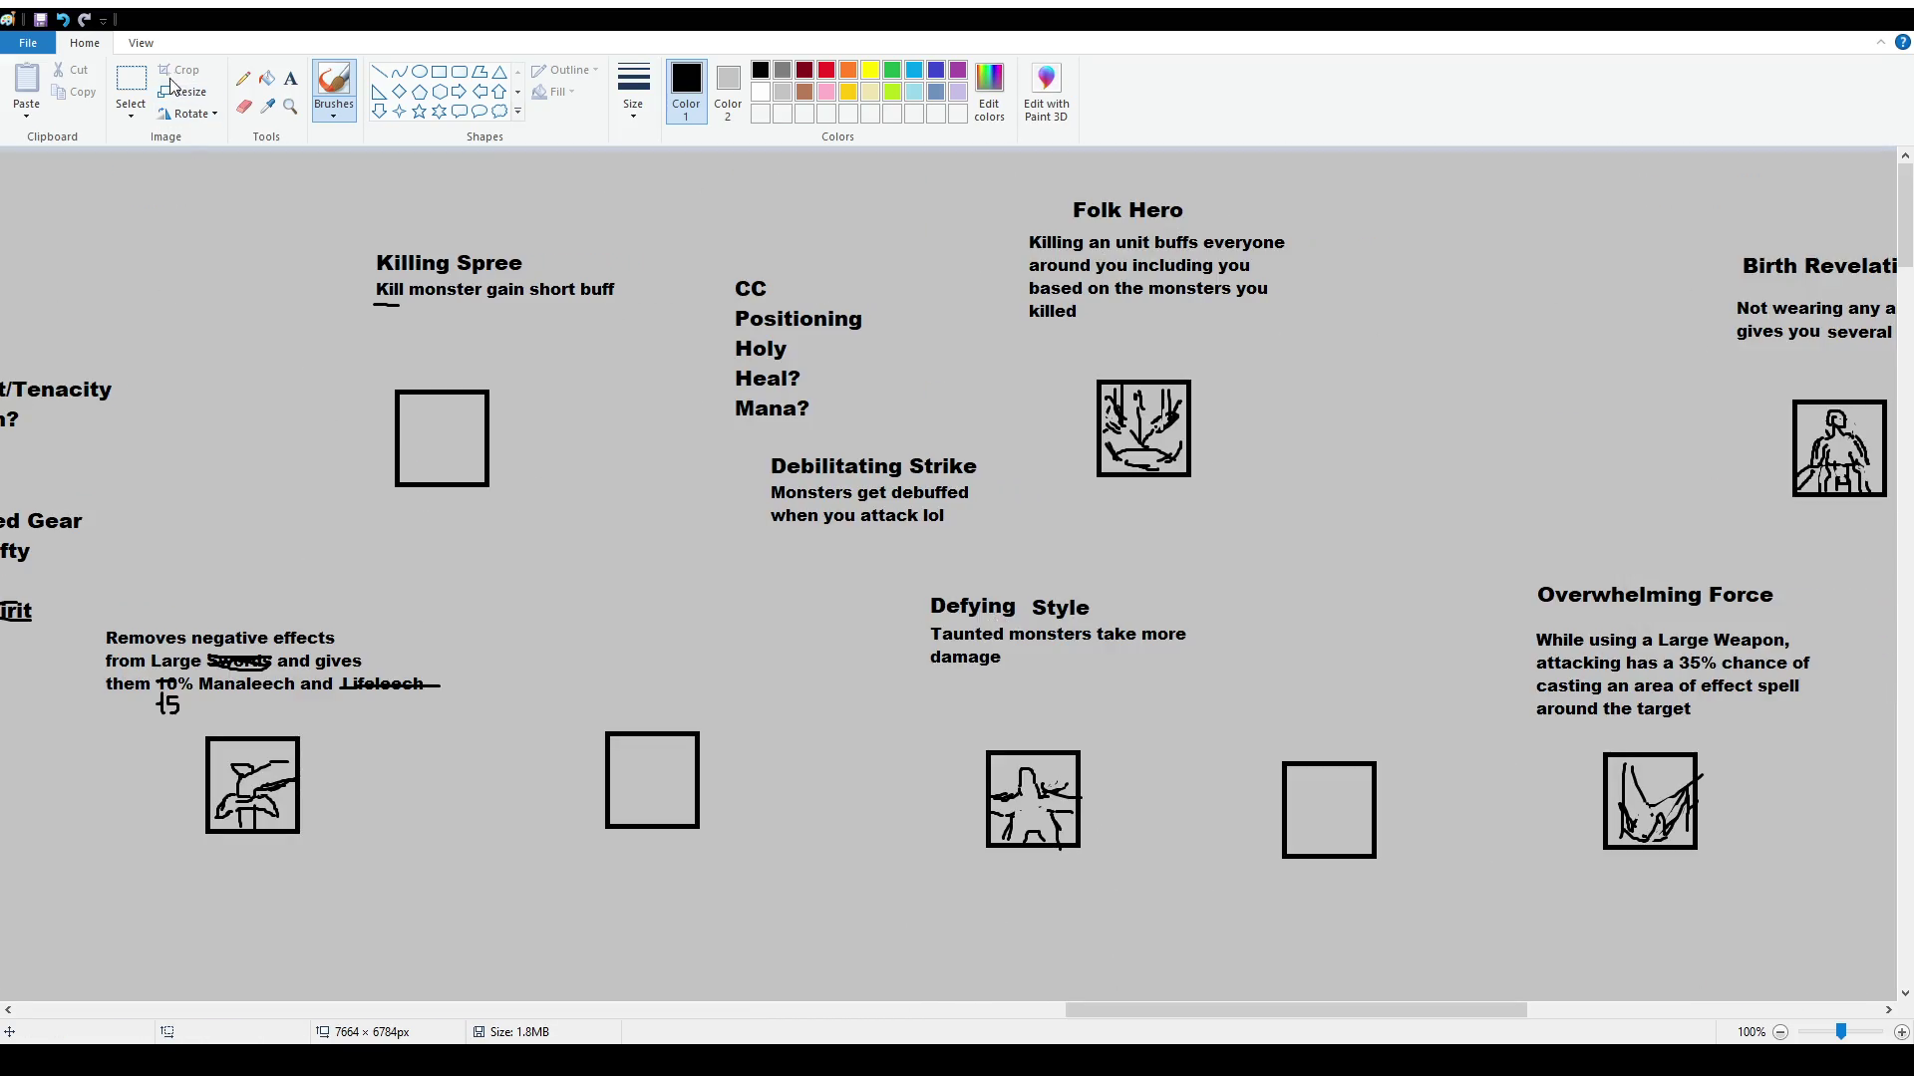
{"action": "left_click", "coordinate": [131, 85]}
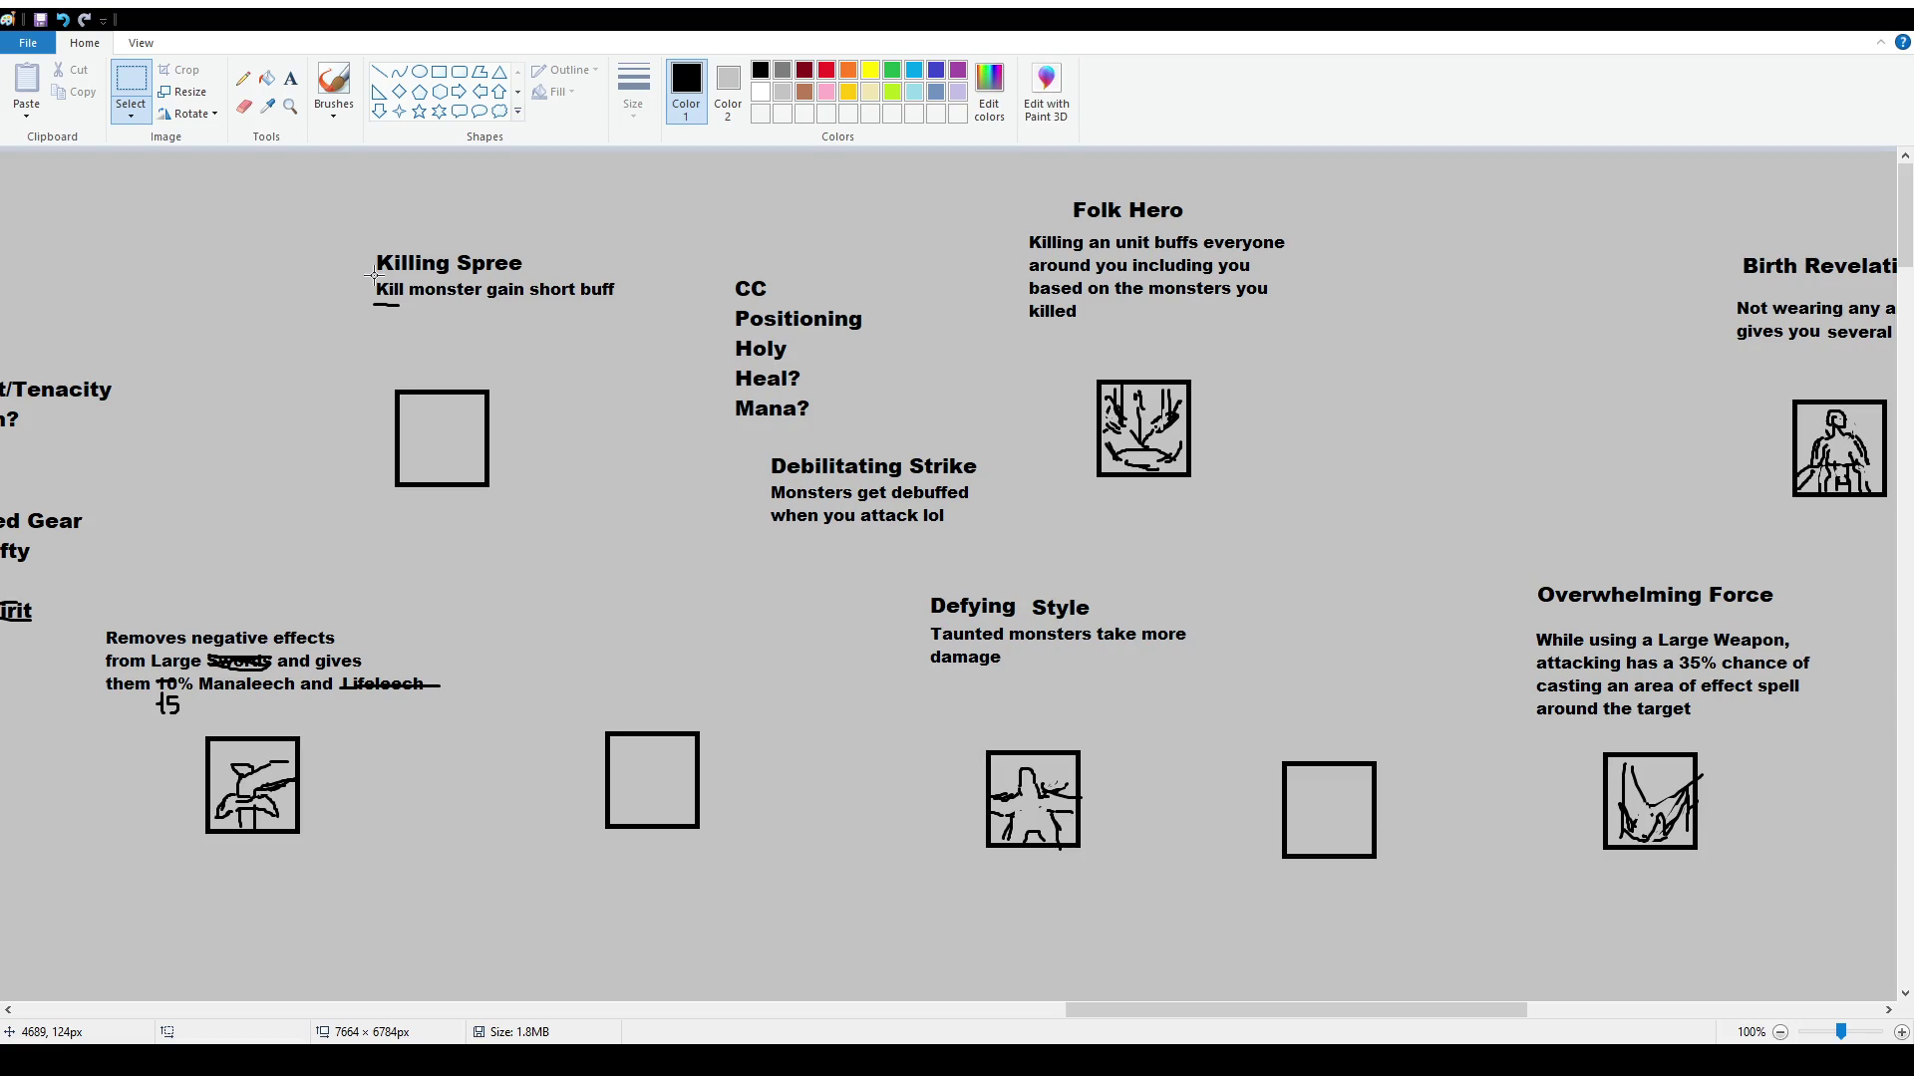
{"action": "scroll", "coordinate": [817, 385], "scroll_direction": "down", "scroll_amount": 10}
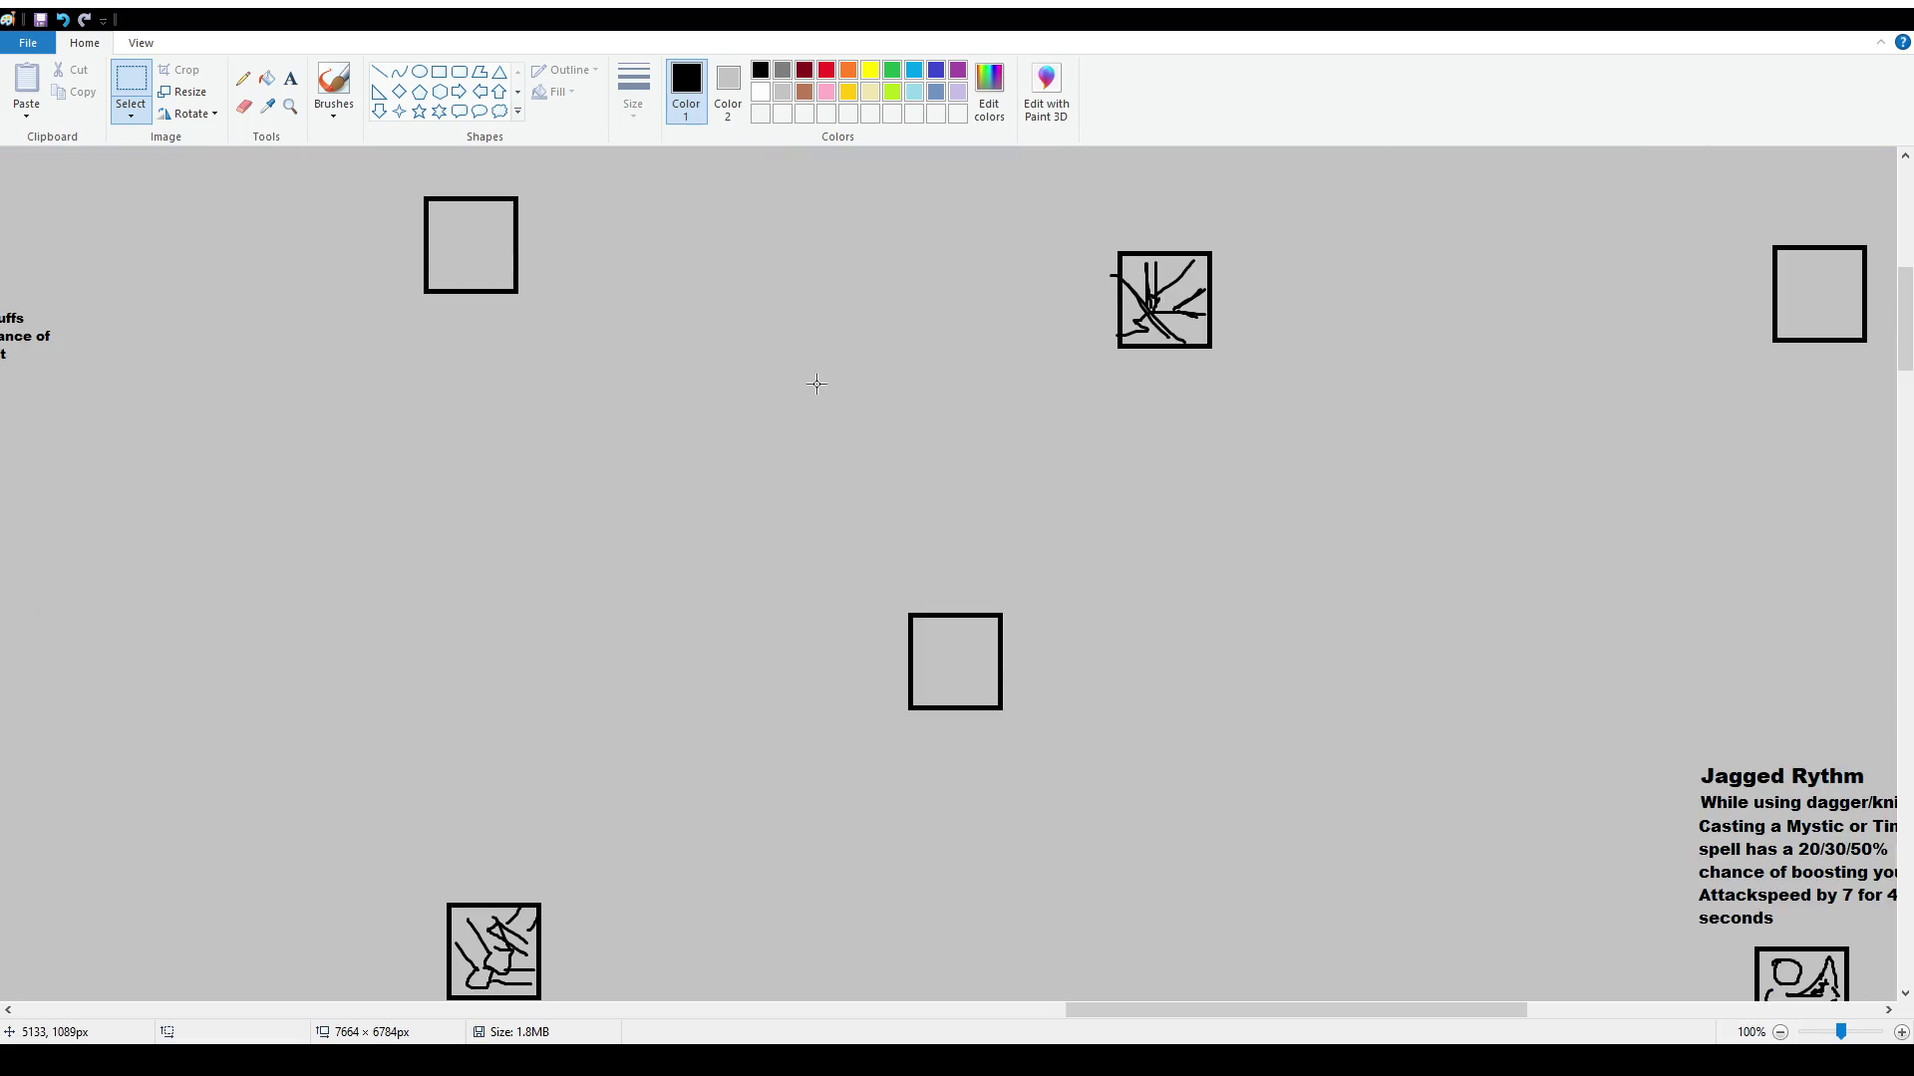
{"action": "left_click_drag", "start_coordinate": [1247, 997], "coordinate": [1456, 1009]}
{"action": "scroll", "coordinate": [1441, 456], "scroll_direction": "down", "scroll_amount": 5}
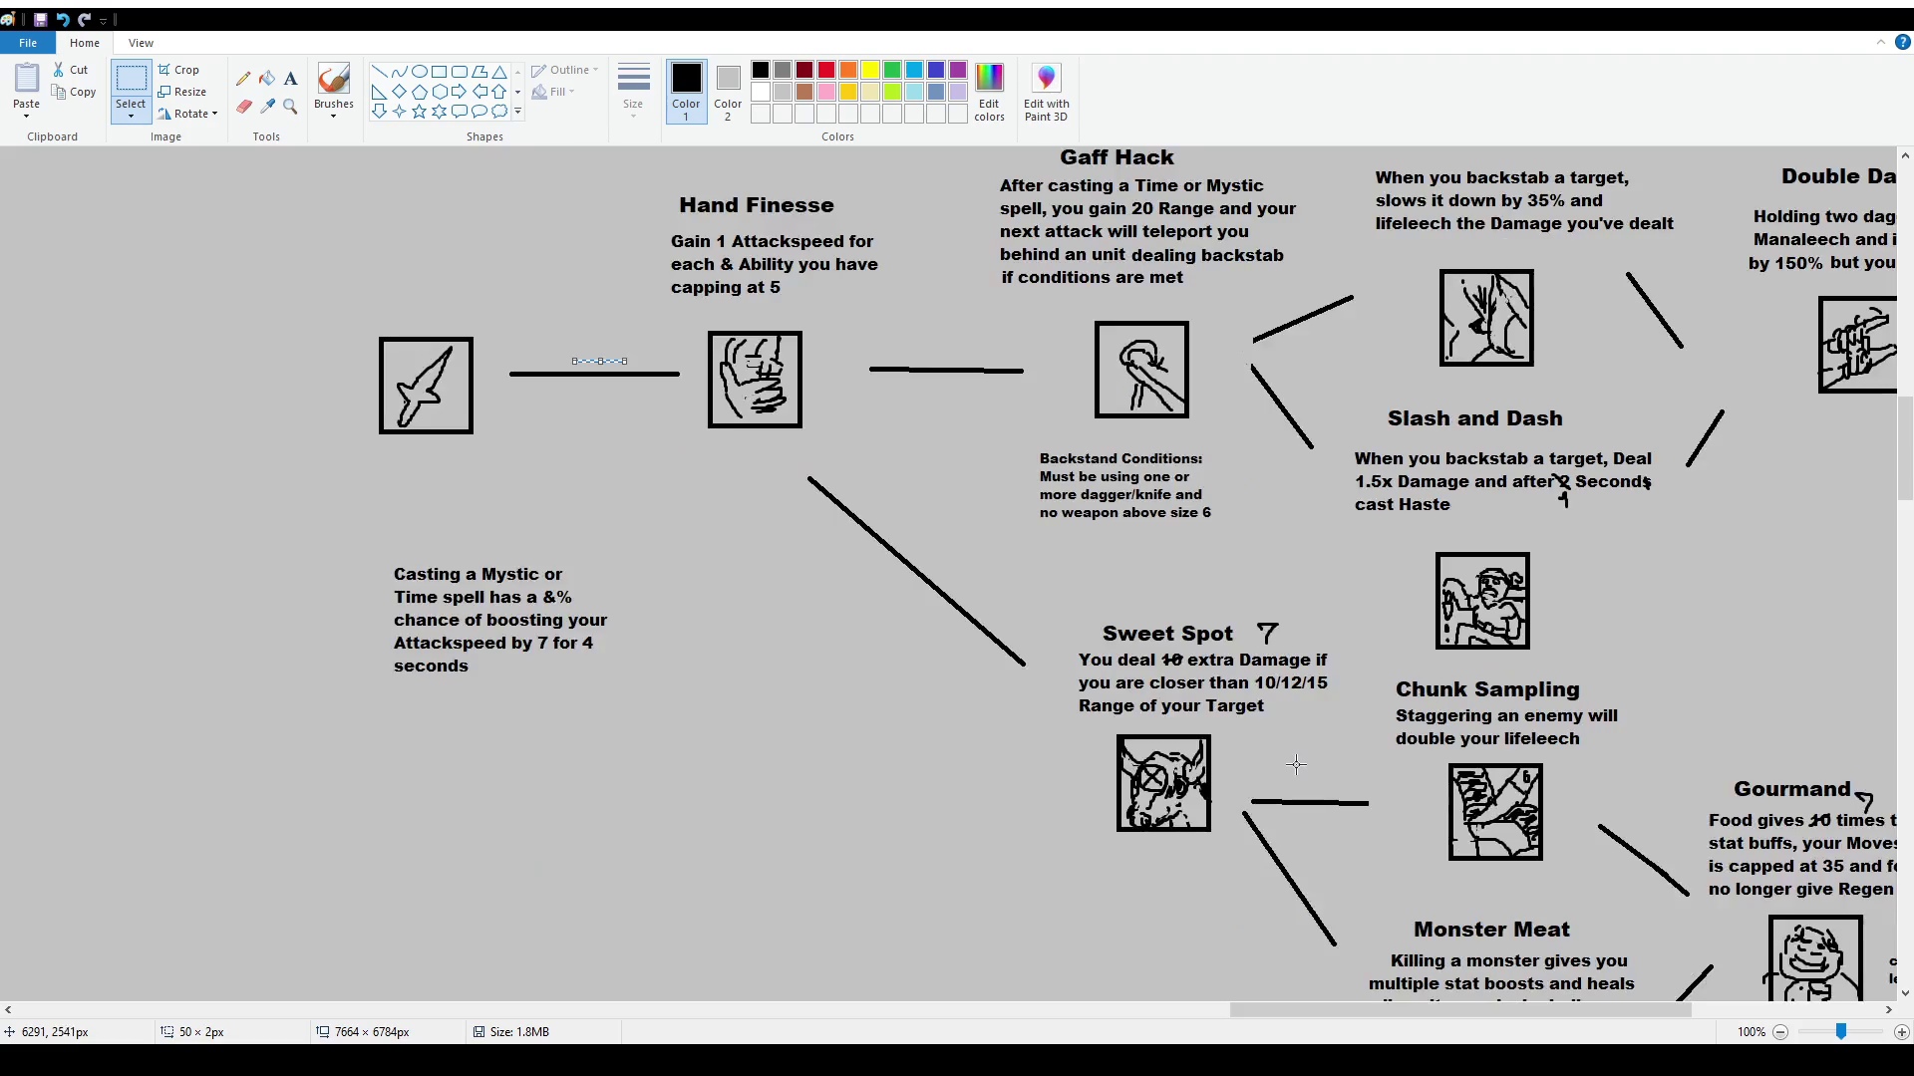
{"action": "scroll", "coordinate": [1442, 456], "scroll_direction": "down", "scroll_amount": 2}
{"action": "left_click", "coordinate": [1368, 788]}
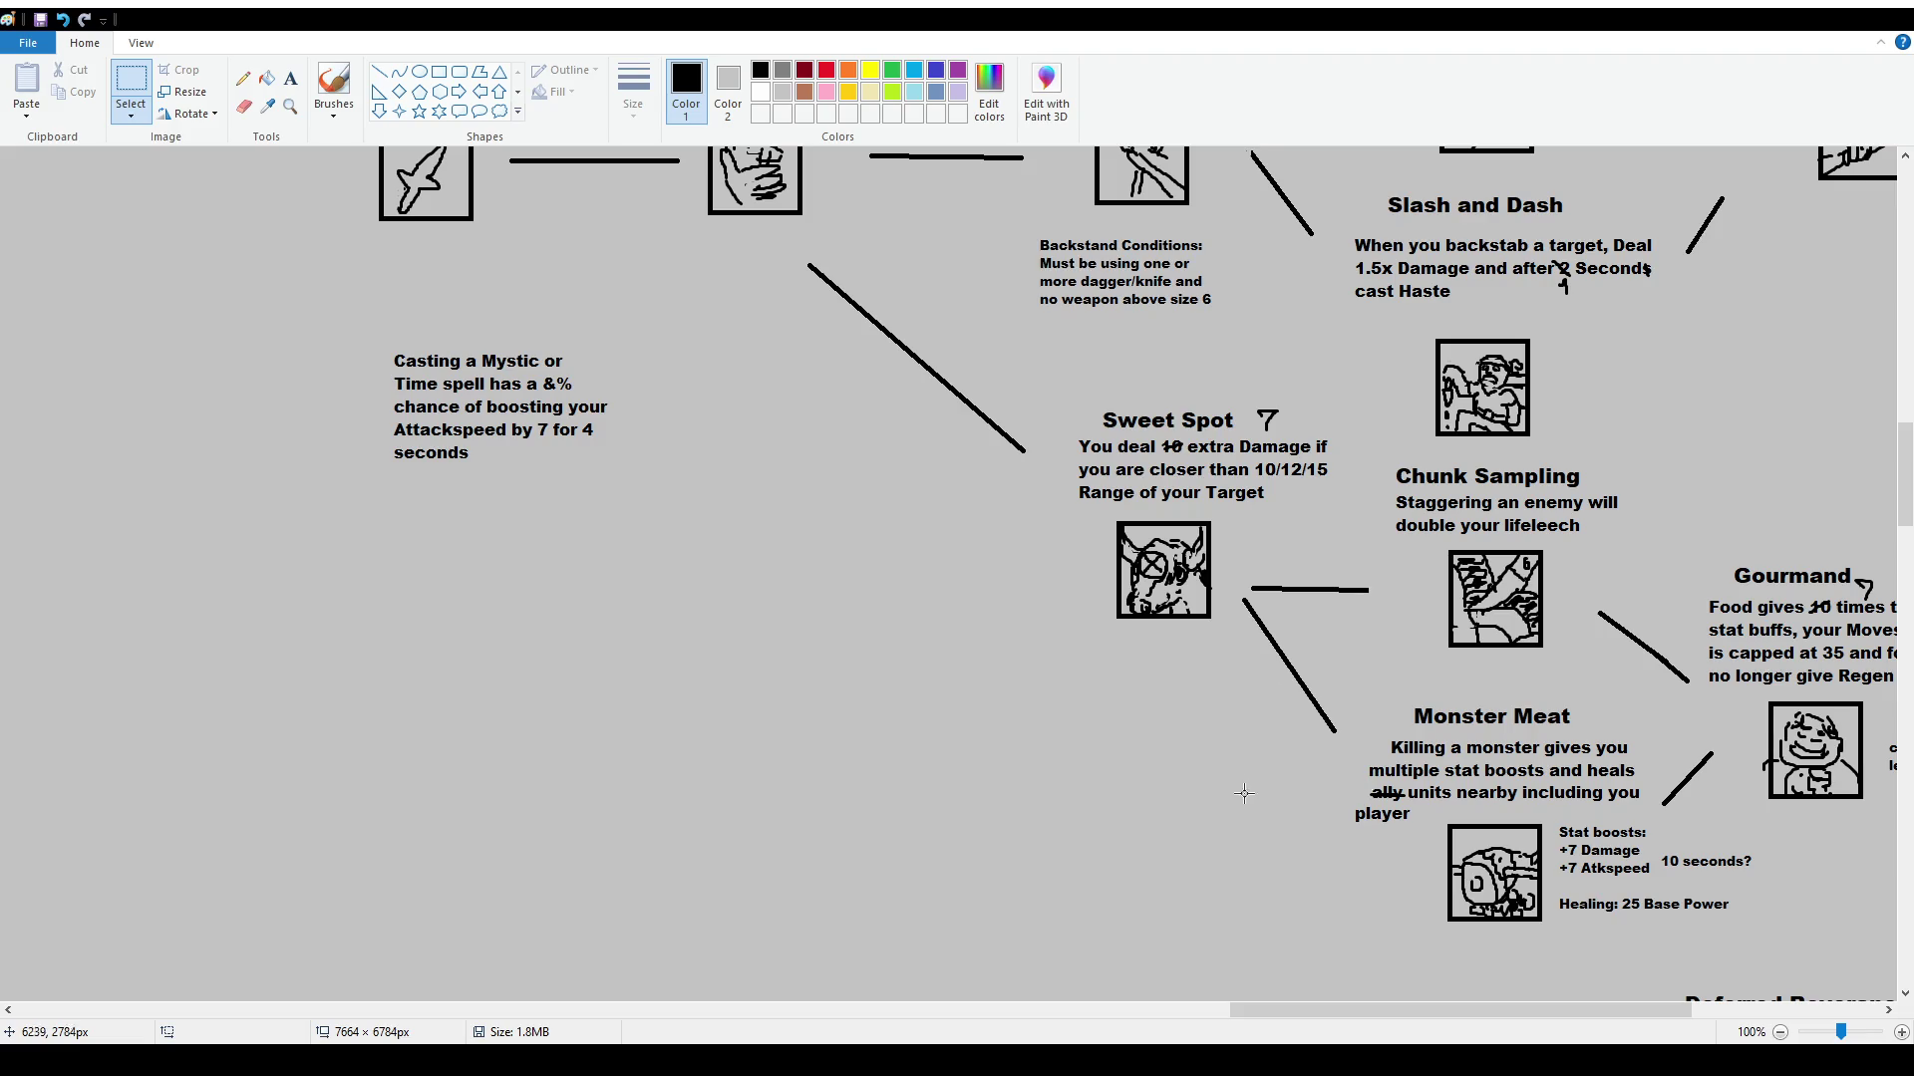
{"action": "scroll", "coordinate": [1375, 738], "scroll_direction": "up", "scroll_amount": 20}
{"action": "scroll", "coordinate": [1100, 727], "scroll_direction": "down", "scroll_amount": 2}
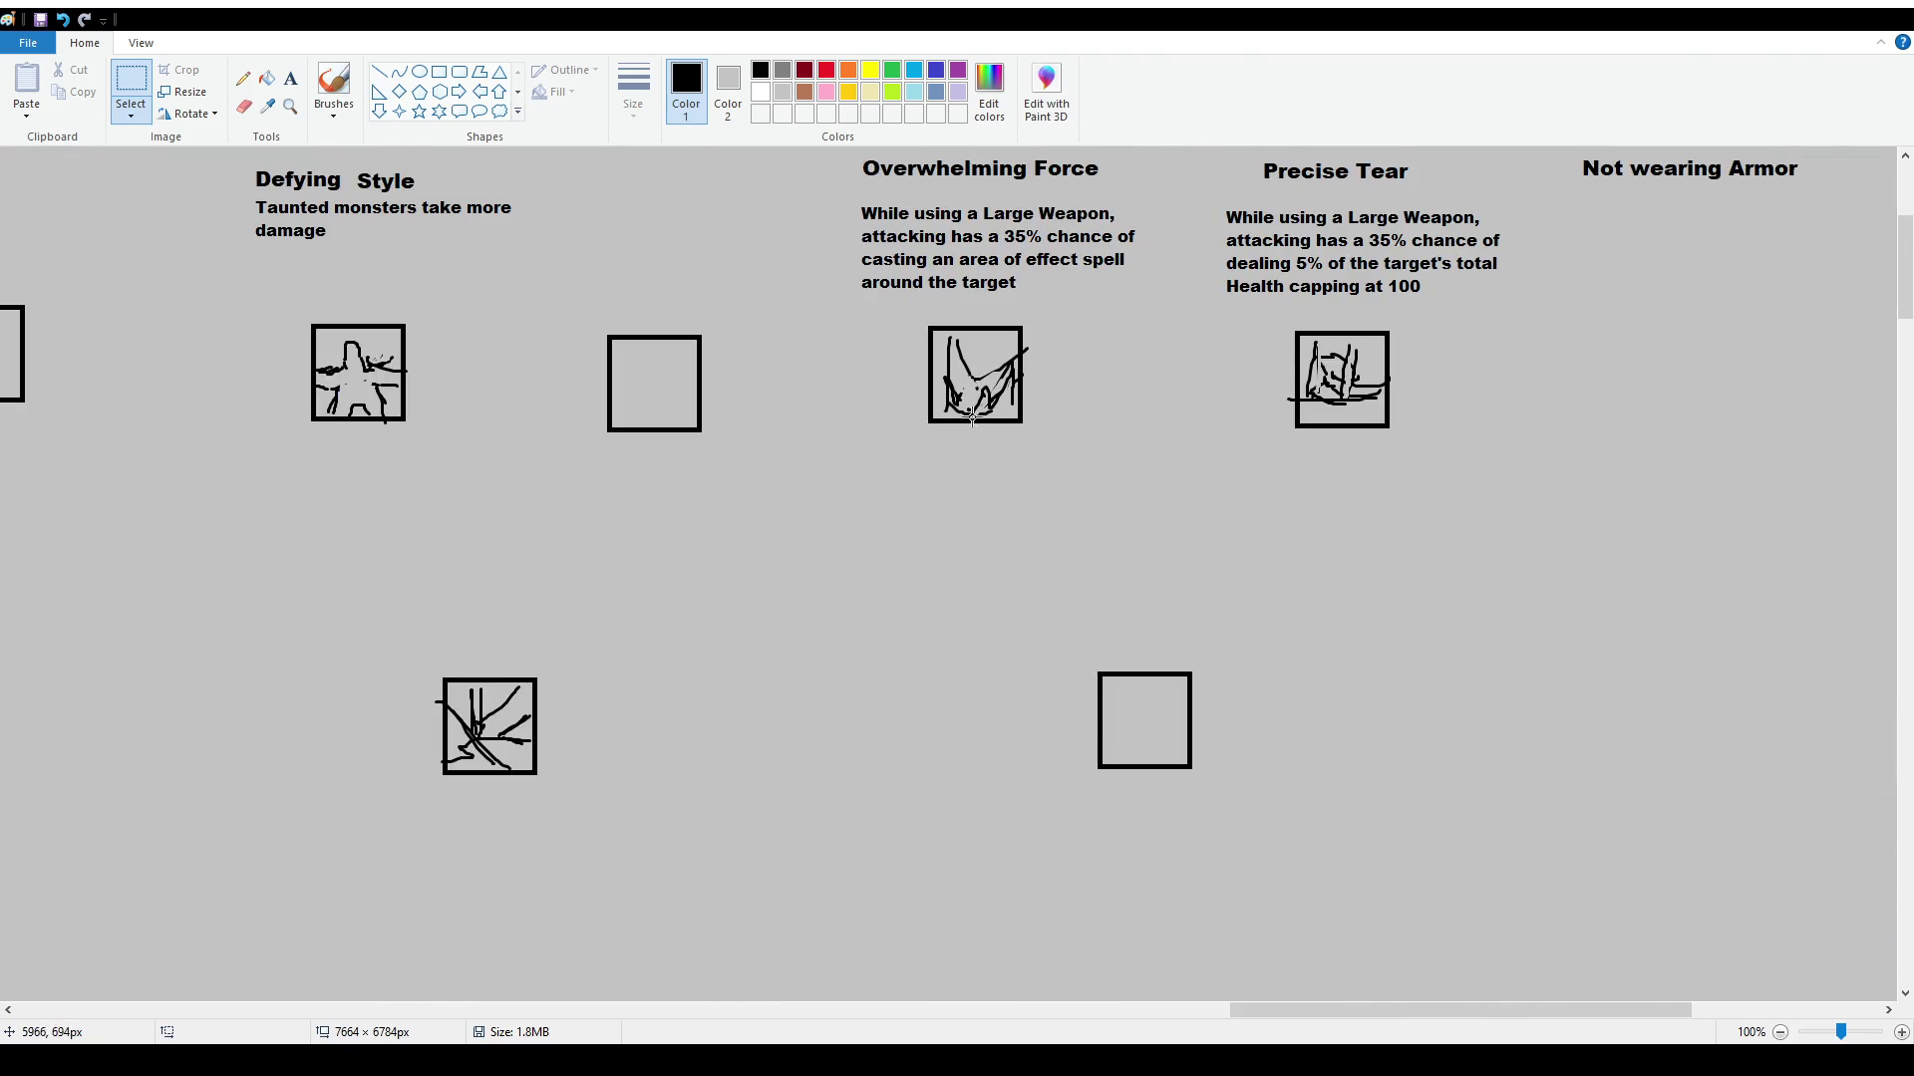
{"action": "left_click", "coordinate": [334, 88]}
{"action": "scroll", "coordinate": [1208, 728], "scroll_direction": "up", "scroll_amount": 2}
{"action": "scroll", "coordinate": [1096, 598], "scroll_direction": "down", "scroll_amount": 2}
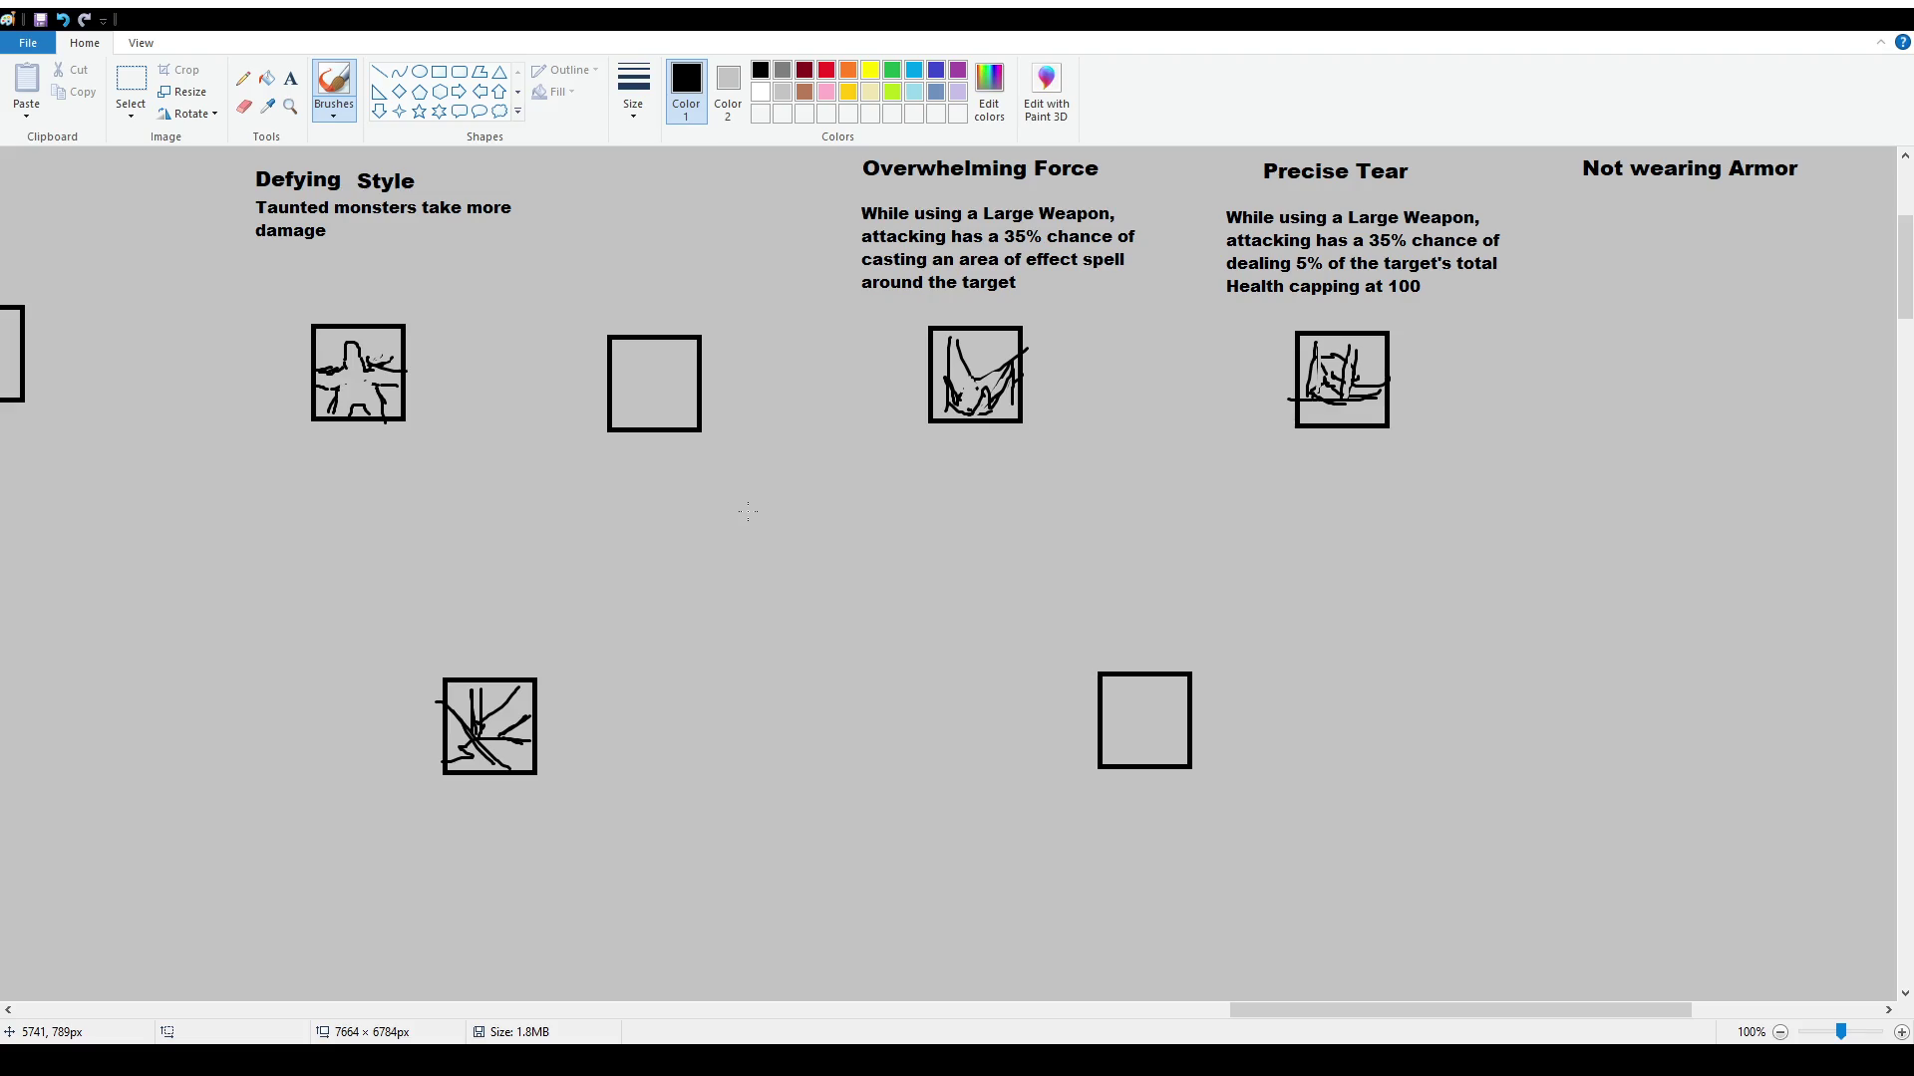
Hand-draw a question mark beside Movement?, undoing a trial strike through -5 Magic
{"action": "scroll", "coordinate": [747, 512], "scroll_direction": "up", "scroll_amount": 4}
{"action": "left_click", "coordinate": [319, 86]}
{"action": "left_click_drag", "start_coordinate": [1728, 453], "coordinate": [1734, 470]}
{"action": "left_click", "coordinate": [1733, 482]}
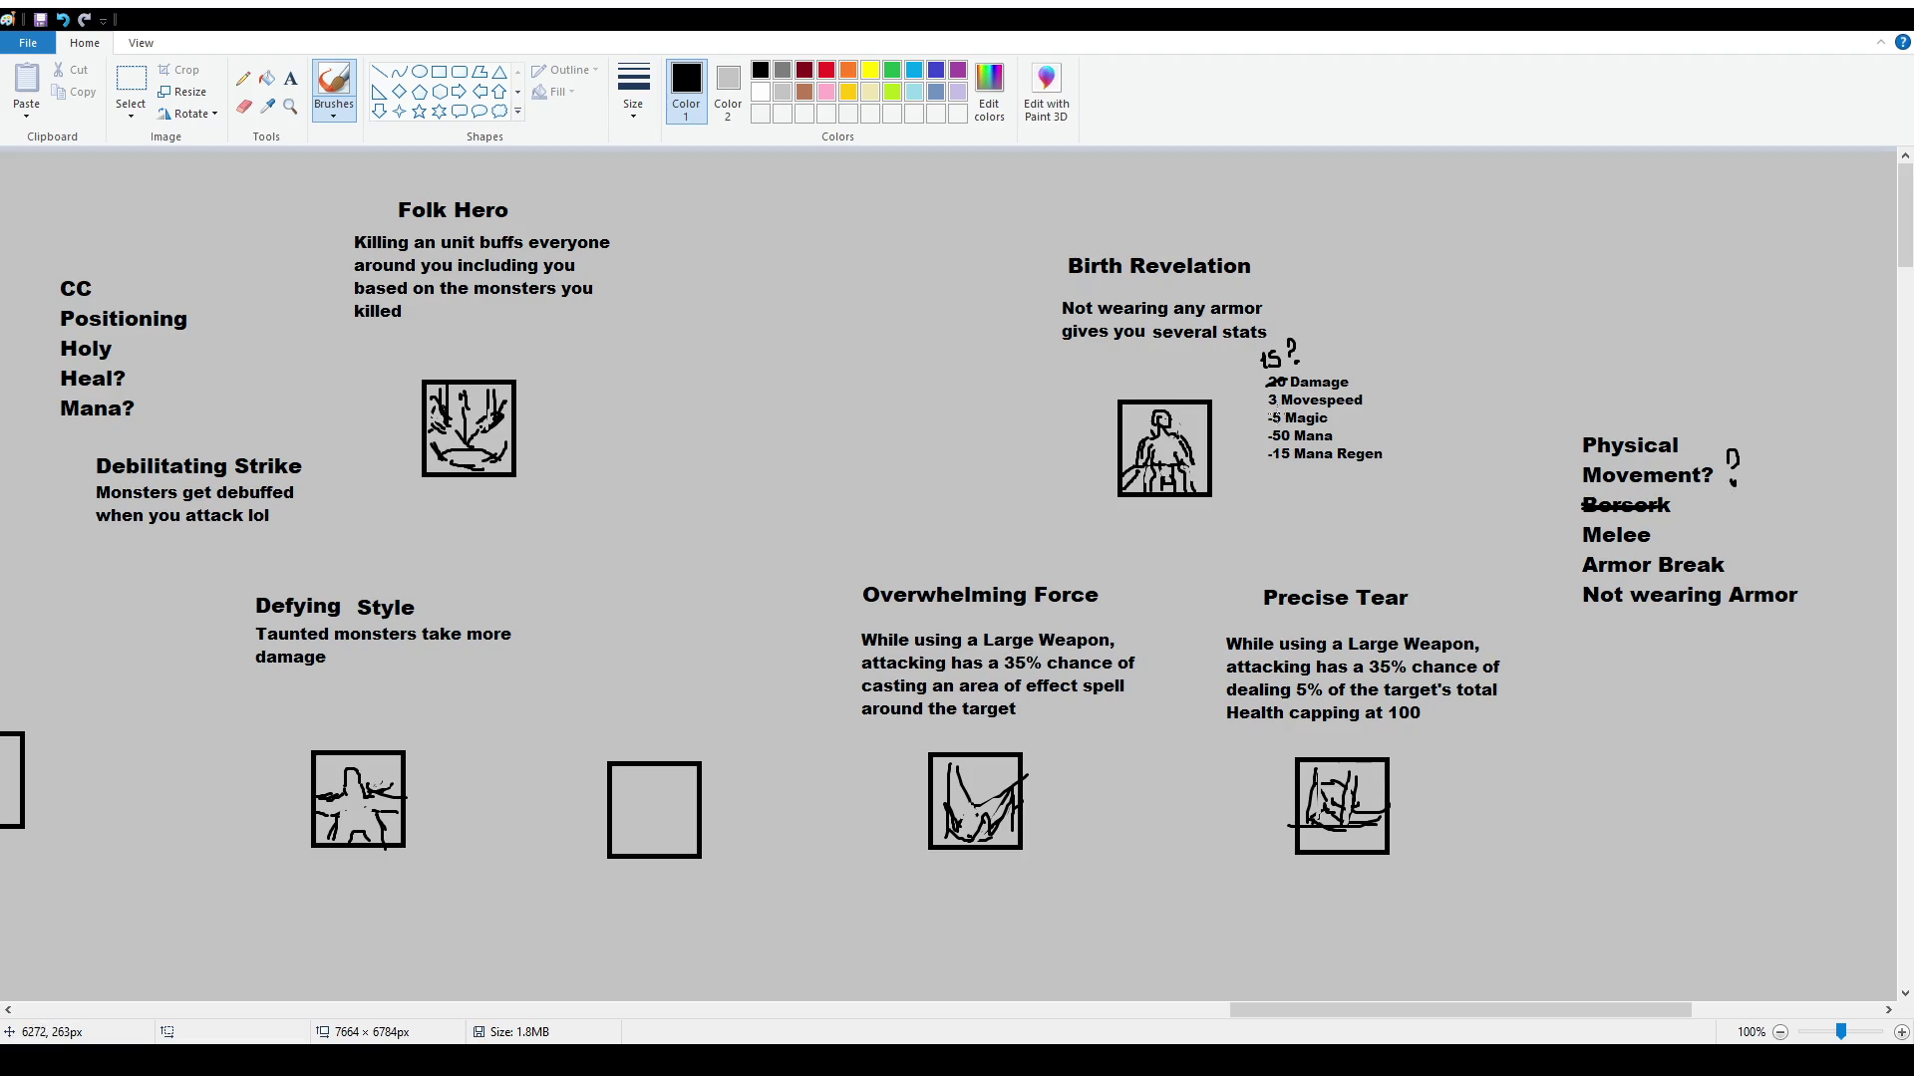
{"action": "left_click_drag", "start_coordinate": [1264, 417], "coordinate": [1356, 419]}
{"action": "key", "text": "ctrl+z"}
Mark out a text box below the Overwhelming Force icon for a new skill title
{"action": "scroll", "coordinate": [1605, 510], "scroll_direction": "down", "scroll_amount": 4}
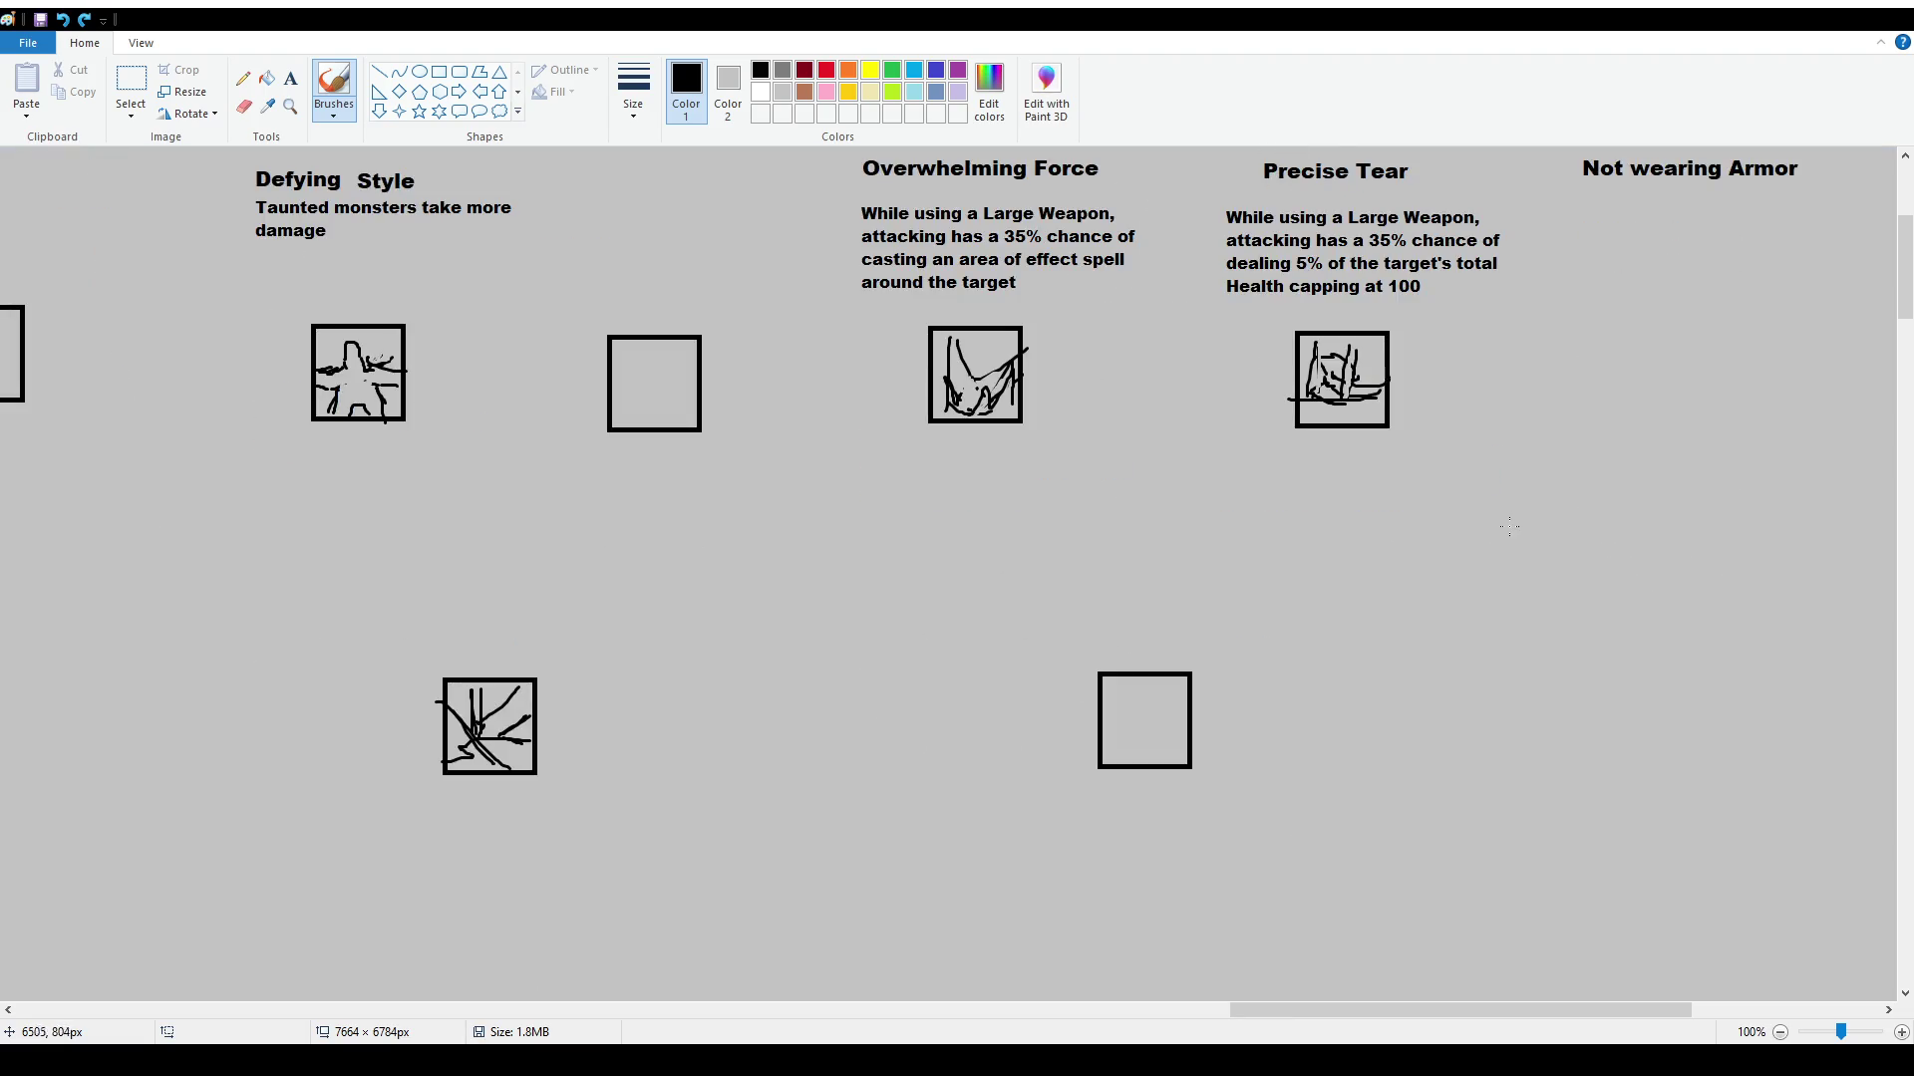
{"action": "left_click", "coordinate": [290, 78]}
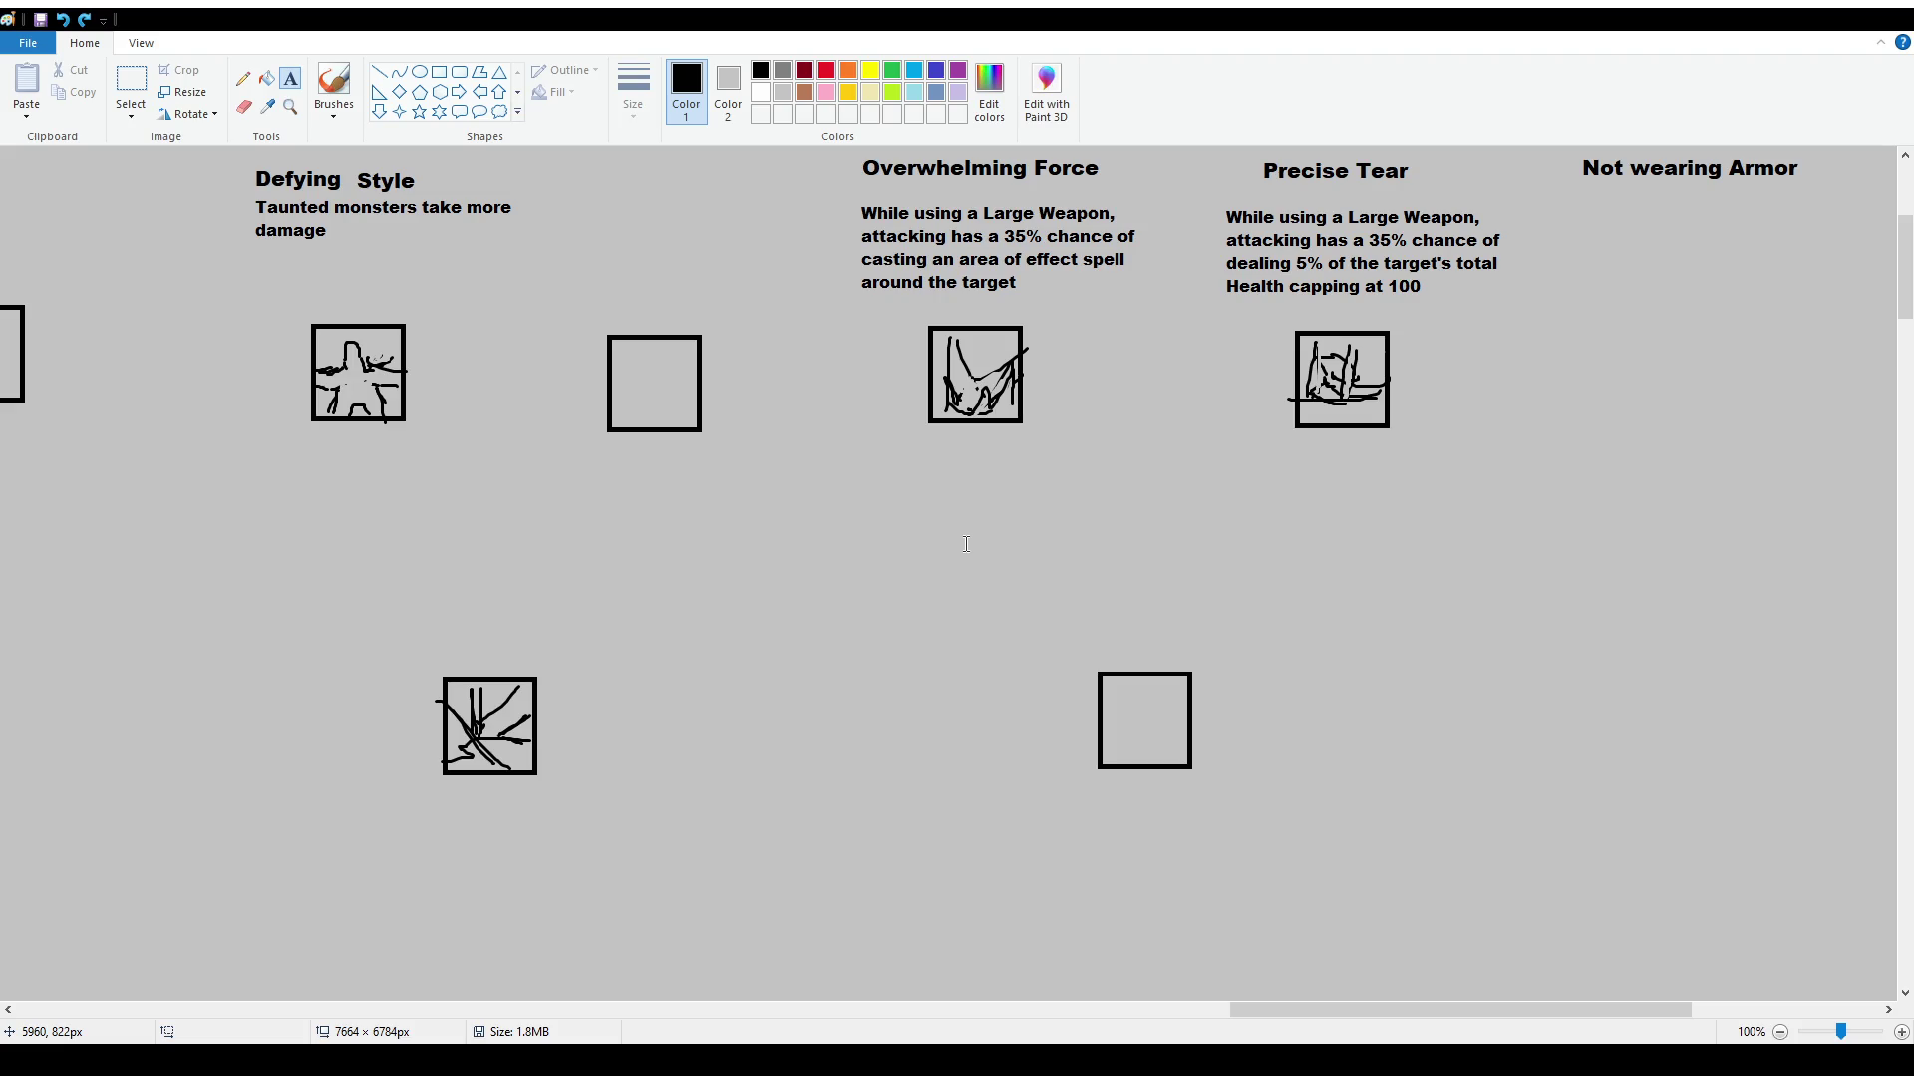
{"action": "left_click_drag", "start_coordinate": [1005, 516], "coordinate": [1343, 568]}
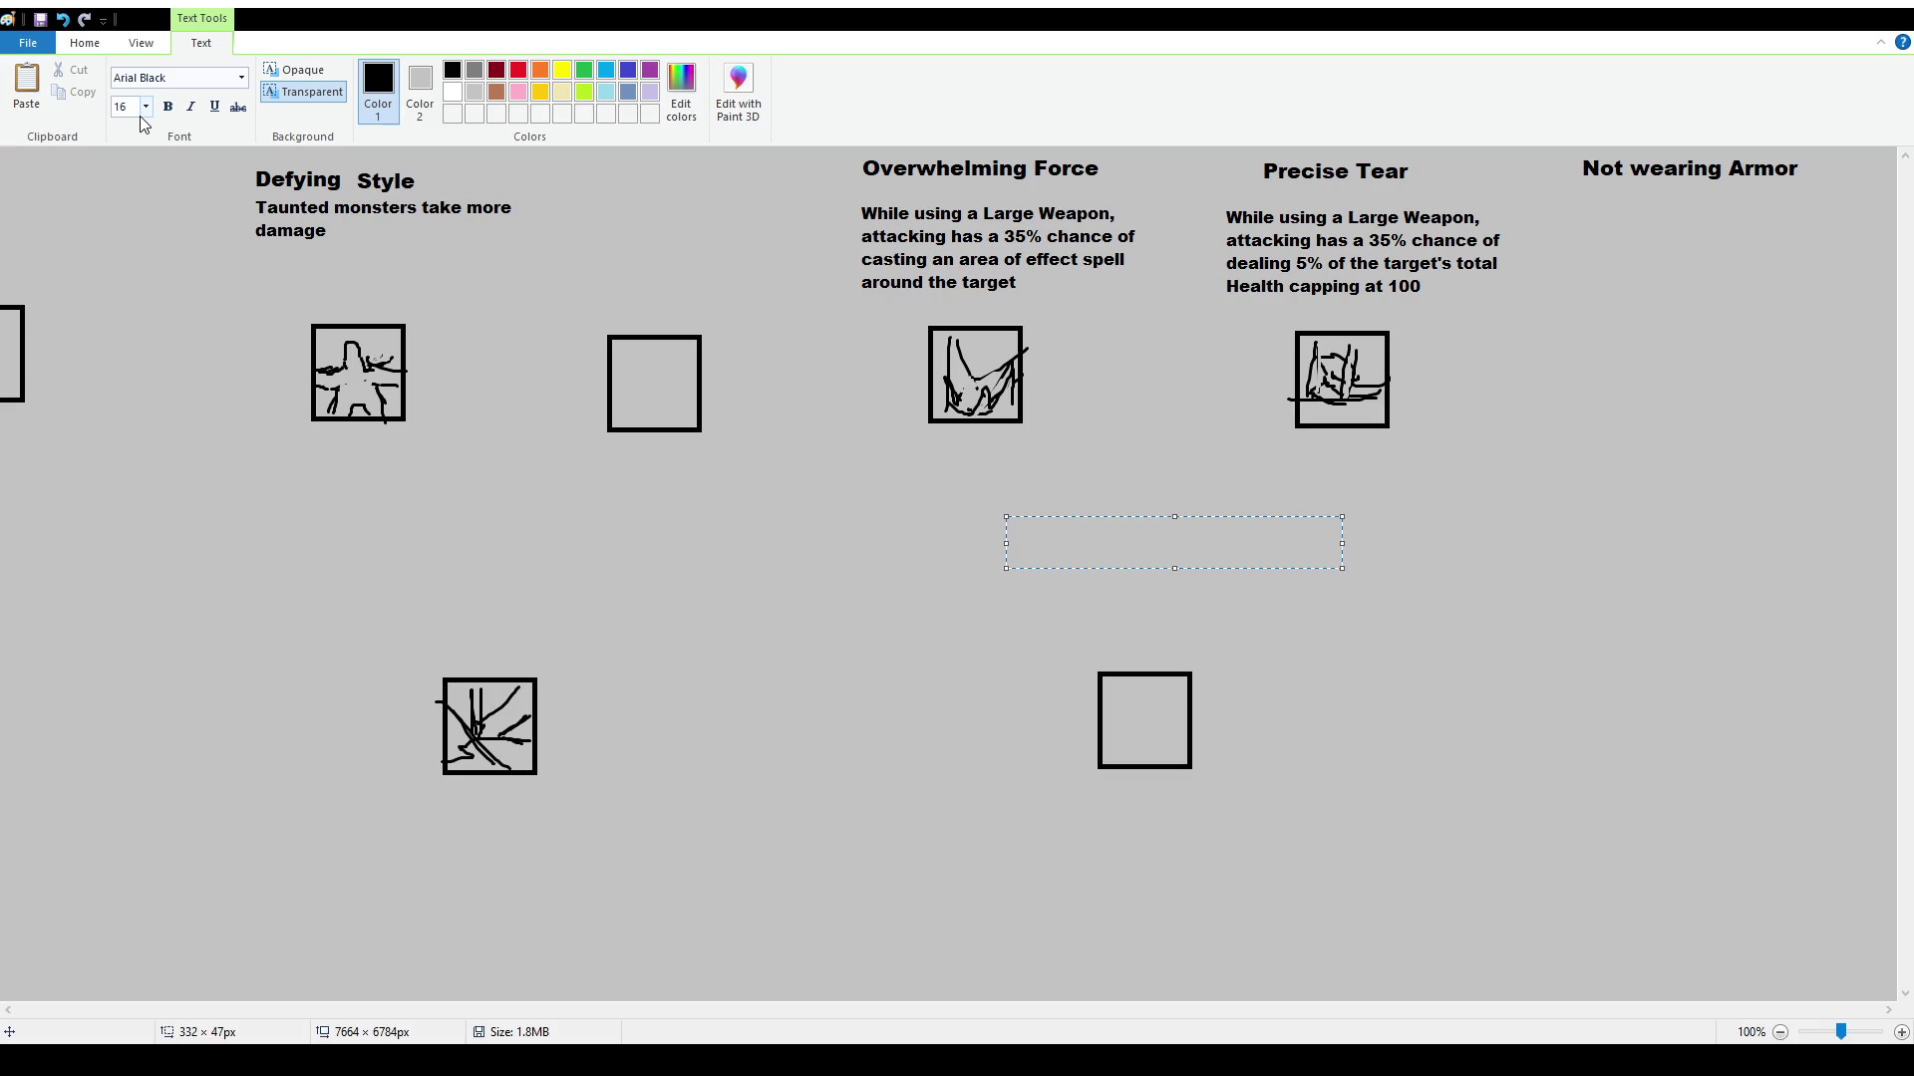
Write the title 'Survival Instinct', fixing its spelling, and place it on the canvas
{"action": "type", "text": "Survival Instint"}
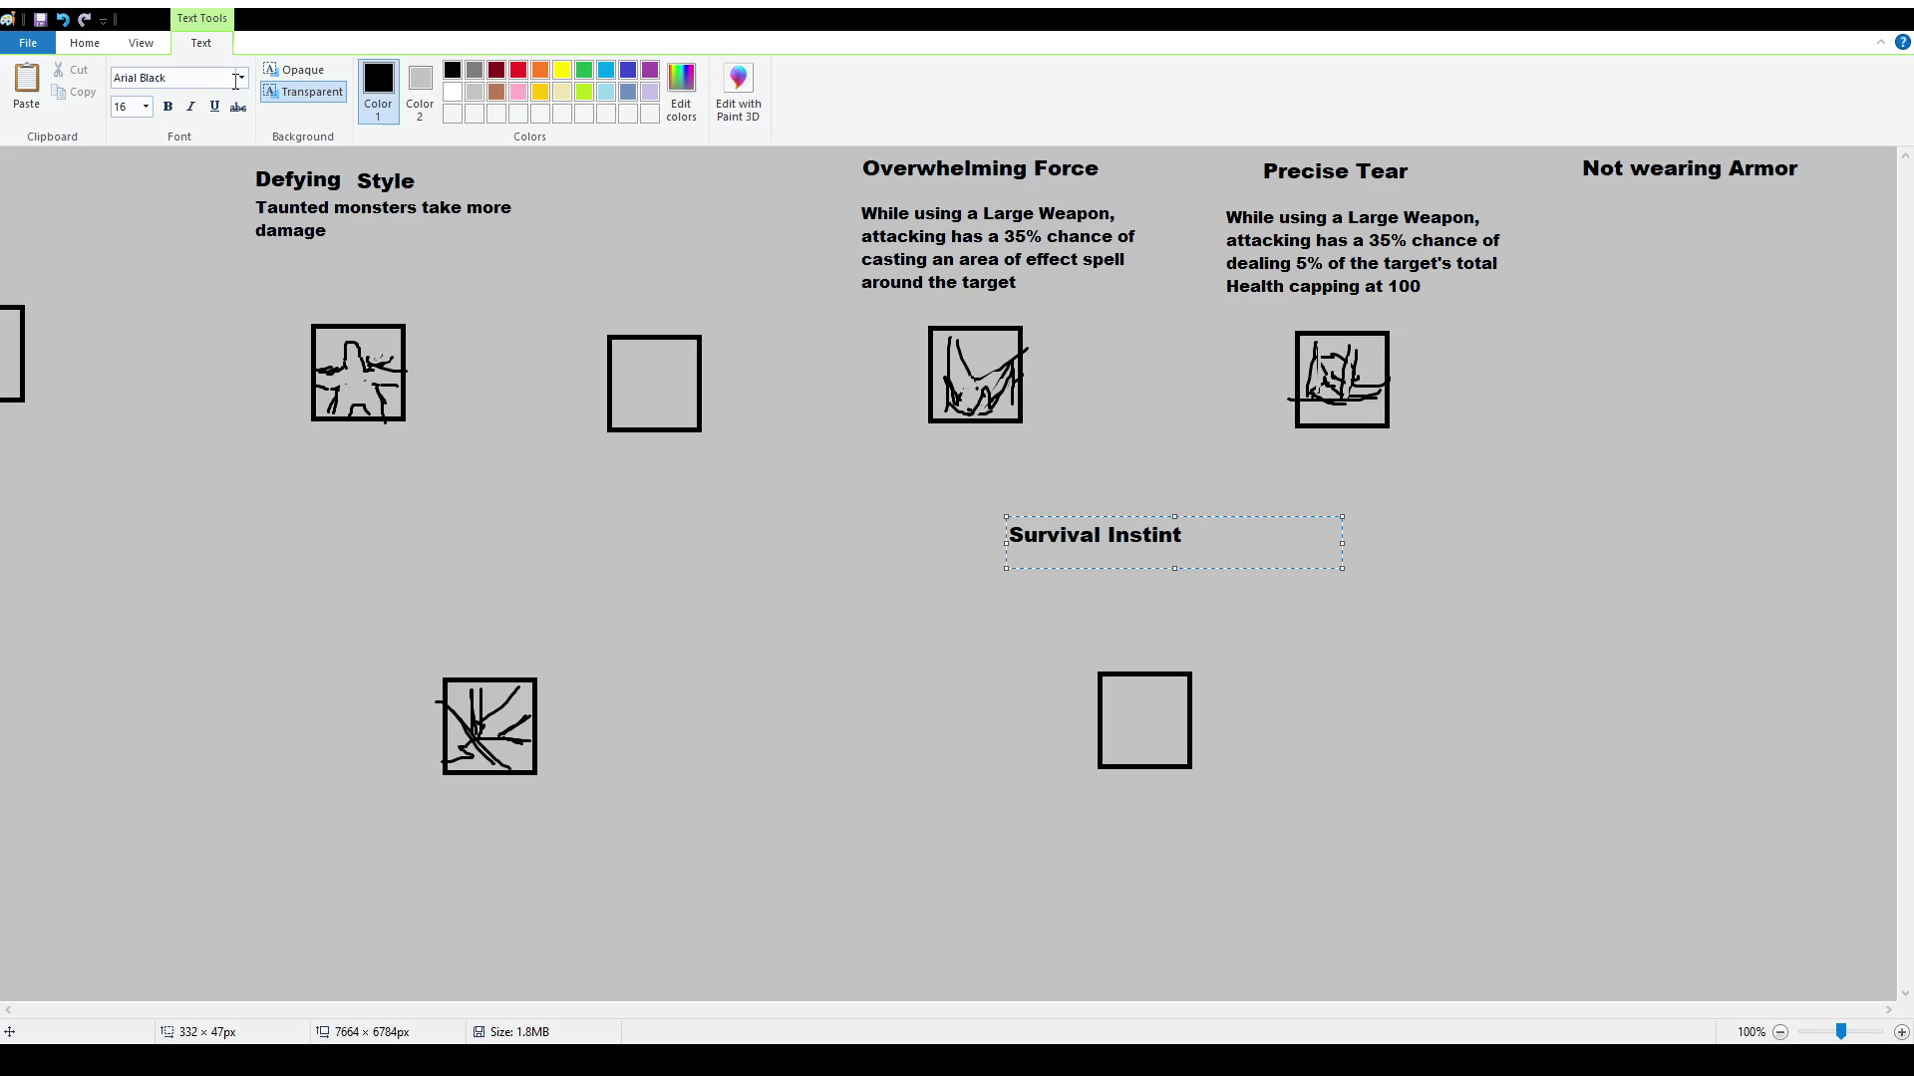
{"action": "key", "text": "BackSpace"}
{"action": "type", "text": "ct"}
{"action": "left_click", "coordinate": [566, 301]}
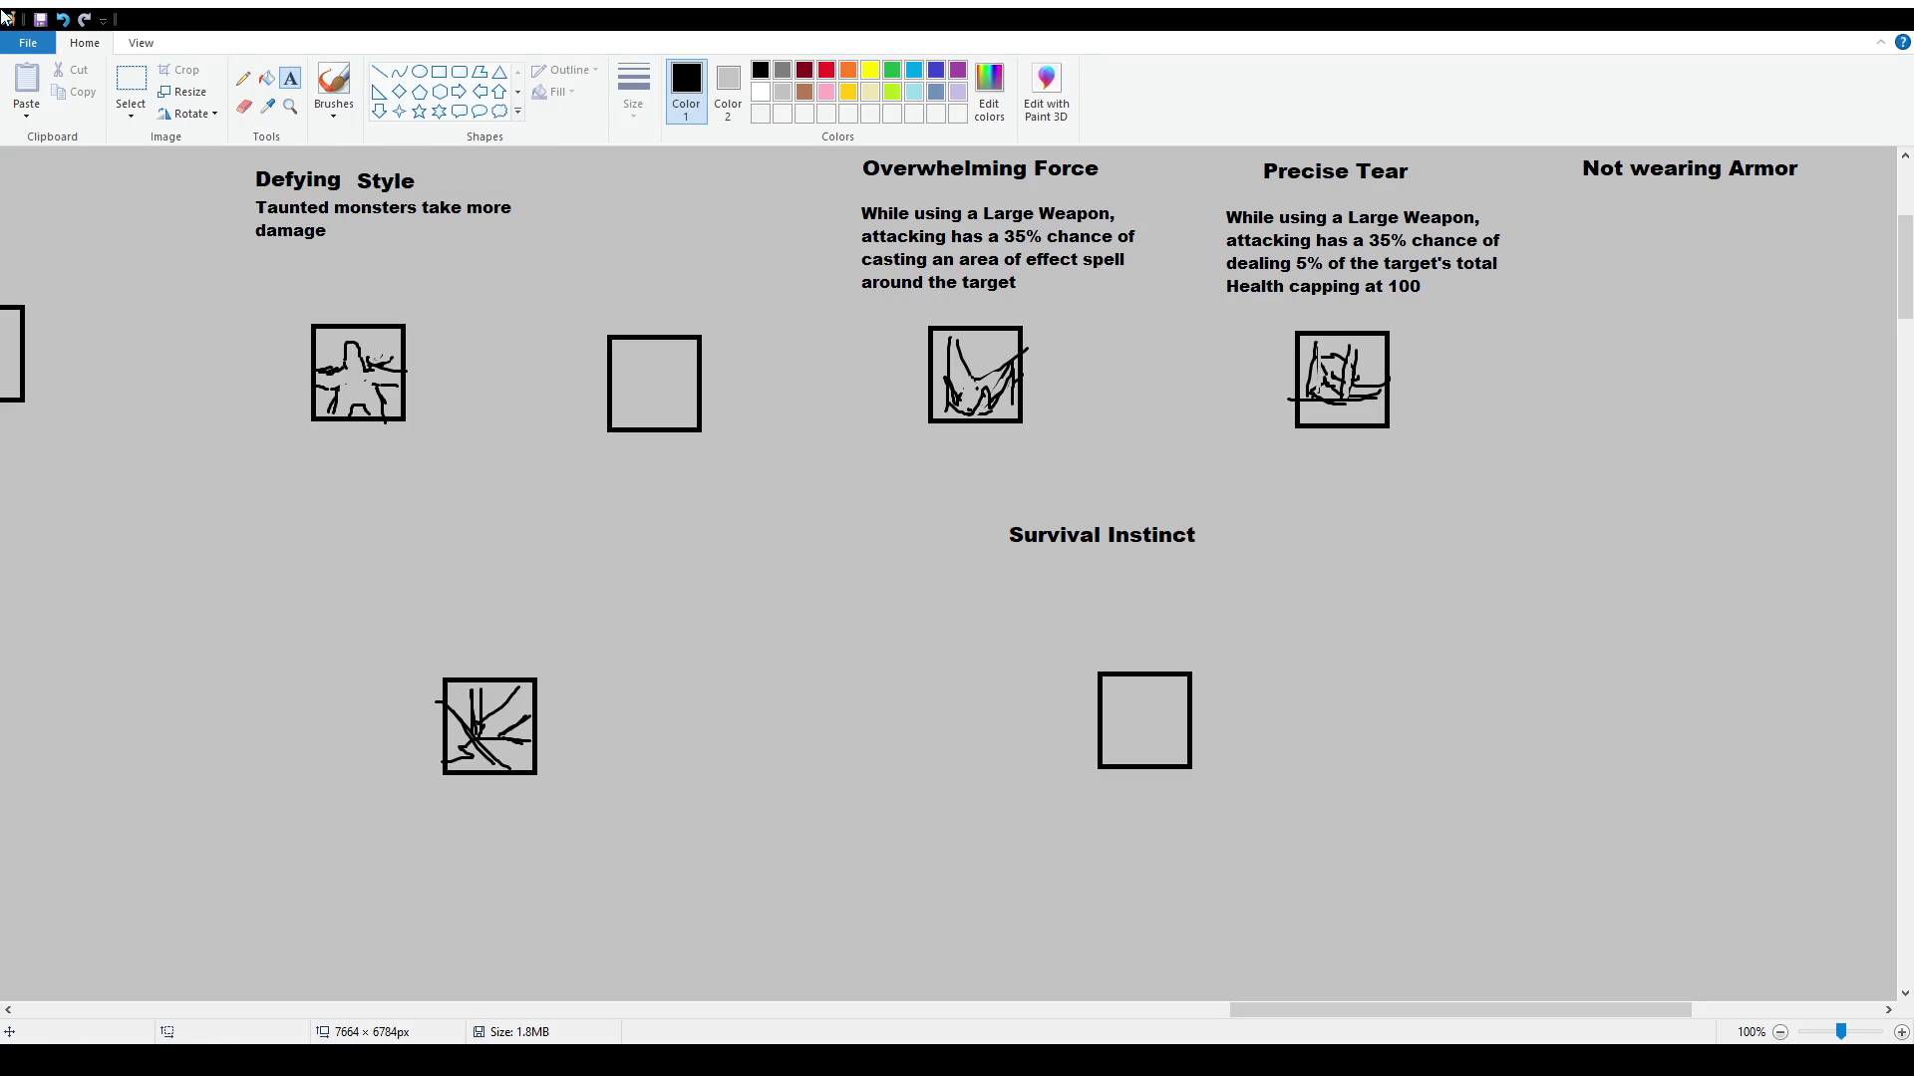
Set the description text to size 12 and shift 'points in' right to open a gap
{"action": "left_click_drag", "start_coordinate": [1236, 646], "coordinate": [991, 570]}
{"action": "left_click", "coordinate": [123, 107]}
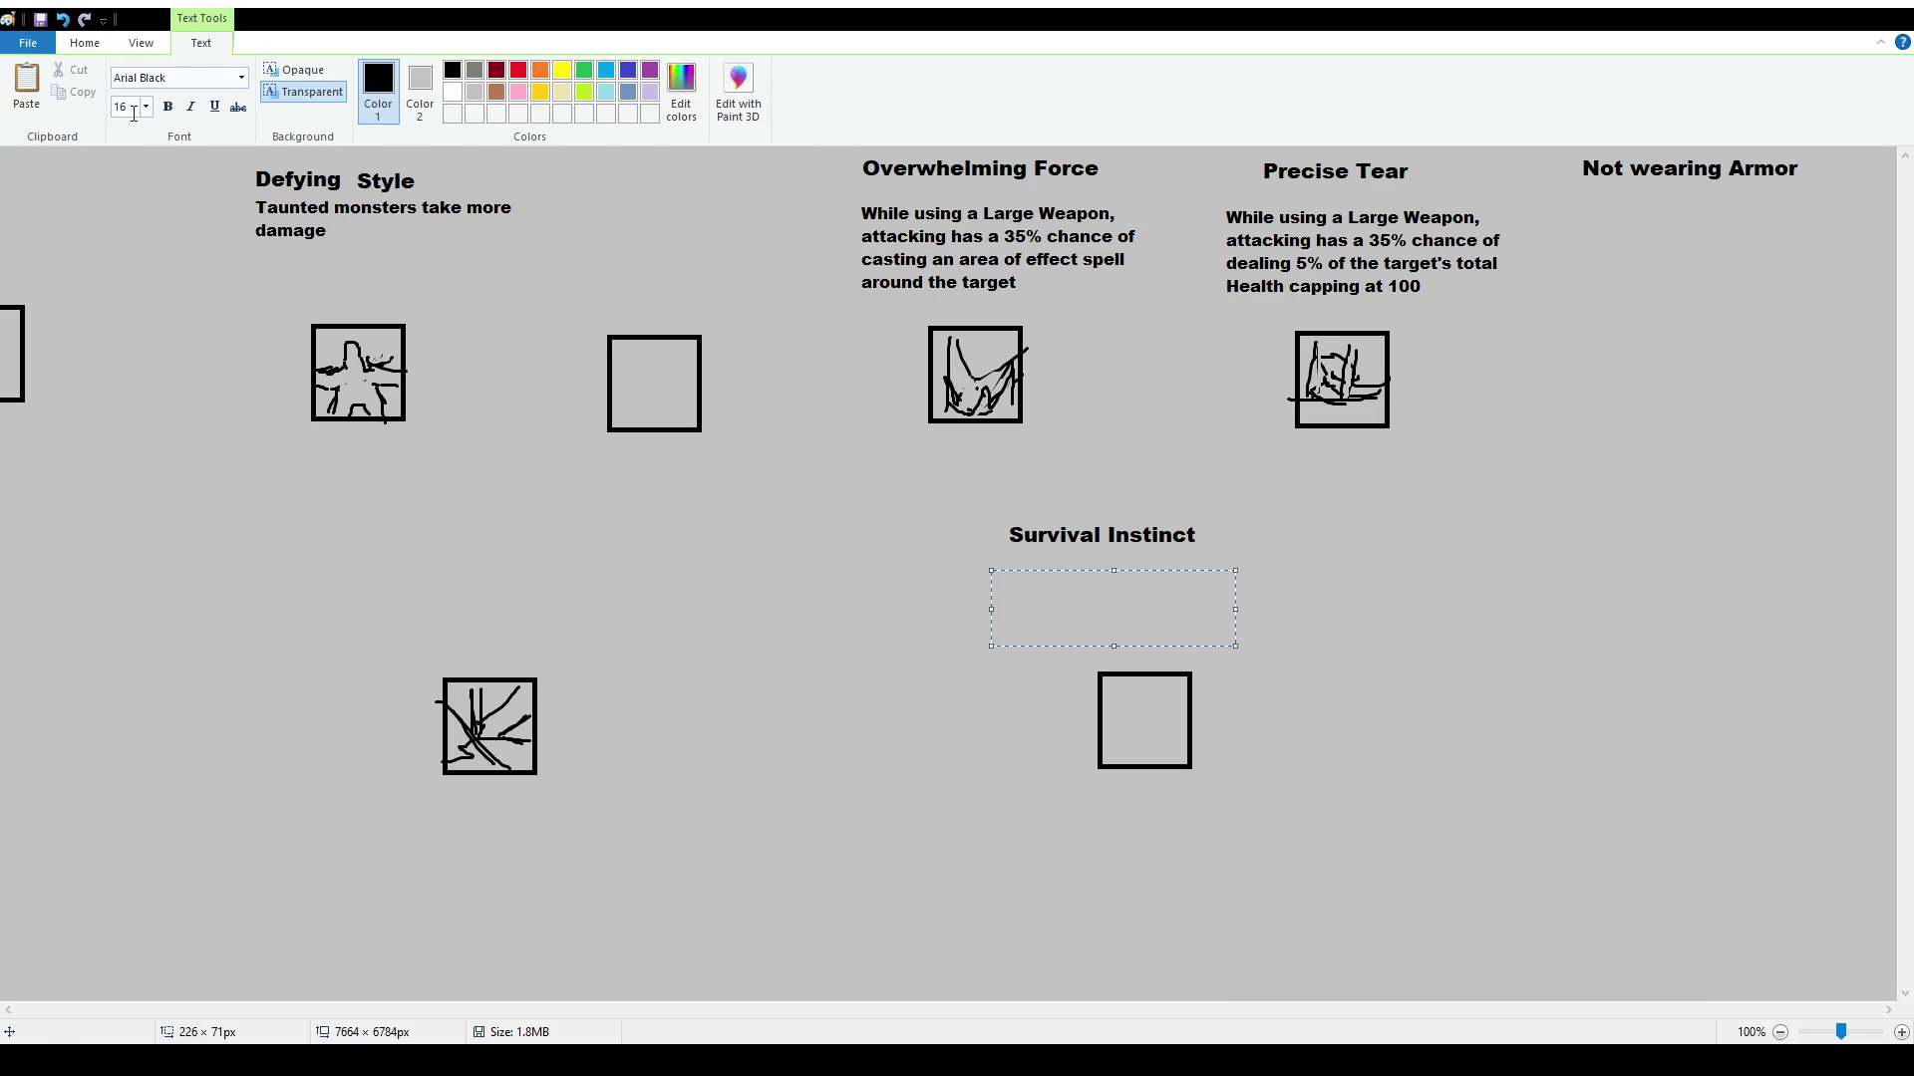
{"action": "key", "text": "ctrl+z"}
{"action": "key", "text": "ctrl+z"}
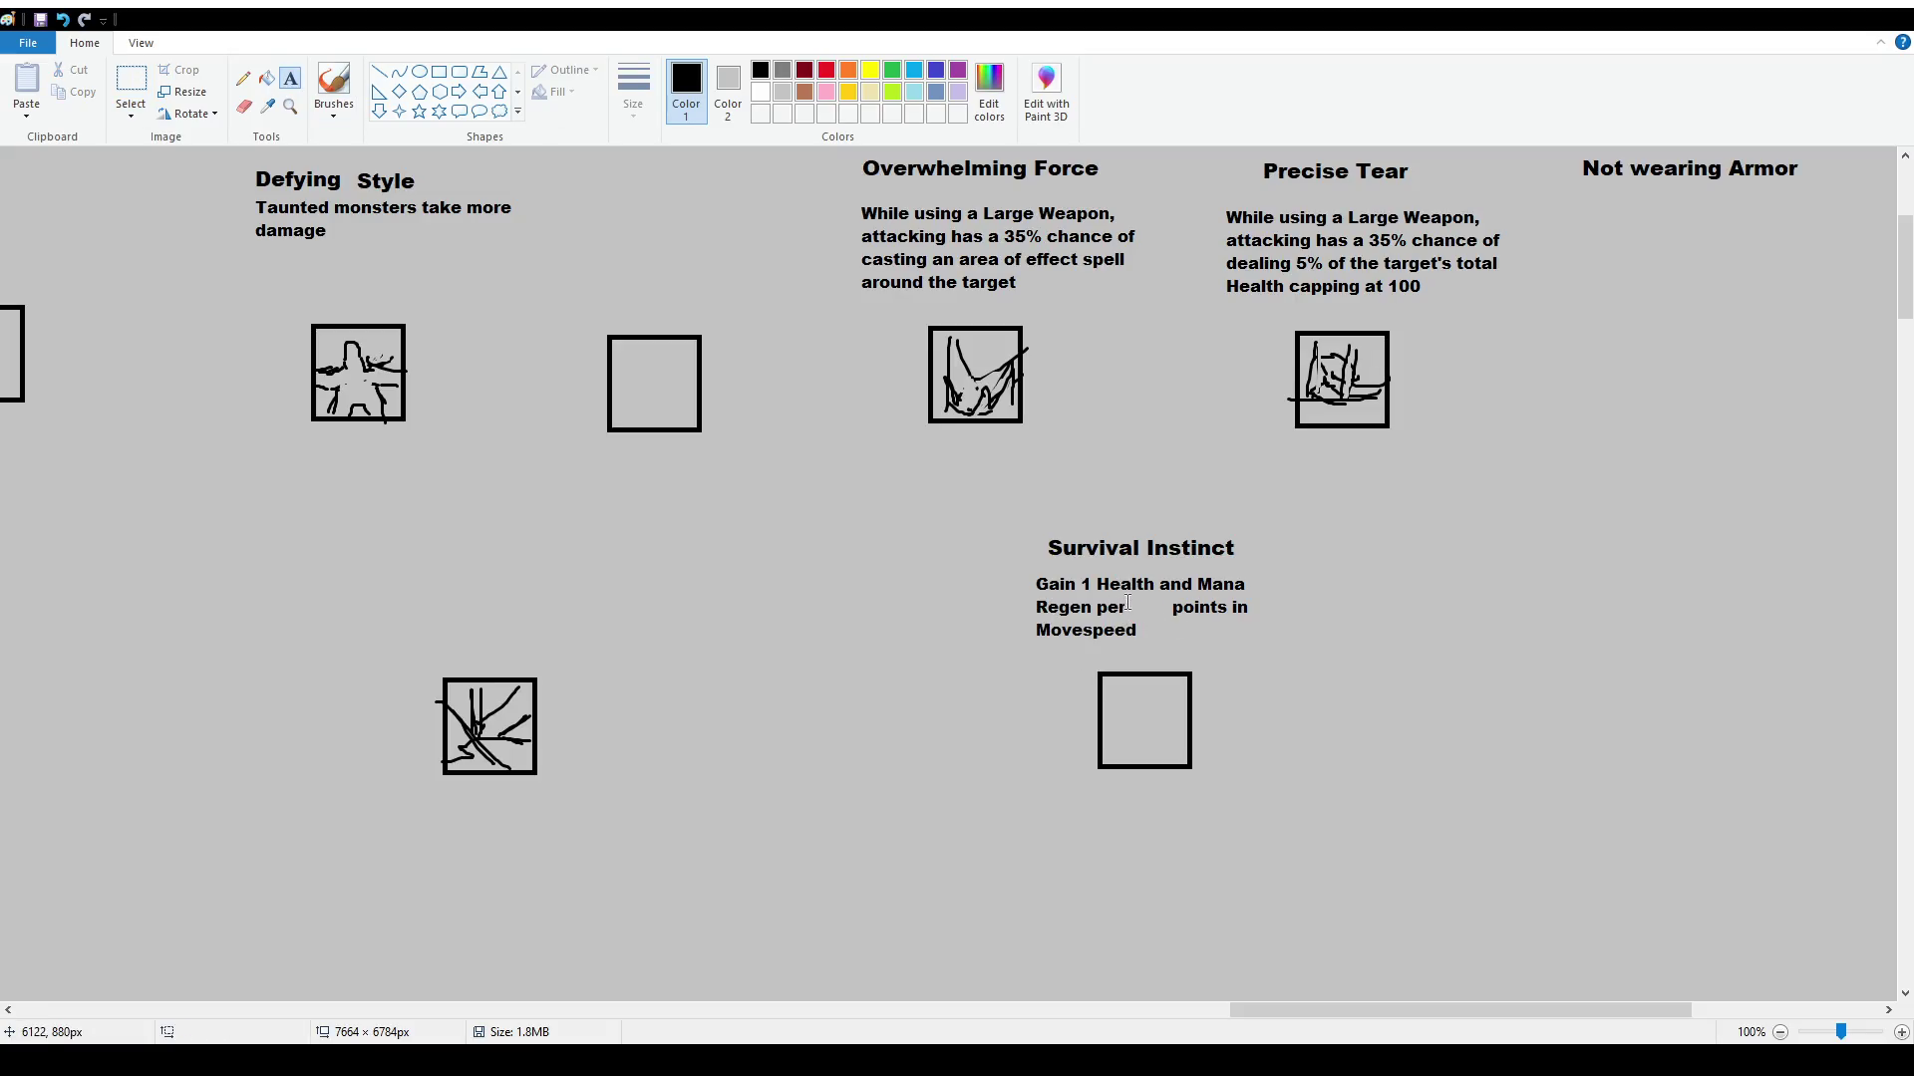
{"action": "left_click", "coordinate": [130, 85]}
{"action": "mouse_move", "coordinate": [1167, 592]}
{"action": "left_mouse_down"}
{"action": "mouse_move", "coordinate": [1280, 633]}
{"action": "mouse_move", "coordinate": [1266, 623]}
{"action": "mouse_move", "coordinate": [1269, 642]}
{"action": "left_mouse_up"}
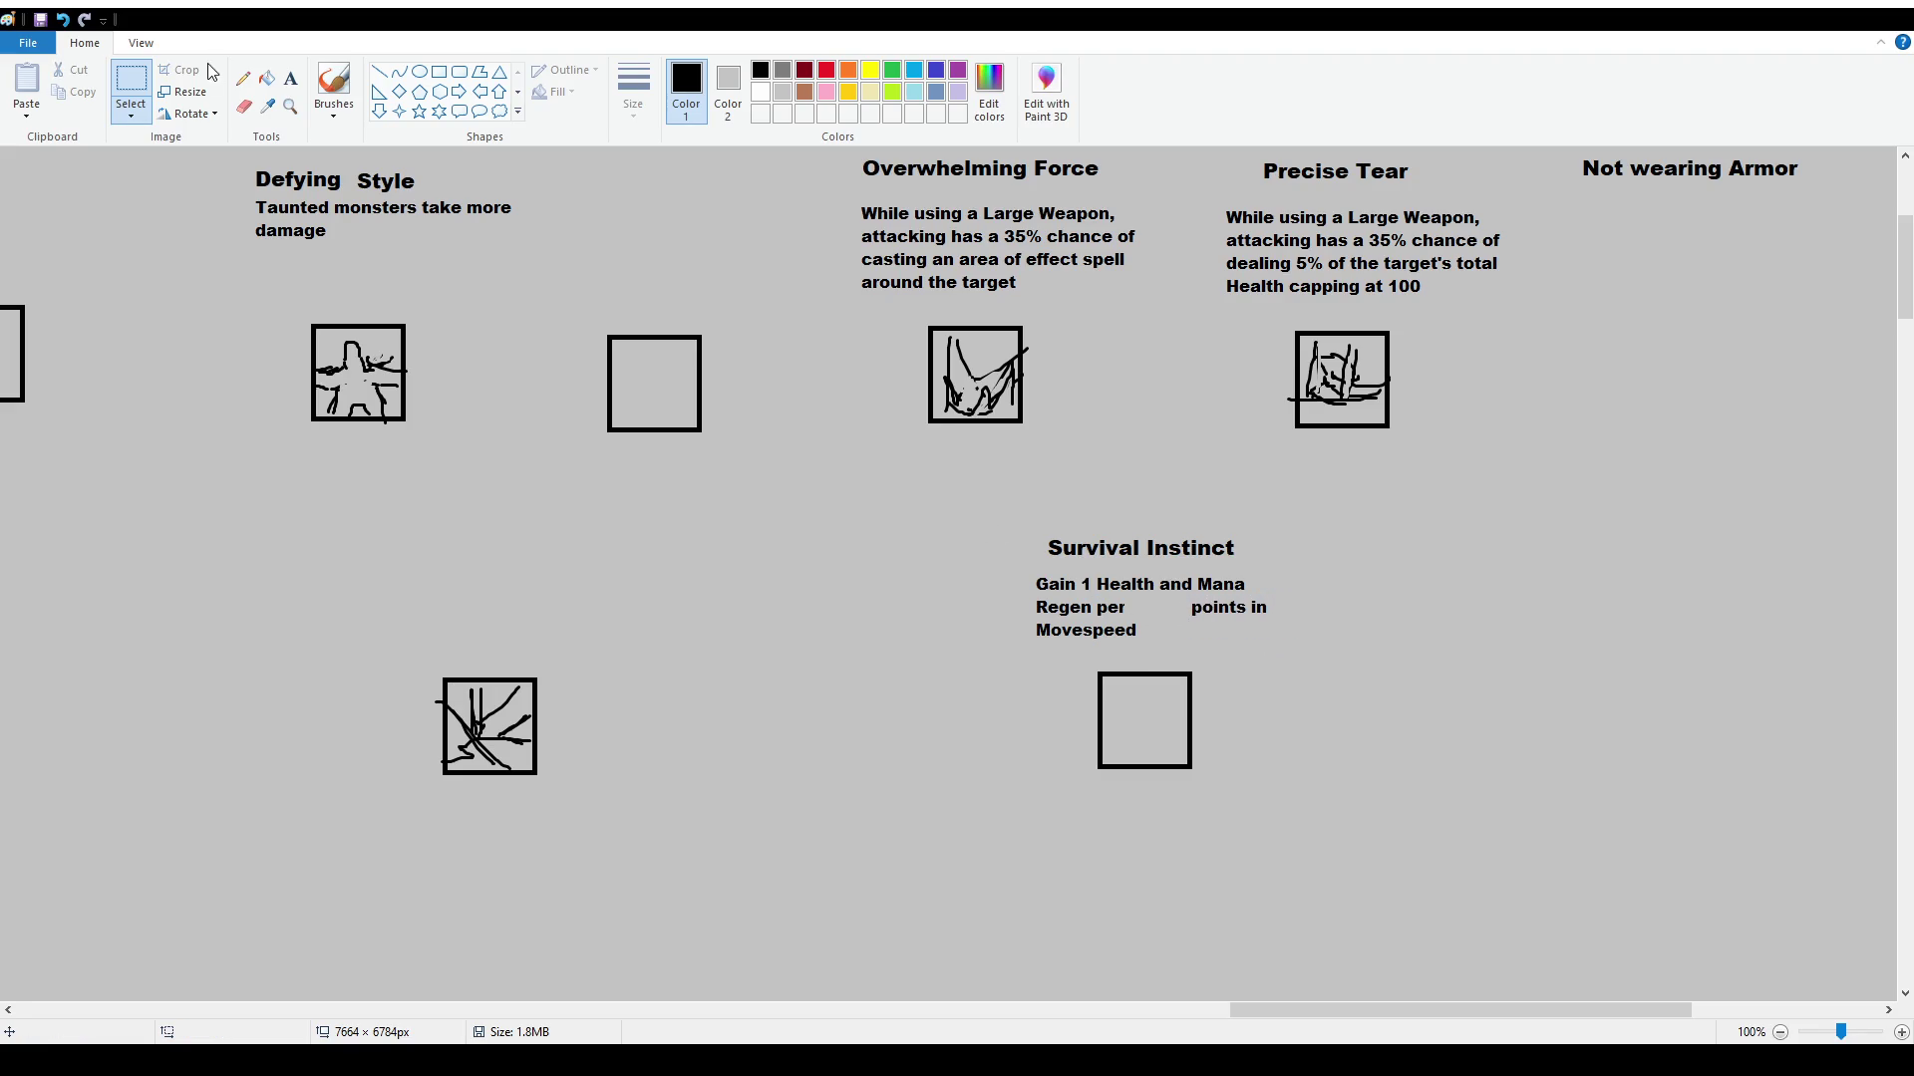
Insert '5/4/2' after 'Regen per' in the description
{"action": "left_click", "coordinate": [290, 78]}
{"action": "left_click_drag", "start_coordinate": [1127, 595], "coordinate": [1178, 615]}
{"action": "type", "text": "5/4/2"}
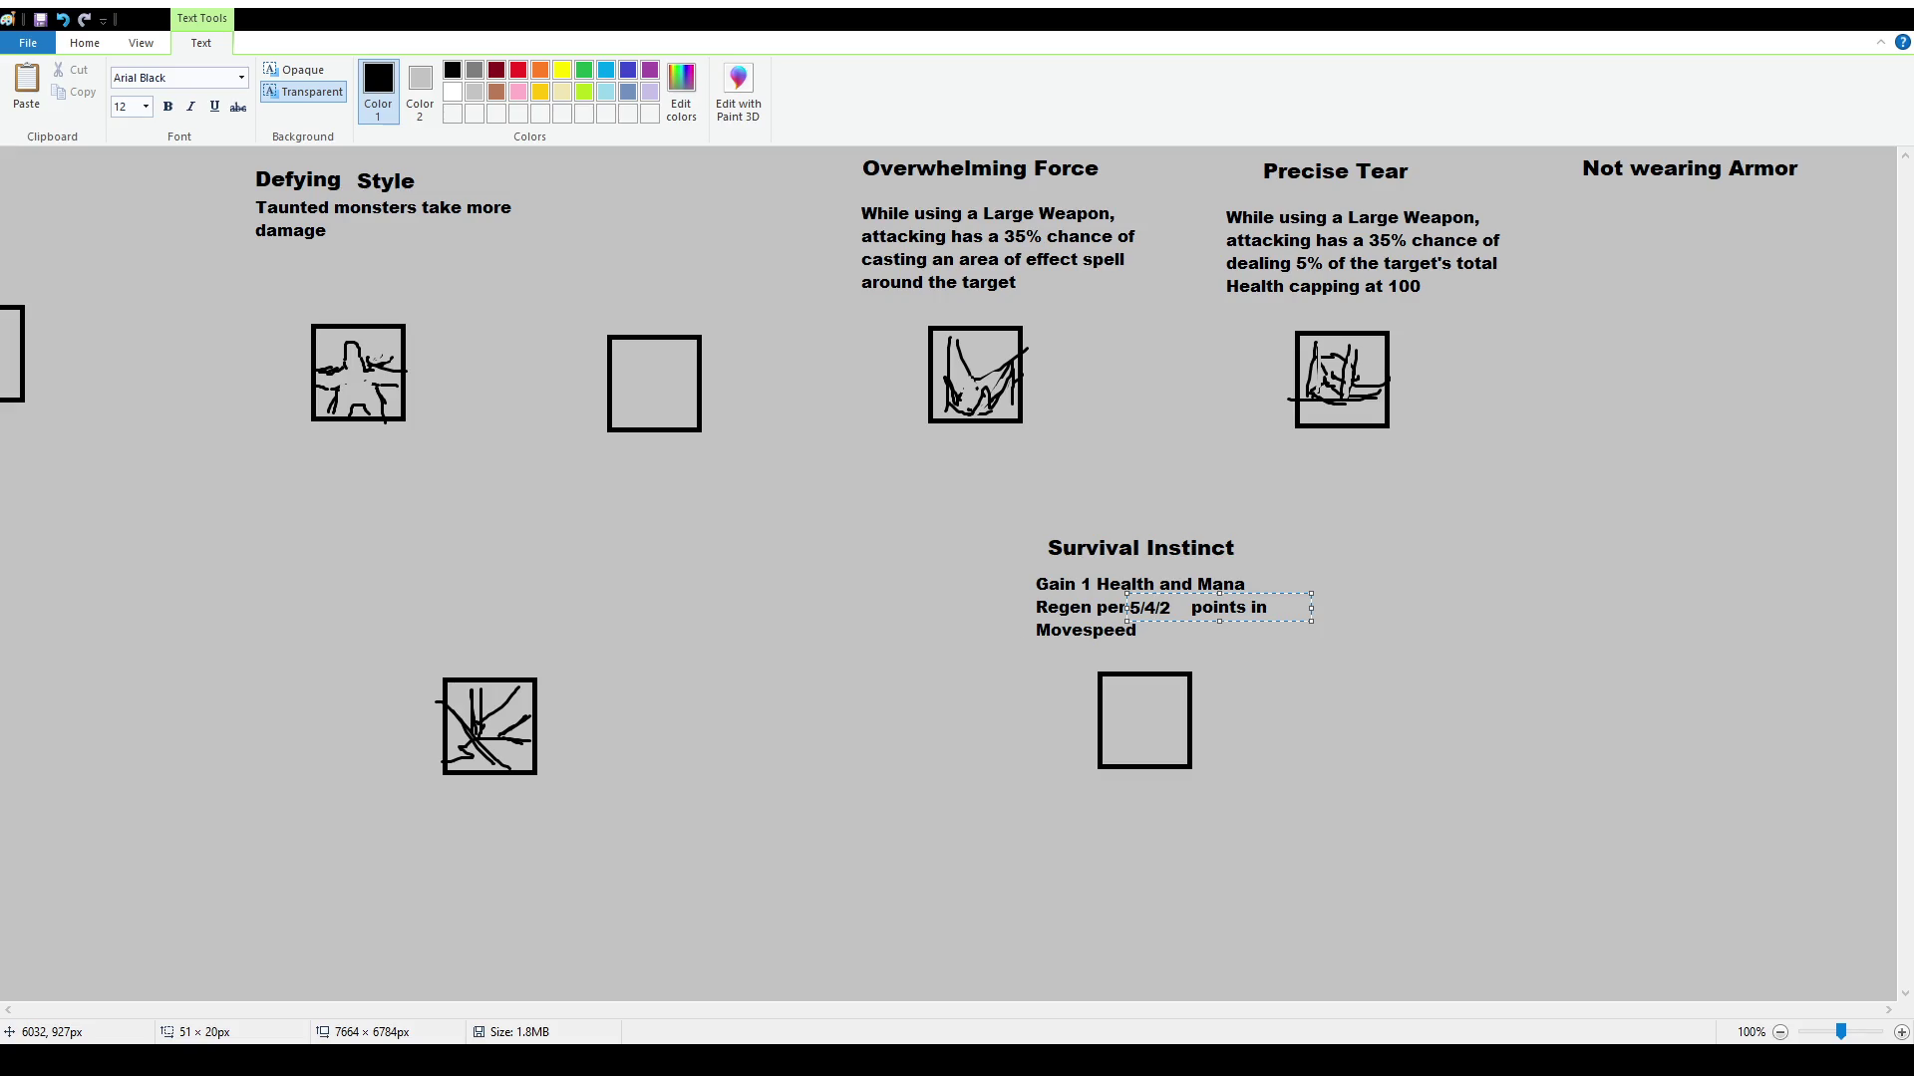
{"action": "left_click", "coordinate": [795, 577]}
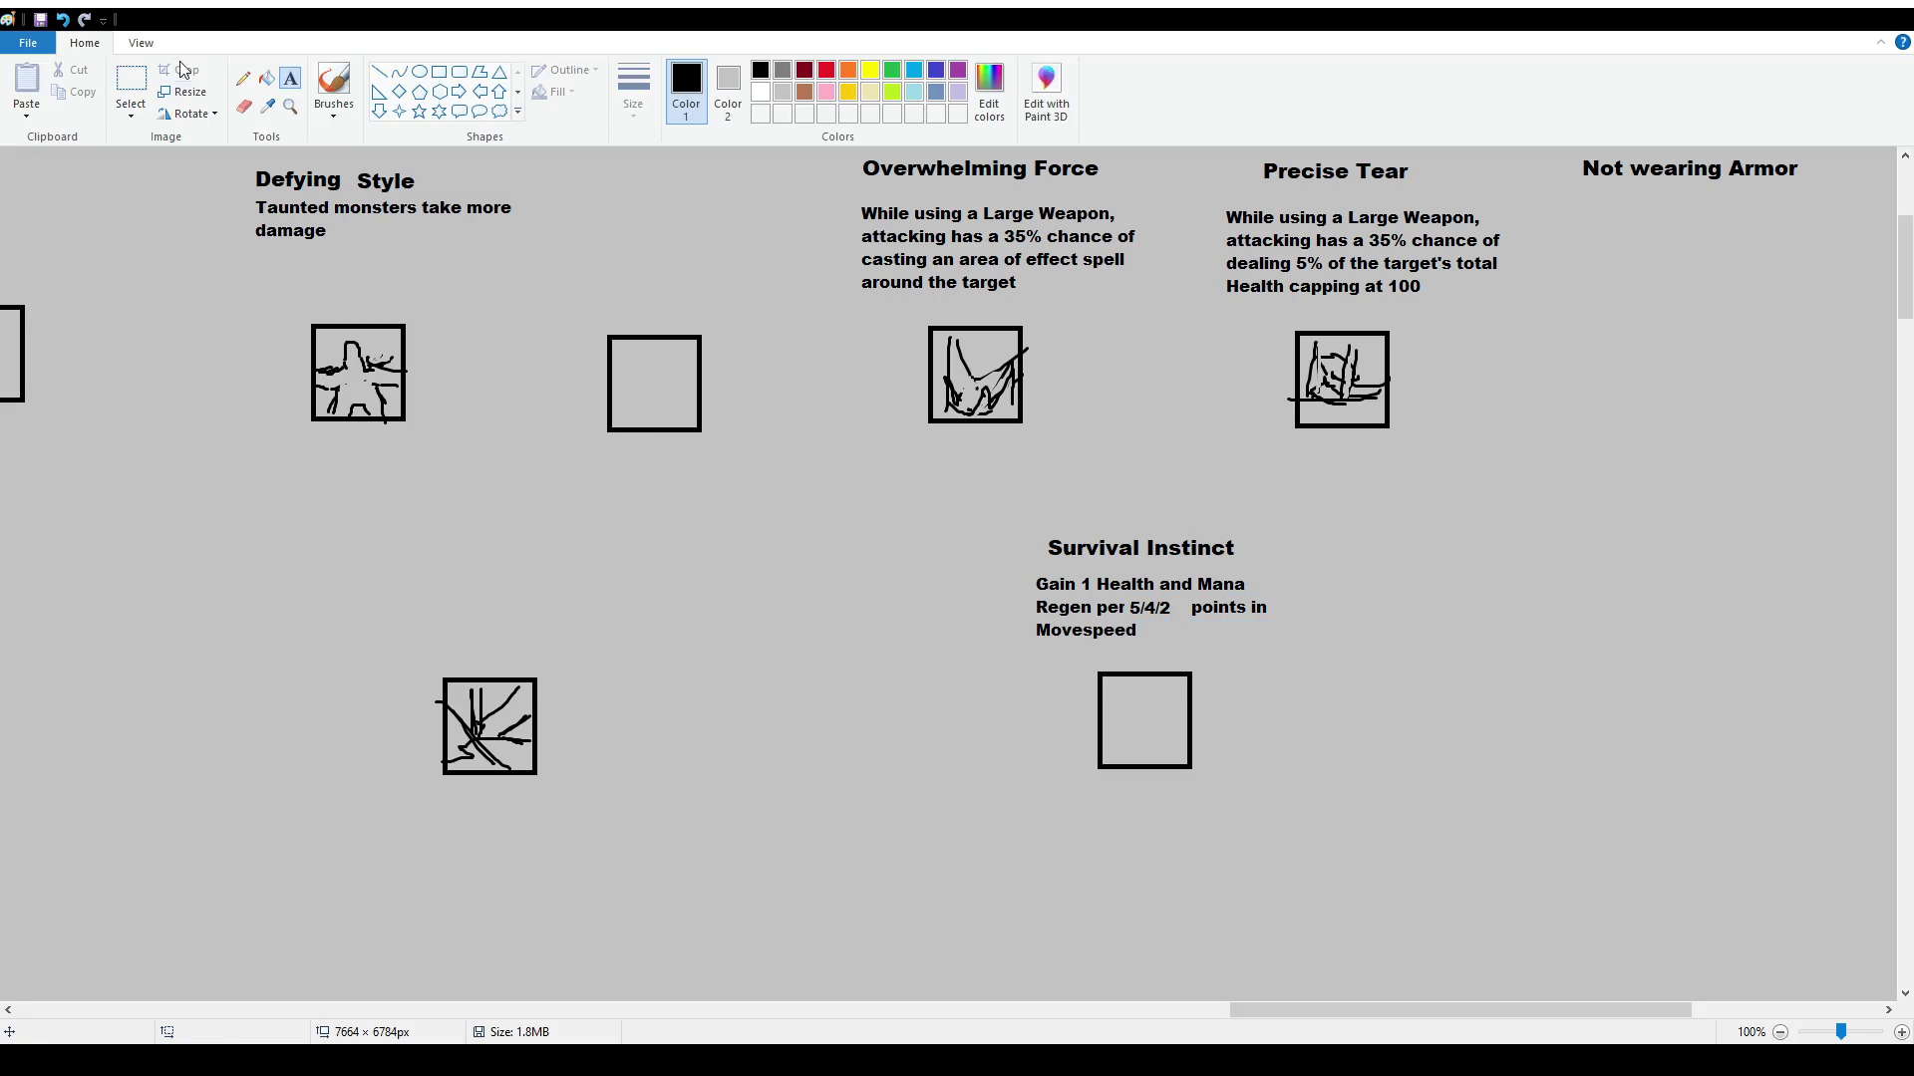
{"action": "left_click", "coordinate": [131, 81]}
Nudge 'points in' left to close the gap and lower the Survival Instinct title block slightly
{"action": "left_click_drag", "start_coordinate": [1189, 596], "coordinate": [1299, 632]}
{"action": "key", "text": "Left"}
{"action": "key", "text": "Left"}
{"action": "key", "text": "Left"}
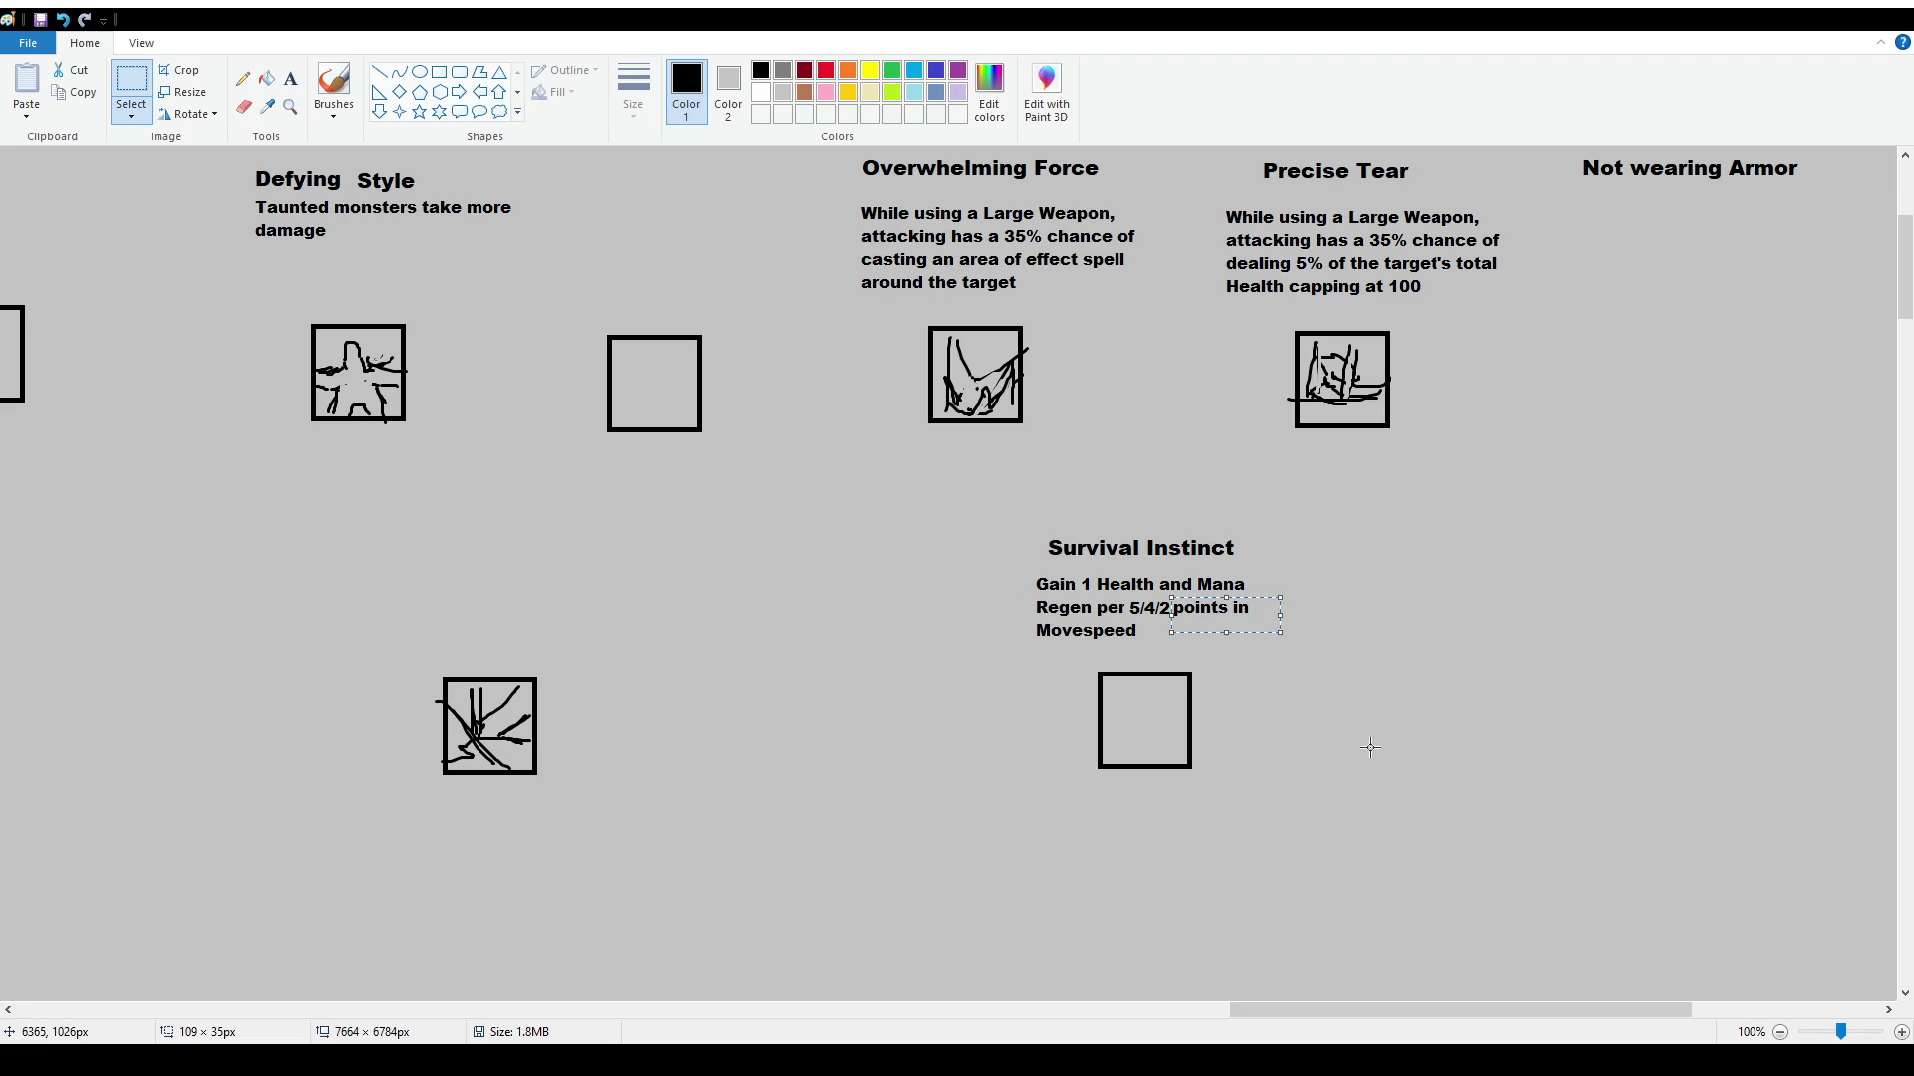
{"action": "left_click", "coordinate": [1394, 626]}
{"action": "mouse_move", "coordinate": [1002, 512]}
{"action": "left_mouse_down"}
{"action": "mouse_move", "coordinate": [1325, 642]}
{"action": "mouse_move", "coordinate": [1307, 634]}
{"action": "left_mouse_up"}
{"action": "mouse_move", "coordinate": [983, 498]}
{"action": "left_mouse_down"}
{"action": "mouse_move", "coordinate": [1361, 584]}
{"action": "mouse_move", "coordinate": [1336, 569]}
{"action": "left_mouse_up"}
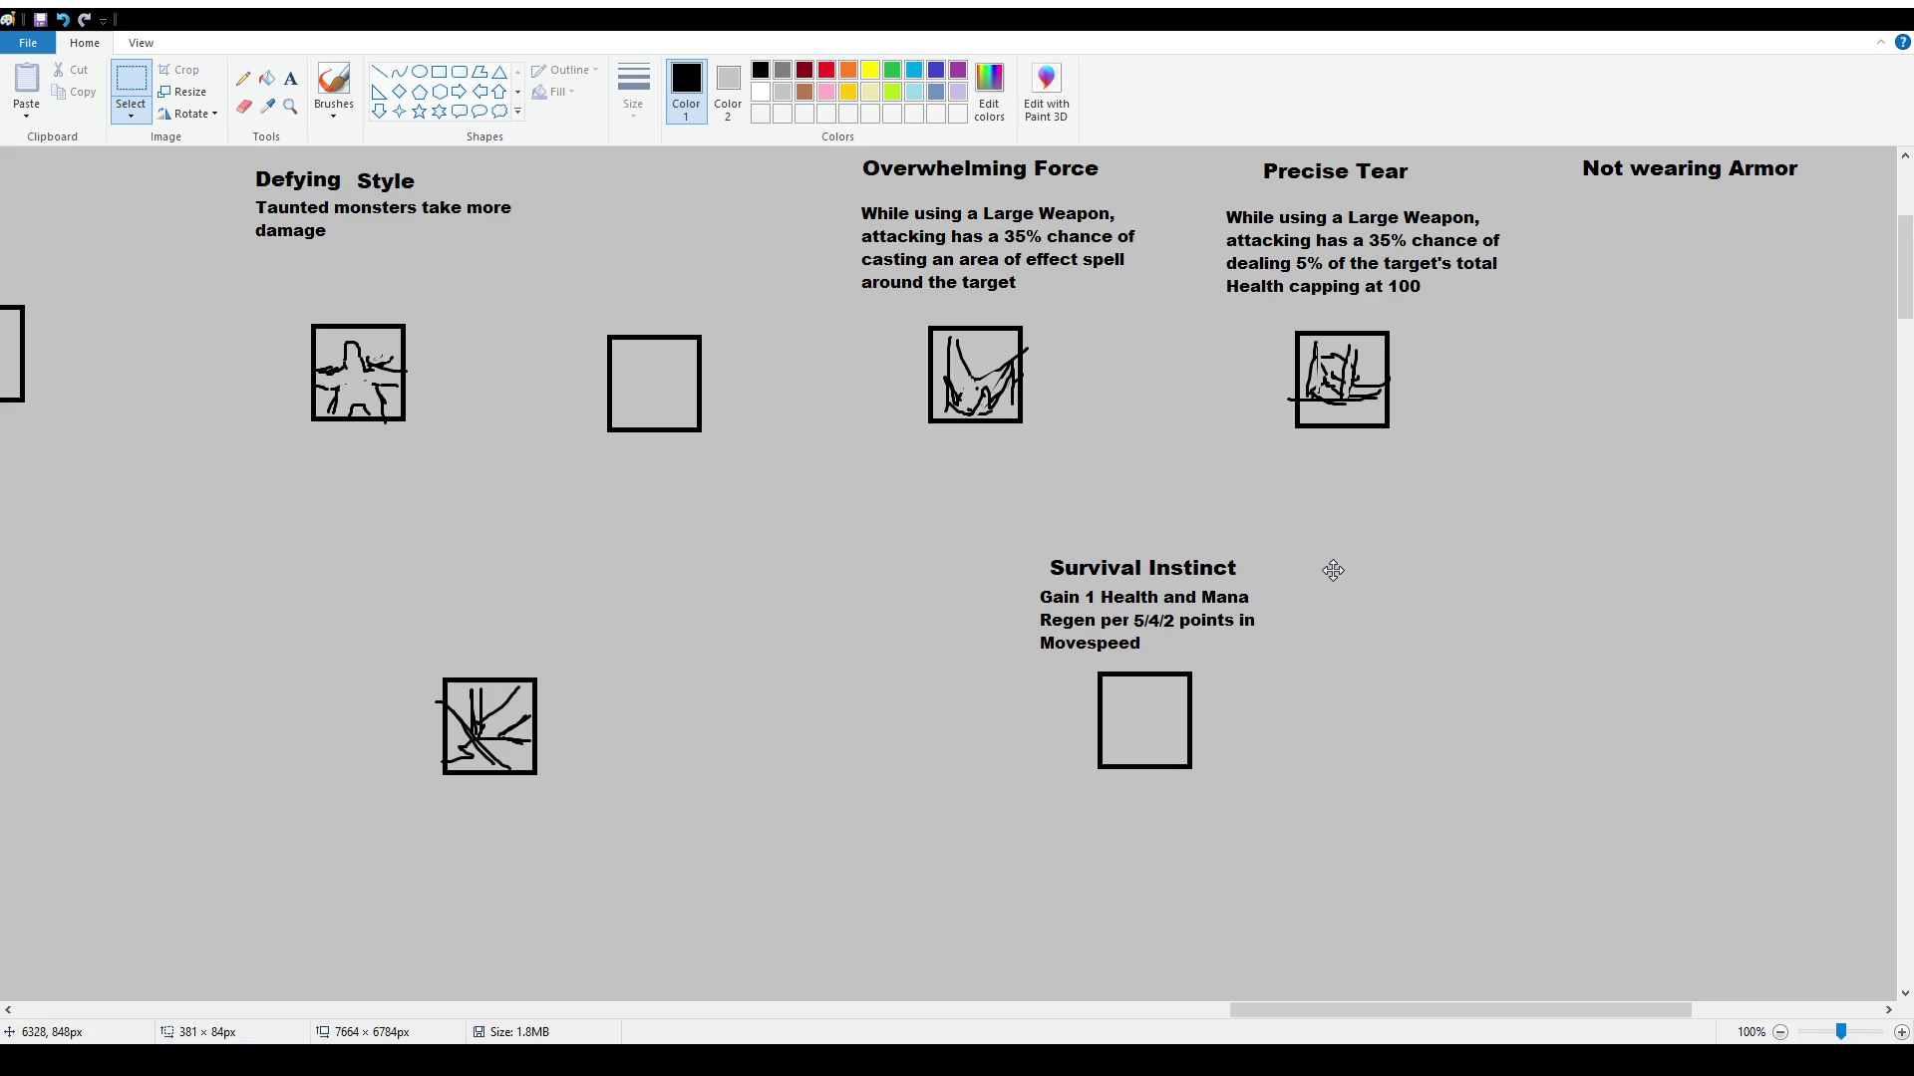
{"action": "left_click", "coordinate": [1312, 739]}
Sketch a small drawing inside the Survival Instinct icon square, undoing a stray dot
{"action": "left_click", "coordinate": [334, 90]}
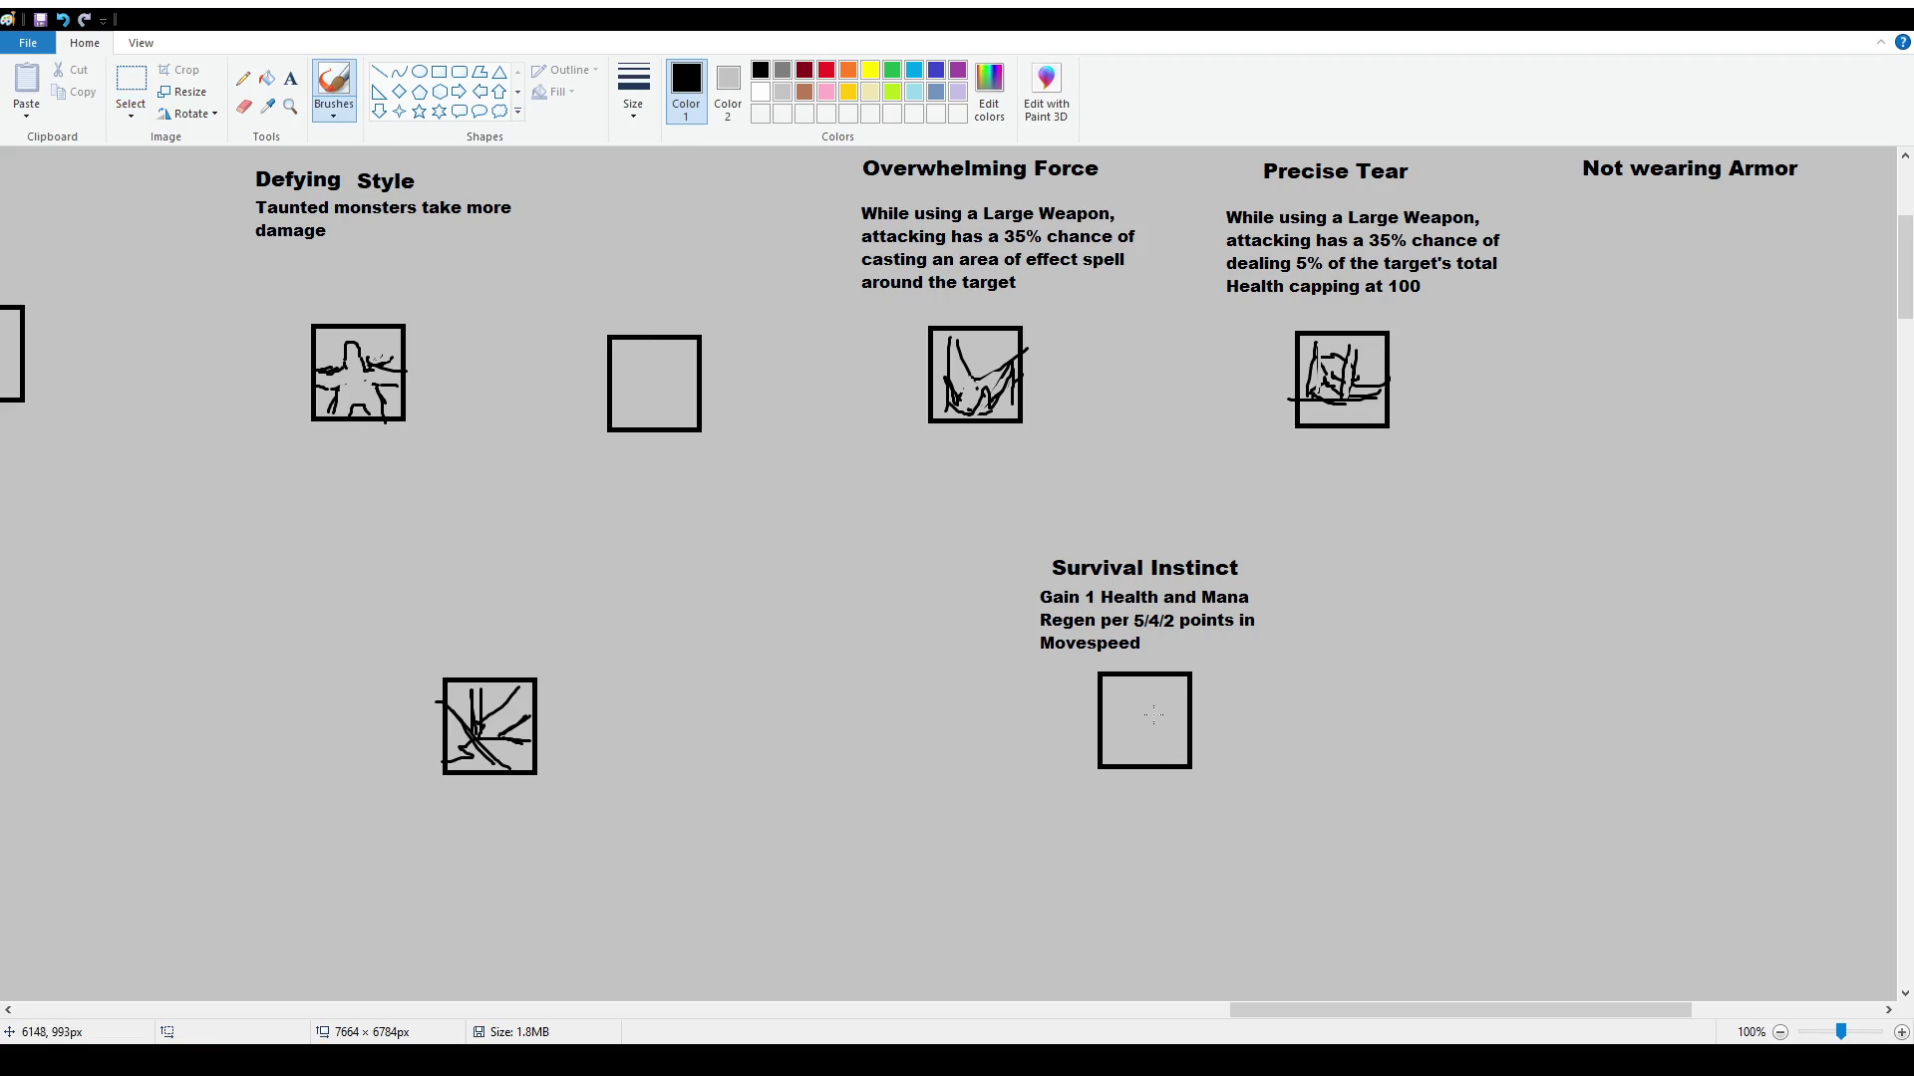
{"action": "mouse_move", "coordinate": [1124, 697]}
{"action": "left_mouse_down"}
{"action": "mouse_move", "coordinate": [1148, 706]}
{"action": "mouse_move", "coordinate": [1129, 719]}
{"action": "mouse_move", "coordinate": [1150, 691]}
{"action": "mouse_move", "coordinate": [1133, 728]}
{"action": "mouse_move", "coordinate": [1151, 688]}
{"action": "mouse_move", "coordinate": [1170, 713]}
{"action": "mouse_move", "coordinate": [1114, 749]}
{"action": "mouse_move", "coordinate": [1171, 733]}
{"action": "mouse_move", "coordinate": [1182, 758]}
{"action": "left_mouse_up"}
{"action": "key", "text": "ctrl+z"}
{"action": "key", "text": "ctrl+z"}
{"action": "key", "text": "ctrl+z"}
{"action": "left_click", "coordinate": [647, 380]}
{"action": "key", "text": "ctrl+z"}
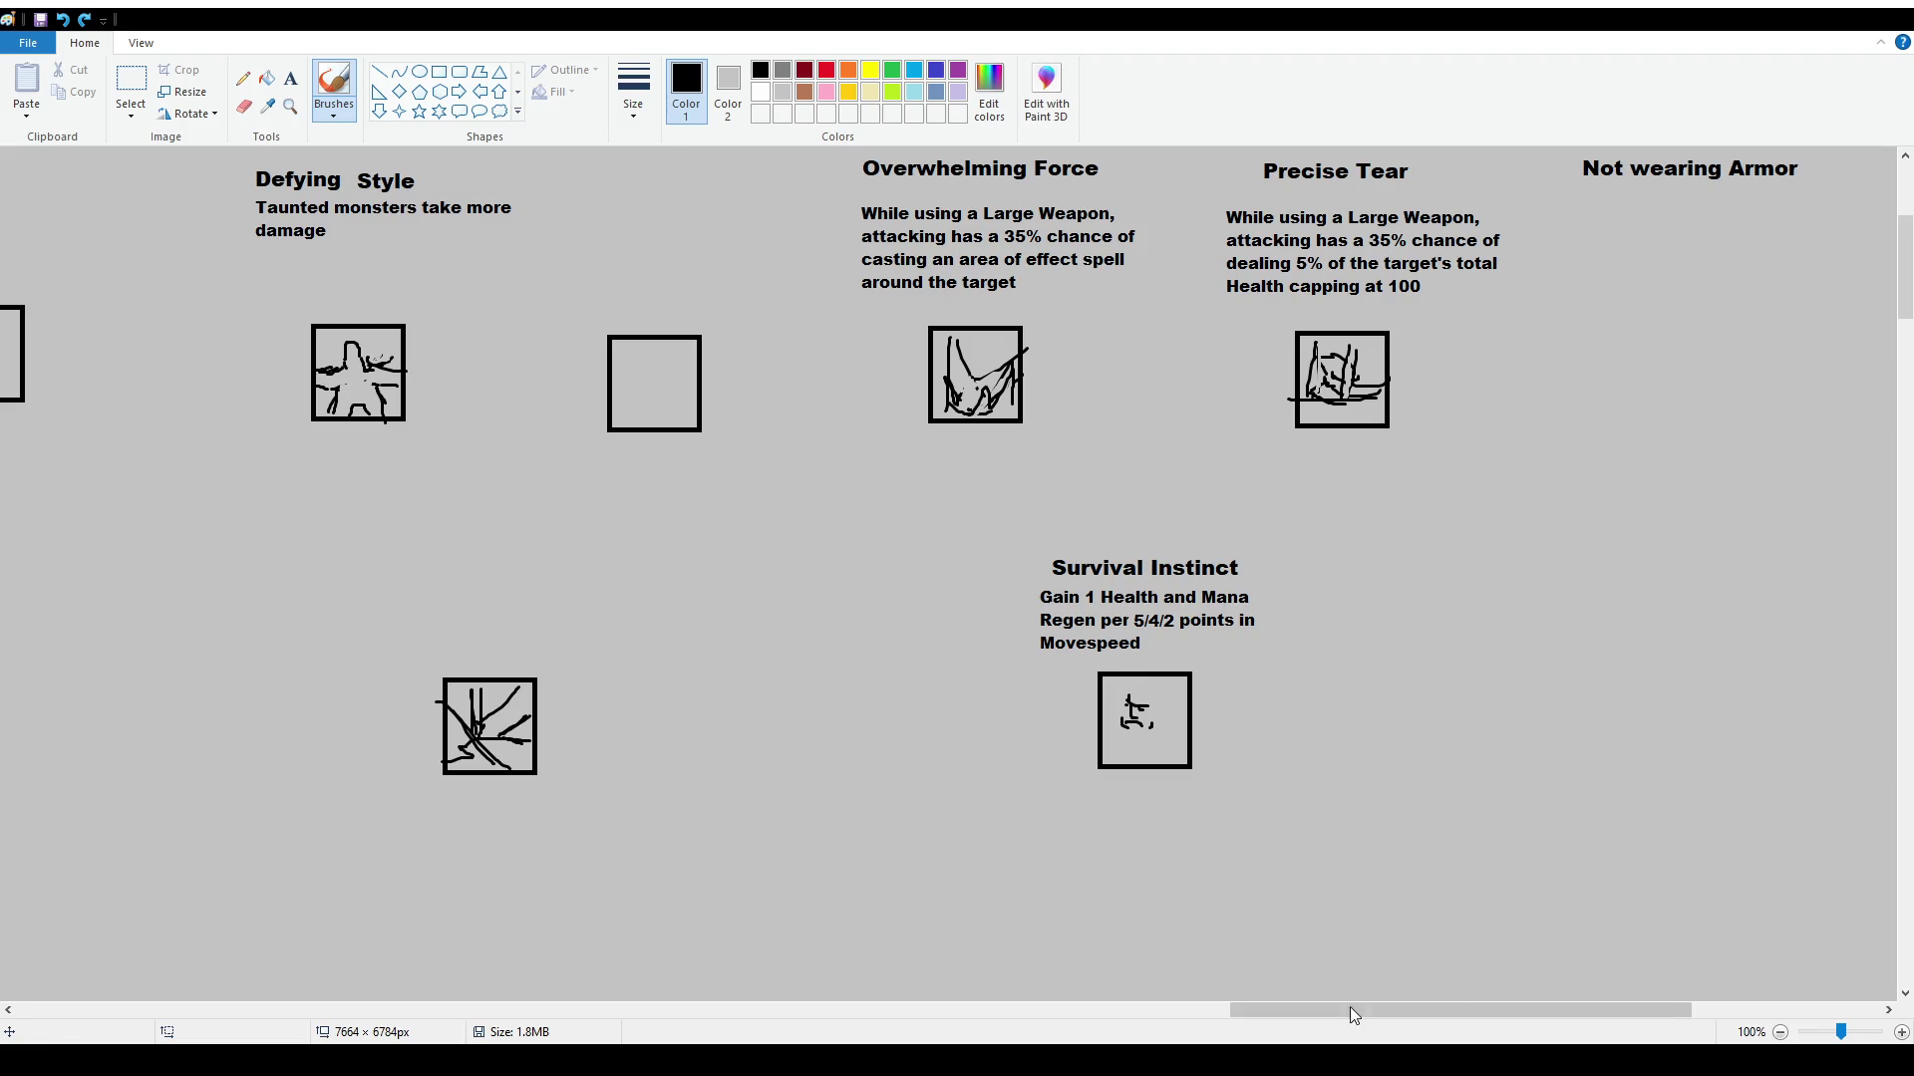
{"action": "left_click_drag", "start_coordinate": [1354, 1013], "coordinate": [430, 1013]}
{"action": "scroll", "coordinate": [558, 987], "scroll_direction": "down", "scroll_amount": 15}
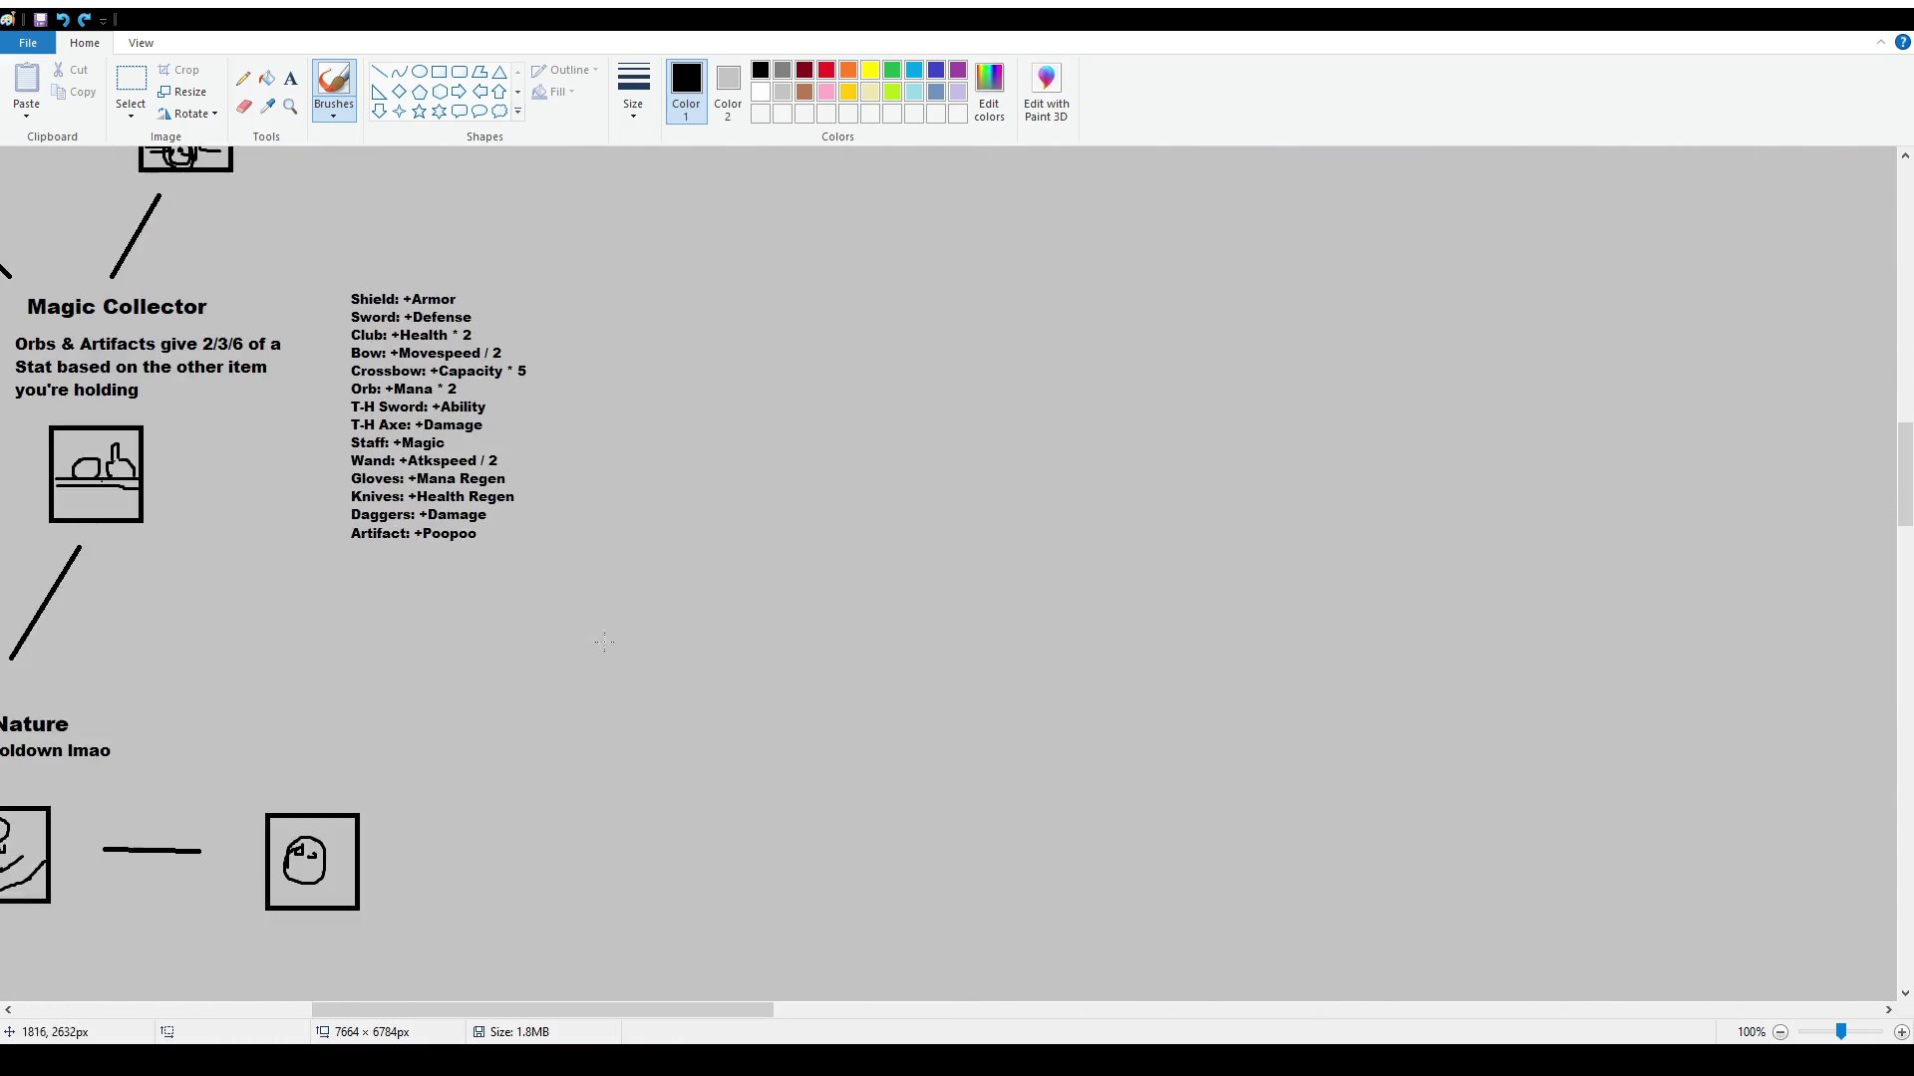
Pan across the canvas to the Chrono Conversion area
{"action": "left_click_drag", "start_coordinate": [613, 1013], "coordinate": [319, 1013]}
{"action": "scroll", "coordinate": [1492, 780], "scroll_direction": "down", "scroll_amount": 10}
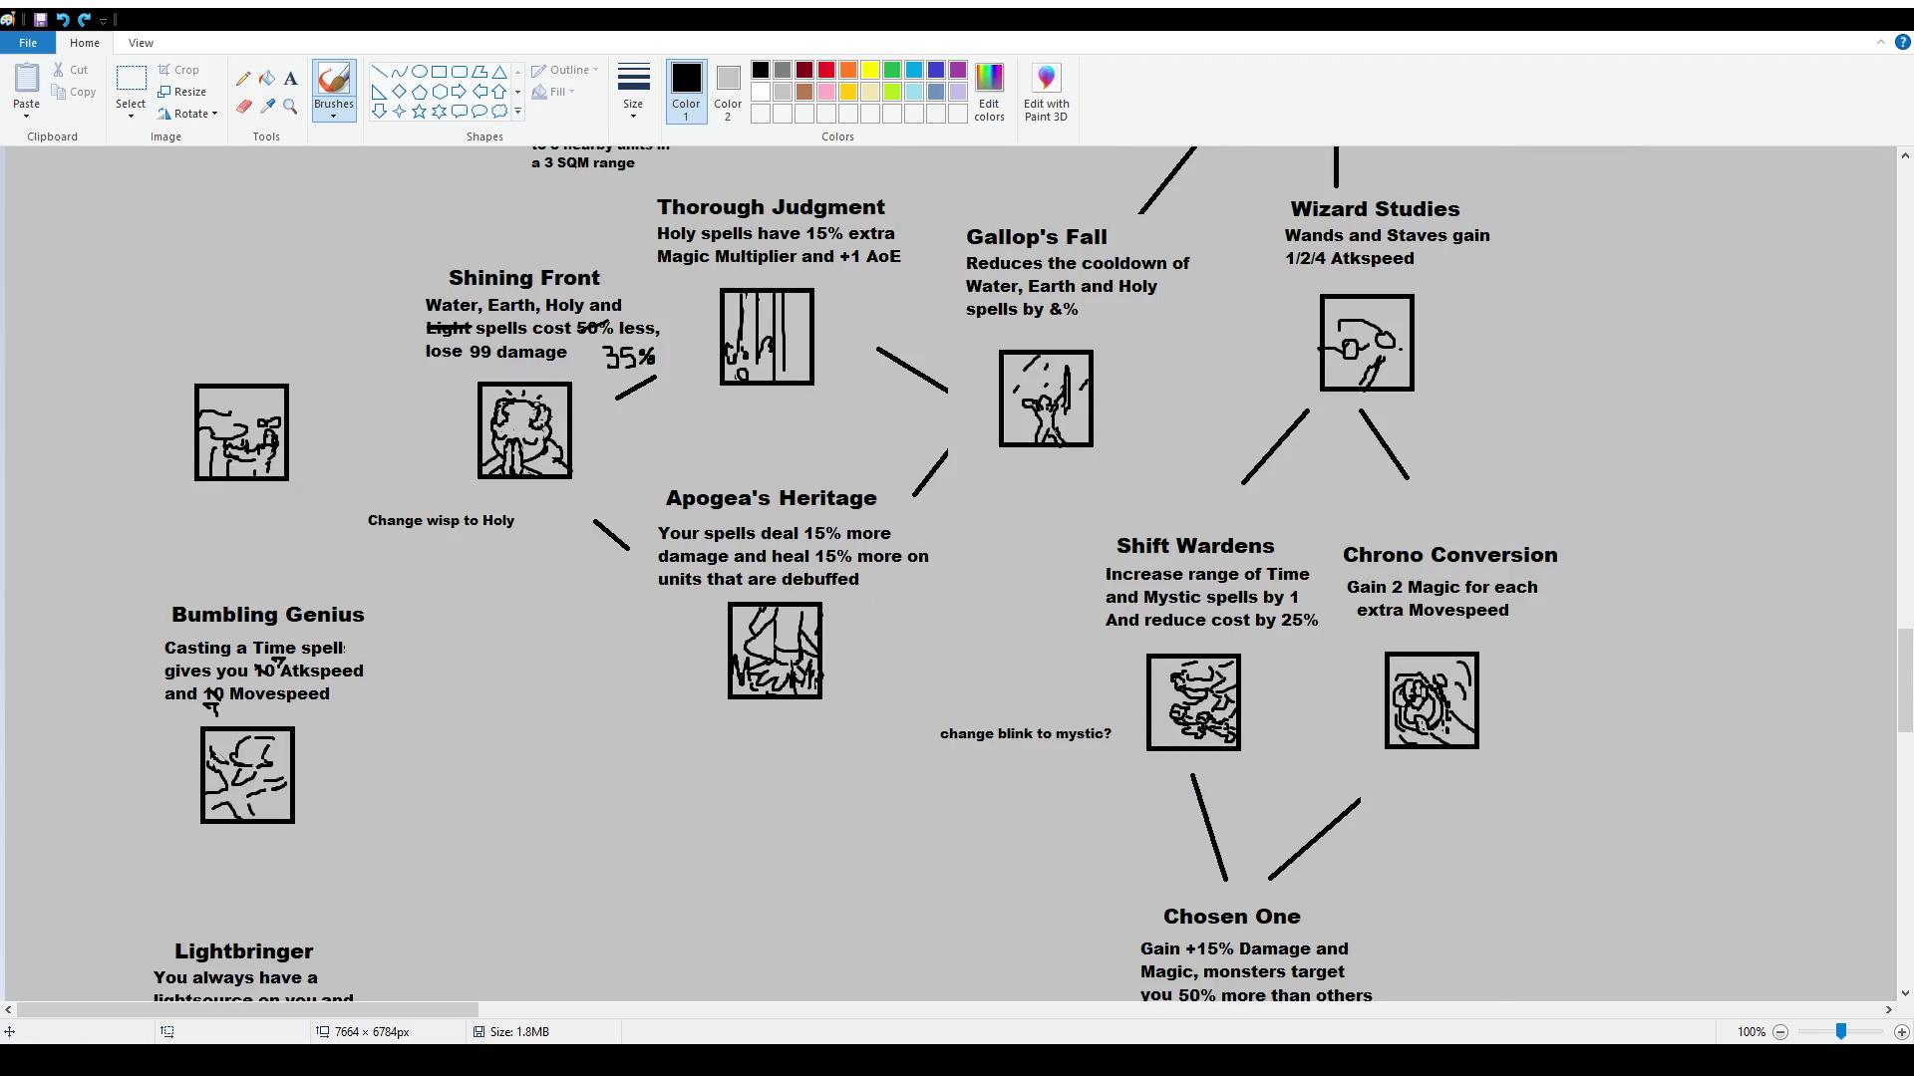
{"action": "left_click_drag", "start_coordinate": [448, 1014], "coordinate": [1263, 1015]}
{"action": "scroll", "coordinate": [1177, 732], "scroll_direction": "up", "scroll_amount": 15}
{"action": "scroll", "coordinate": [1177, 731], "scroll_direction": "up", "scroll_amount": 5}
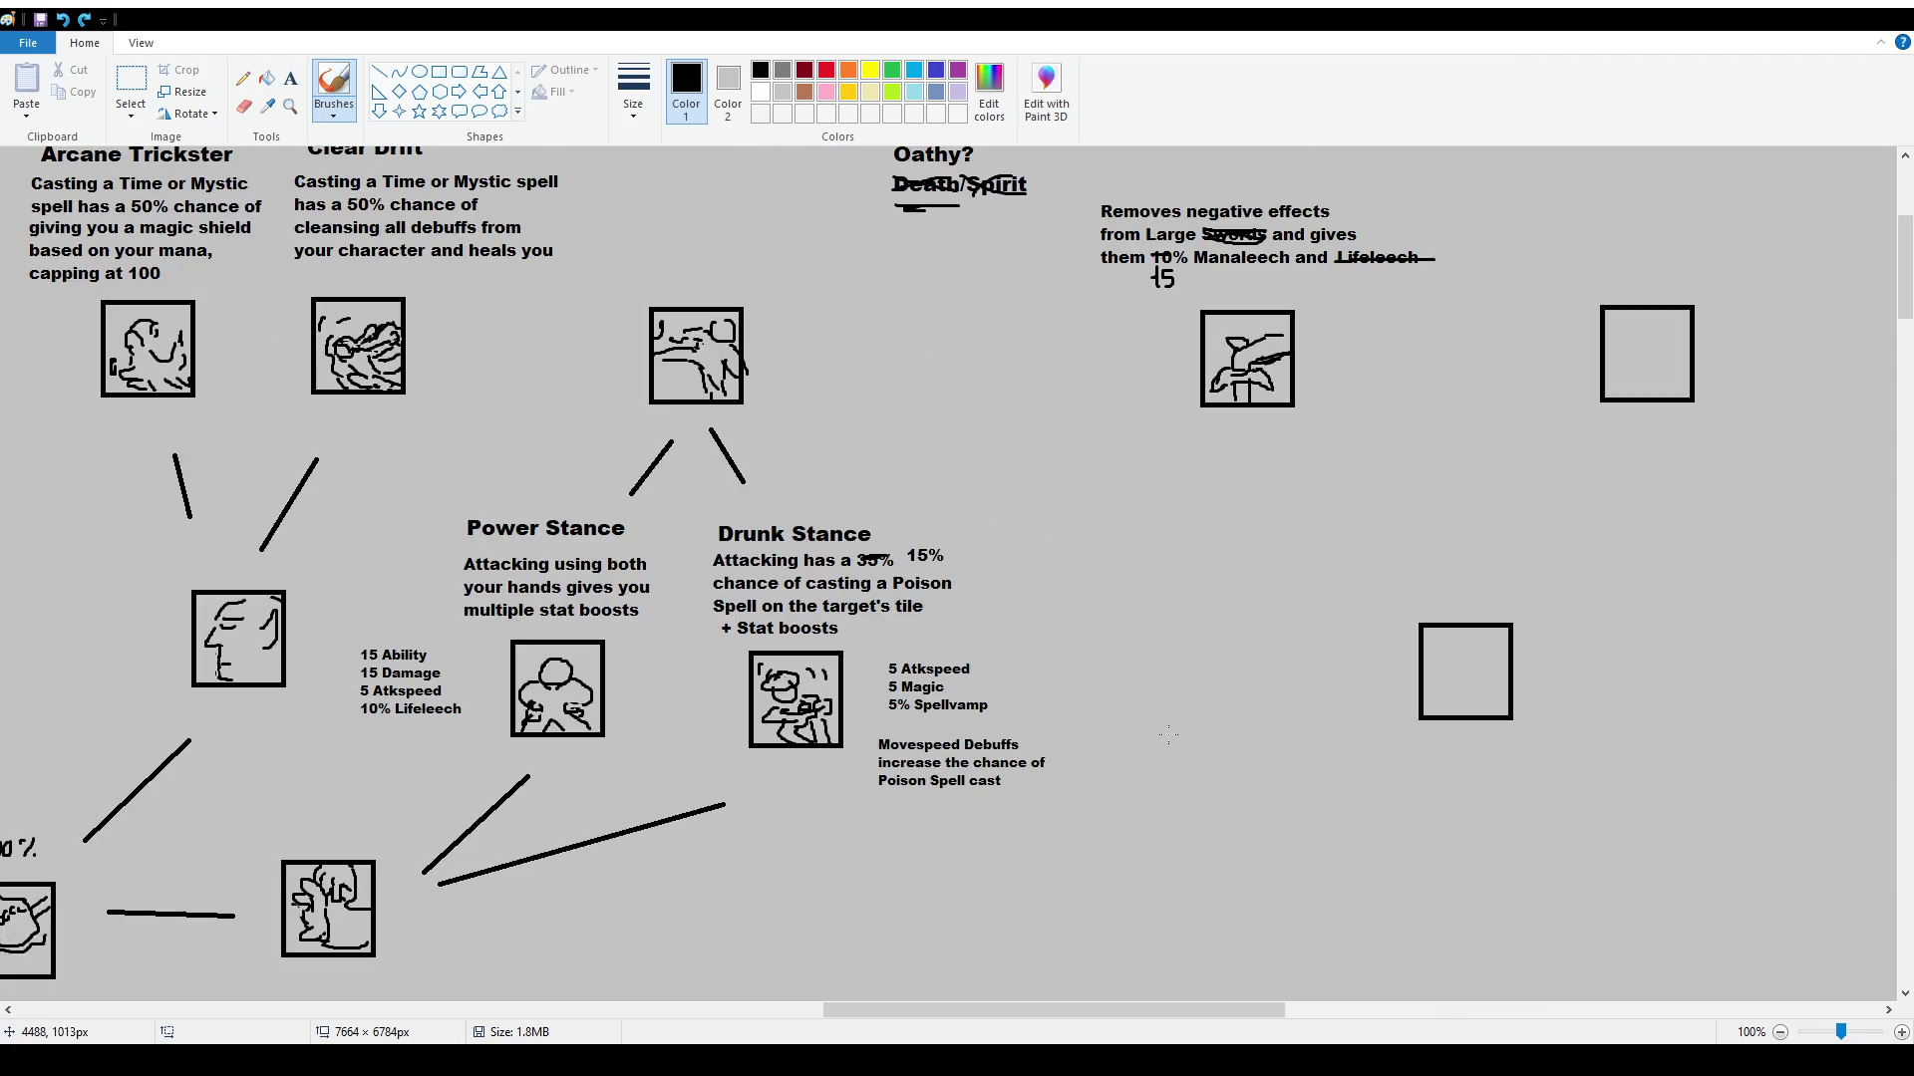
{"action": "left_click_drag", "start_coordinate": [1055, 1013], "coordinate": [1449, 1012]}
{"action": "scroll", "coordinate": [1413, 835], "scroll_direction": "down", "scroll_amount": 3}
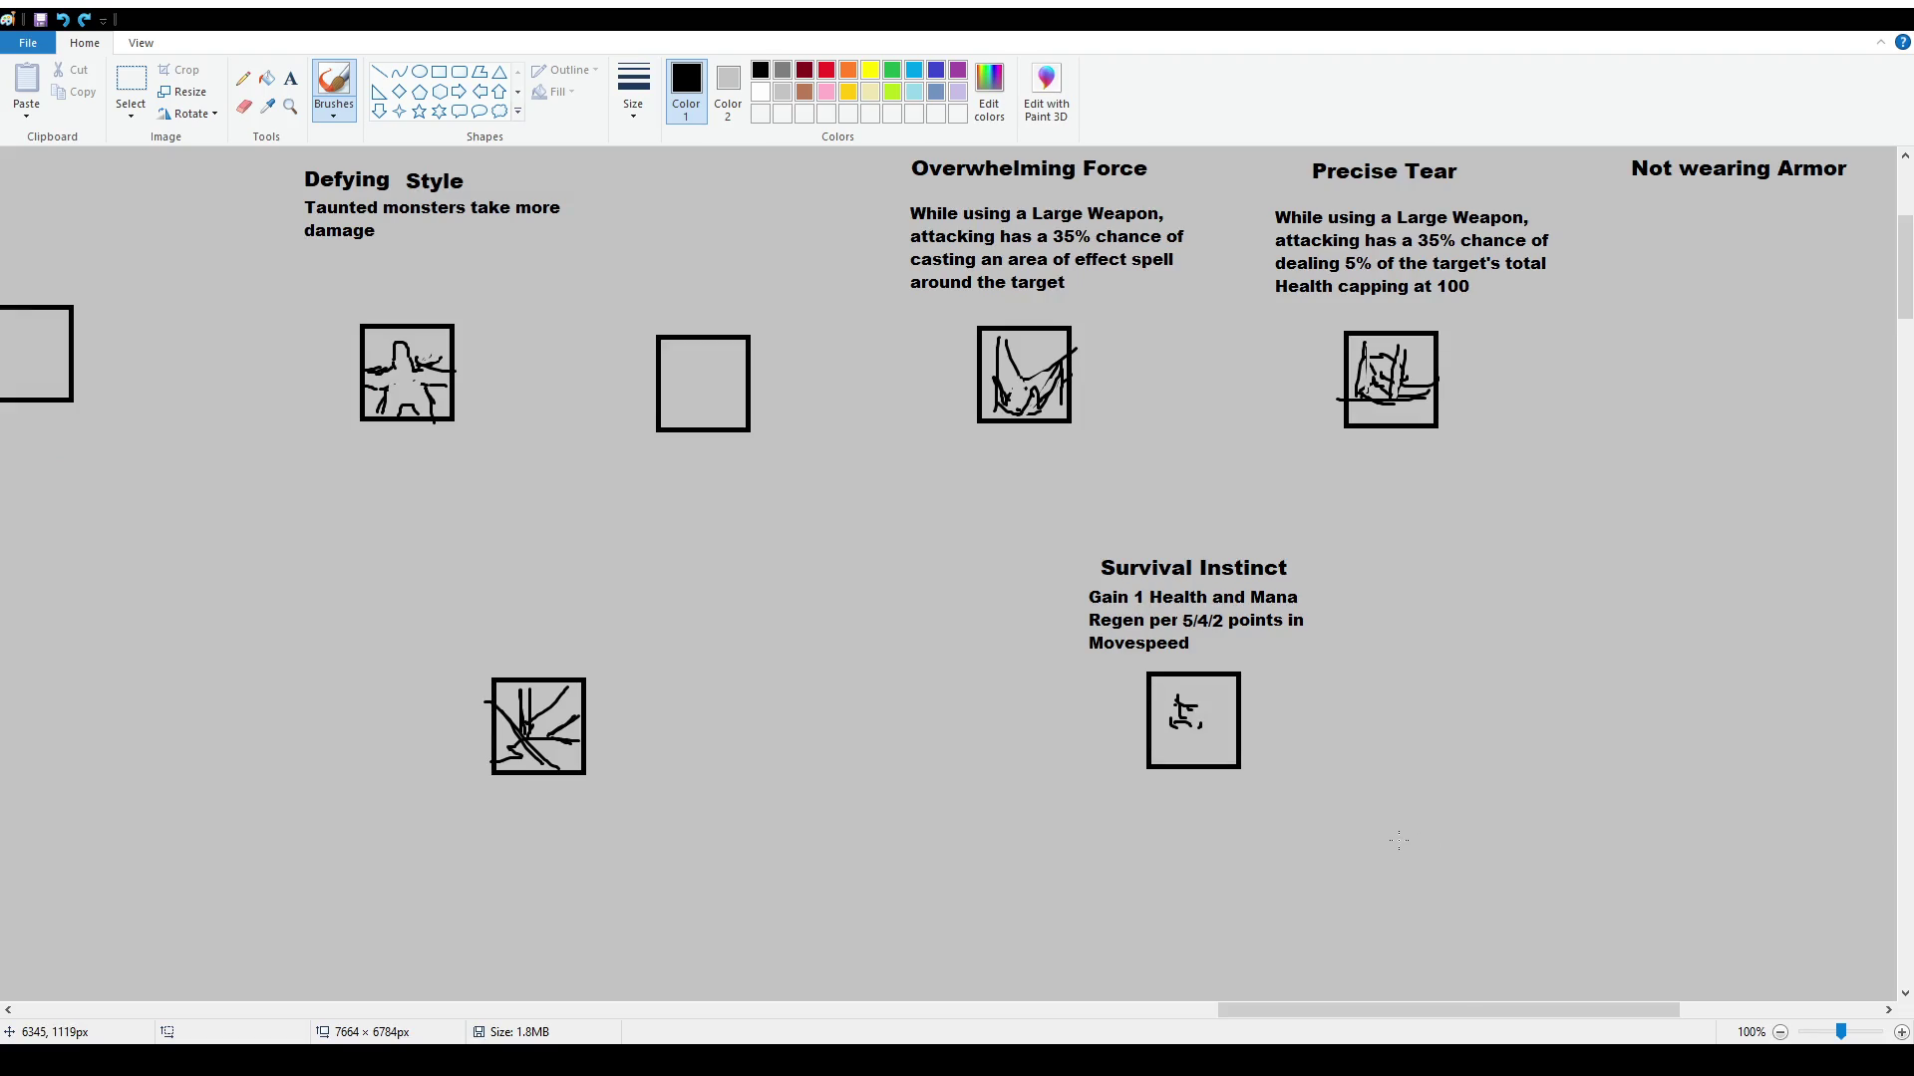
{"action": "left_click_drag", "start_coordinate": [1445, 1013], "coordinate": [244, 1013]}
{"action": "scroll", "coordinate": [1109, 685], "scroll_direction": "down", "scroll_amount": 20}
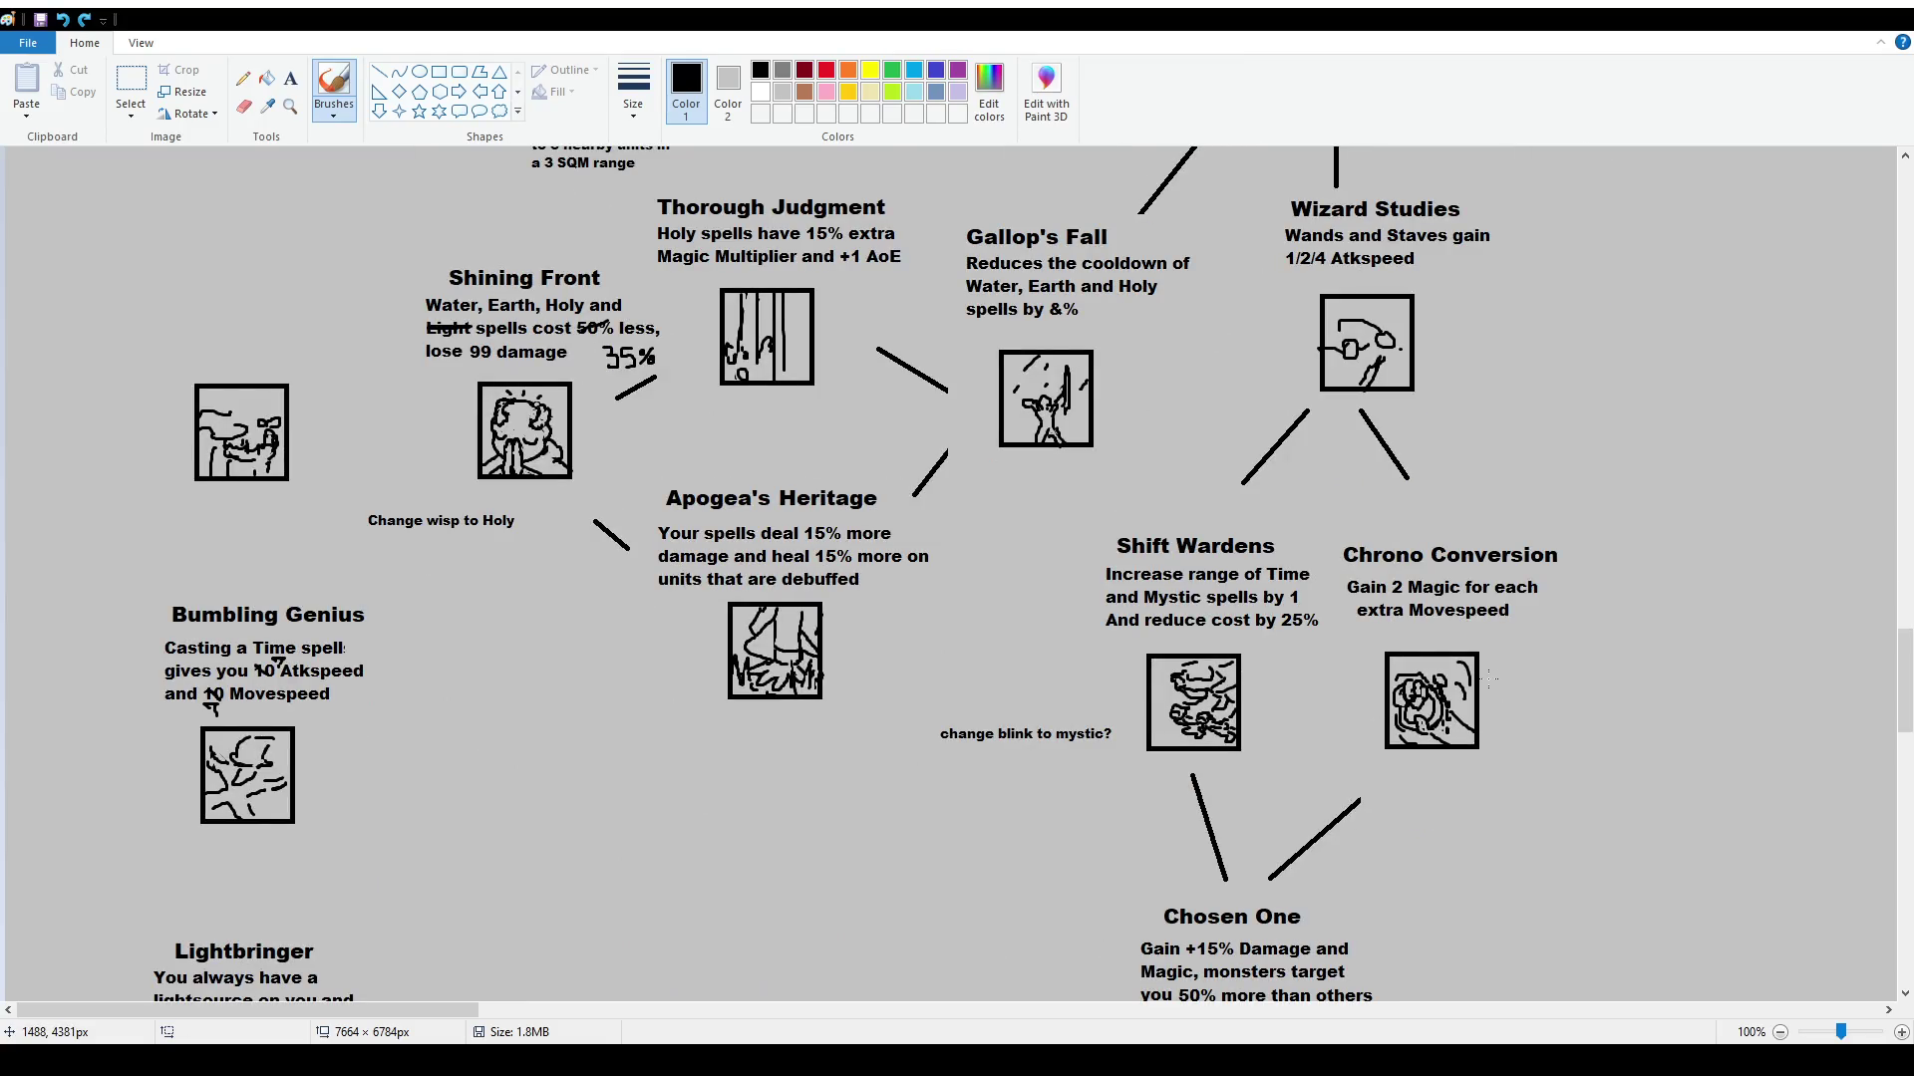
Select the Chrono Conversion title and description with Alt+H,S,E and move them up slightly
{"action": "key", "text": "alt"}
{"action": "key", "text": "h"}
{"action": "key", "text": "s"}
{"action": "key", "text": "e"}
{"action": "mouse_move", "coordinate": [1345, 546]}
{"action": "left_mouse_down"}
{"action": "mouse_move", "coordinate": [1614, 639]}
{"action": "mouse_move", "coordinate": [1550, 579]}
{"action": "left_mouse_up"}
{"action": "left_click", "coordinate": [1549, 681]}
Add 'Time spells cost 25% less' beneath the Chrono Conversion description, then pick Brushes
{"action": "left_click", "coordinate": [290, 78]}
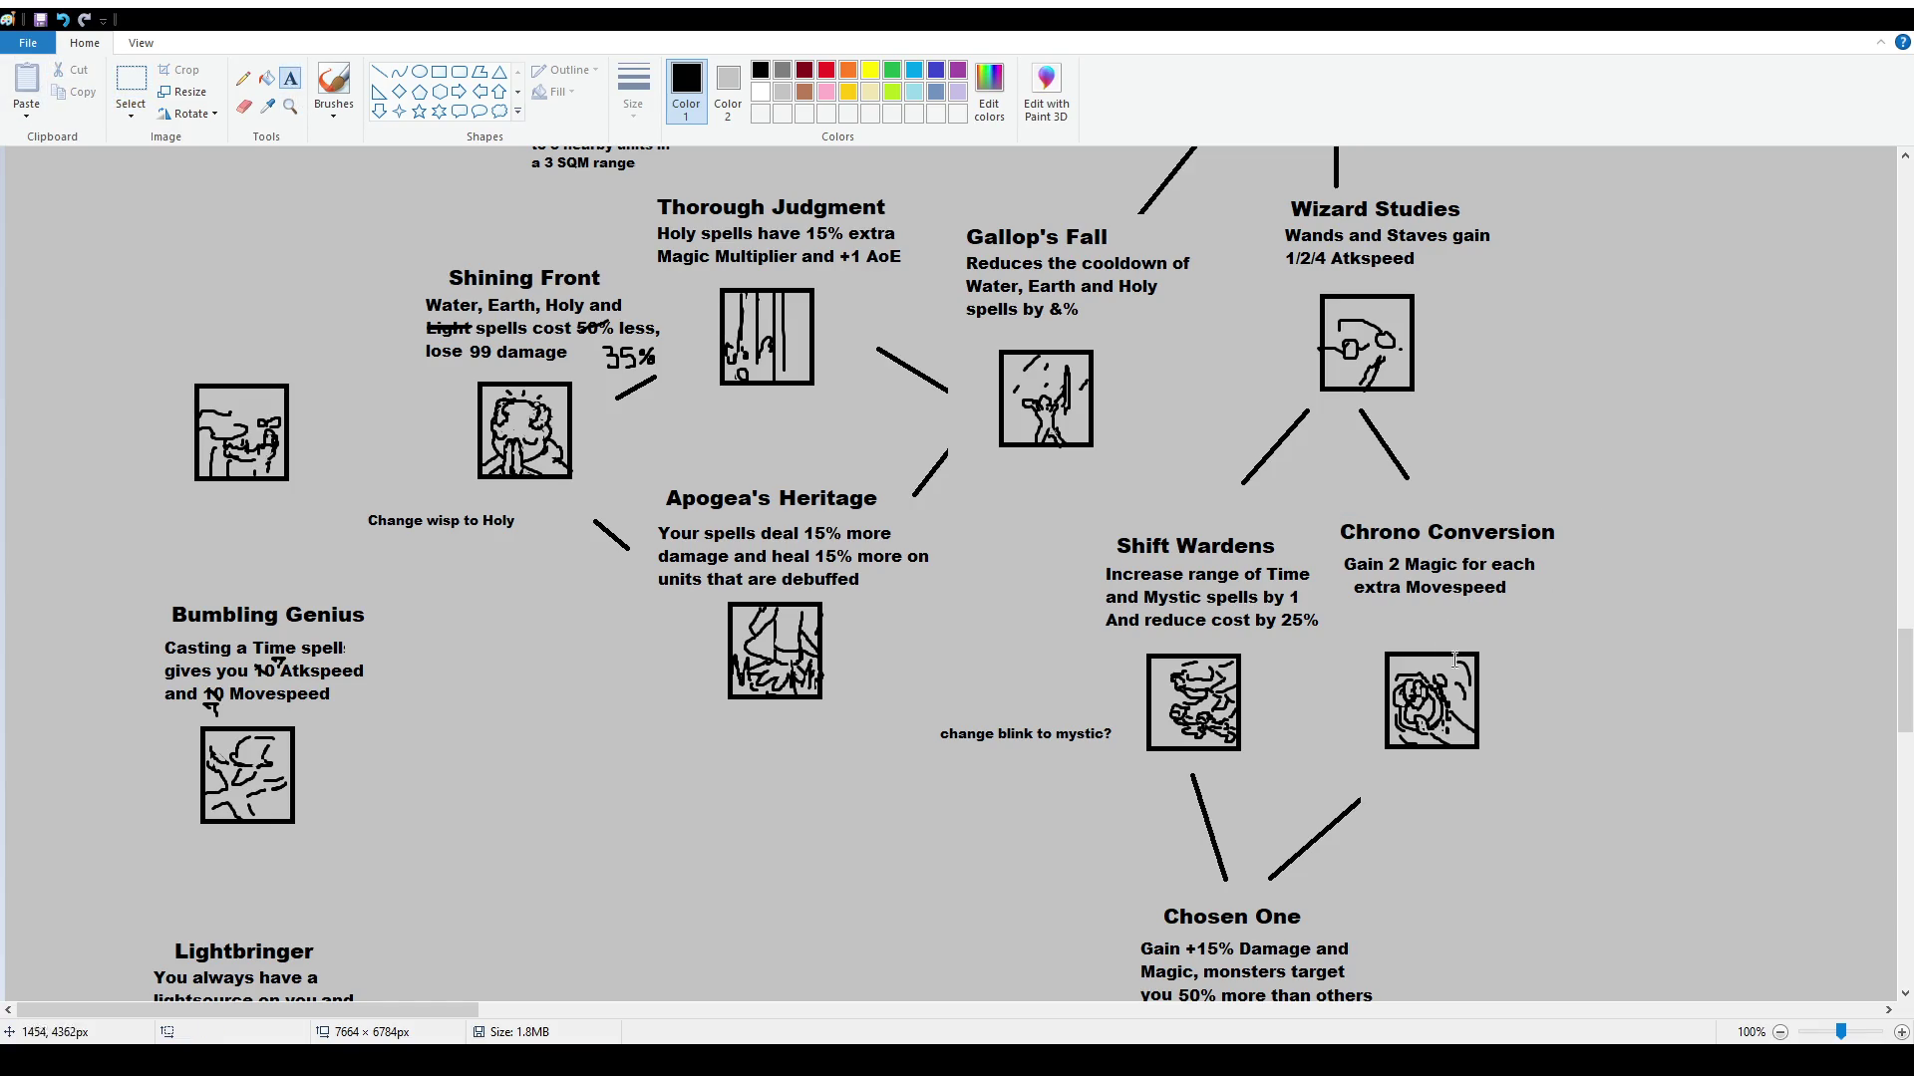
{"action": "left_click_drag", "start_coordinate": [1351, 602], "coordinate": [1536, 638]}
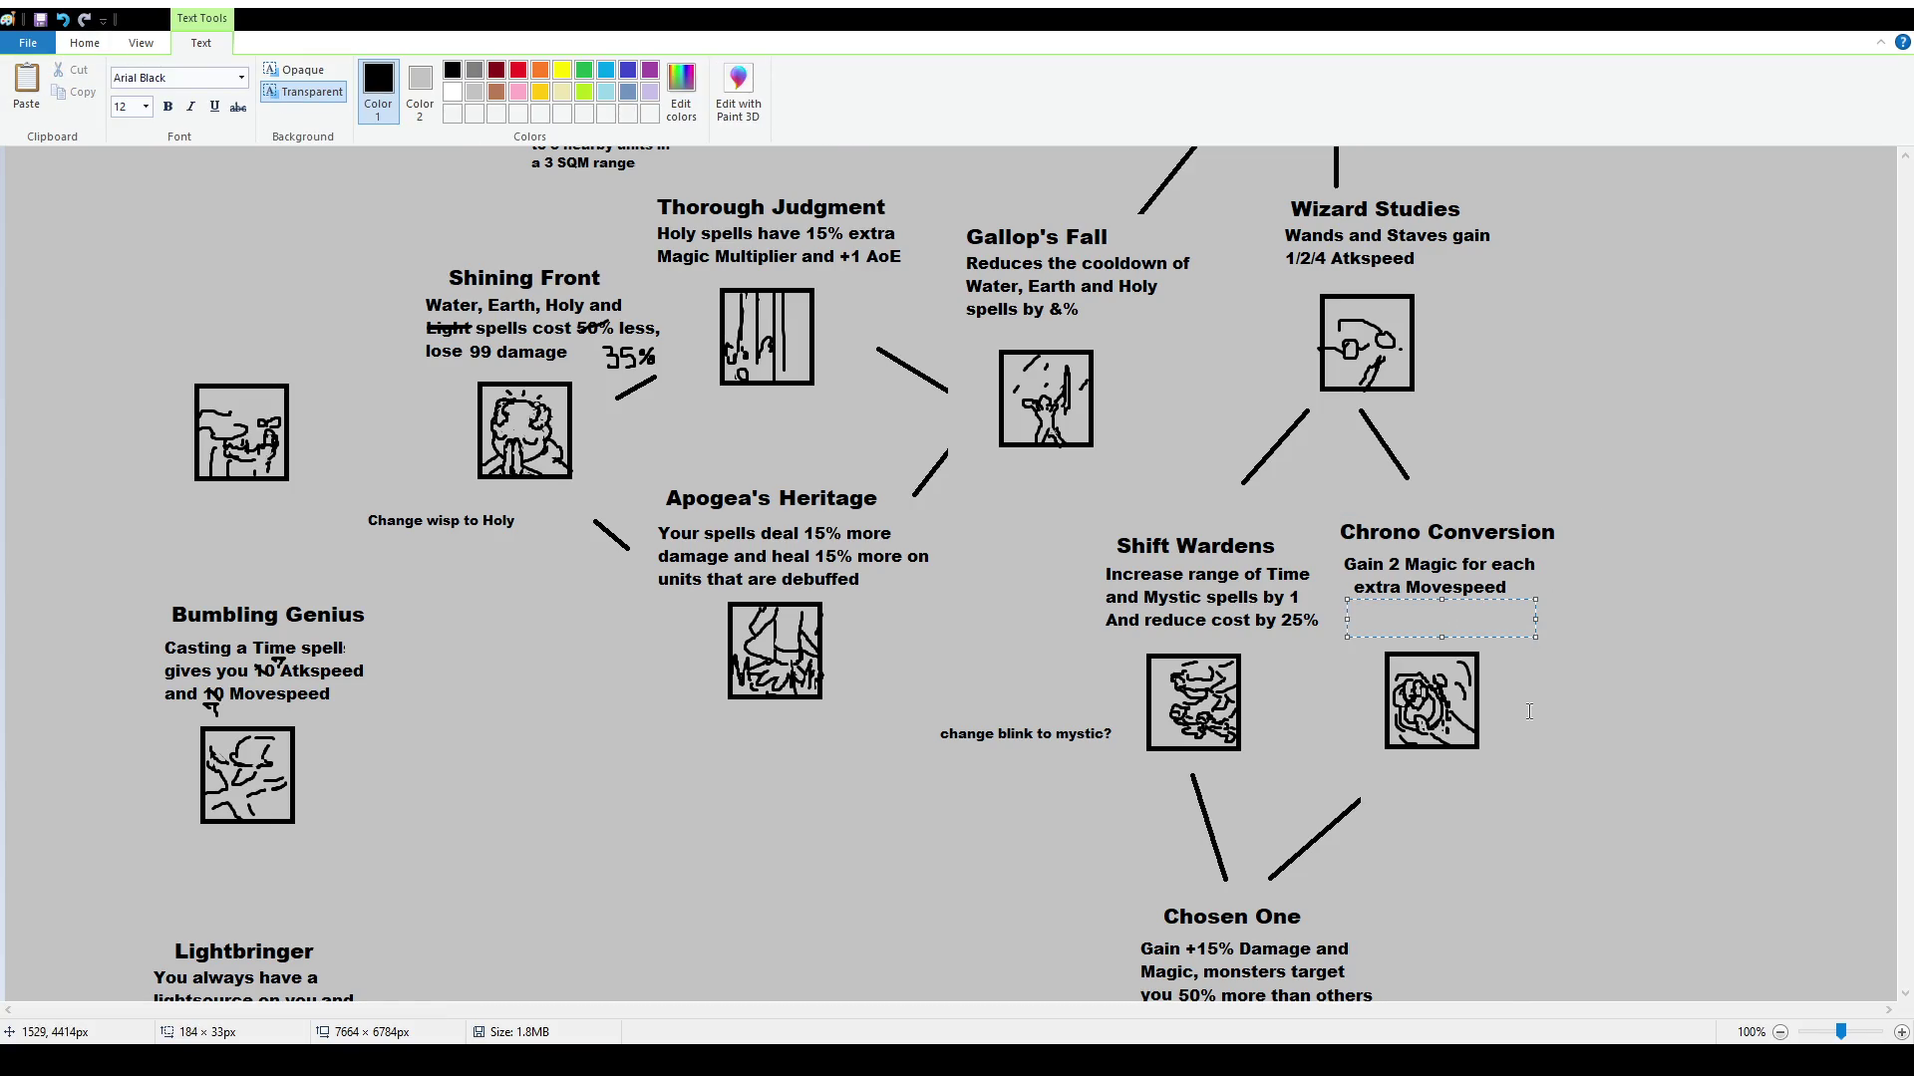
{"action": "type", "text": "Time spells cost "}
{"action": "type", "text": "25% less"}
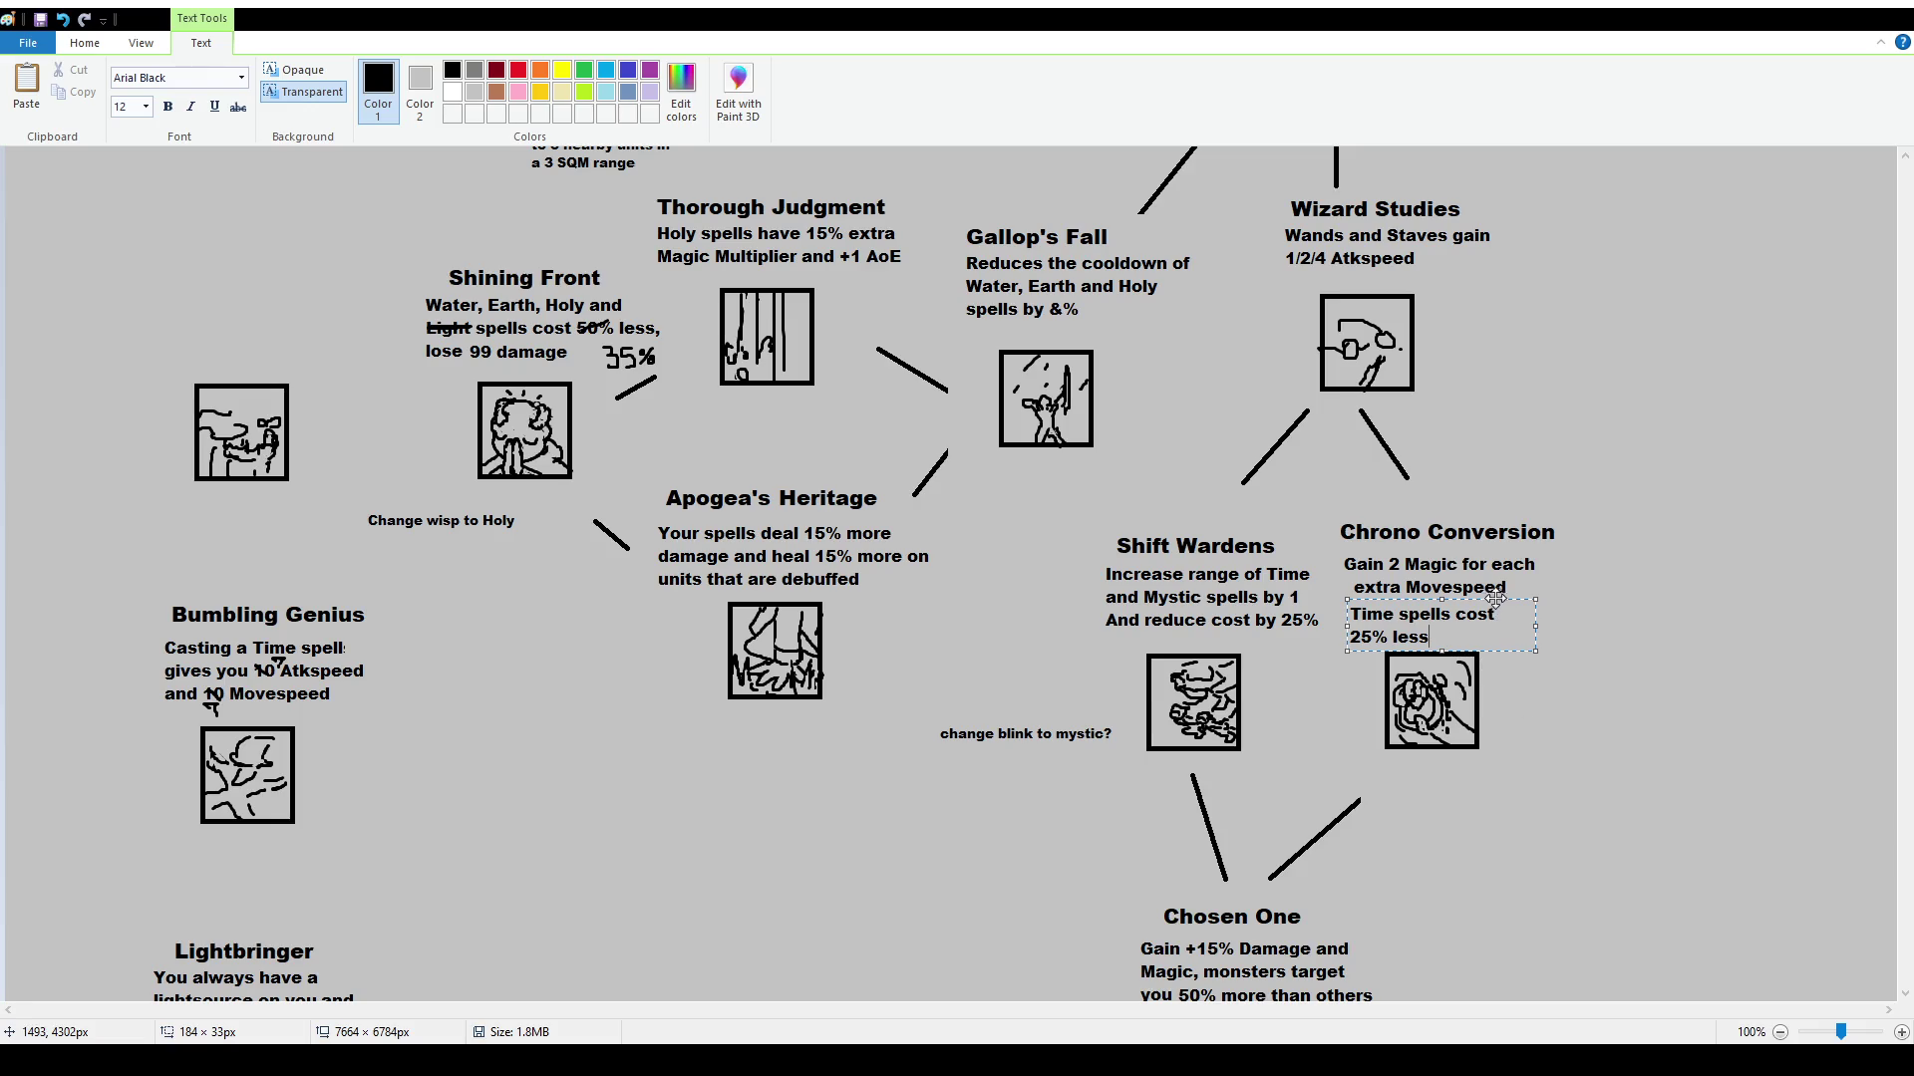
{"action": "left_click_drag", "start_coordinate": [1494, 600], "coordinate": [1499, 596]}
{"action": "left_click", "coordinate": [1594, 698]}
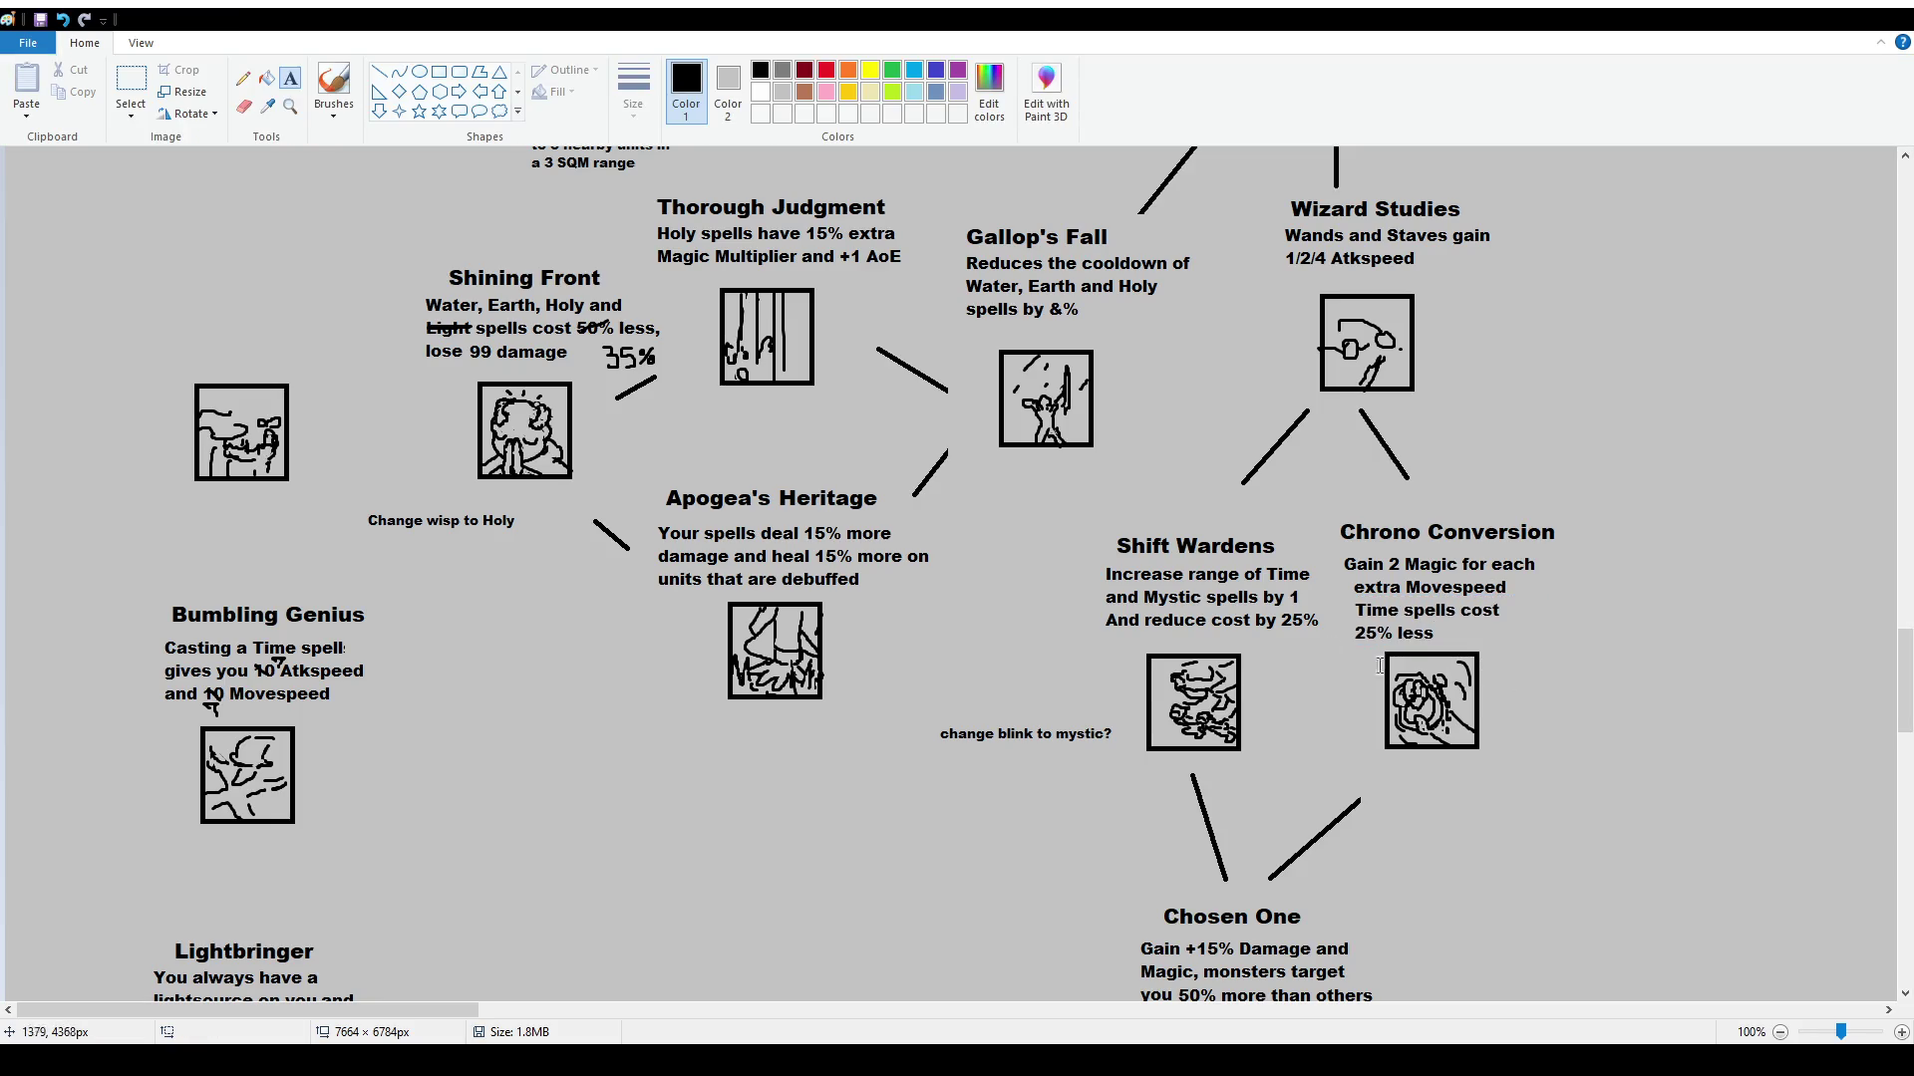
{"action": "left_click", "coordinate": [332, 88]}
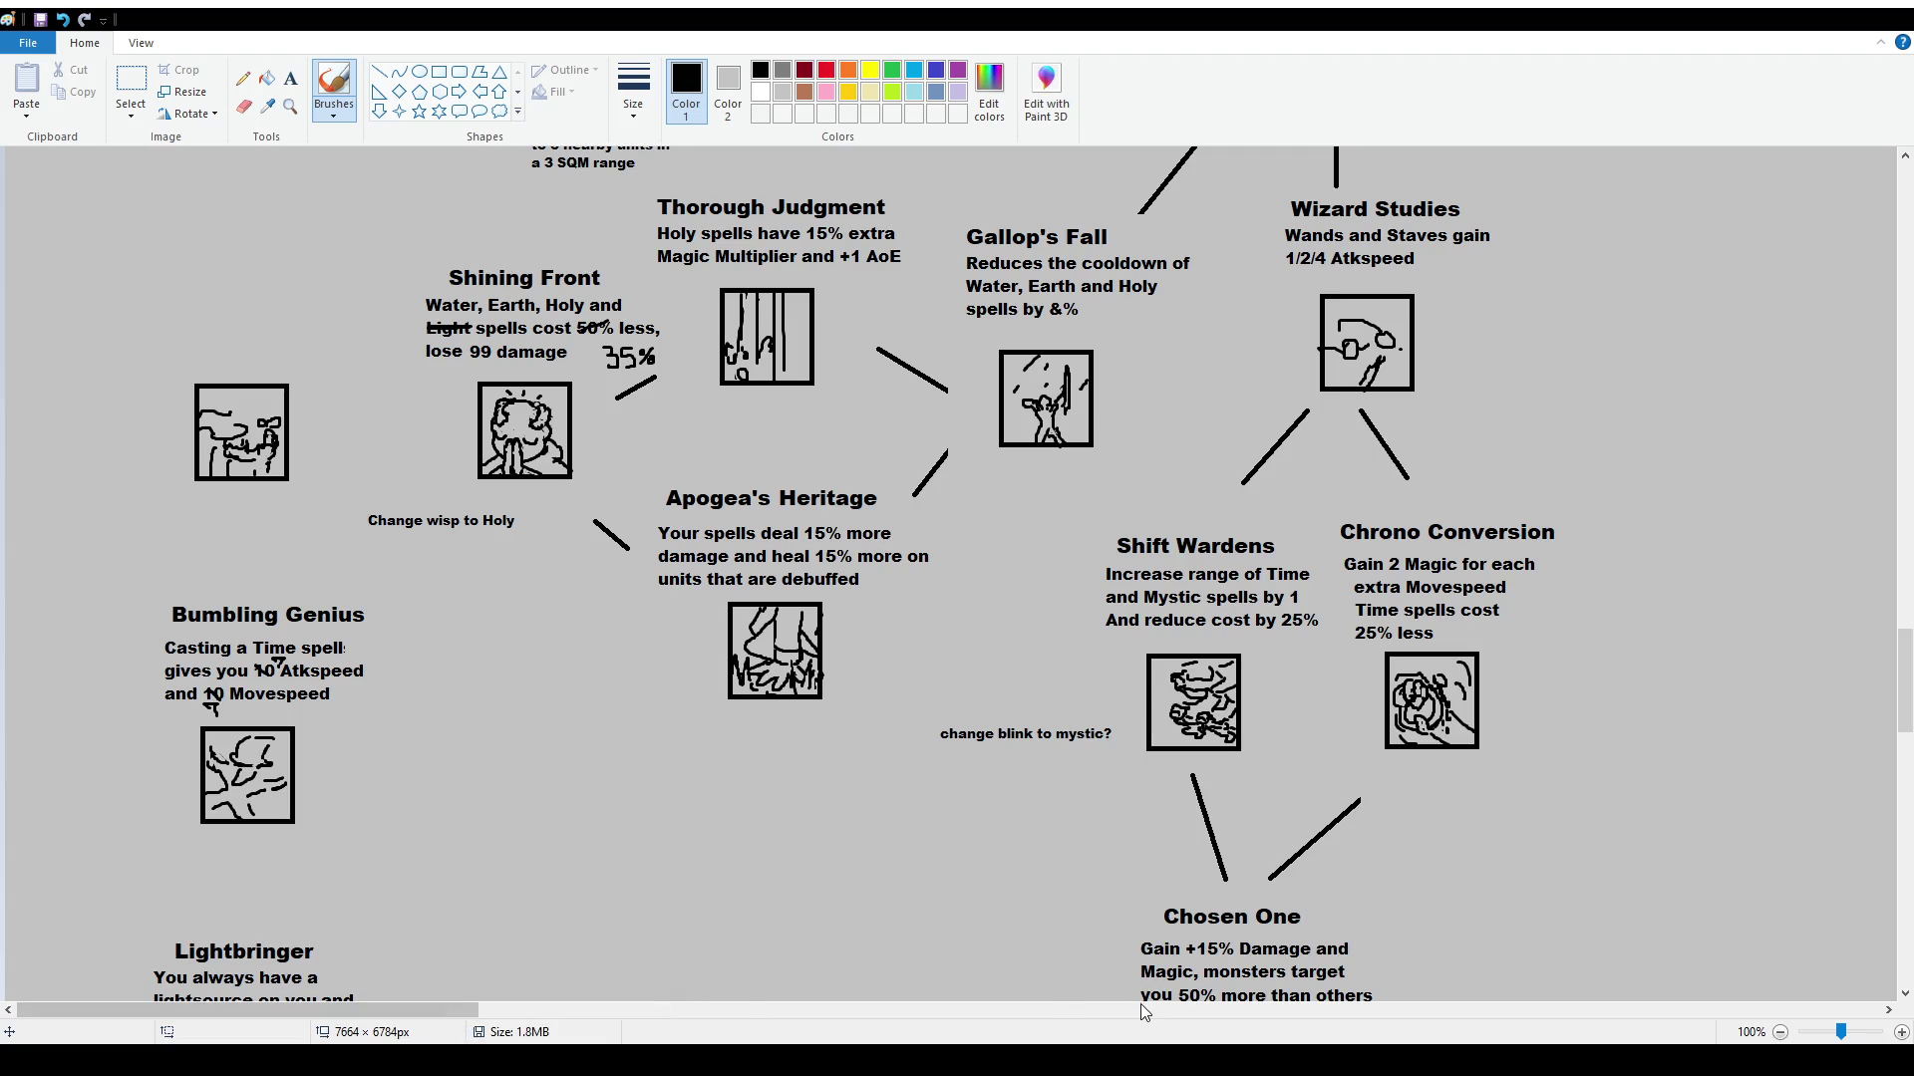
{"action": "left_click_drag", "start_coordinate": [410, 1009], "coordinate": [1241, 1010]}
Zoom in on the Survival Instinct icon, discarding a test smile stroke and touching up the sketch
{"action": "scroll", "coordinate": [1307, 555], "scroll_direction": "up", "scroll_amount": 20}
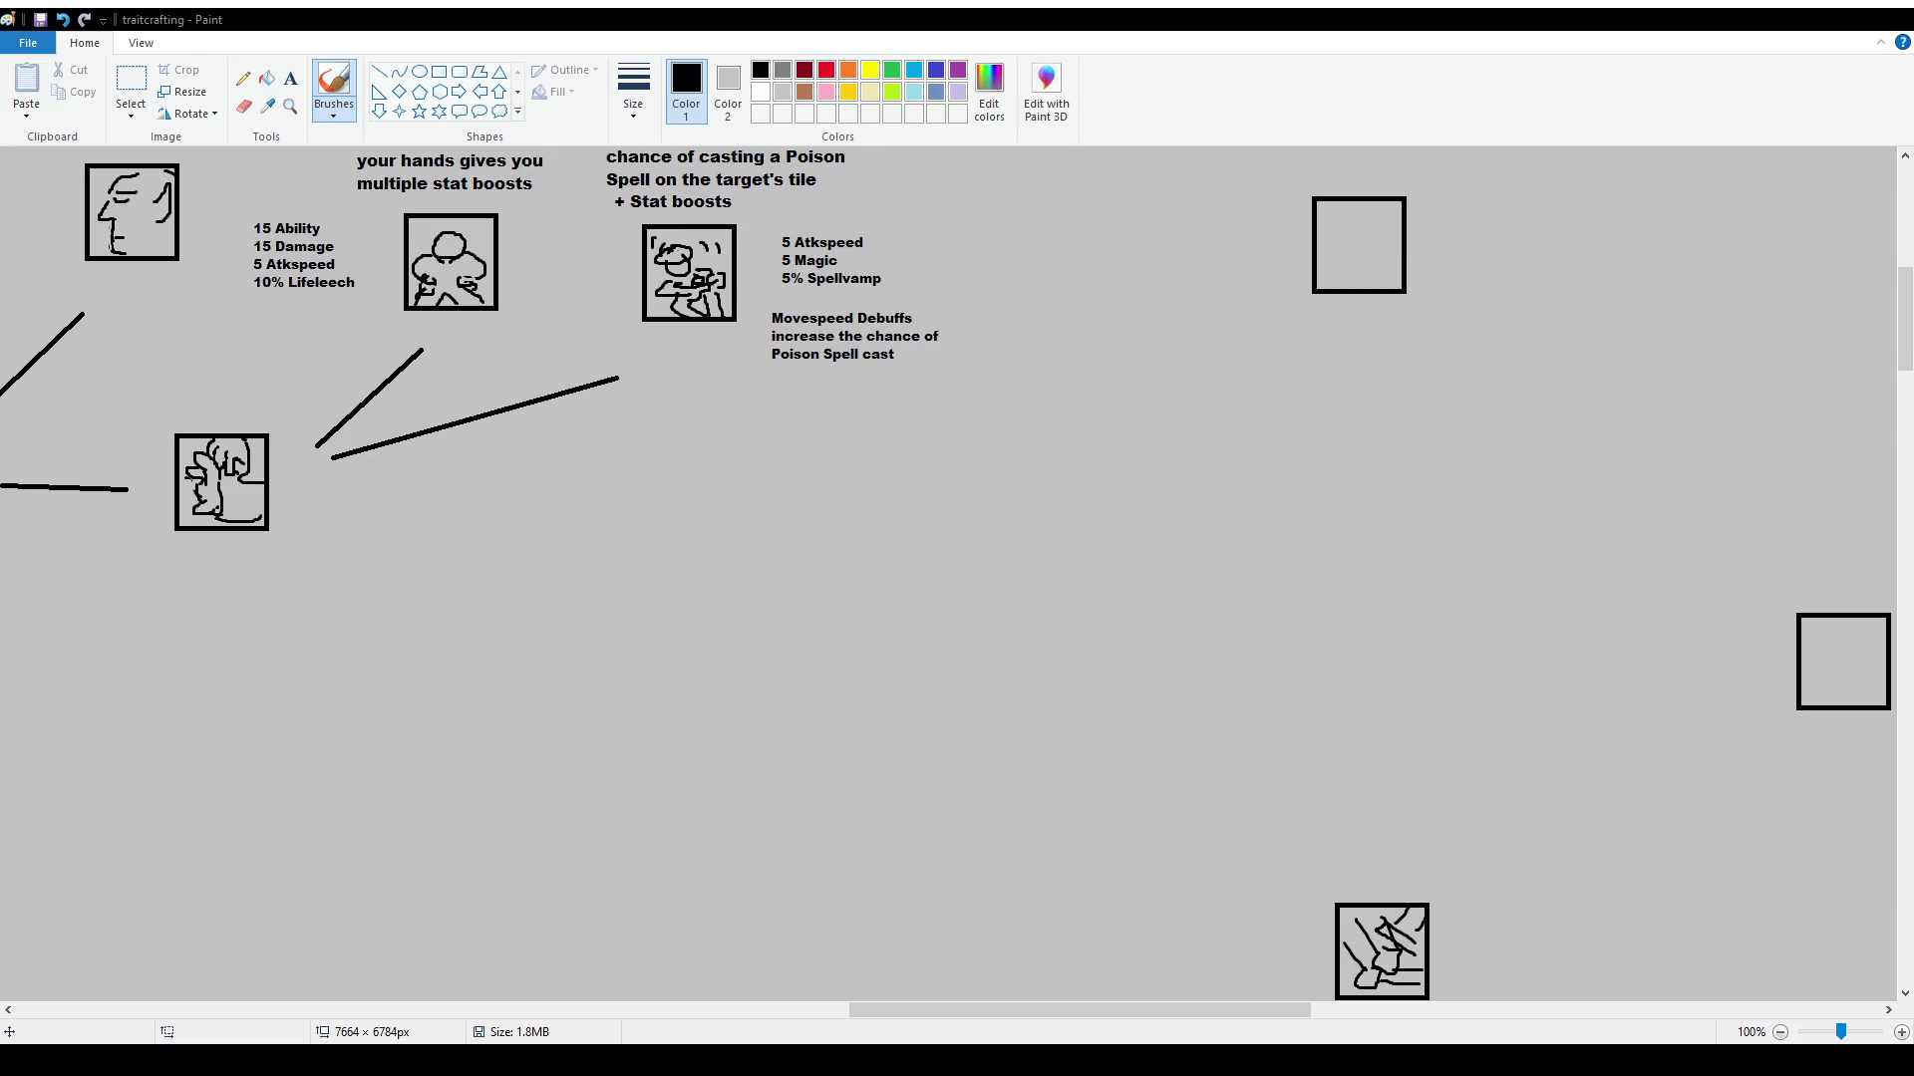
{"action": "scroll", "coordinate": [1351, 825], "scroll_direction": "up", "scroll_amount": 2}
{"action": "scroll", "coordinate": [1495, 778], "scroll_direction": "right", "scroll_amount": 10}
{"action": "scroll", "coordinate": [1610, 735], "scroll_direction": "up", "scroll_amount": 2}
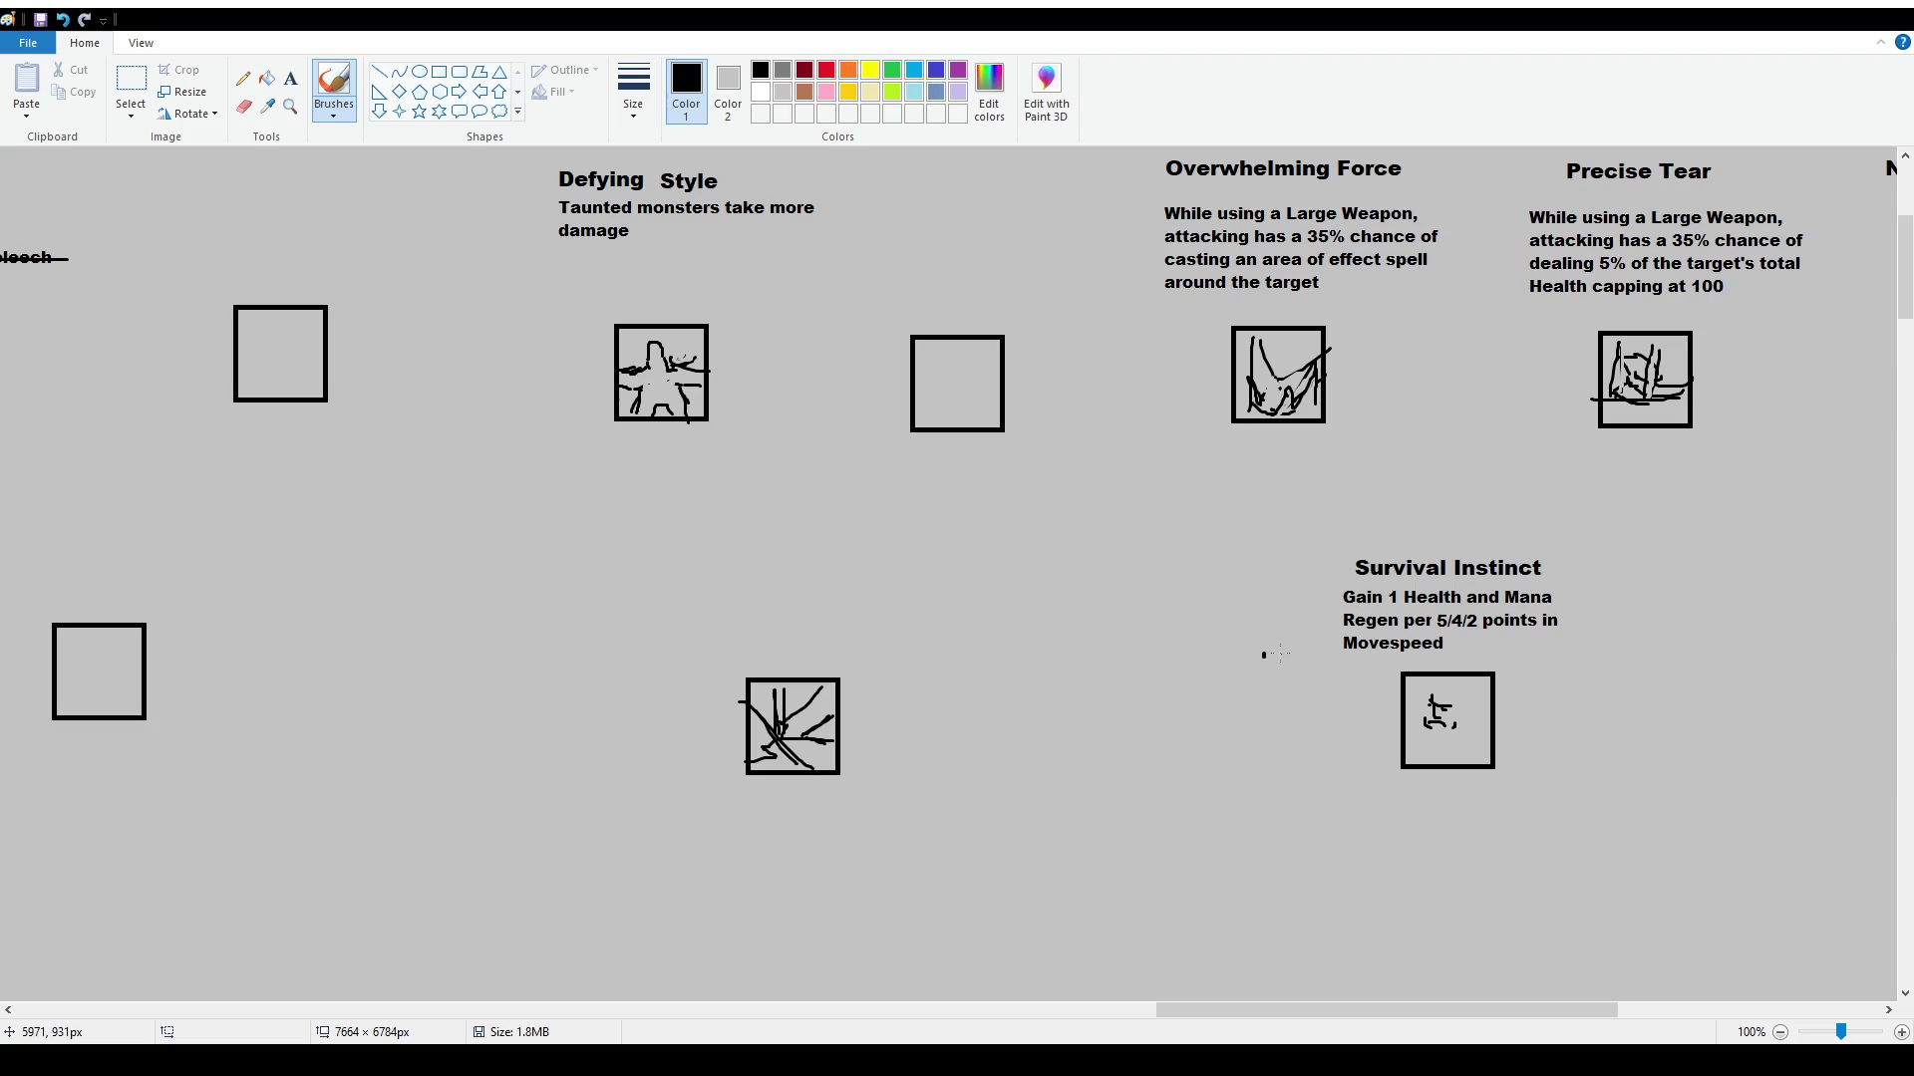
{"action": "left_click_drag", "start_coordinate": [1246, 659], "coordinate": [1289, 647]}
{"action": "key", "text": "ctrl+z"}
{"action": "key", "text": "ctrl+z"}
{"action": "key", "text": "ctrl+z"}
{"action": "scroll", "coordinate": [1564, 768], "scroll_direction": "up", "scroll_amount": 3, "text": "ctrl"}
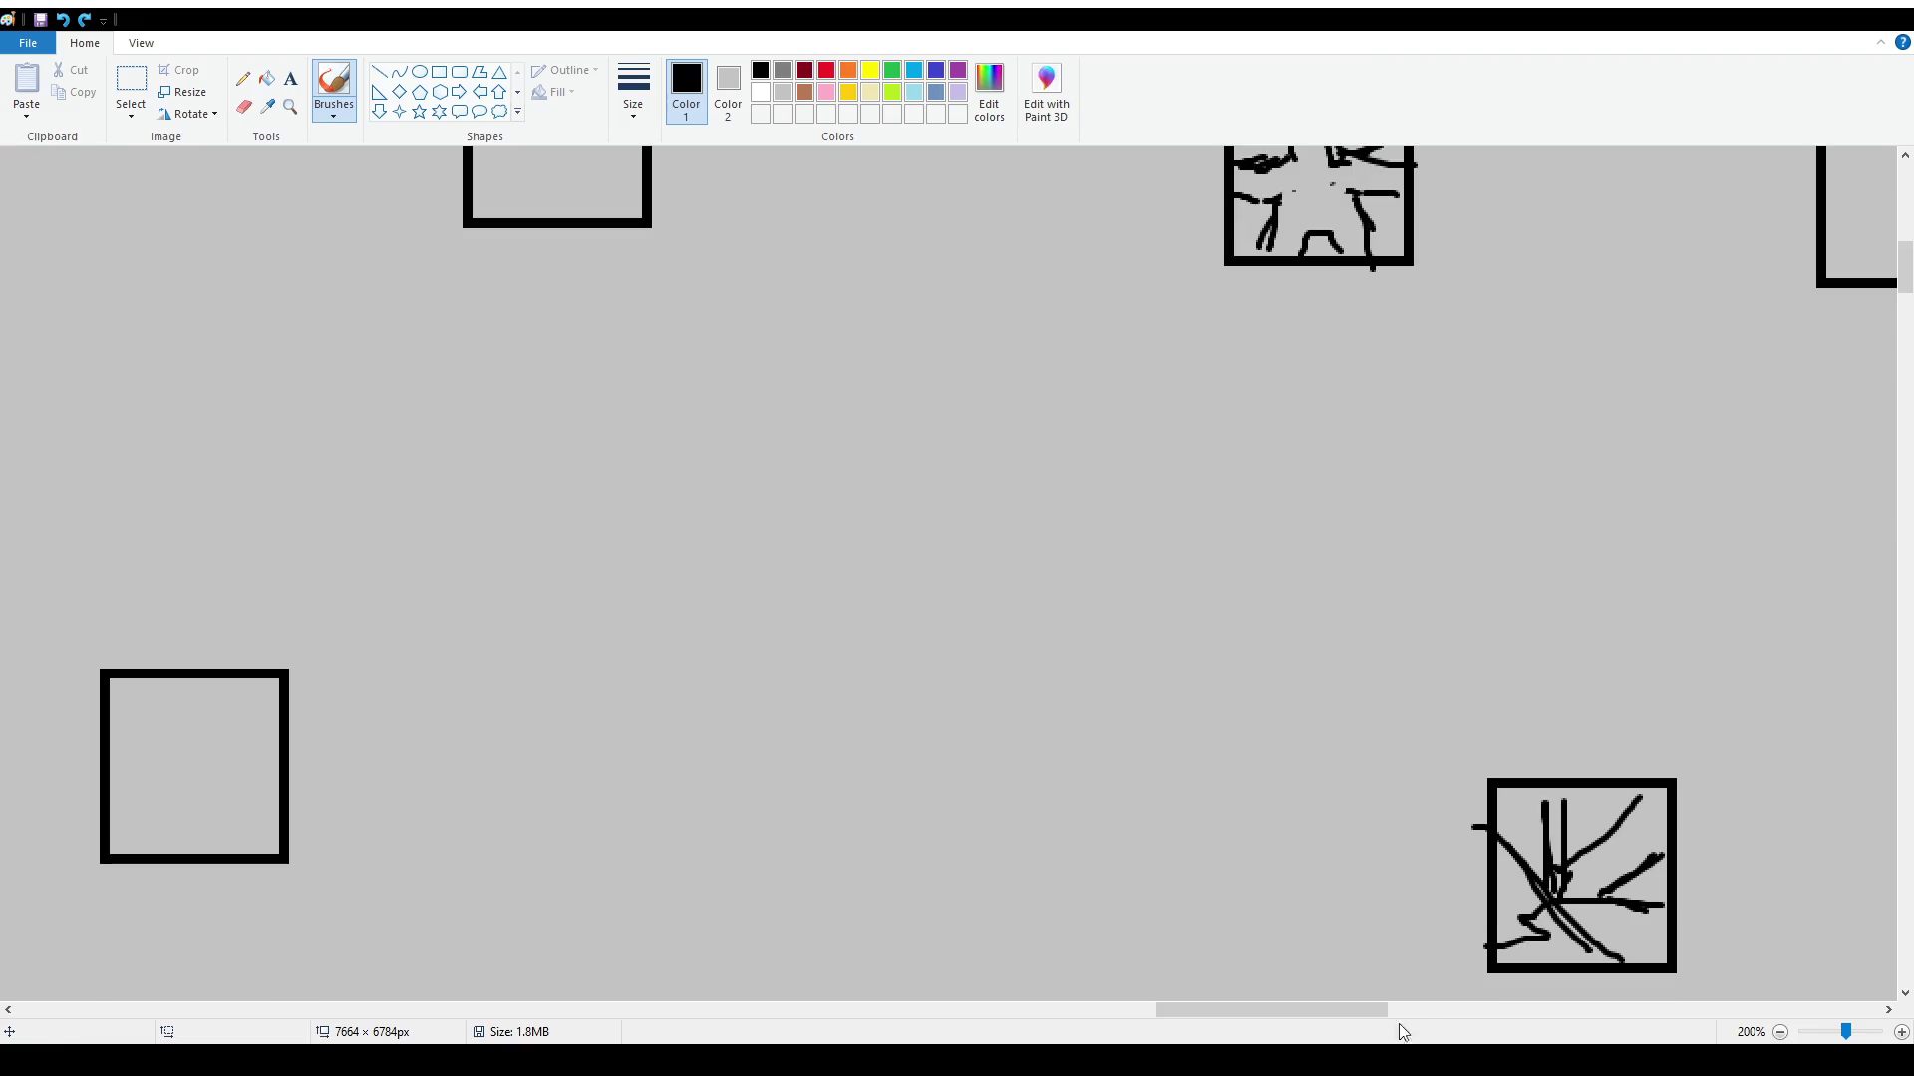
{"action": "scroll", "coordinate": [1666, 1015], "scroll_direction": "right", "scroll_amount": 5}
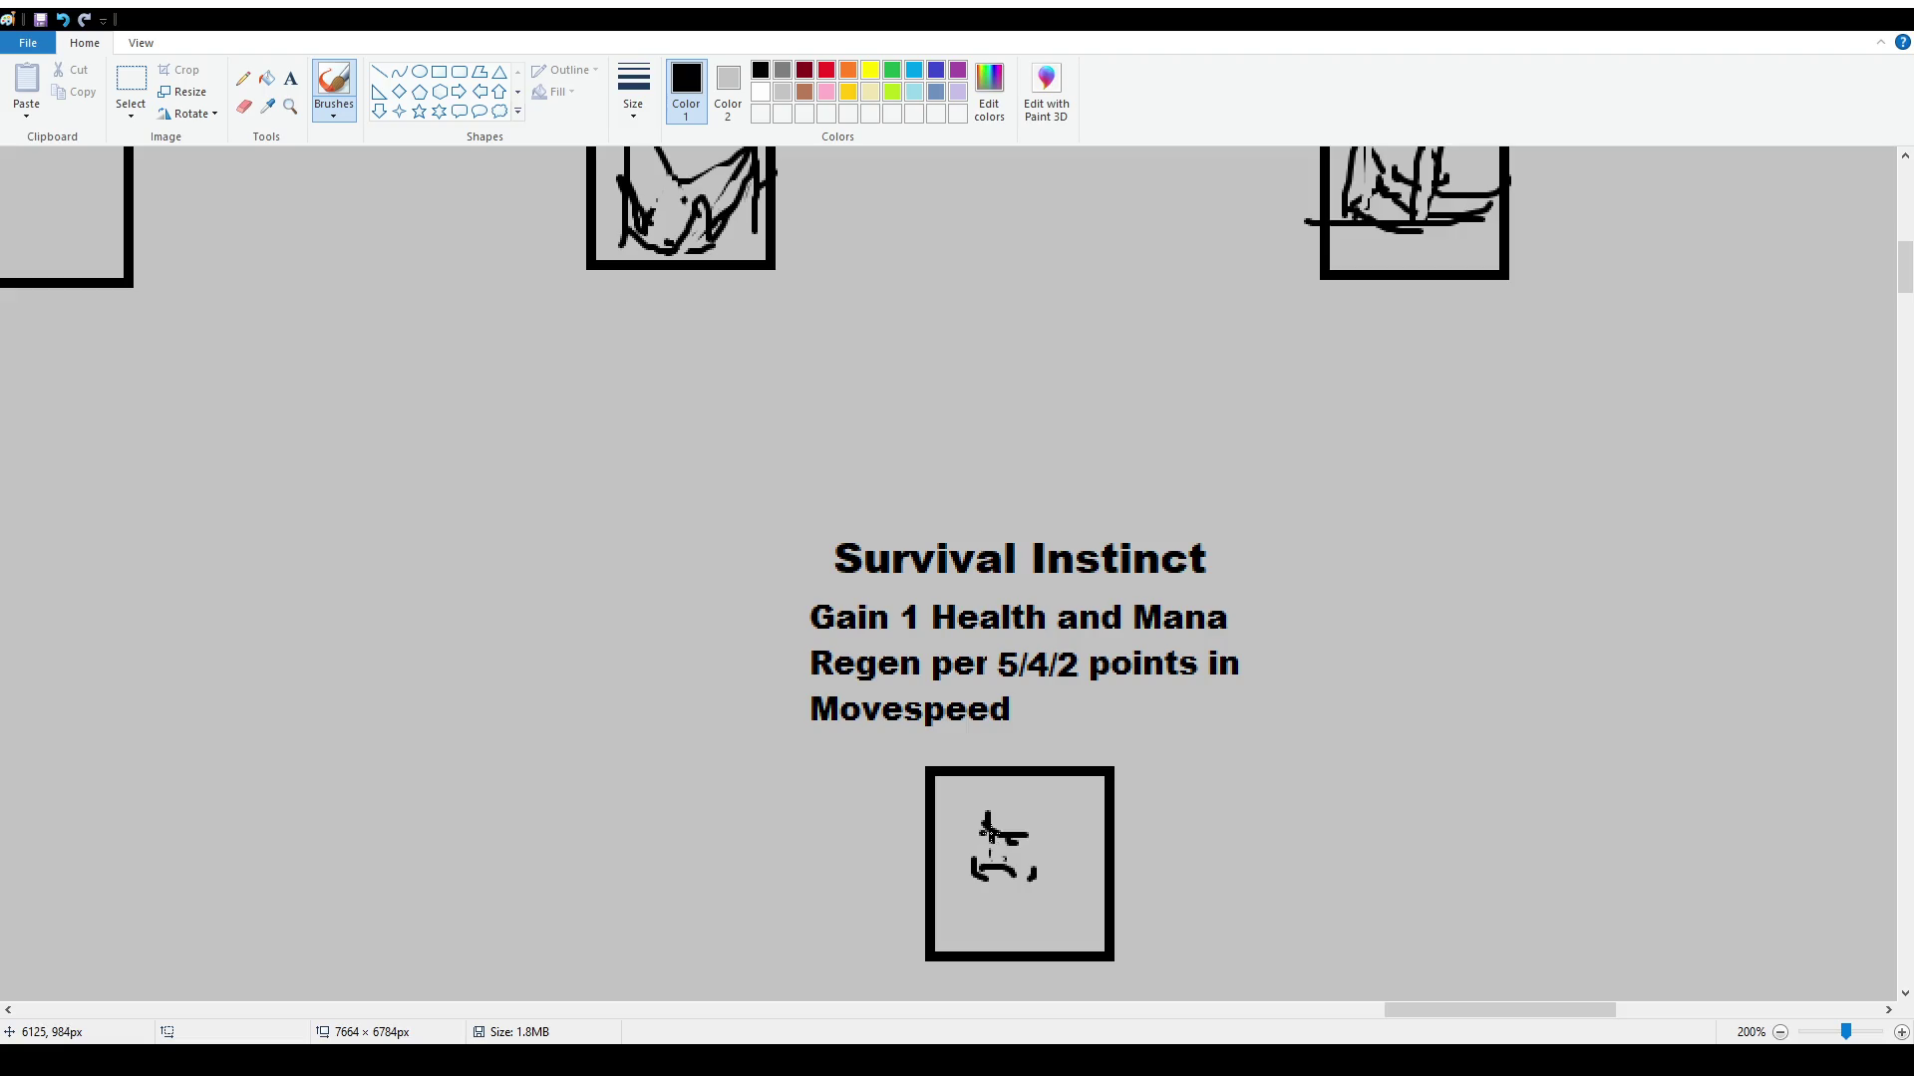
{"action": "mouse_move", "coordinate": [994, 849]}
{"action": "left_mouse_down"}
{"action": "mouse_move", "coordinate": [1007, 870]}
{"action": "mouse_move", "coordinate": [1038, 864]}
{"action": "mouse_move", "coordinate": [974, 859]}
{"action": "left_mouse_up"}
Experiment with brush strokes on the icon sketch, undoing the diagonal, hook, curve and foot strokes
{"action": "left_click_drag", "start_coordinate": [984, 833], "coordinate": [1012, 847]}
{"action": "mouse_move", "coordinate": [997, 859]}
{"action": "left_mouse_down"}
{"action": "mouse_move", "coordinate": [1017, 869]}
{"action": "mouse_move", "coordinate": [990, 826]}
{"action": "left_mouse_up"}
{"action": "mouse_move", "coordinate": [980, 855]}
{"action": "left_mouse_down"}
{"action": "mouse_move", "coordinate": [1061, 855]}
{"action": "mouse_move", "coordinate": [986, 810]}
{"action": "mouse_move", "coordinate": [988, 843]}
{"action": "mouse_move", "coordinate": [1018, 848]}
{"action": "mouse_move", "coordinate": [987, 830]}
{"action": "left_mouse_up"}
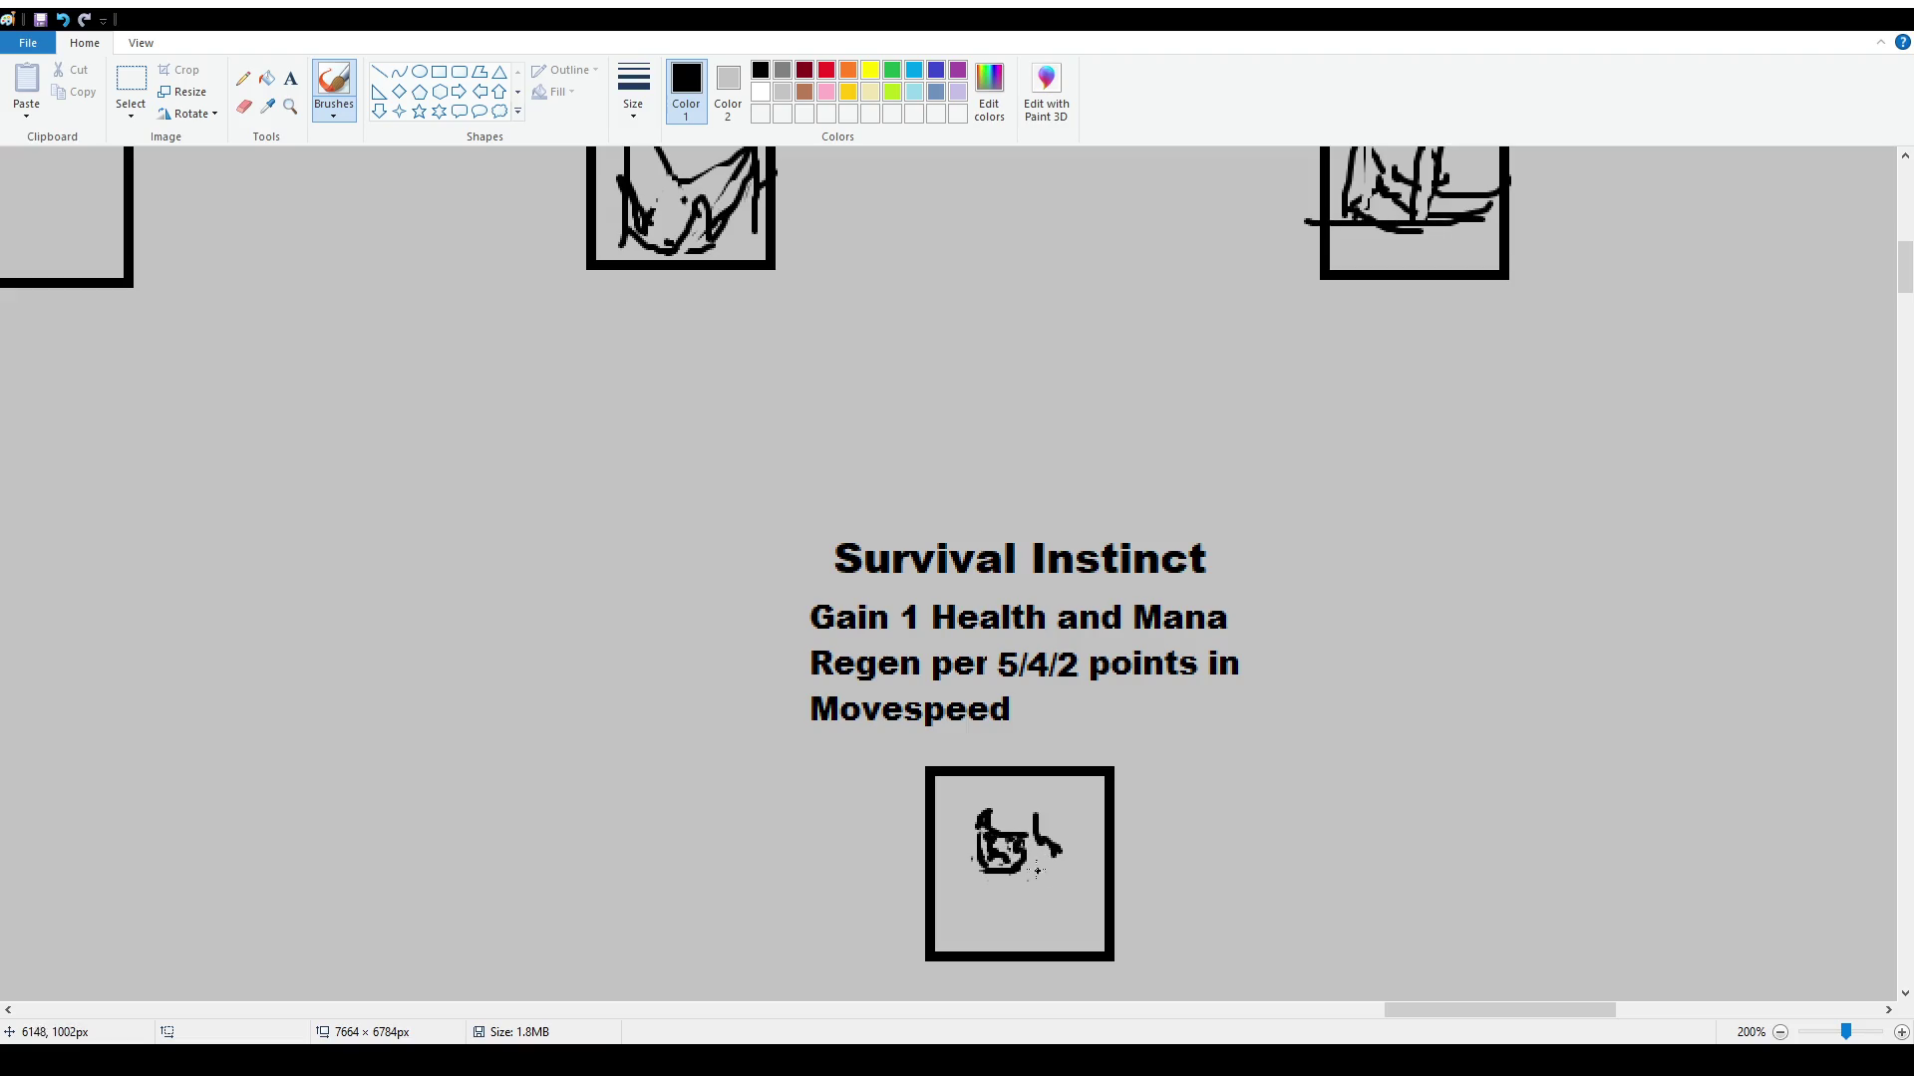
{"action": "left_click_drag", "start_coordinate": [965, 895], "coordinate": [919, 849]}
{"action": "key", "text": "ctrl+z"}
{"action": "mouse_move", "coordinate": [1037, 867]}
{"action": "left_mouse_down"}
{"action": "mouse_move", "coordinate": [1057, 869]}
{"action": "mouse_move", "coordinate": [1021, 912]}
{"action": "mouse_move", "coordinate": [1036, 919]}
{"action": "left_mouse_up"}
{"action": "key", "text": "ctrl+z"}
{"action": "key", "text": "ctrl+z"}
{"action": "mouse_move", "coordinate": [1017, 889]}
{"action": "left_mouse_down"}
{"action": "mouse_move", "coordinate": [981, 876]}
{"action": "mouse_move", "coordinate": [1055, 885]}
{"action": "mouse_move", "coordinate": [1062, 915]}
{"action": "mouse_move", "coordinate": [1029, 930]}
{"action": "mouse_move", "coordinate": [1069, 929]}
{"action": "mouse_move", "coordinate": [1042, 943]}
{"action": "left_mouse_up"}
{"action": "key", "text": "ctrl+z"}
{"action": "left_click_drag", "start_coordinate": [967, 862], "coordinate": [947, 840]}
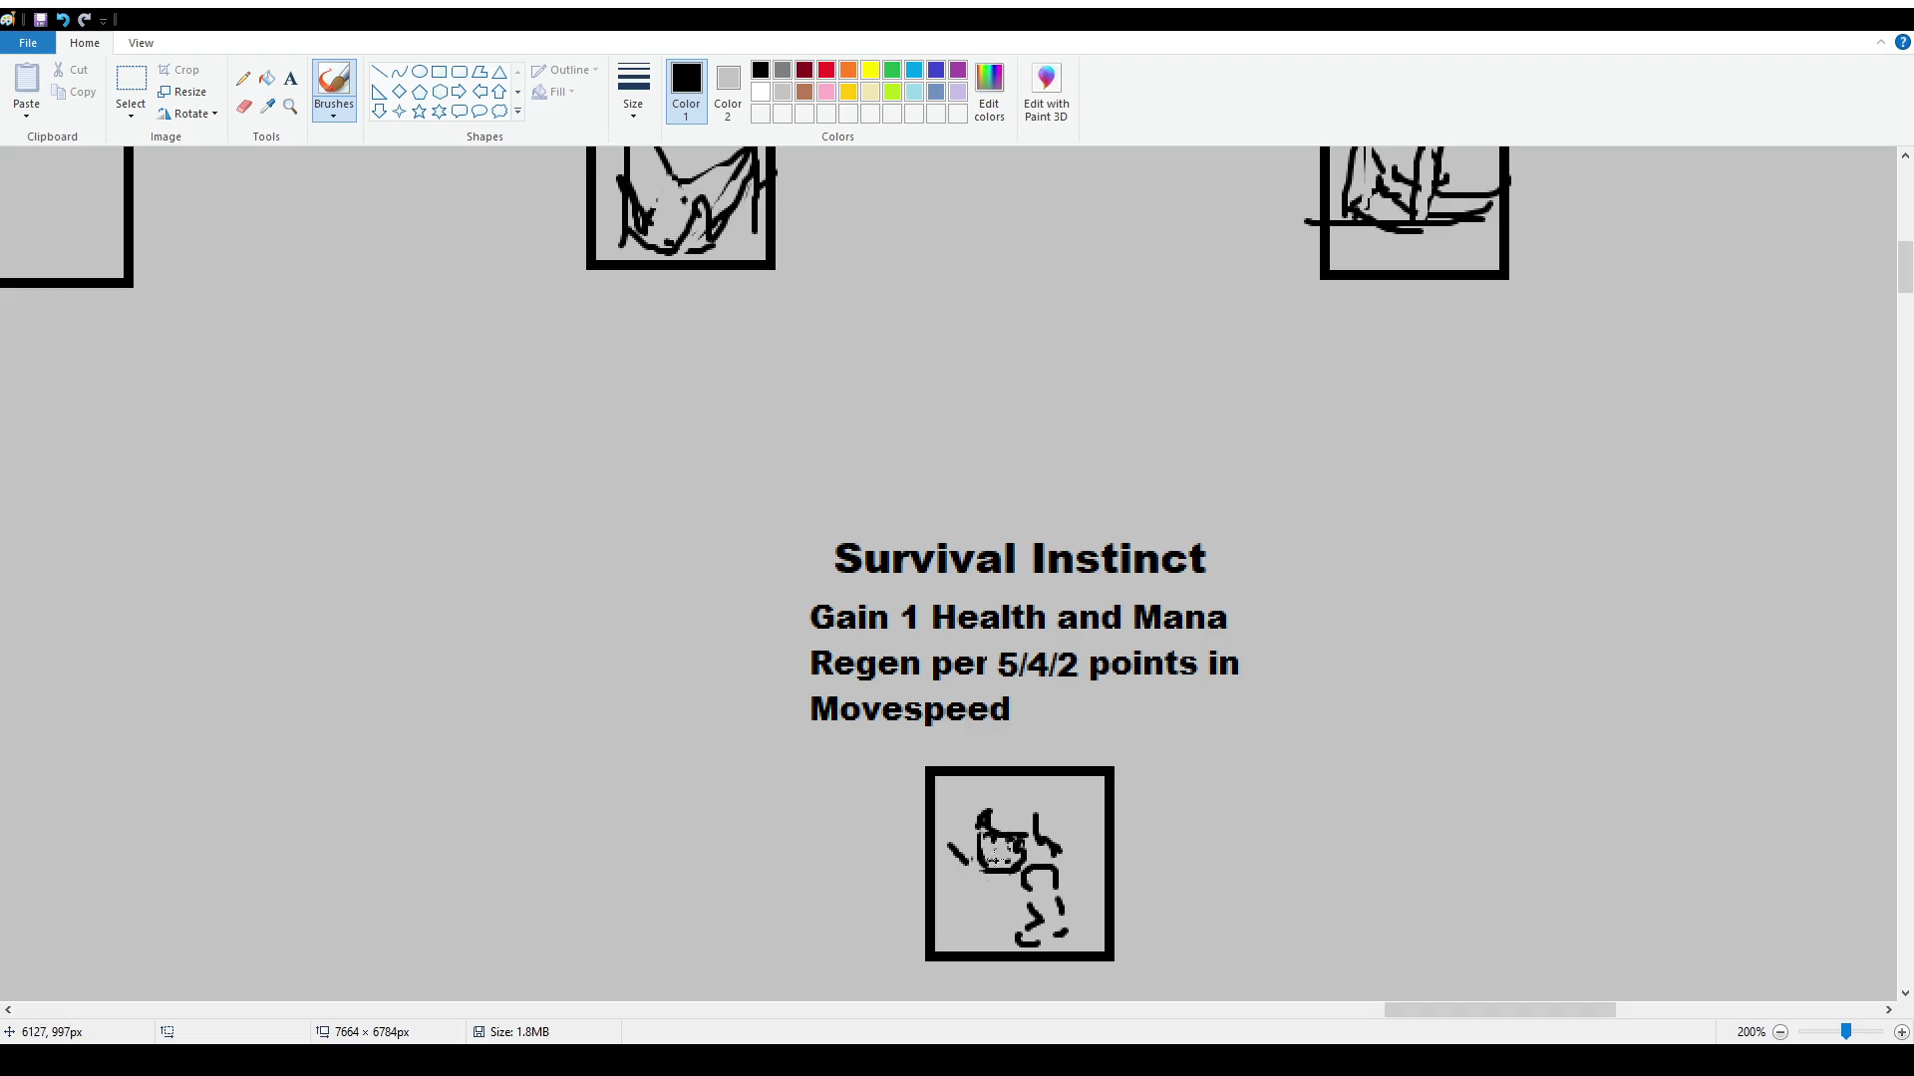
{"action": "key", "text": "ctrl+z"}
{"action": "key", "text": "ctrl+z"}
{"action": "key", "text": "ctrl+z"}
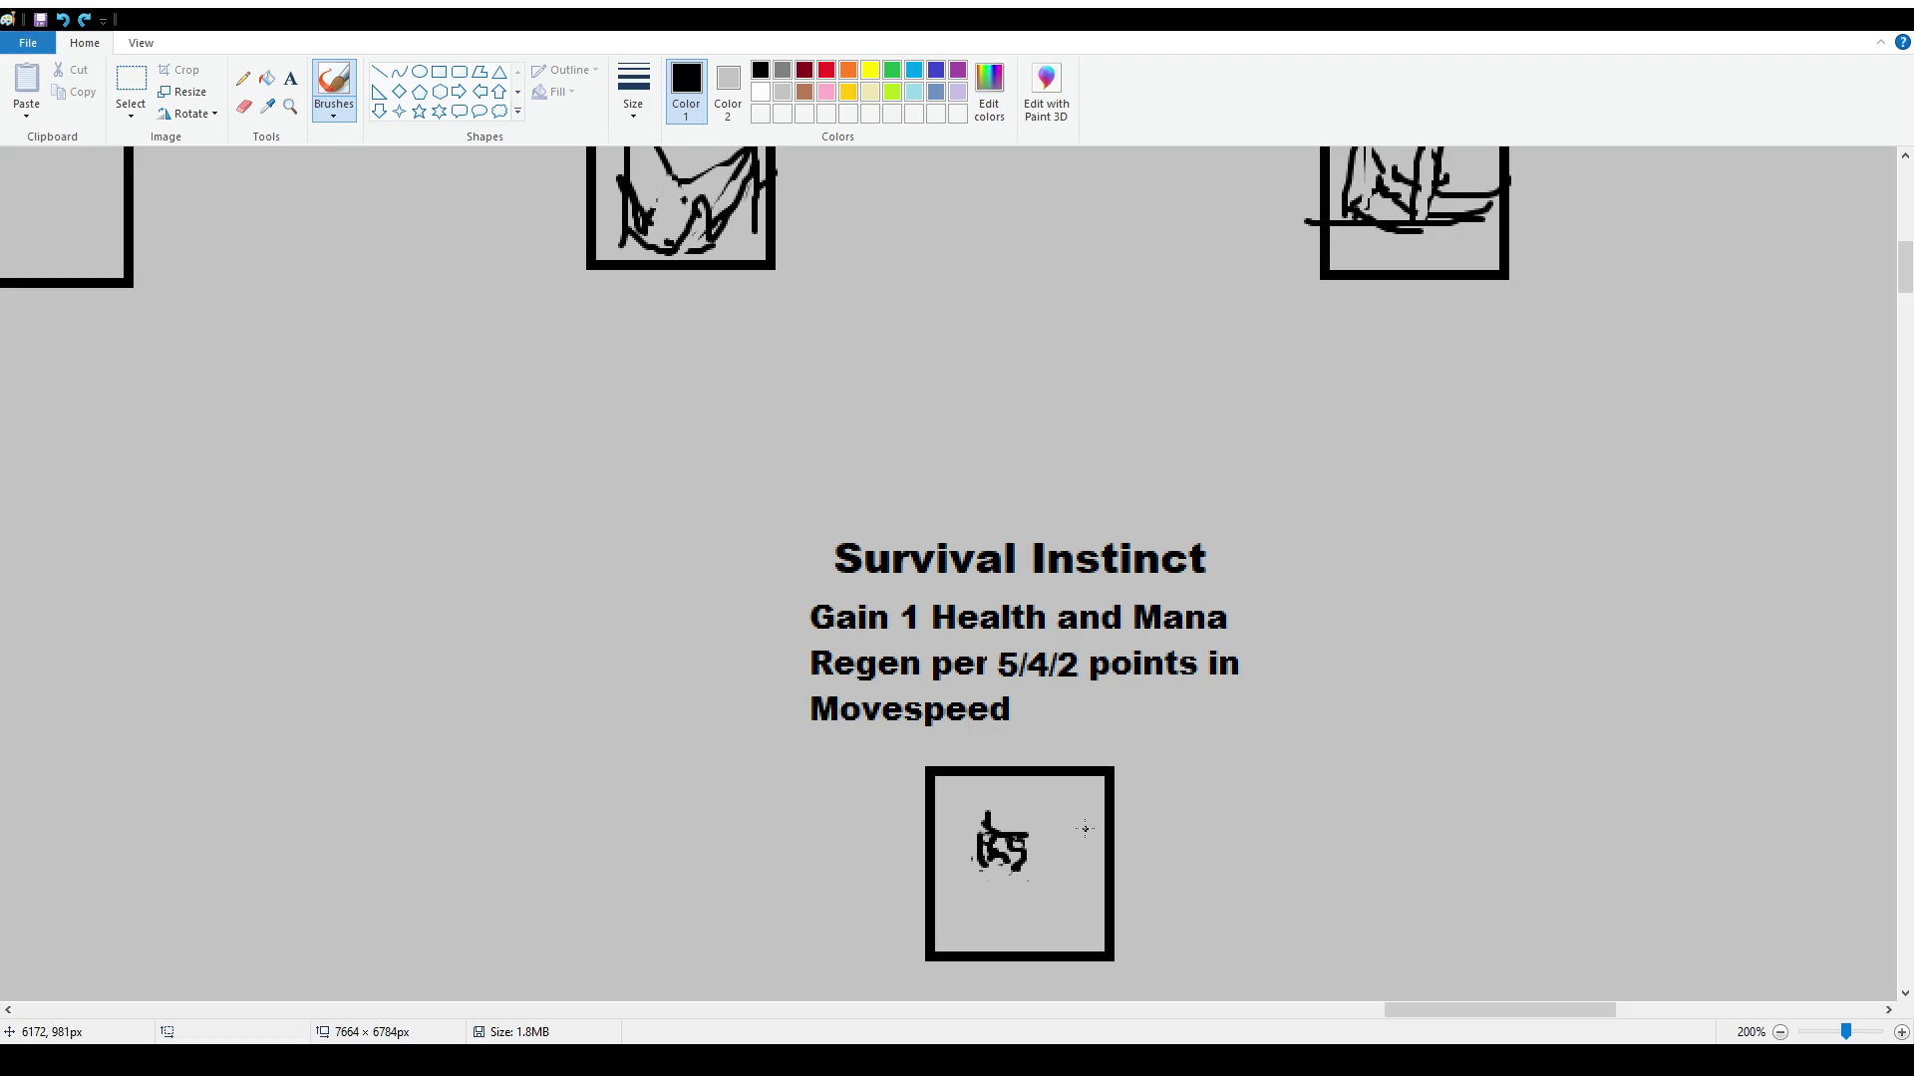
{"action": "key", "text": "ctrl+z"}
{"action": "key", "text": "ctrl+z"}
{"action": "key", "text": "ctrl+z"}
Delete the leftover fragment in the icon box and draw a fresh starting stroke
{"action": "left_click", "coordinate": [131, 80]}
{"action": "left_click_drag", "start_coordinate": [954, 793], "coordinate": [1055, 898]}
{"action": "key", "text": "Delete"}
{"action": "left_click", "coordinate": [334, 82]}
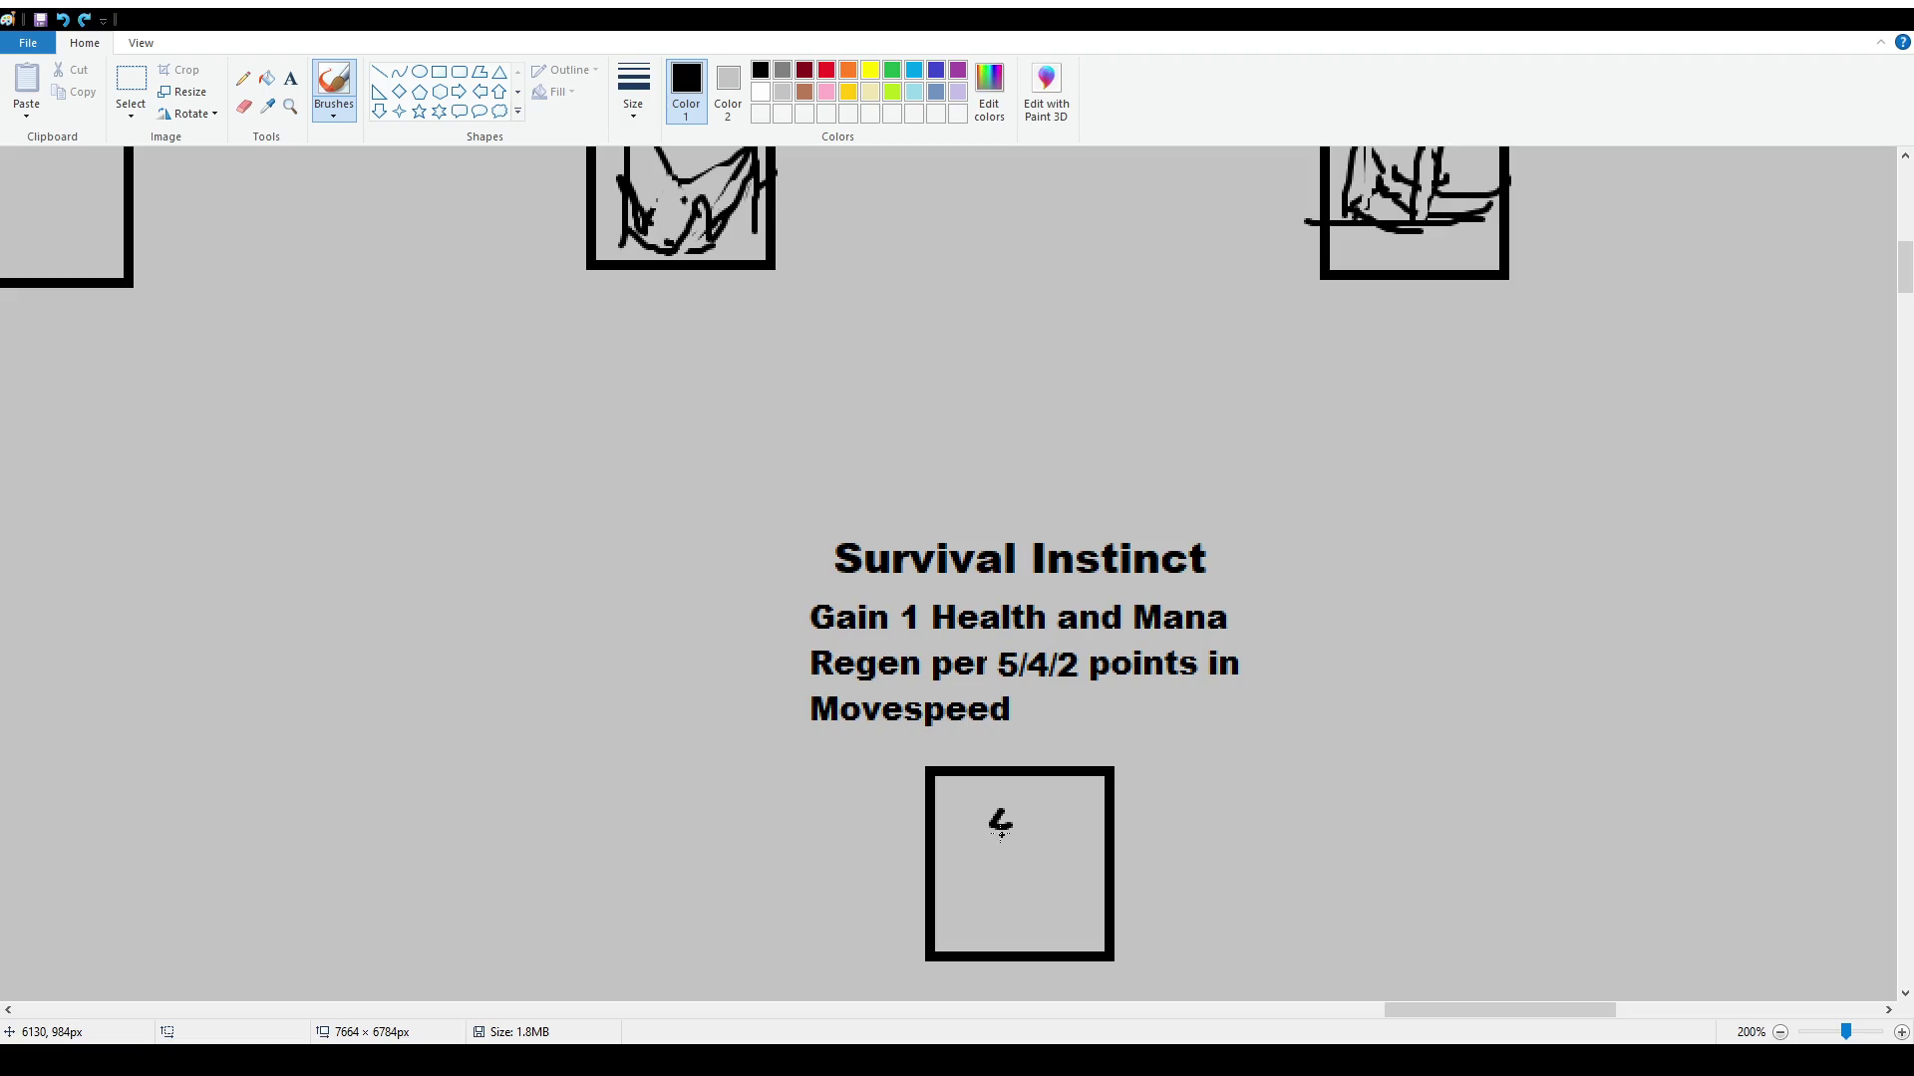
{"action": "left_click_drag", "start_coordinate": [1001, 832], "coordinate": [1005, 852]}
Draw the figure's right curve and top arch, undoing a misplaced hook-shaped stroke
{"action": "mouse_move", "coordinate": [1038, 835]}
{"action": "left_mouse_down"}
{"action": "mouse_move", "coordinate": [1043, 874]}
{"action": "mouse_move", "coordinate": [1024, 850]}
{"action": "left_mouse_up"}
{"action": "left_click_drag", "start_coordinate": [993, 815], "coordinate": [1029, 802]}
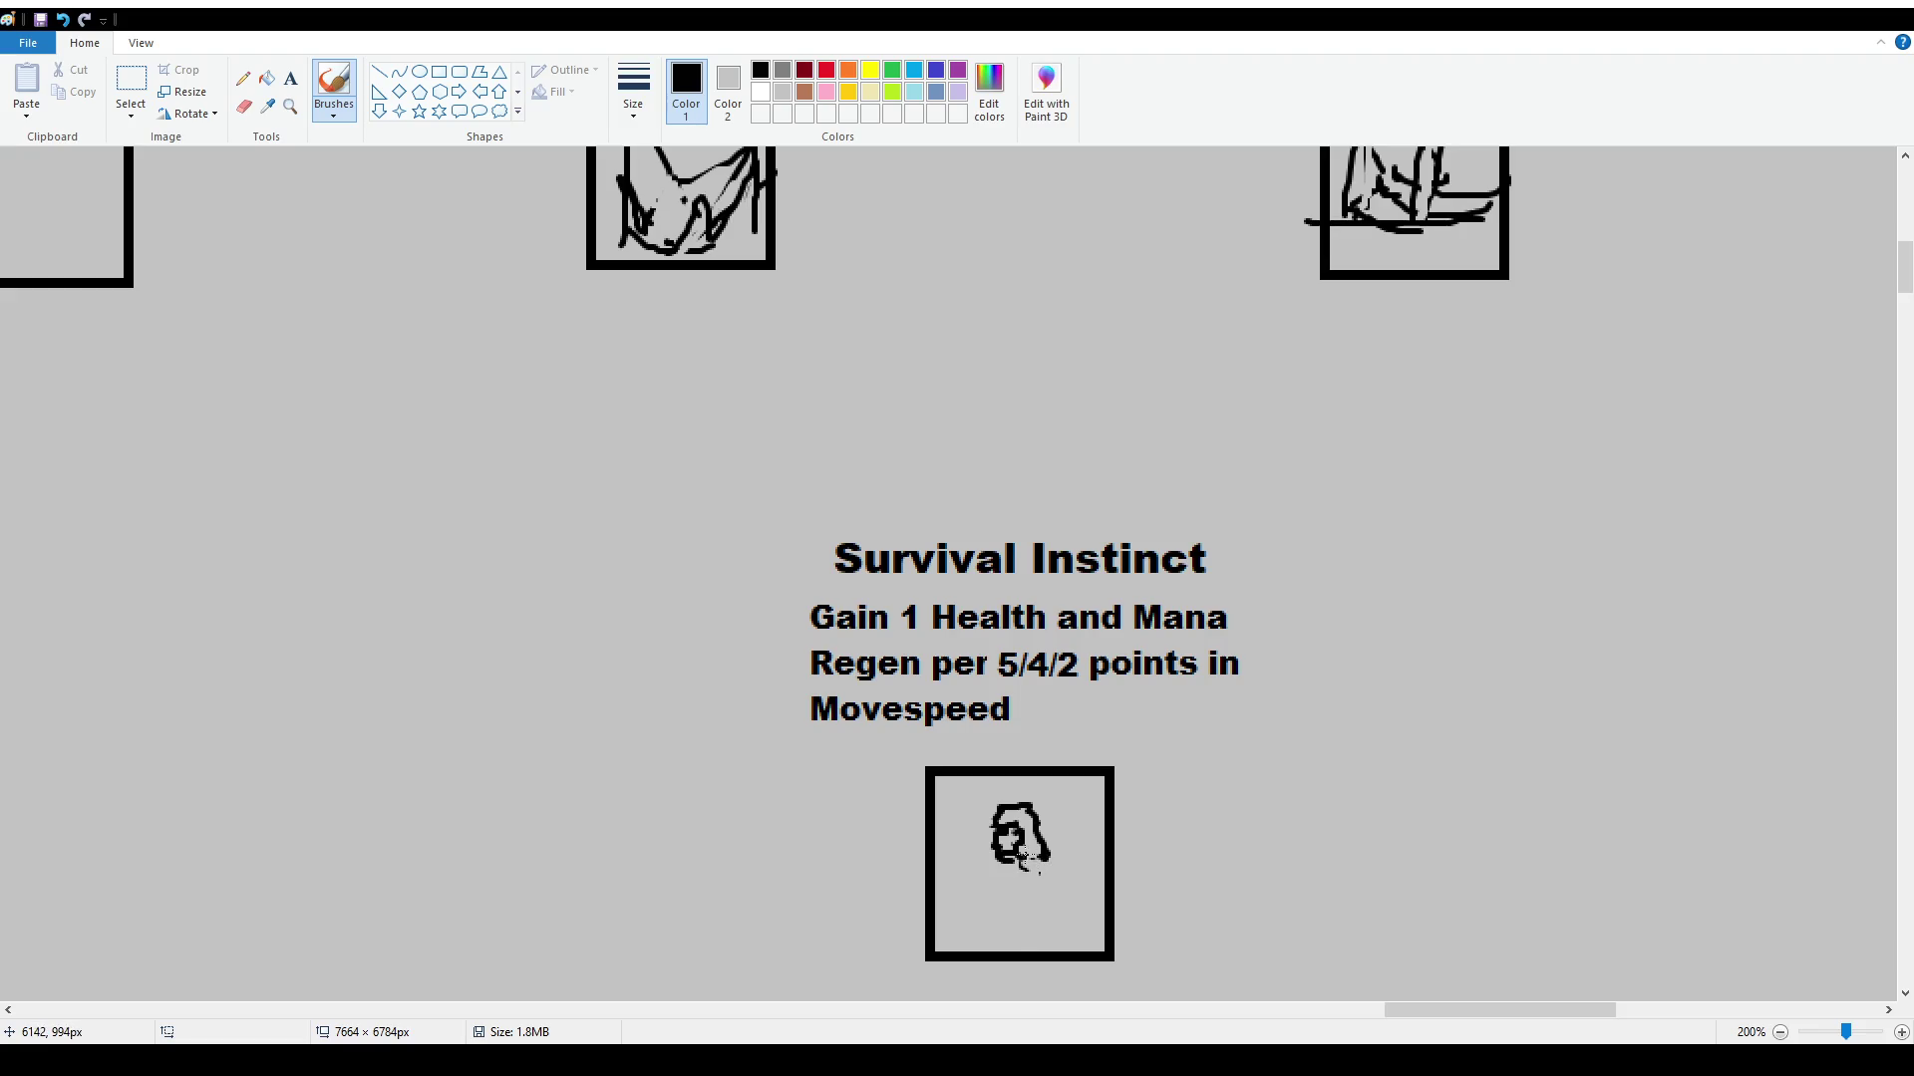
{"action": "mouse_move", "coordinate": [1037, 819]}
{"action": "left_mouse_down"}
{"action": "mouse_move", "coordinate": [1046, 859]}
{"action": "mouse_move", "coordinate": [955, 859]}
{"action": "mouse_move", "coordinate": [947, 803]}
{"action": "mouse_move", "coordinate": [969, 853]}
{"action": "left_mouse_up"}
{"action": "key", "text": "ctrl+z"}
{"action": "key", "text": "ctrl+z"}
{"action": "key", "text": "ctrl+z"}
{"action": "key", "text": "ctrl+z"}
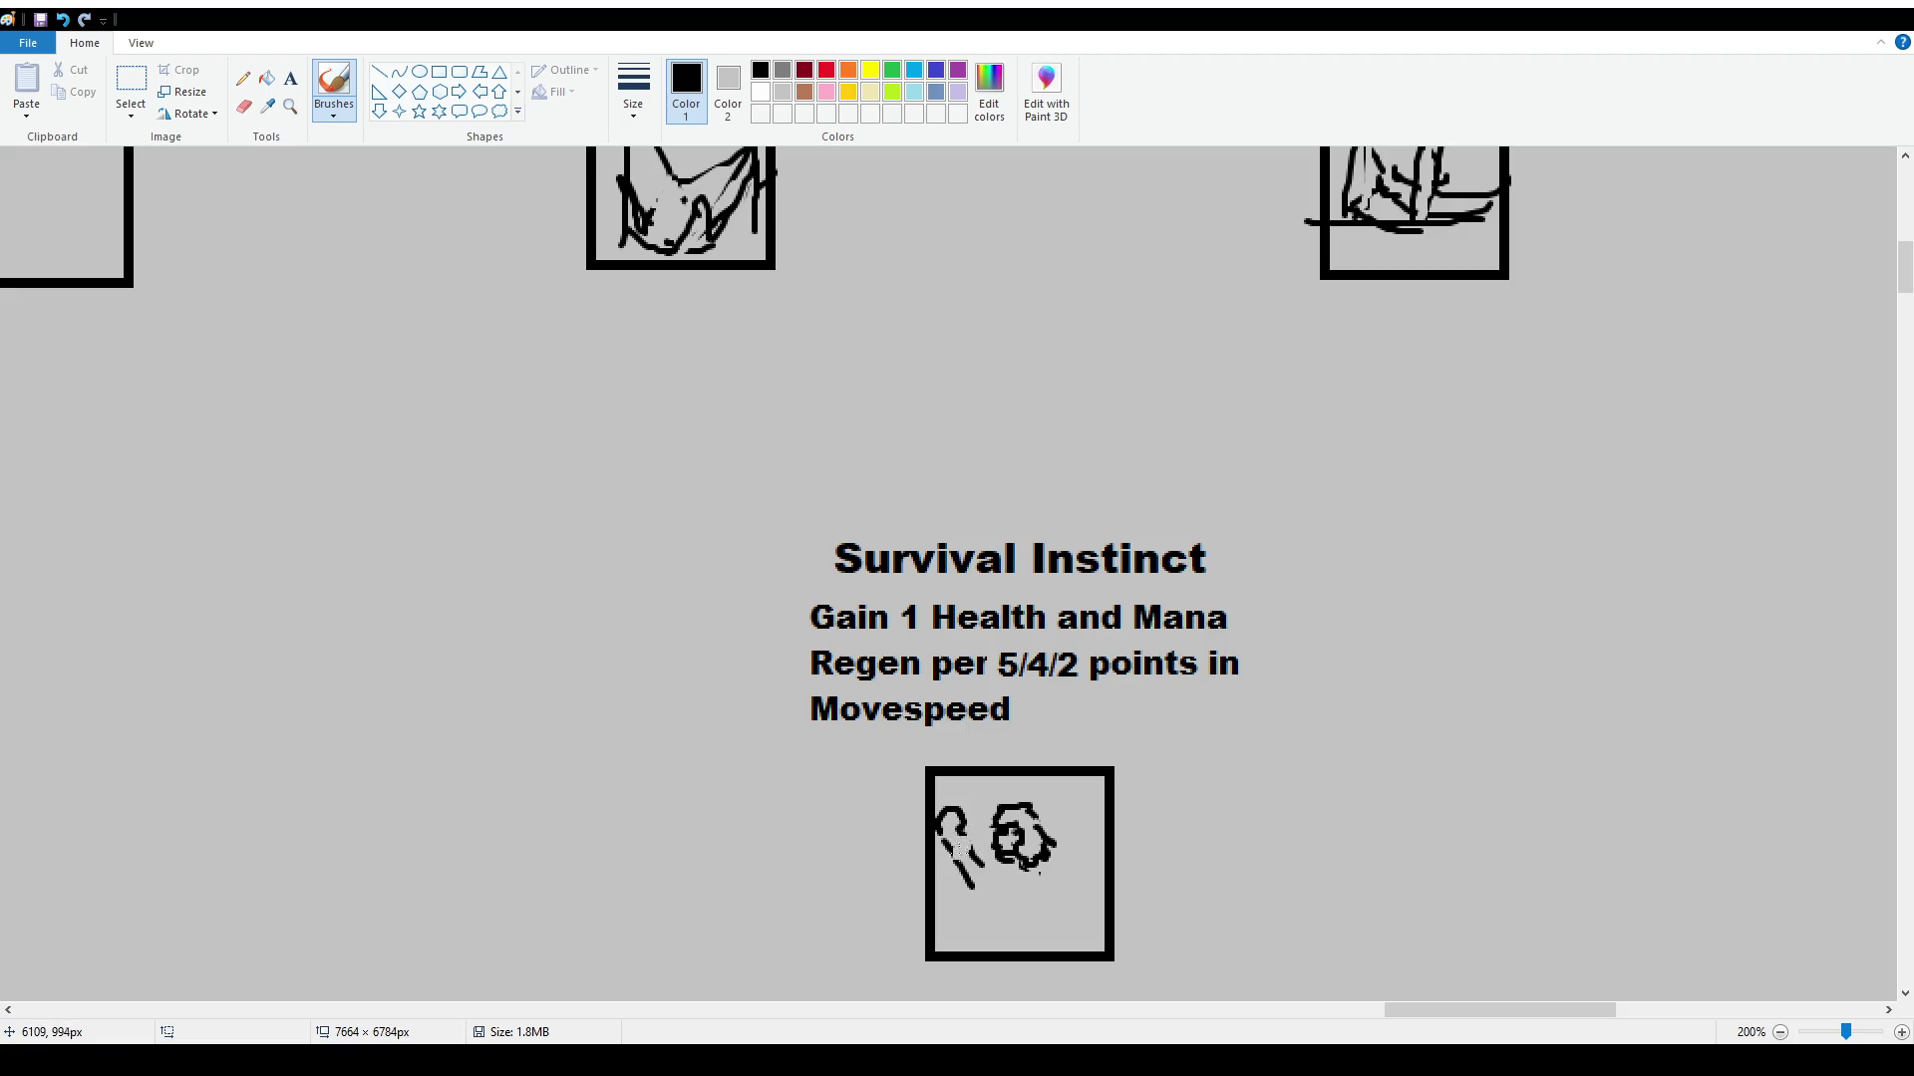
{"action": "key", "text": "ctrl+z"}
{"action": "key", "text": "ctrl+z"}
{"action": "key", "text": "ctrl+z"}
{"action": "mouse_move", "coordinate": [1020, 890]}
{"action": "left_mouse_down"}
{"action": "mouse_move", "coordinate": [949, 911]}
{"action": "mouse_move", "coordinate": [1007, 928]}
{"action": "mouse_move", "coordinate": [1033, 873]}
{"action": "mouse_move", "coordinate": [1036, 911]}
{"action": "left_mouse_up"}
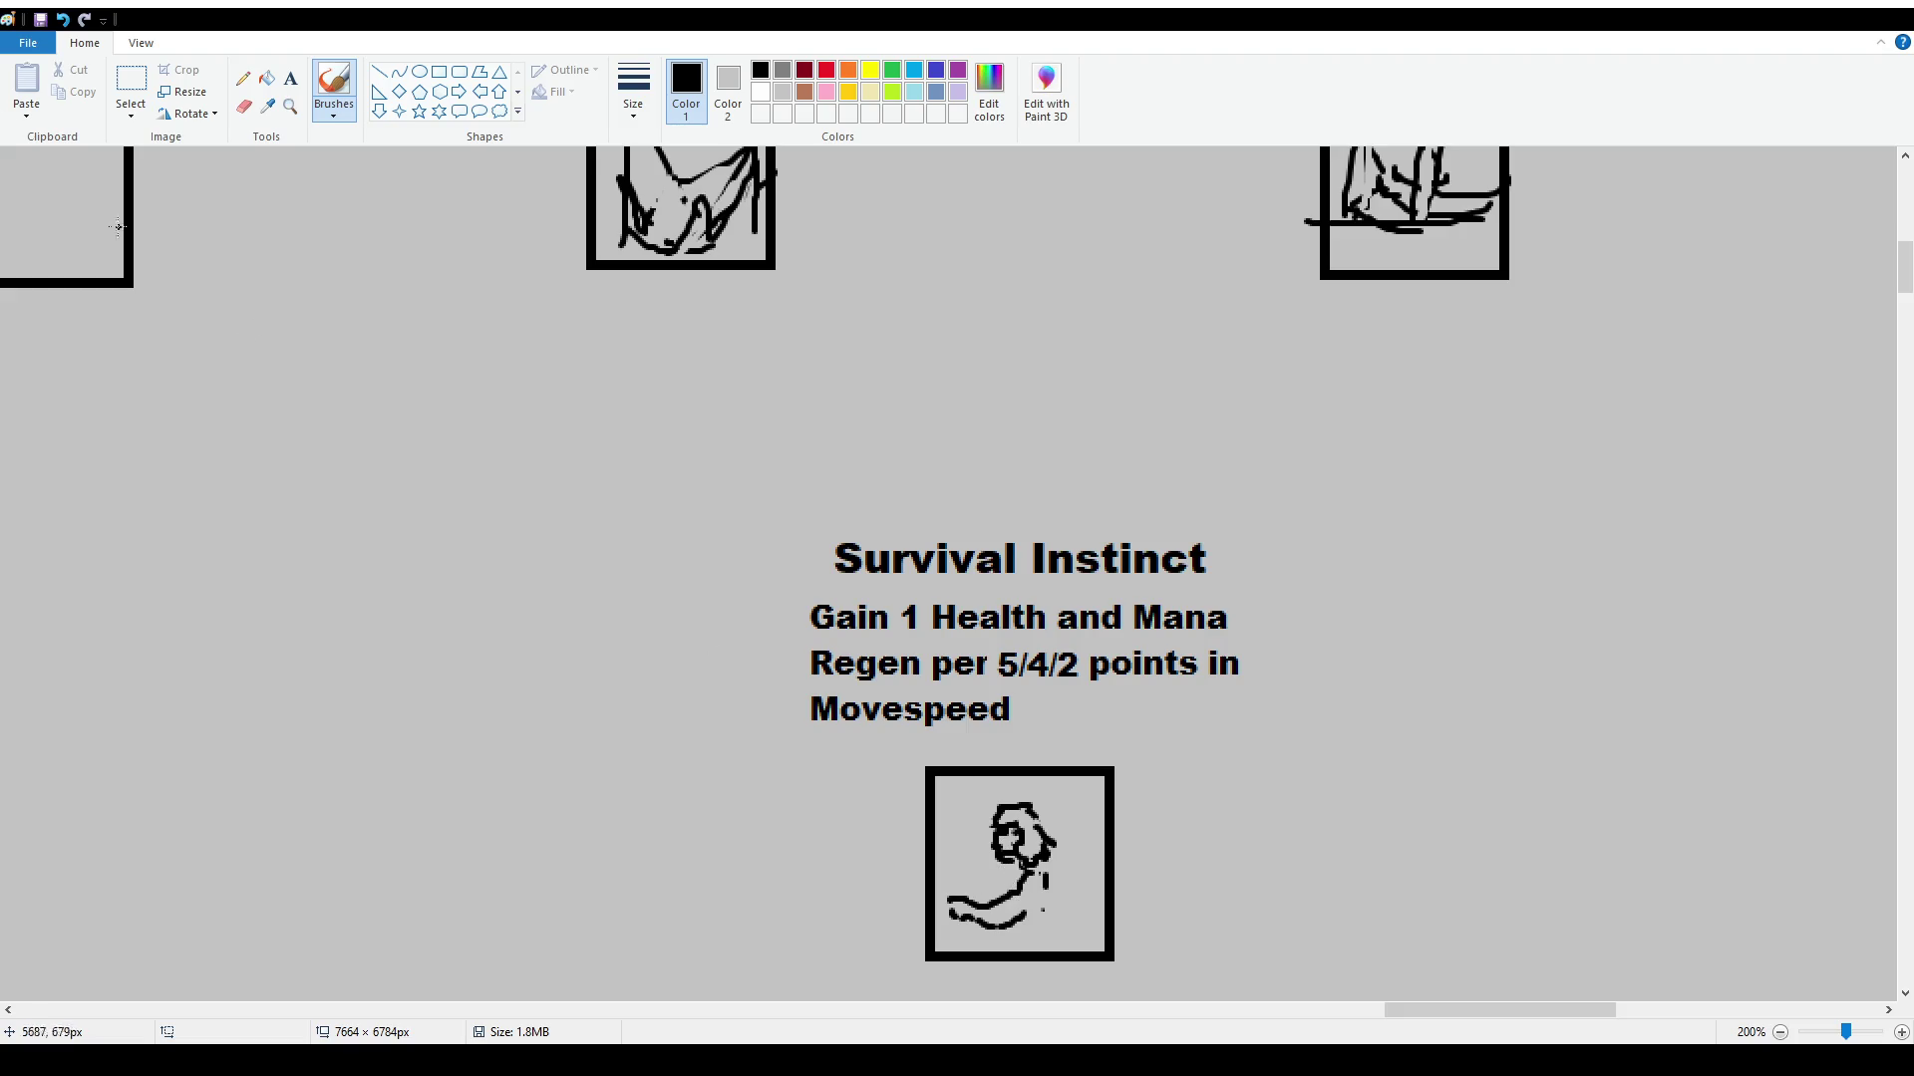
Select the spiral head doodle and shift it slightly left
{"action": "left_click", "coordinate": [131, 80]}
{"action": "key", "text": "ctrl+z"}
{"action": "key", "text": "ctrl+z"}
{"action": "key", "text": "ctrl+z"}
{"action": "key", "text": "ctrl+z"}
{"action": "key", "text": "ctrl+z"}
{"action": "mouse_move", "coordinate": [980, 794]}
{"action": "left_mouse_down"}
{"action": "mouse_move", "coordinate": [1068, 892]}
{"action": "mouse_move", "coordinate": [1002, 847]}
{"action": "mouse_move", "coordinate": [1059, 900]}
{"action": "mouse_move", "coordinate": [995, 890]}
{"action": "mouse_move", "coordinate": [950, 914]}
{"action": "left_mouse_up"}
{"action": "left_click", "coordinate": [1145, 834]}
{"action": "left_click", "coordinate": [333, 85]}
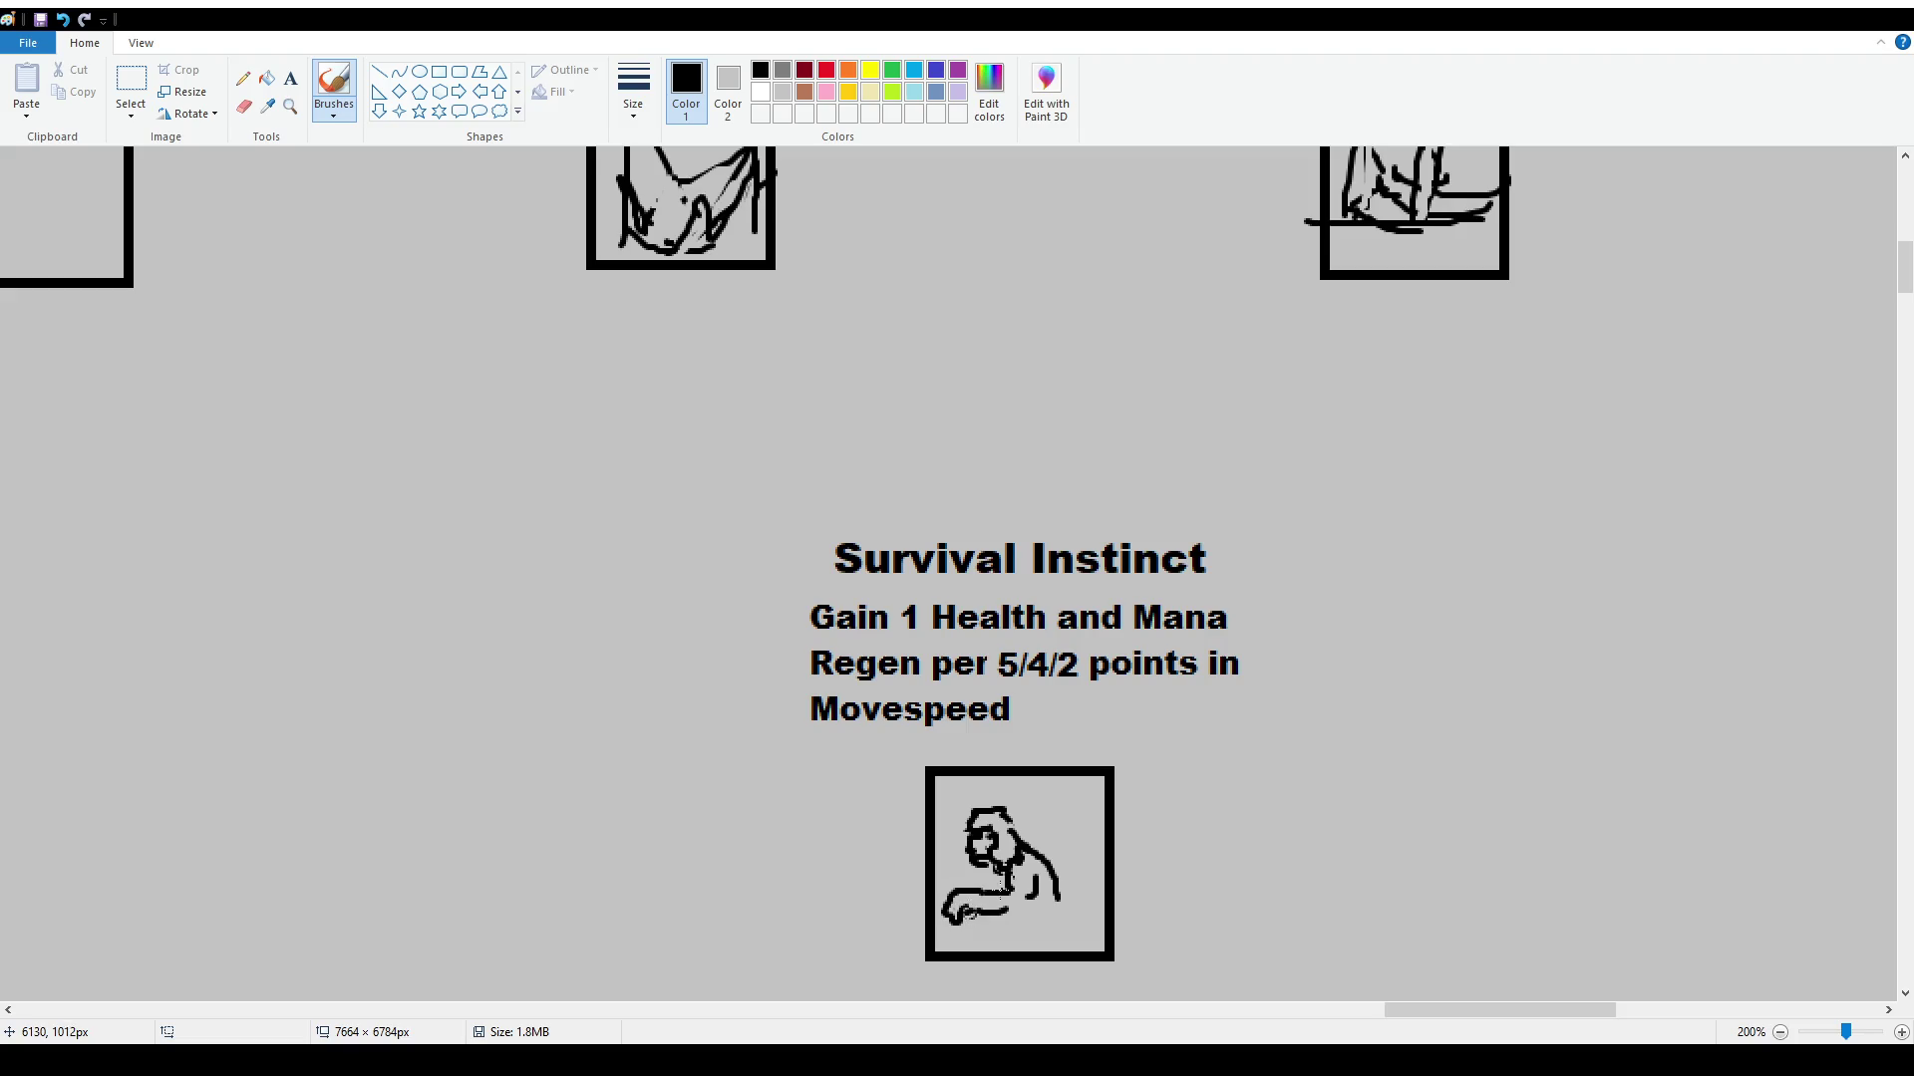
Extend the figure's back curve and add head and face detail, undoing stray marks
{"action": "mouse_move", "coordinate": [1059, 872]}
{"action": "left_mouse_down"}
{"action": "mouse_move", "coordinate": [1092, 885]}
{"action": "mouse_move", "coordinate": [1091, 923]}
{"action": "mouse_move", "coordinate": [1105, 911]}
{"action": "mouse_move", "coordinate": [984, 949]}
{"action": "mouse_move", "coordinate": [1075, 952]}
{"action": "mouse_move", "coordinate": [1034, 947]}
{"action": "left_mouse_up"}
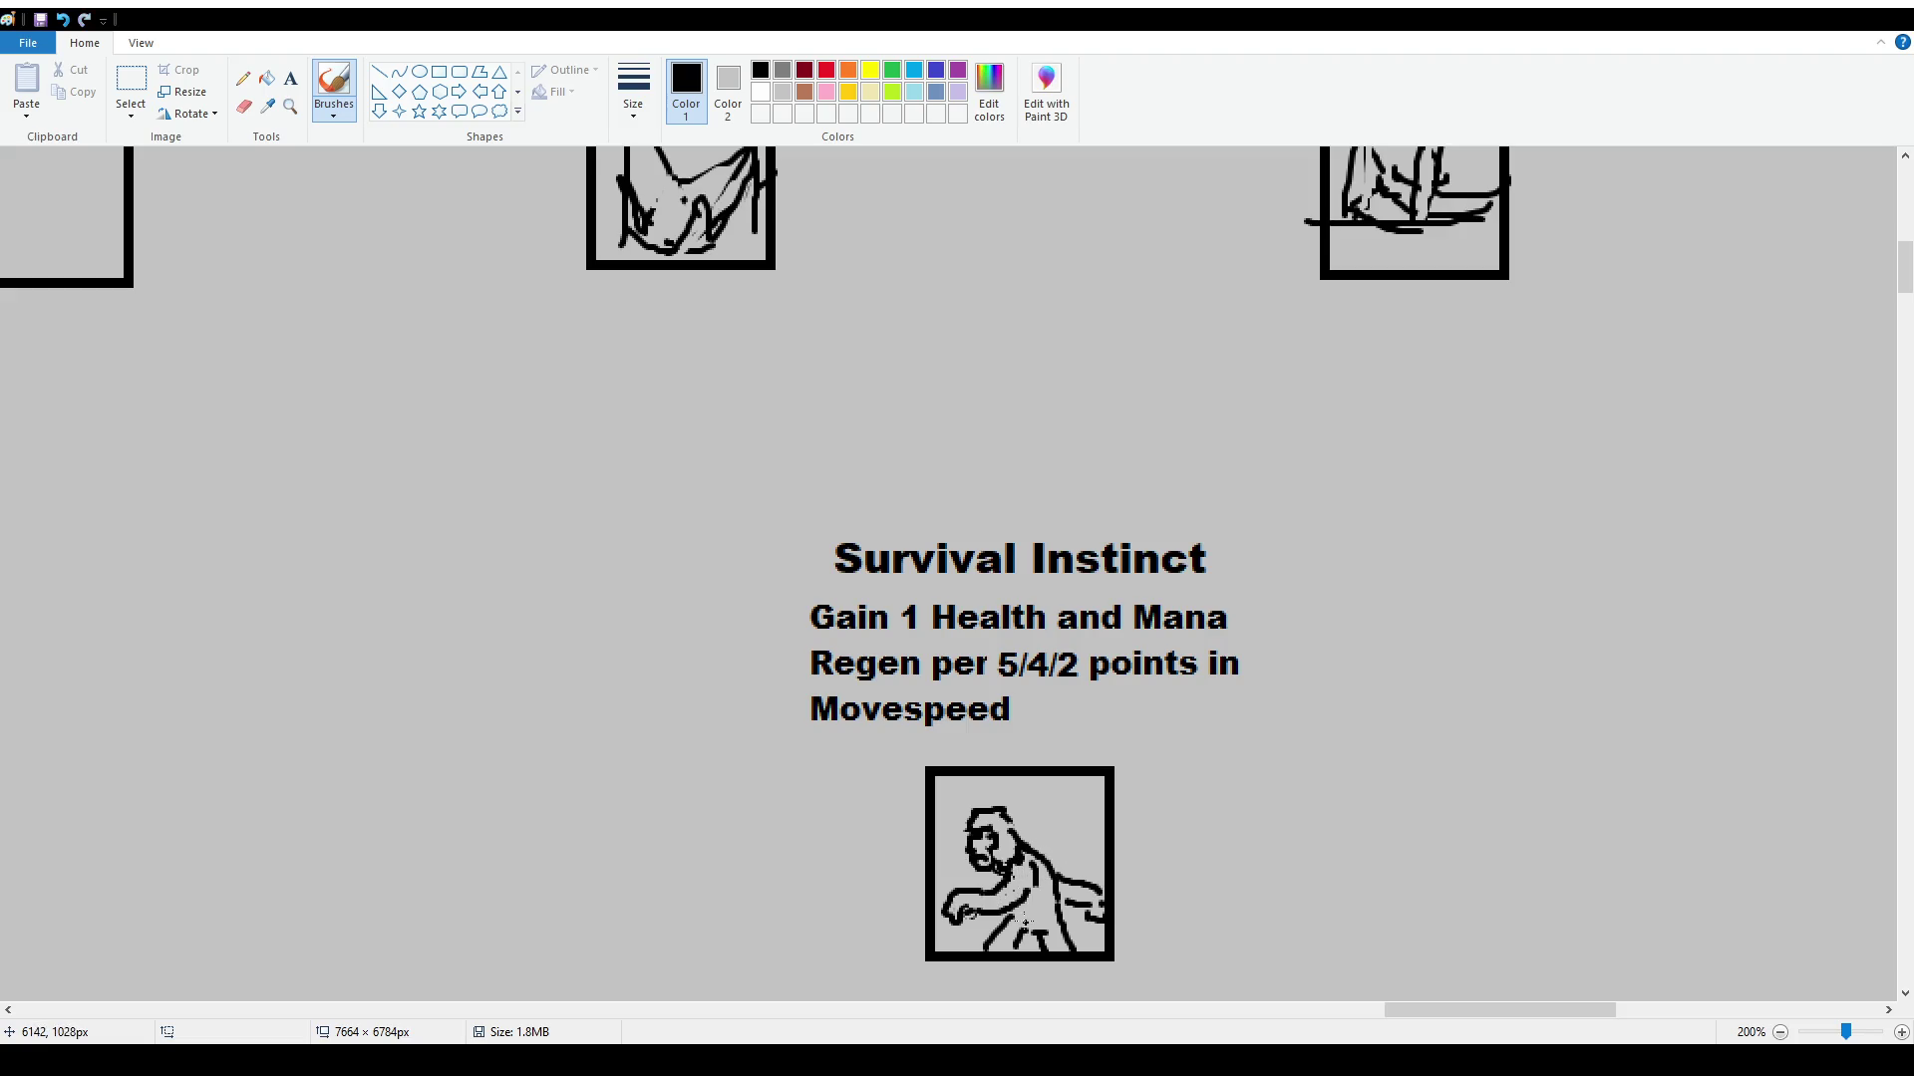
{"action": "left_click_drag", "start_coordinate": [1002, 812], "coordinate": [1041, 849]}
{"action": "key", "text": "ctrl+z"}
{"action": "left_click_drag", "start_coordinate": [1019, 829], "coordinate": [1008, 857]}
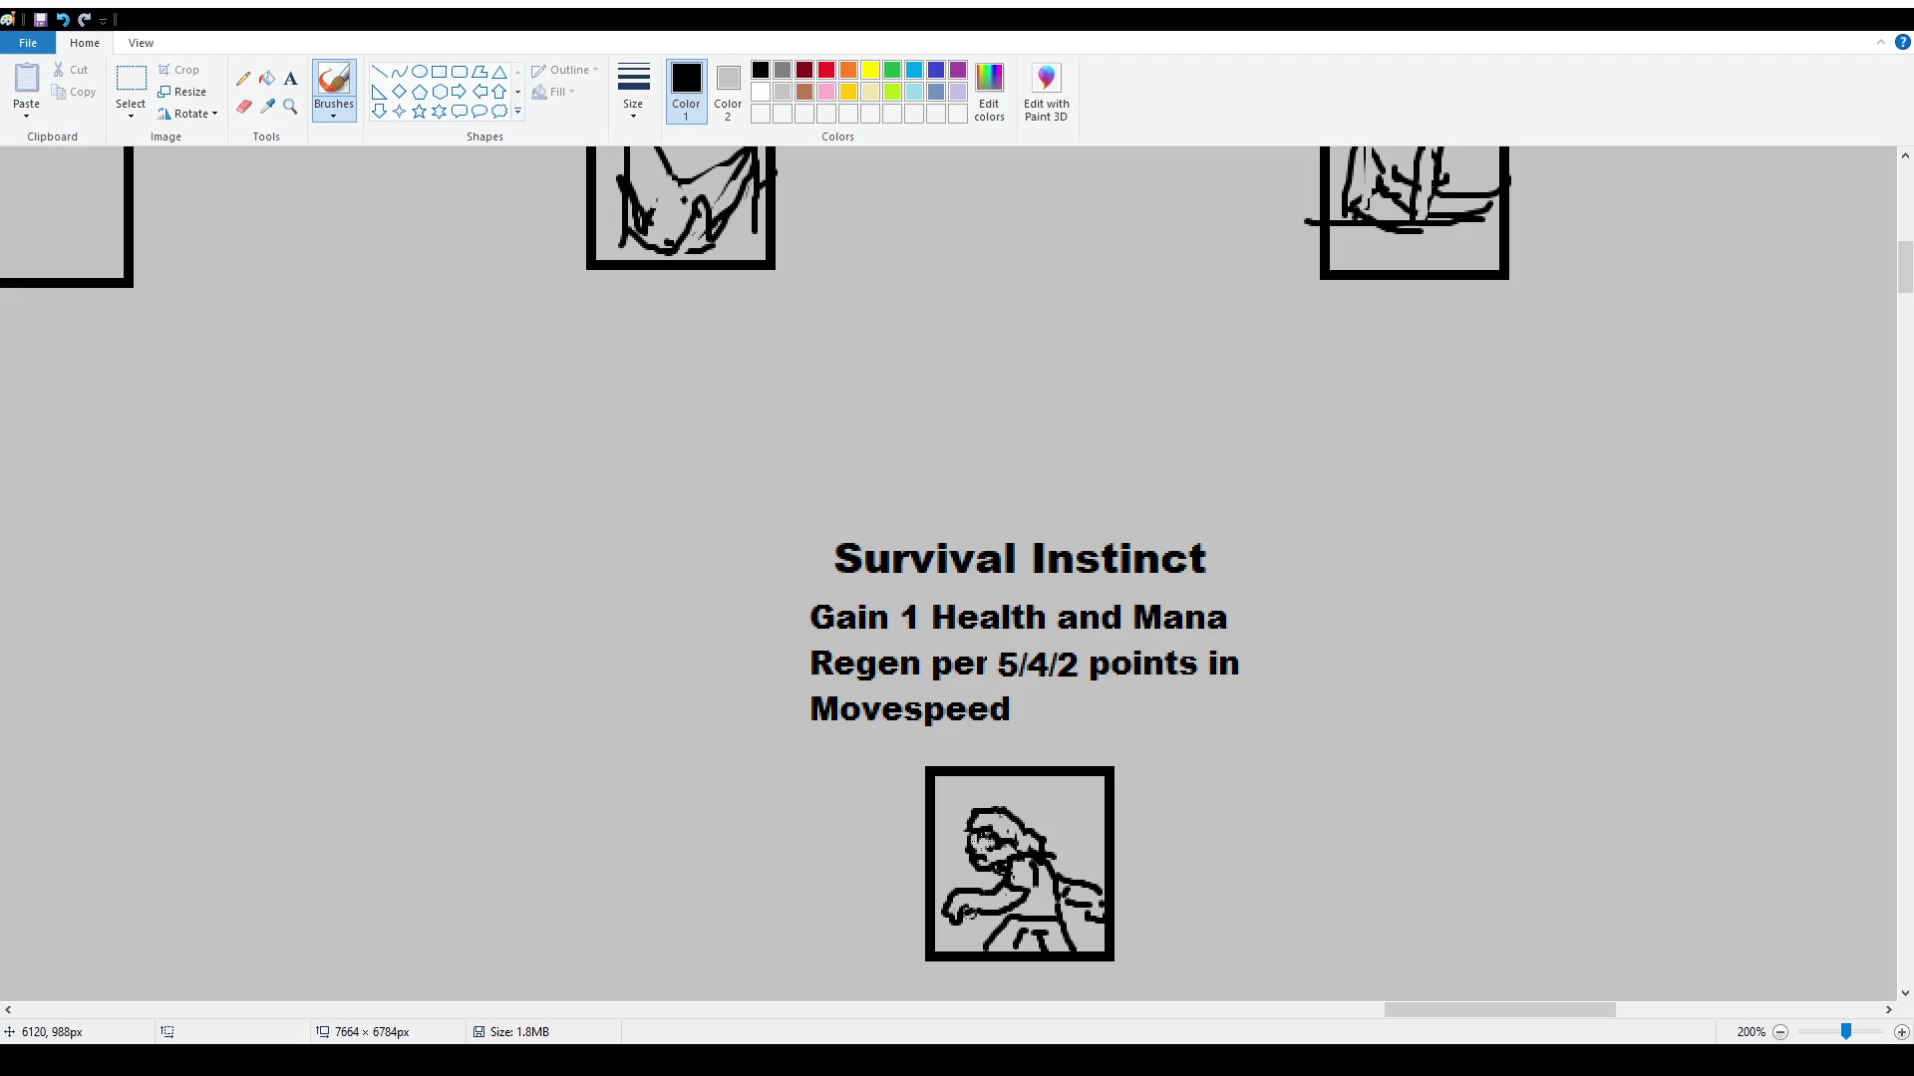
{"action": "key", "text": "ctrl+z"}
{"action": "mouse_move", "coordinate": [1047, 776]}
{"action": "left_mouse_down"}
{"action": "mouse_move", "coordinate": [1059, 809]}
{"action": "mouse_move", "coordinate": [1104, 817]}
{"action": "left_mouse_up"}
{"action": "key", "text": "ctrl+z"}
Paint over the stray vertical line beside the figure and check its lower-right corner
{"action": "left_click", "coordinate": [139, 77]}
{"action": "mouse_move", "coordinate": [943, 798]}
{"action": "left_mouse_down"}
{"action": "mouse_move", "coordinate": [1104, 952]}
{"action": "mouse_move", "coordinate": [1071, 917]}
{"action": "left_mouse_up"}
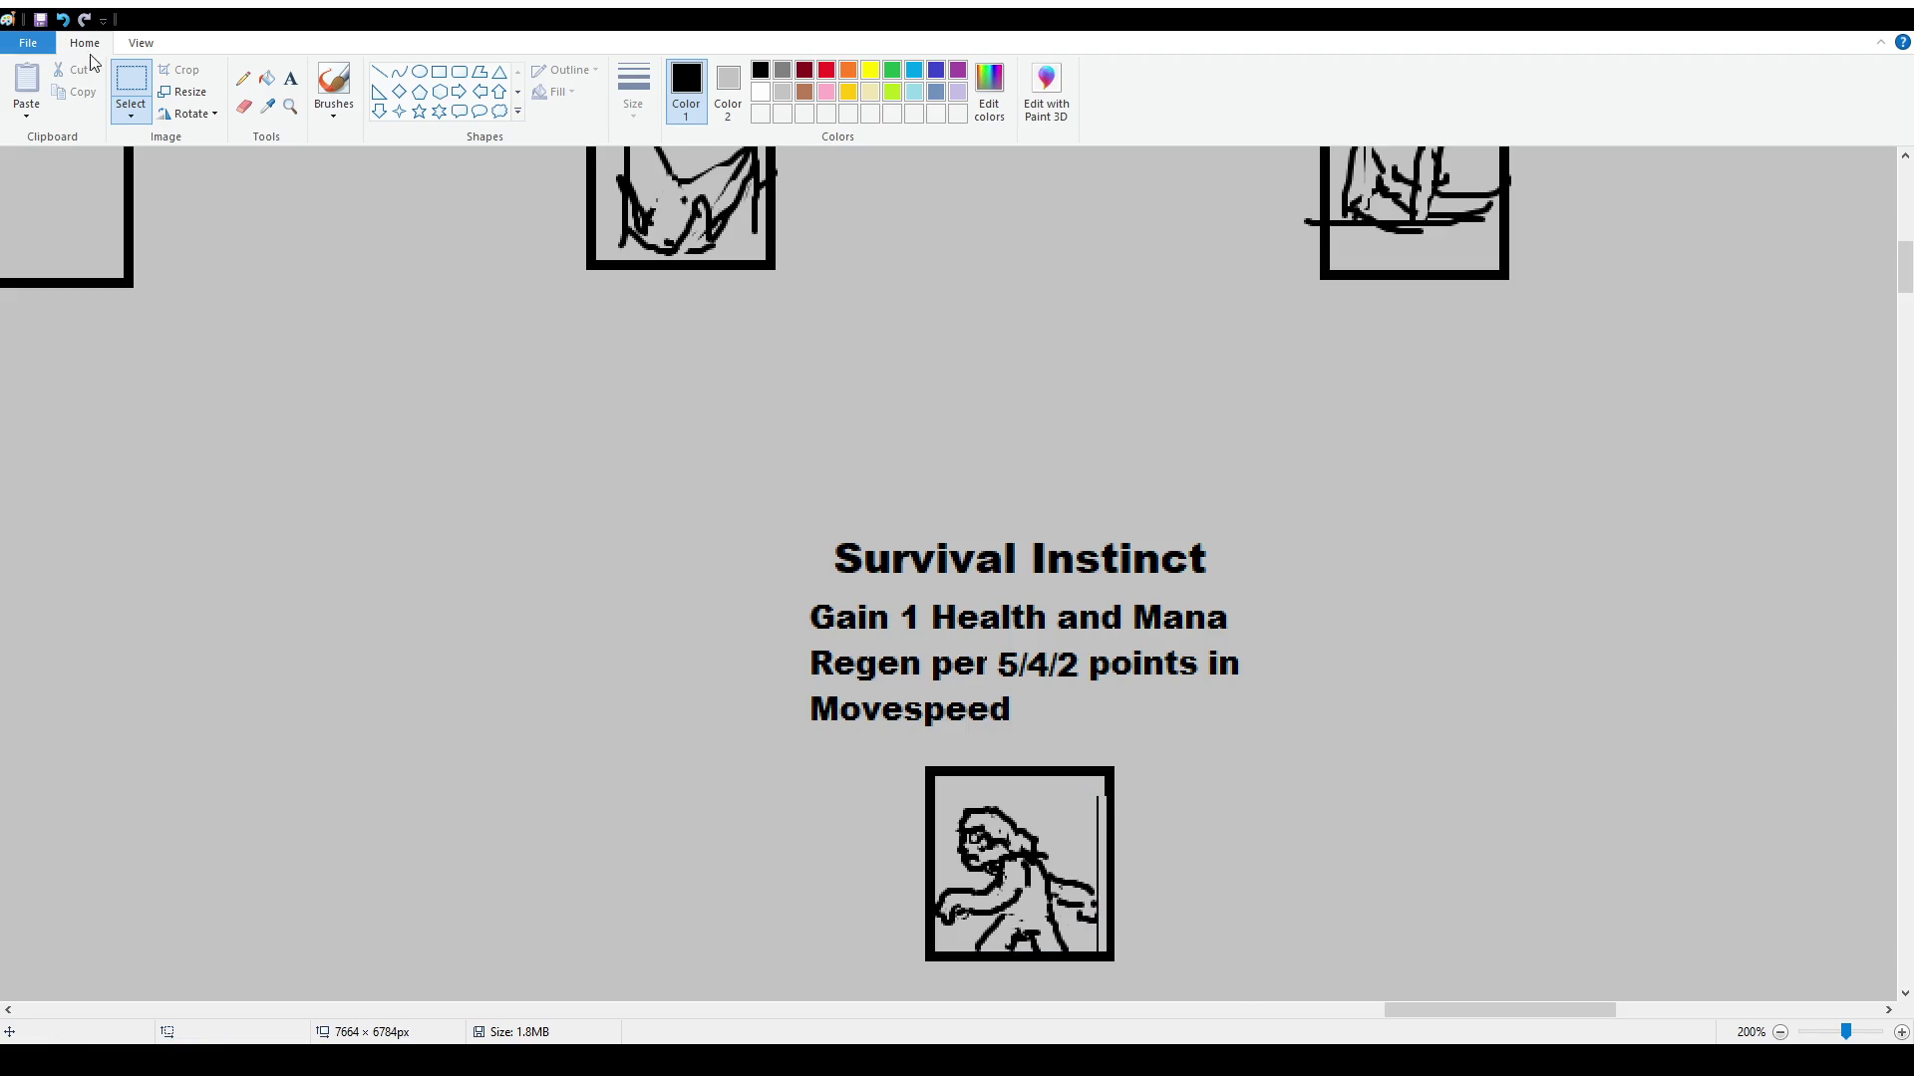
{"action": "left_click", "coordinate": [334, 87]}
{"action": "left_click_drag", "start_coordinate": [1093, 795], "coordinate": [1096, 933]}
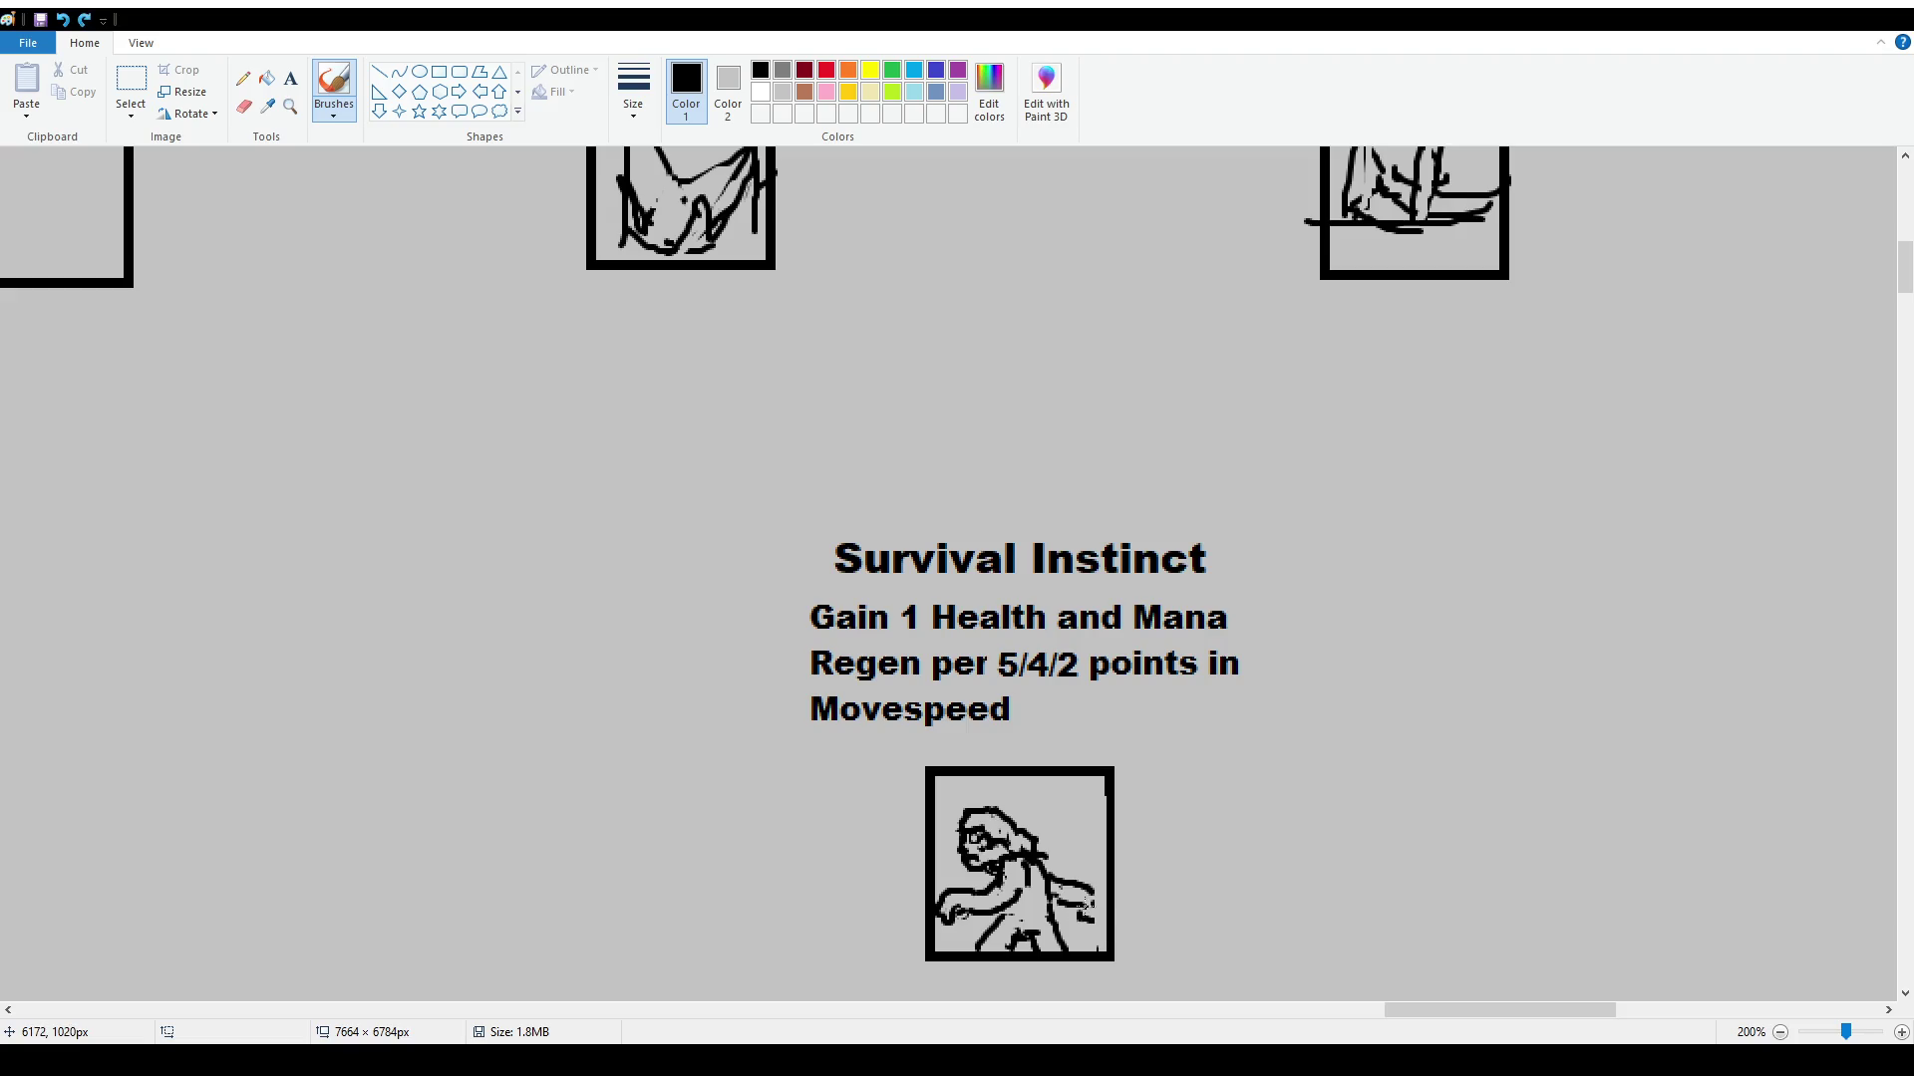
{"action": "left_click", "coordinate": [131, 79]}
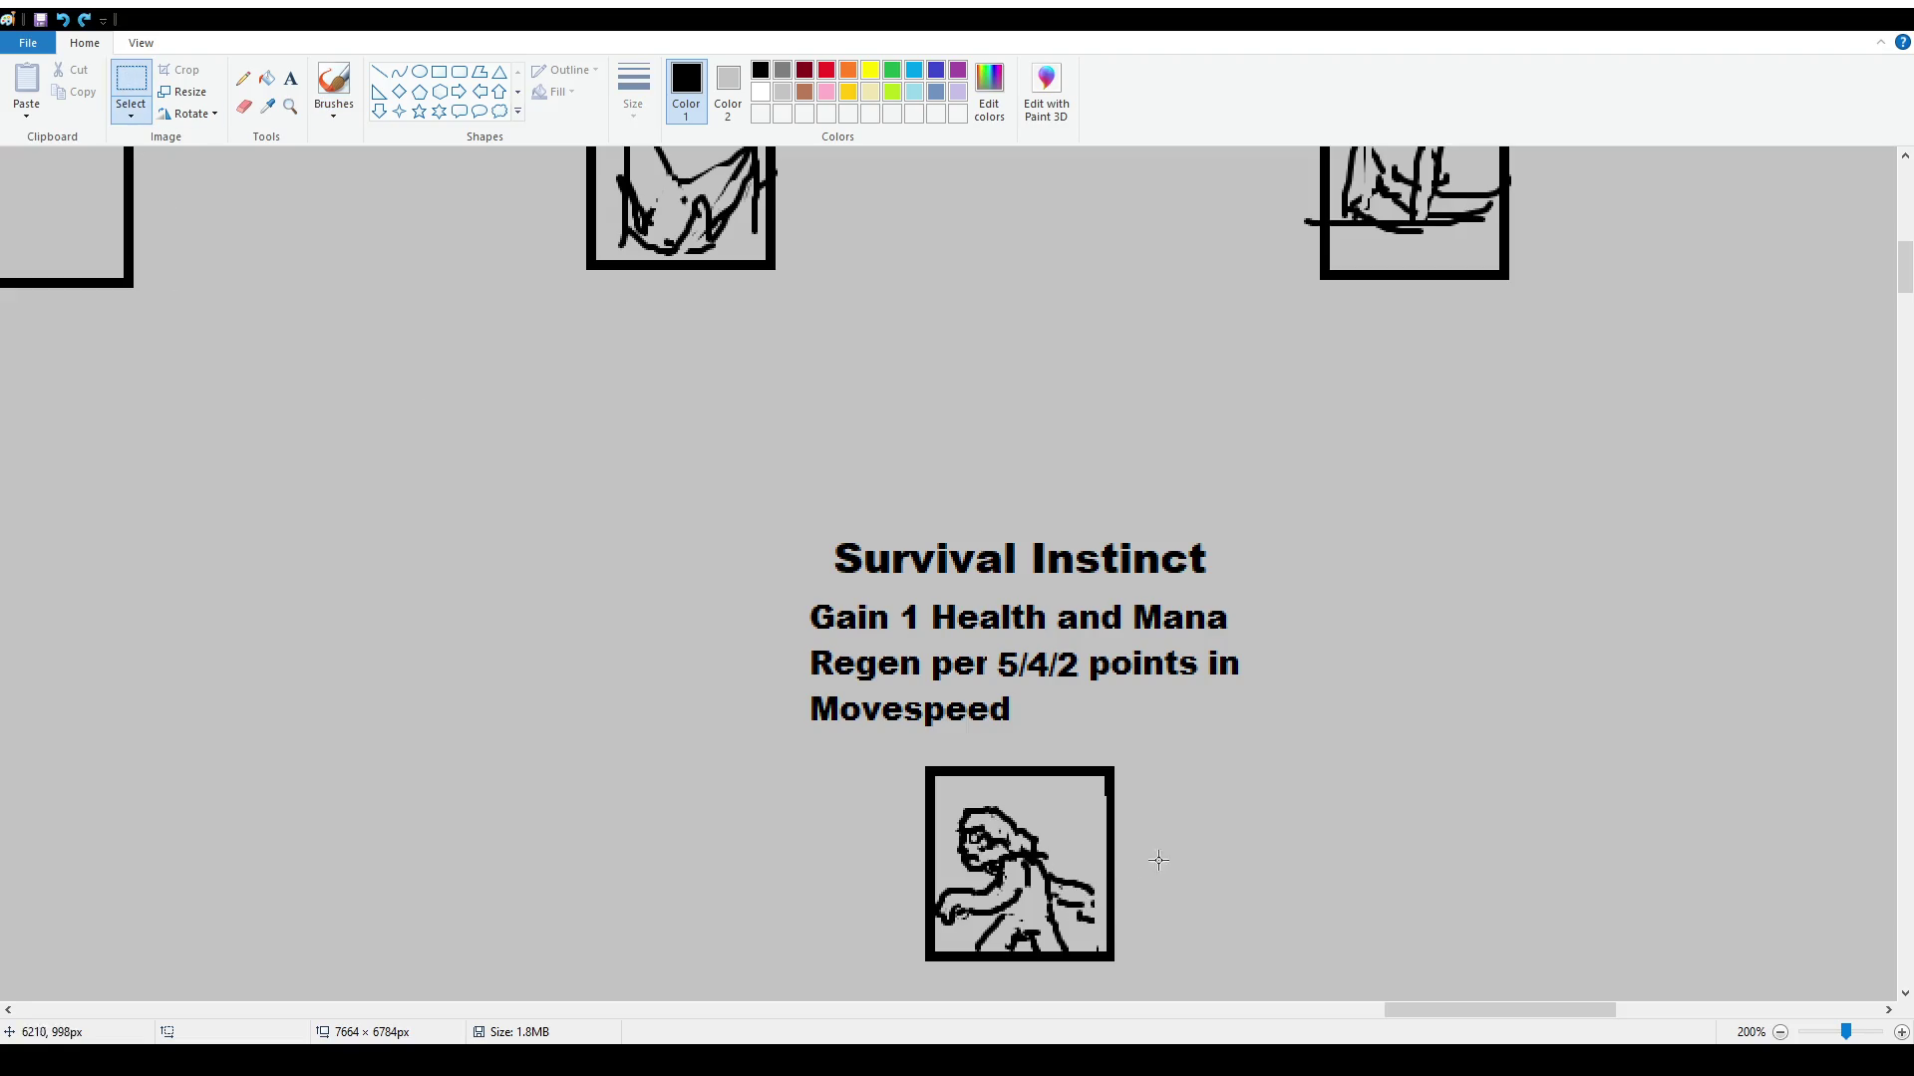
{"action": "left_click_drag", "start_coordinate": [1074, 871], "coordinate": [1101, 933]}
{"action": "left_click_drag", "start_coordinate": [1067, 867], "coordinate": [1100, 934]}
{"action": "key", "text": "Escape"}
Add curled strokes around the figure's right hand, head outline and the frame's top edge
{"action": "left_click", "coordinate": [332, 90]}
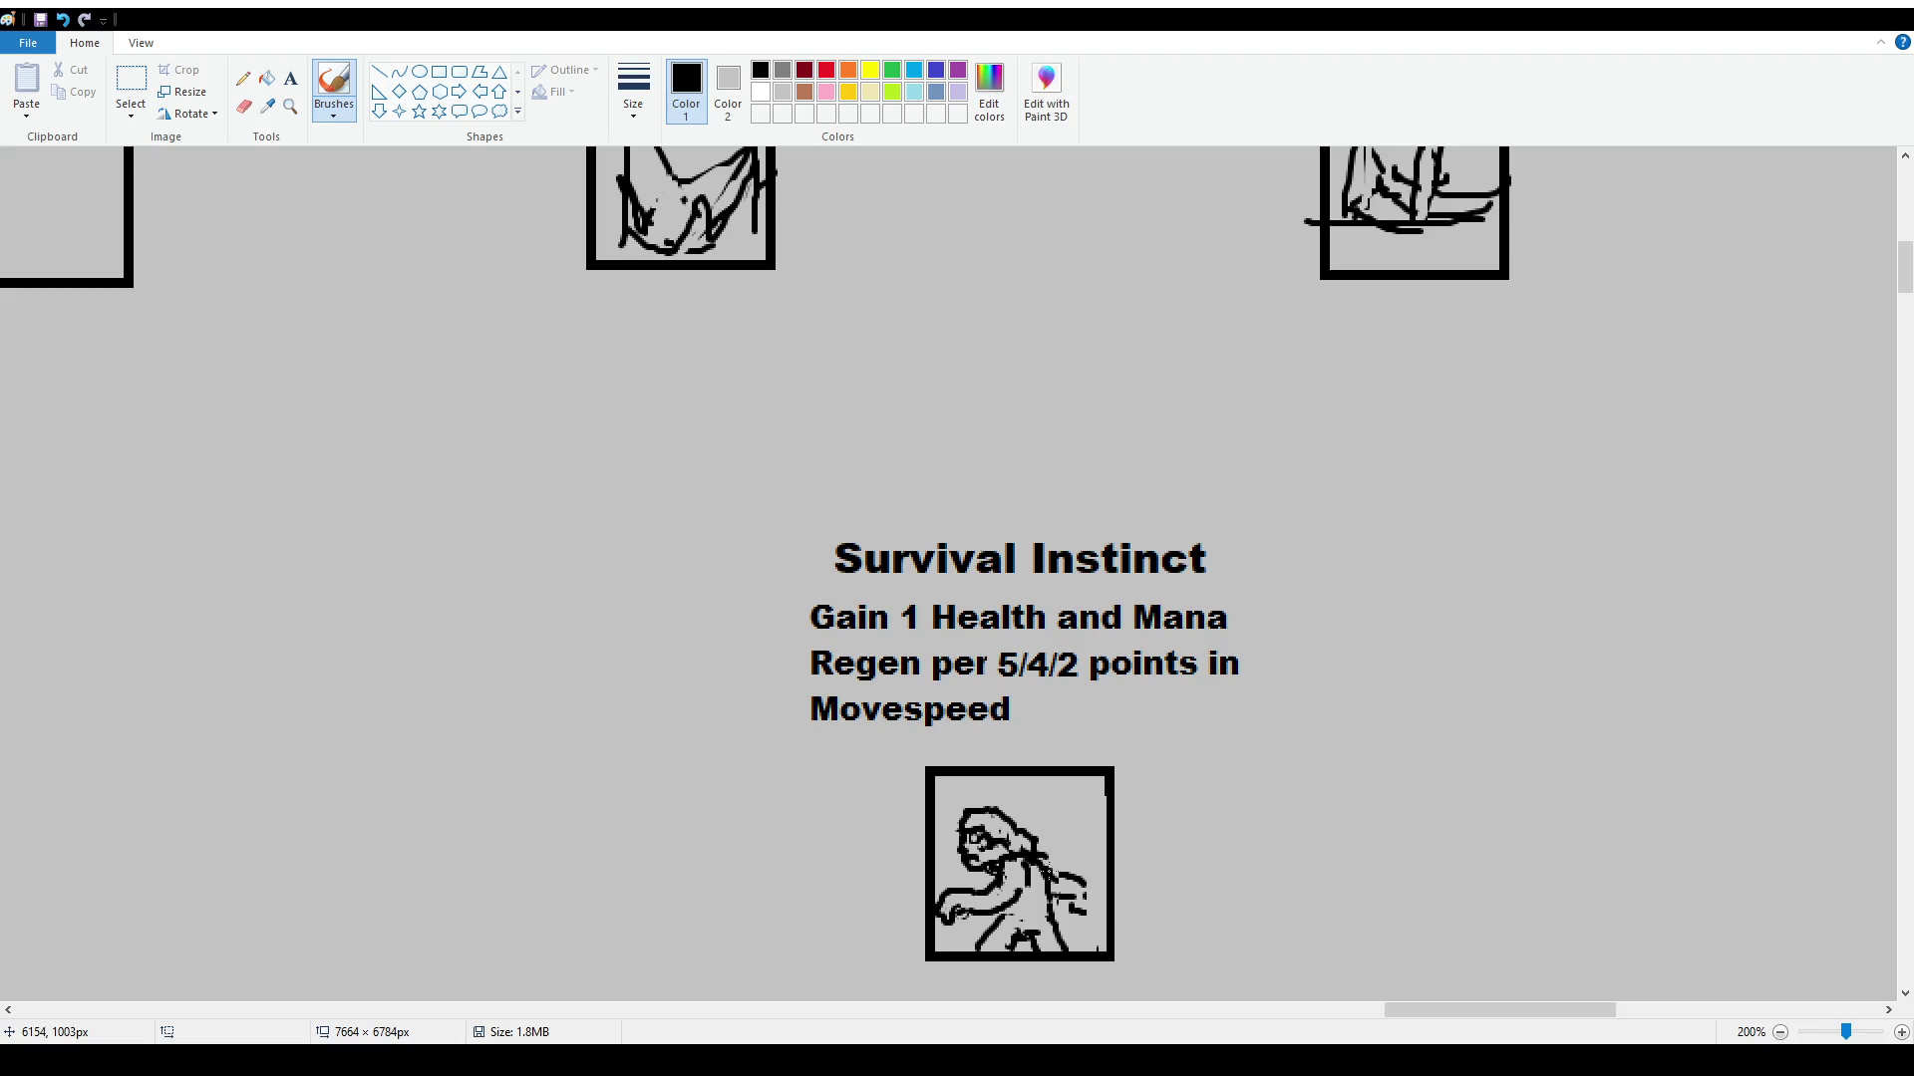
{"action": "left_click_drag", "start_coordinate": [1089, 904], "coordinate": [1109, 945]}
{"action": "mouse_move", "coordinate": [1057, 823]}
{"action": "left_mouse_down"}
{"action": "mouse_move", "coordinate": [1100, 784]}
{"action": "mouse_move", "coordinate": [1057, 831]}
{"action": "mouse_move", "coordinate": [1102, 832]}
{"action": "mouse_move", "coordinate": [1067, 833]}
{"action": "mouse_move", "coordinate": [1100, 853]}
{"action": "left_mouse_up"}
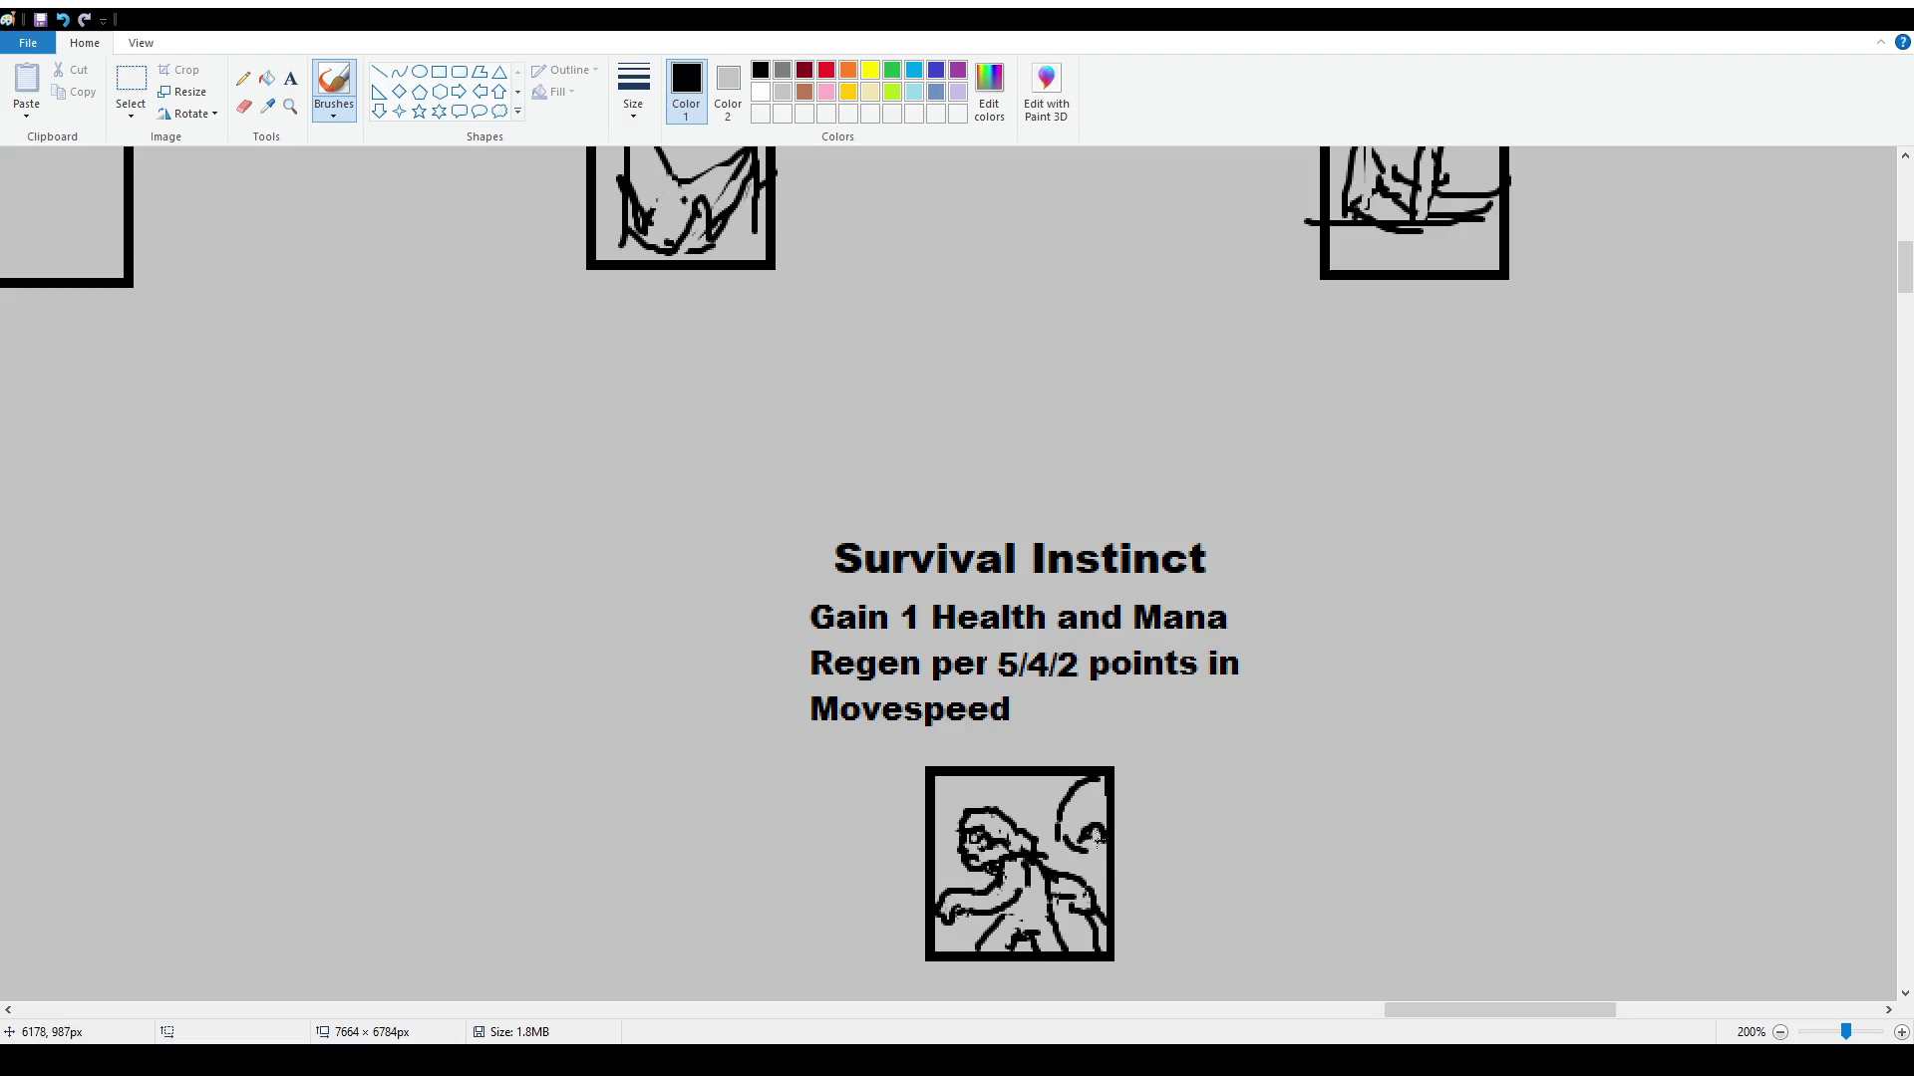
{"action": "mouse_move", "coordinate": [1084, 845]}
{"action": "left_mouse_down"}
{"action": "mouse_move", "coordinate": [1097, 827]}
{"action": "mouse_move", "coordinate": [1096, 855]}
{"action": "mouse_move", "coordinate": [1070, 837]}
{"action": "mouse_move", "coordinate": [1071, 787]}
{"action": "mouse_move", "coordinate": [1088, 779]}
{"action": "mouse_move", "coordinate": [1041, 810]}
{"action": "mouse_move", "coordinate": [1069, 794]}
{"action": "left_mouse_up"}
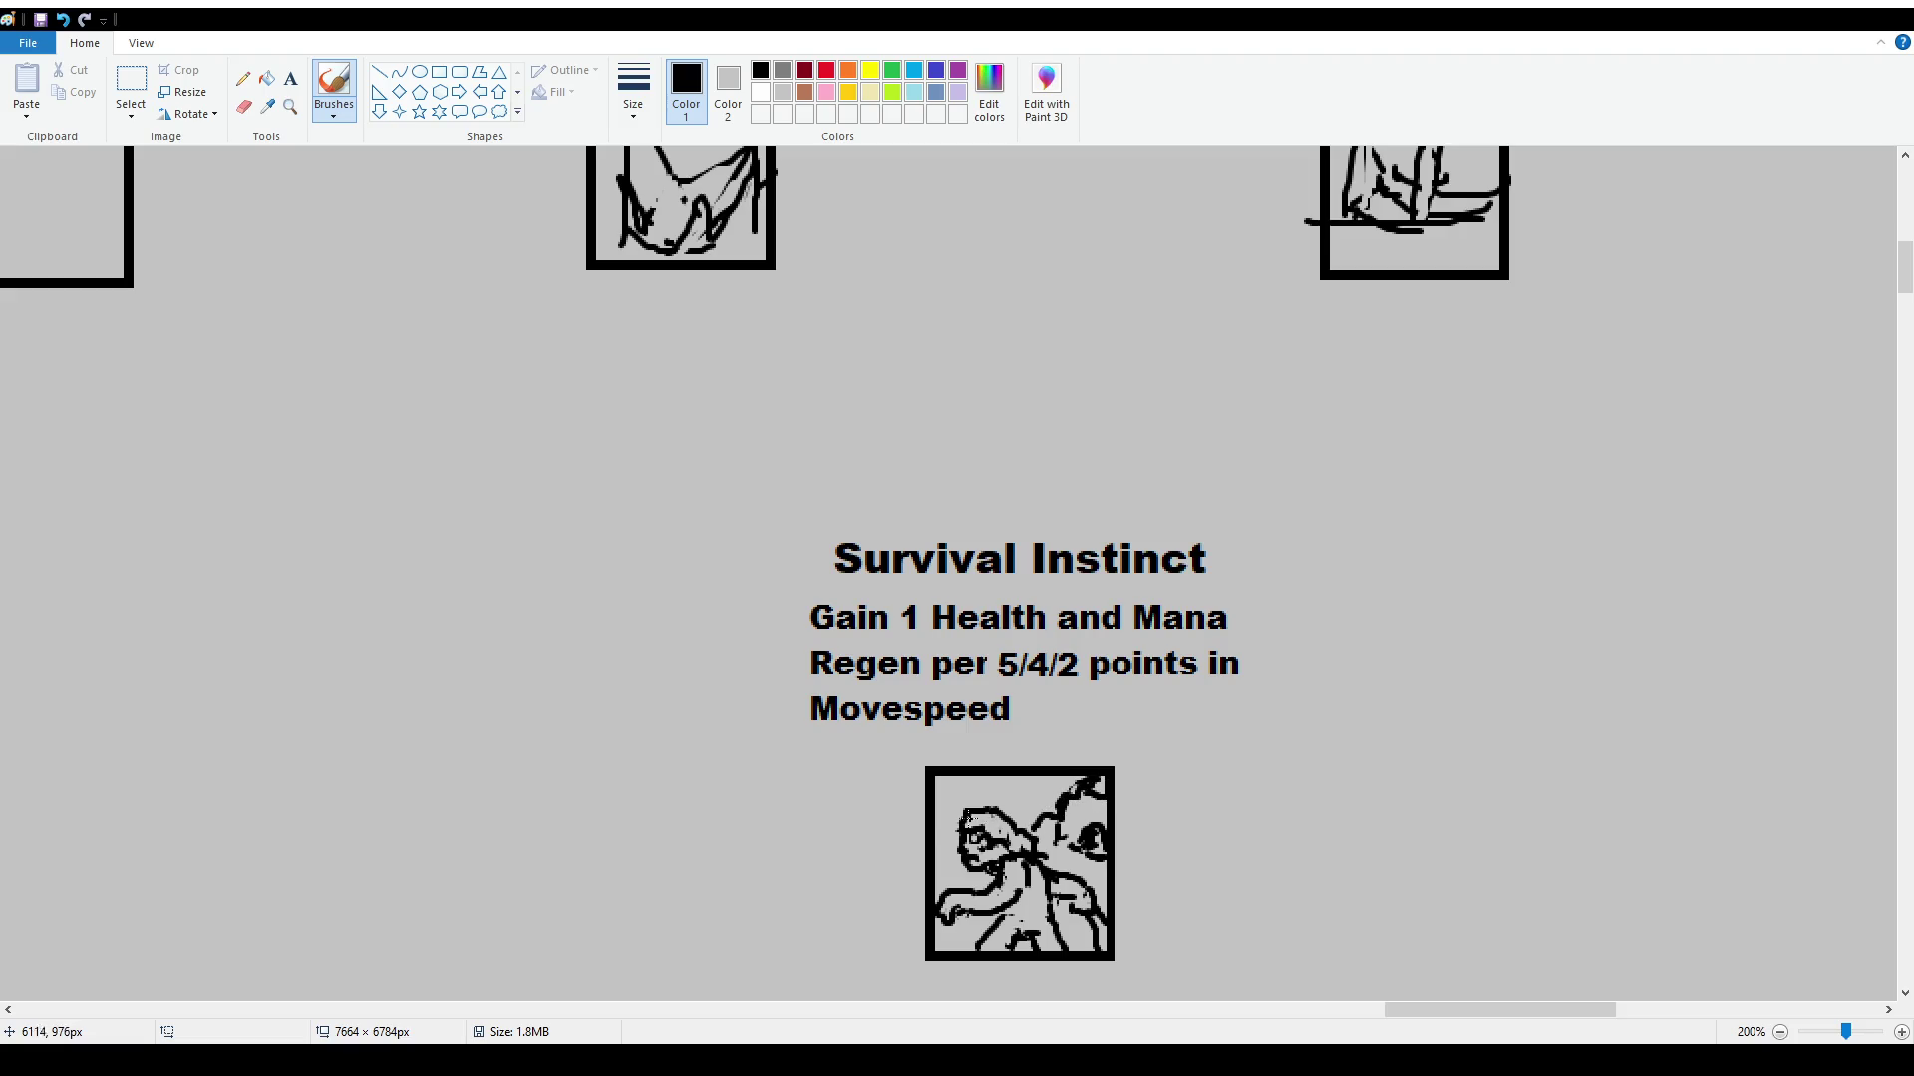
{"action": "mouse_move", "coordinate": [922, 823]}
{"action": "left_mouse_down"}
{"action": "mouse_move", "coordinate": [953, 780]}
{"action": "mouse_move", "coordinate": [1081, 783]}
{"action": "left_mouse_up"}
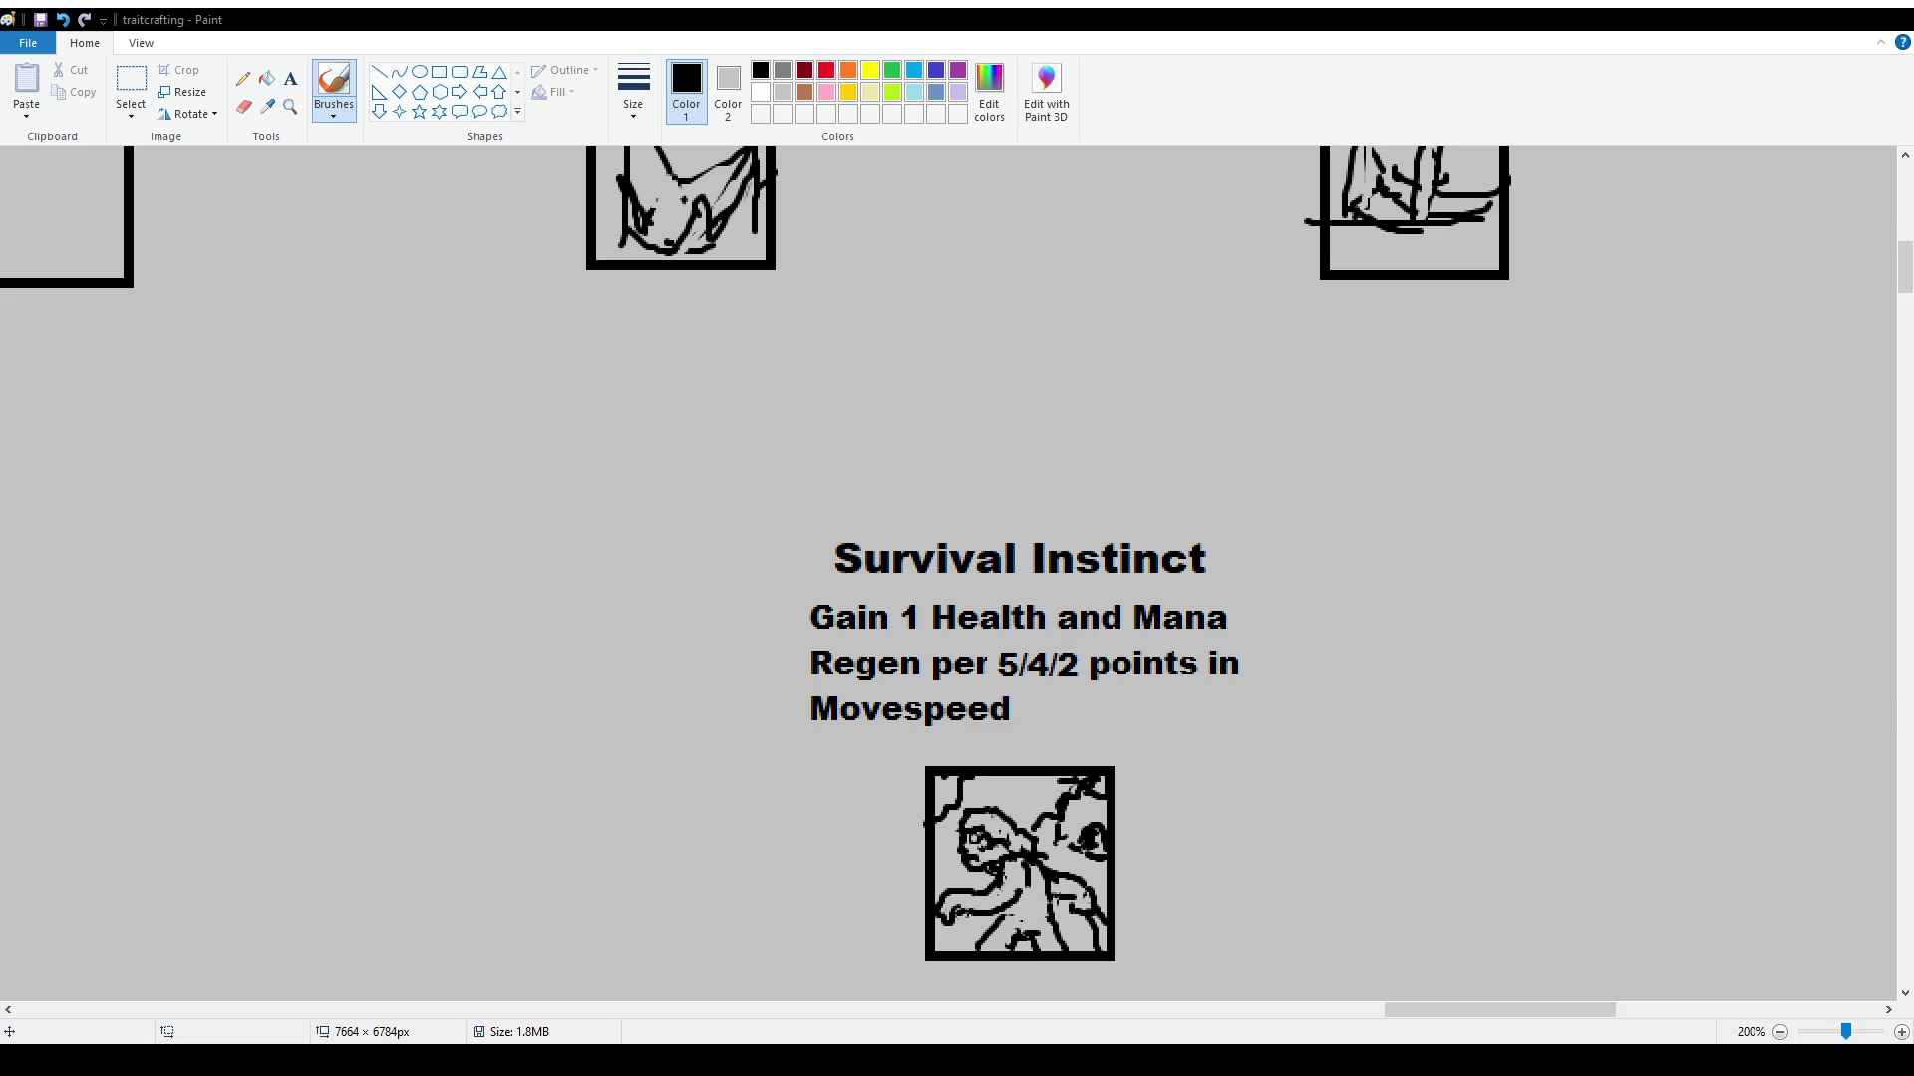
With the Line tool, draw a long line from Survival Instinct toward the lower left
{"action": "scroll", "coordinate": [957, 573], "scroll_direction": "down", "scroll_amount": 2}
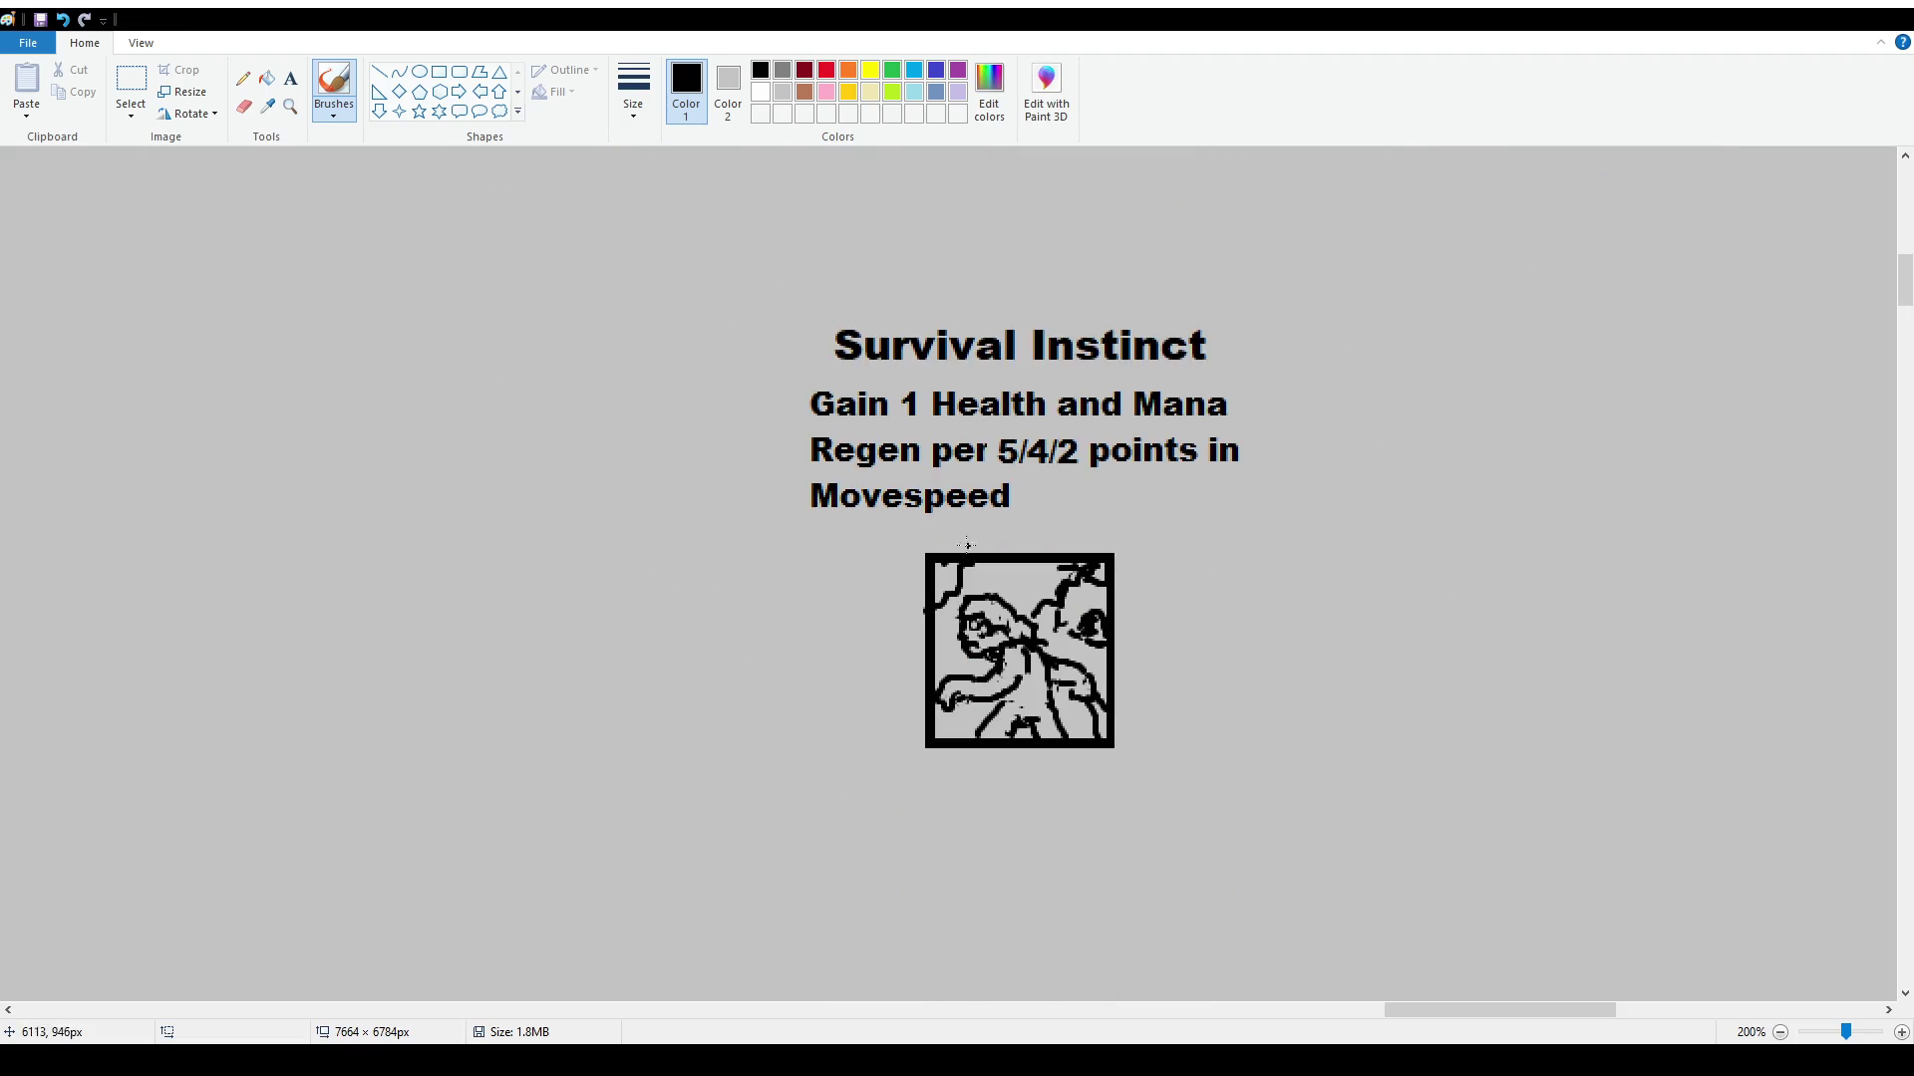
{"action": "scroll", "coordinate": [987, 462], "scroll_direction": "up", "scroll_amount": 4}
{"action": "scroll", "coordinate": [987, 462], "scroll_direction": "down", "scroll_amount": 1, "text": "ctrl"}
{"action": "scroll", "coordinate": [987, 461], "scroll_direction": "up", "scroll_amount": 4}
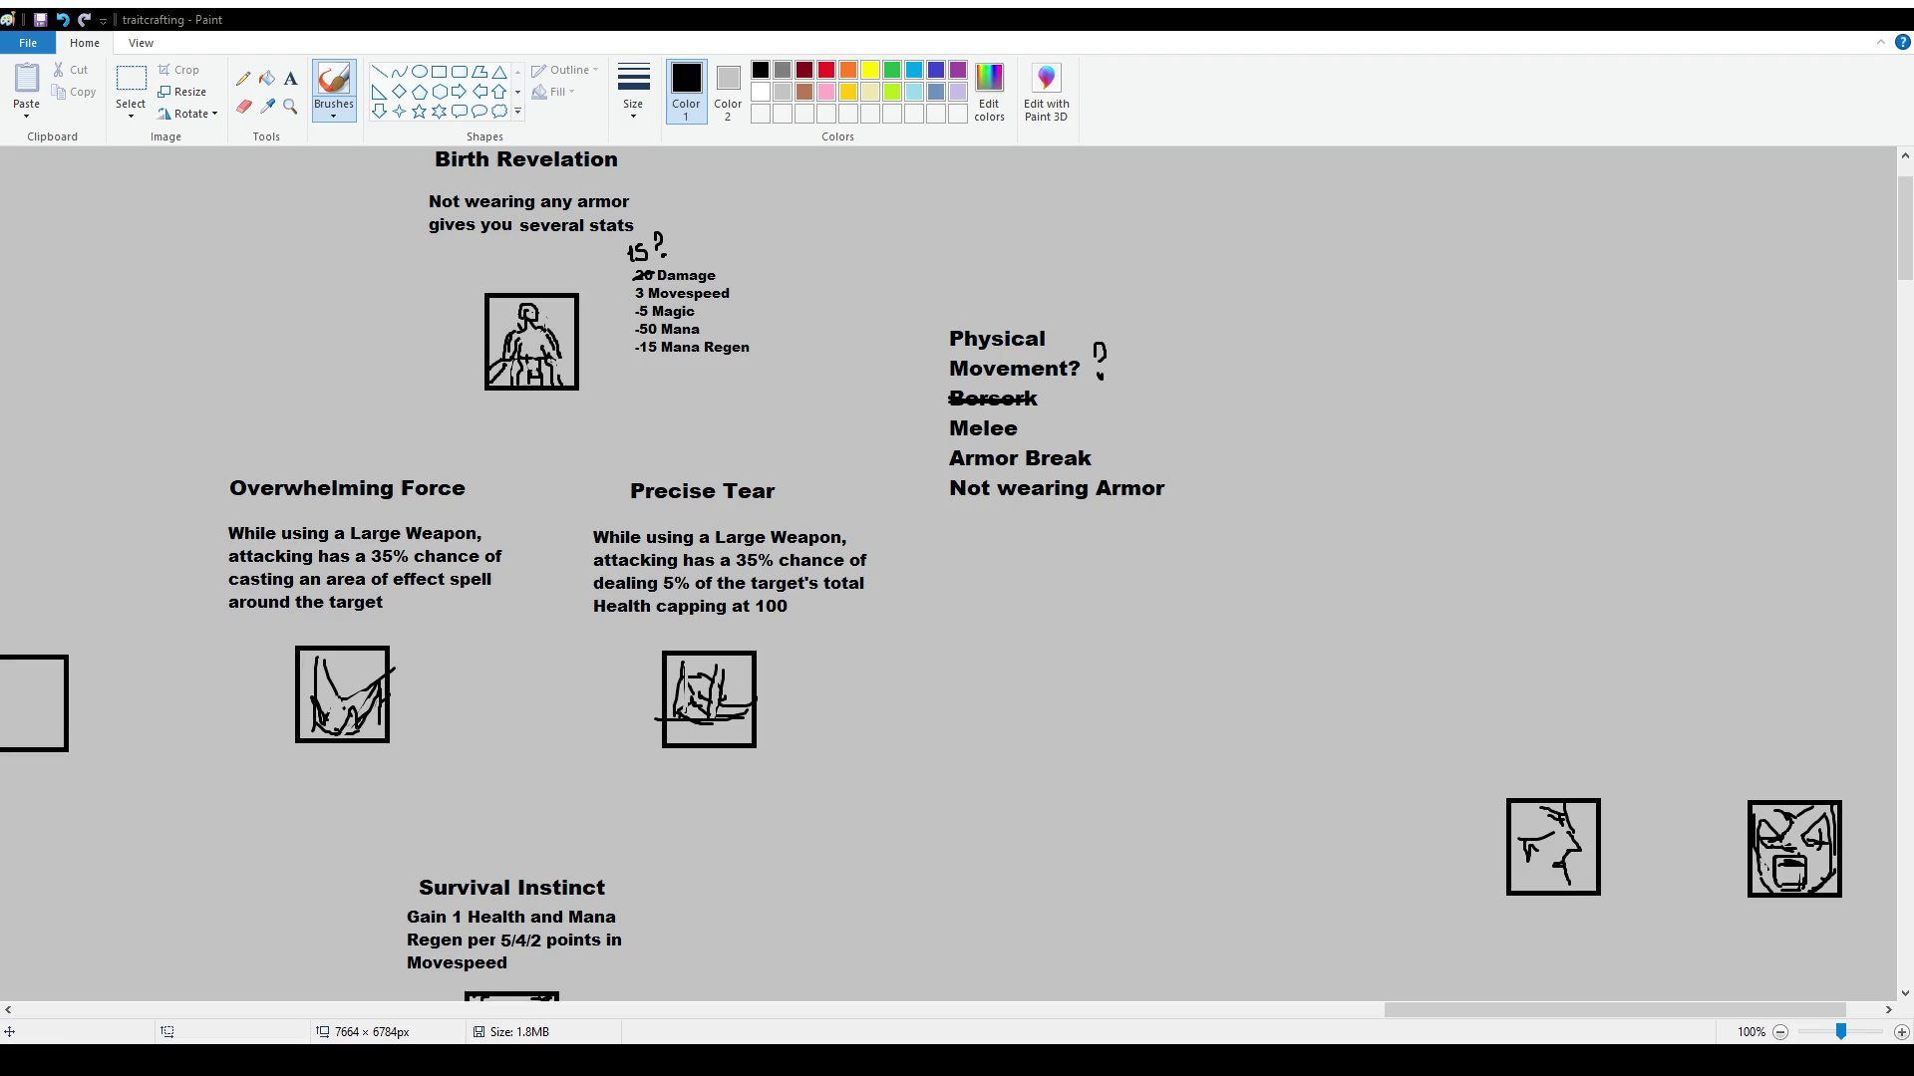
{"action": "scroll", "coordinate": [683, 591], "scroll_direction": "down", "scroll_amount": 2}
{"action": "scroll", "coordinate": [683, 591], "scroll_direction": "down", "scroll_amount": 2}
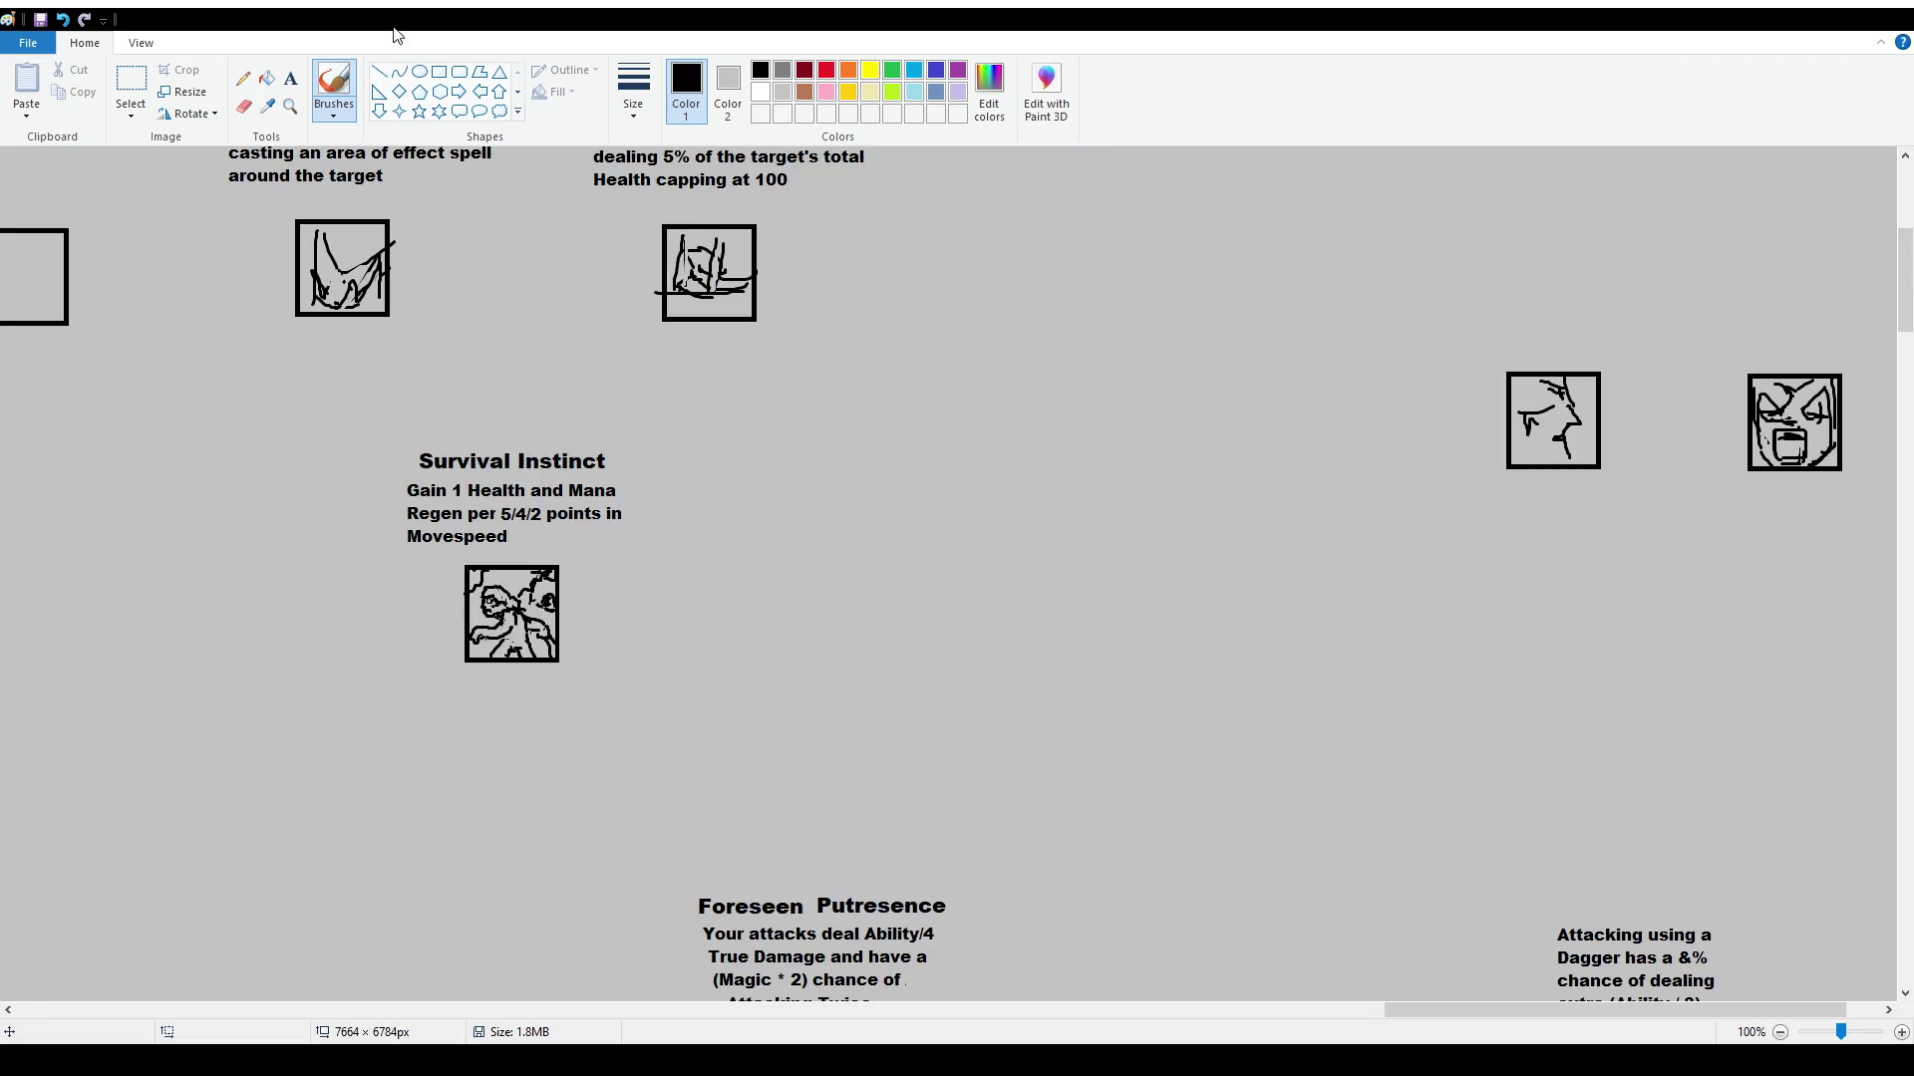
{"action": "left_click", "coordinate": [379, 72]}
{"action": "left_click_drag", "start_coordinate": [1443, 1012], "coordinate": [1278, 1012]}
{"action": "scroll", "coordinate": [1331, 573], "scroll_direction": "up", "scroll_amount": 2}
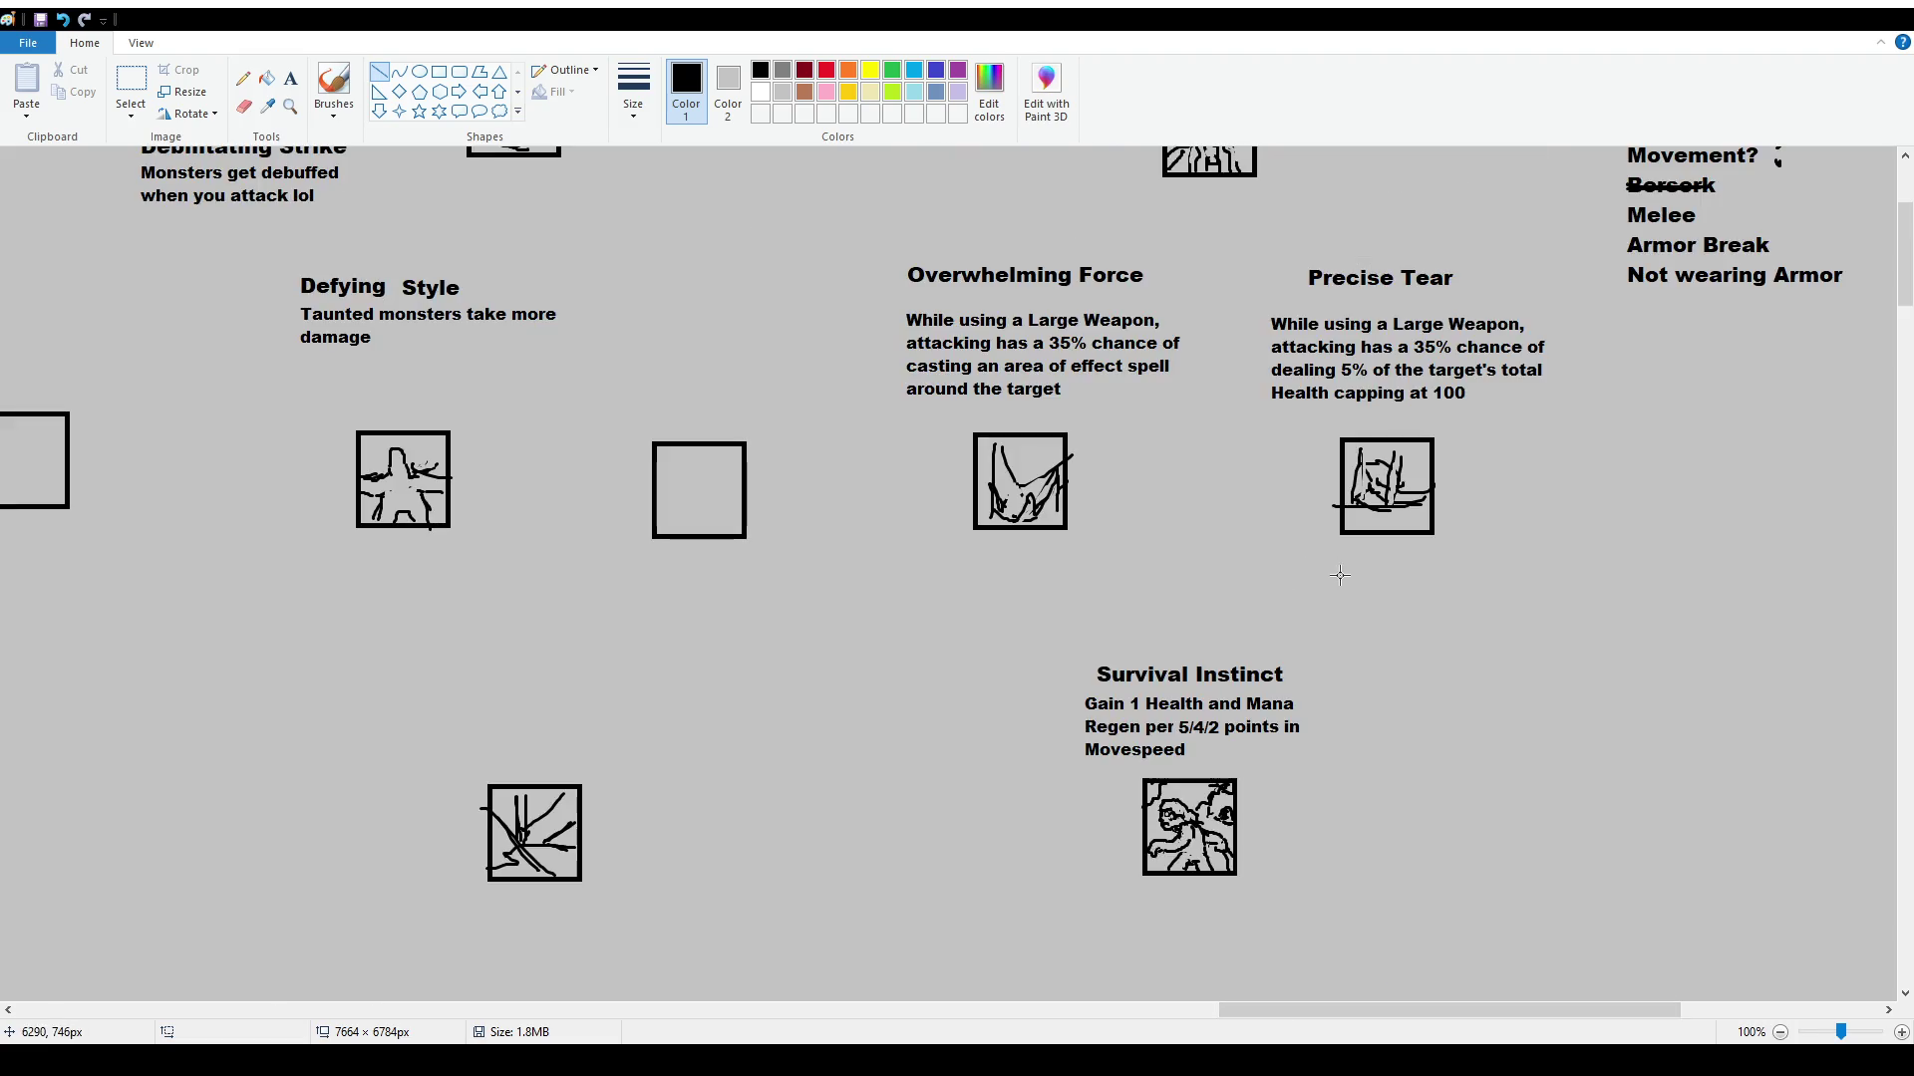
{"action": "scroll", "coordinate": [1331, 579], "scroll_direction": "up", "scroll_amount": 3}
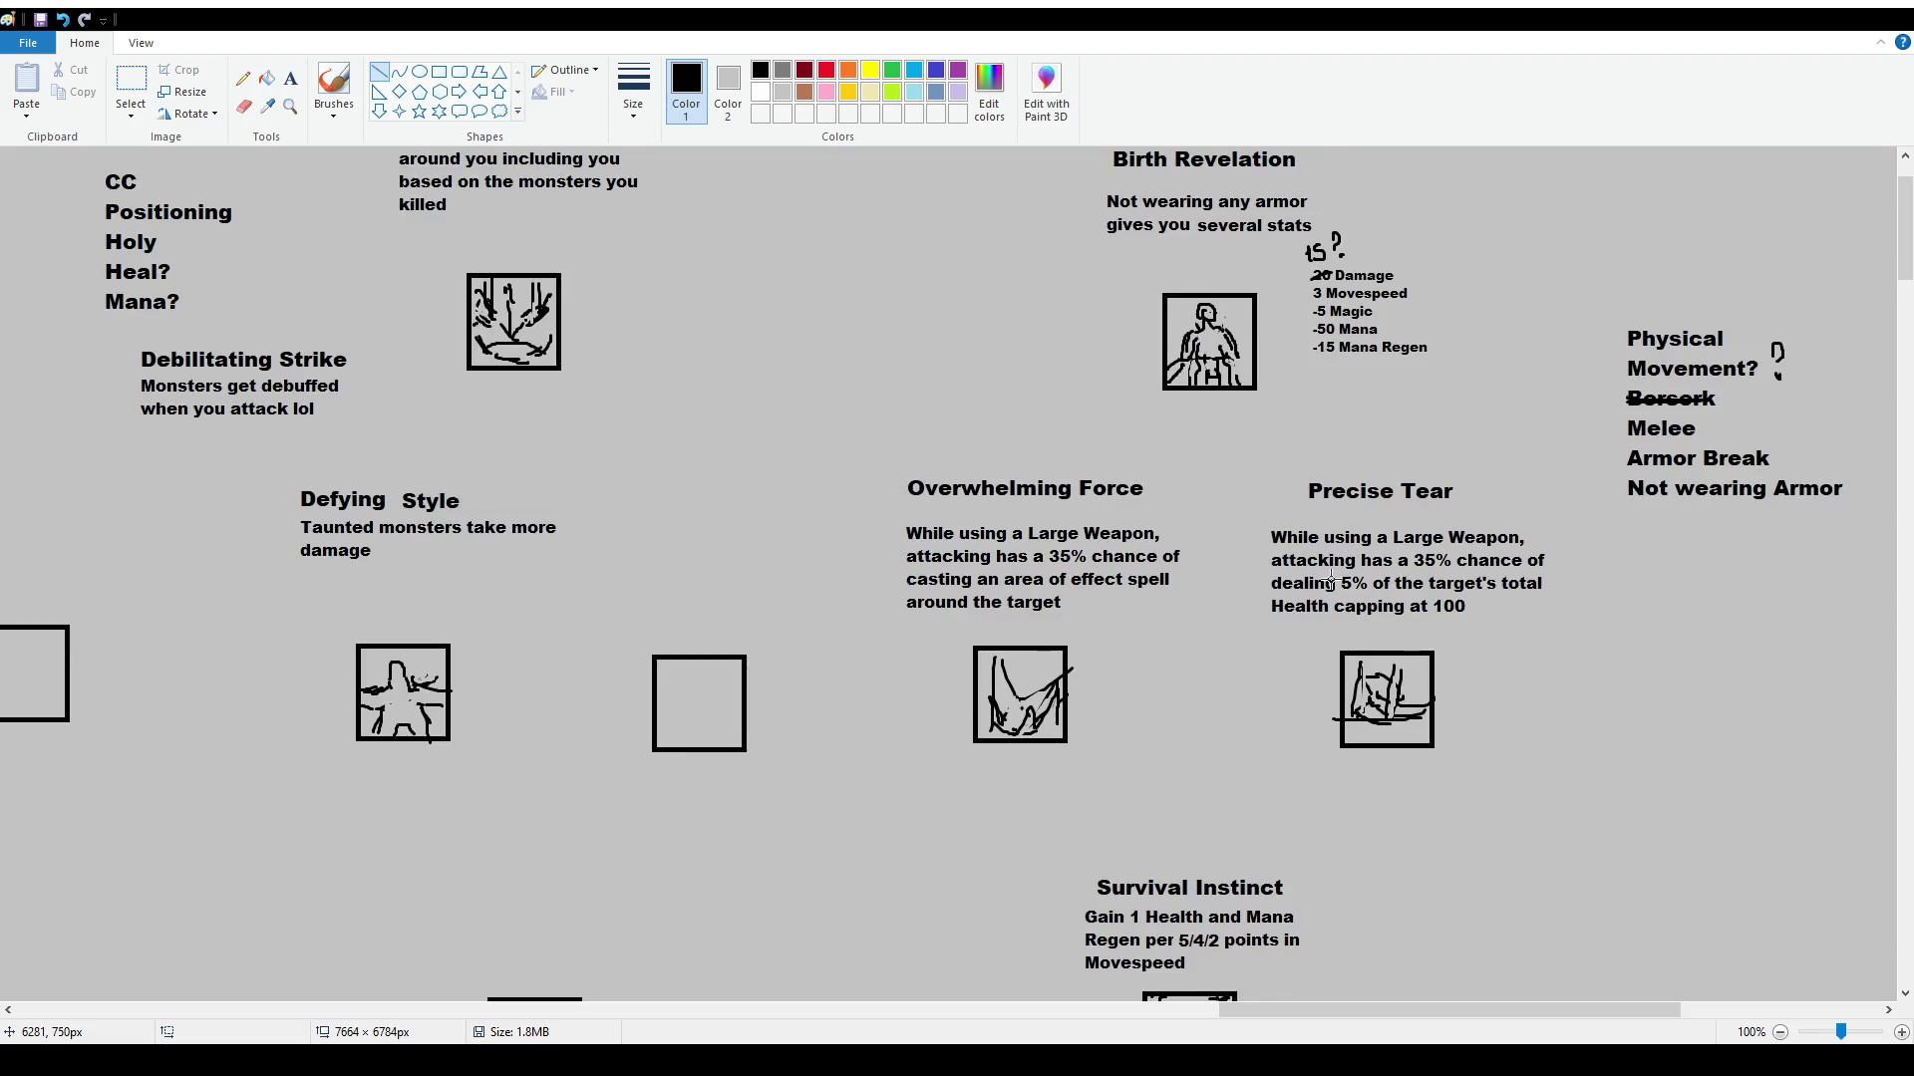
{"action": "scroll", "coordinate": [1288, 557], "scroll_direction": "down", "scroll_amount": 6}
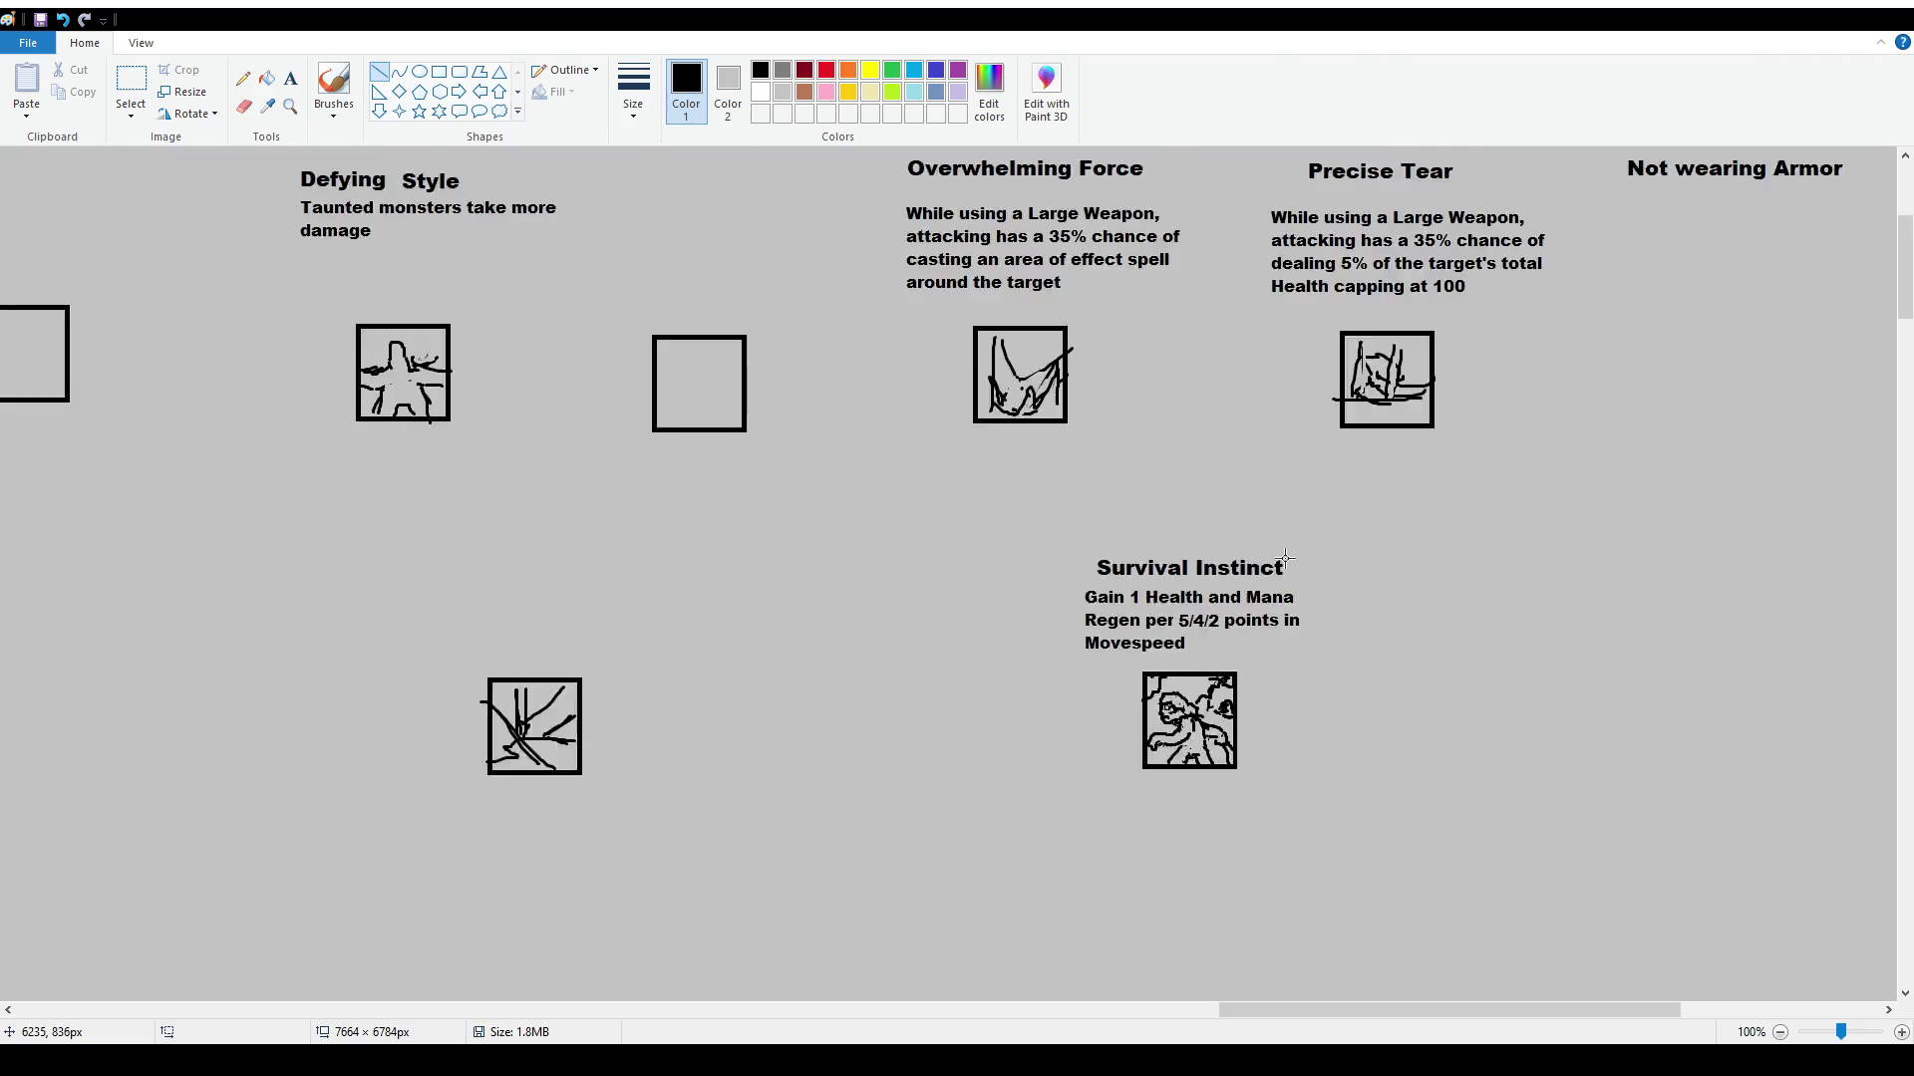
{"action": "scroll", "coordinate": [693, 568], "scroll_direction": "up", "scroll_amount": 2}
{"action": "left_click", "coordinate": [134, 87]}
{"action": "scroll", "coordinate": [732, 533], "scroll_direction": "down", "scroll_amount": 1}
{"action": "scroll", "coordinate": [1104, 535], "scroll_direction": "up", "scroll_amount": 2}
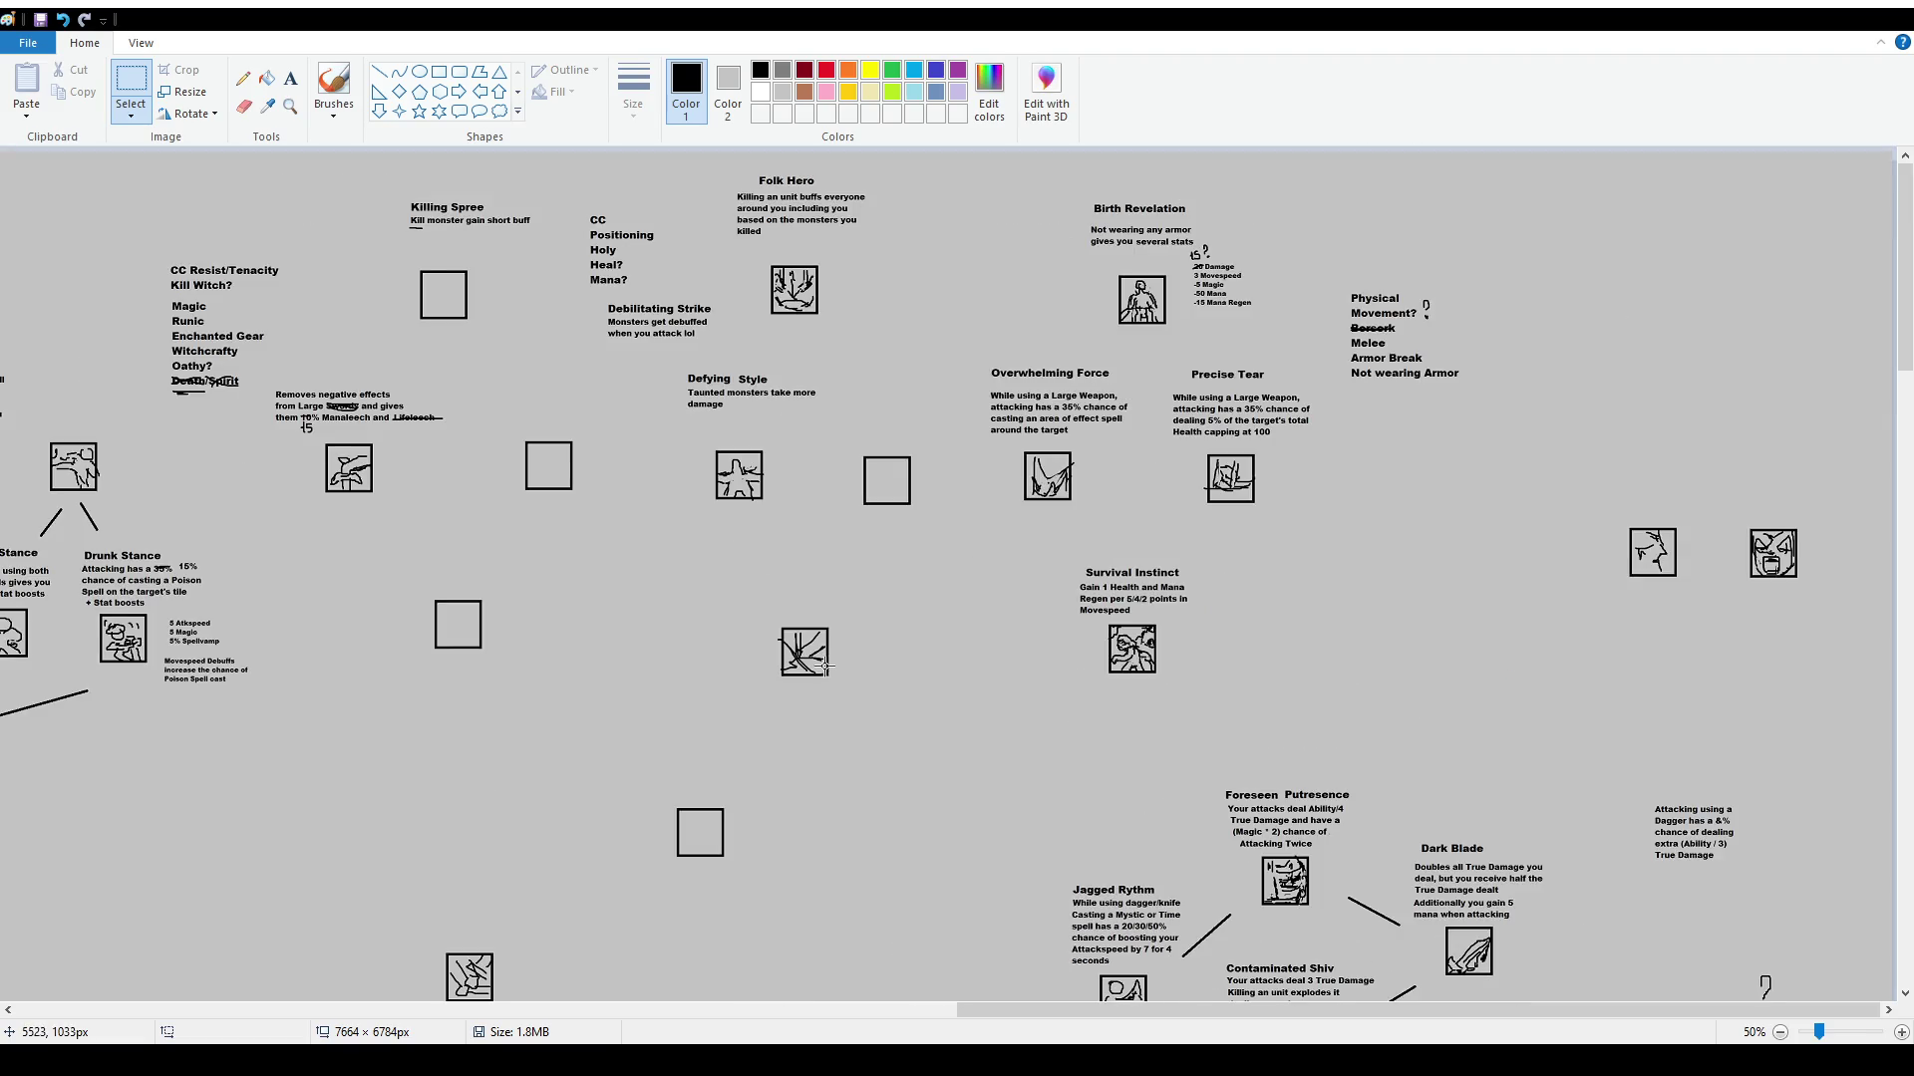
{"action": "scroll", "coordinate": [828, 648], "scroll_direction": "down", "scroll_amount": 2}
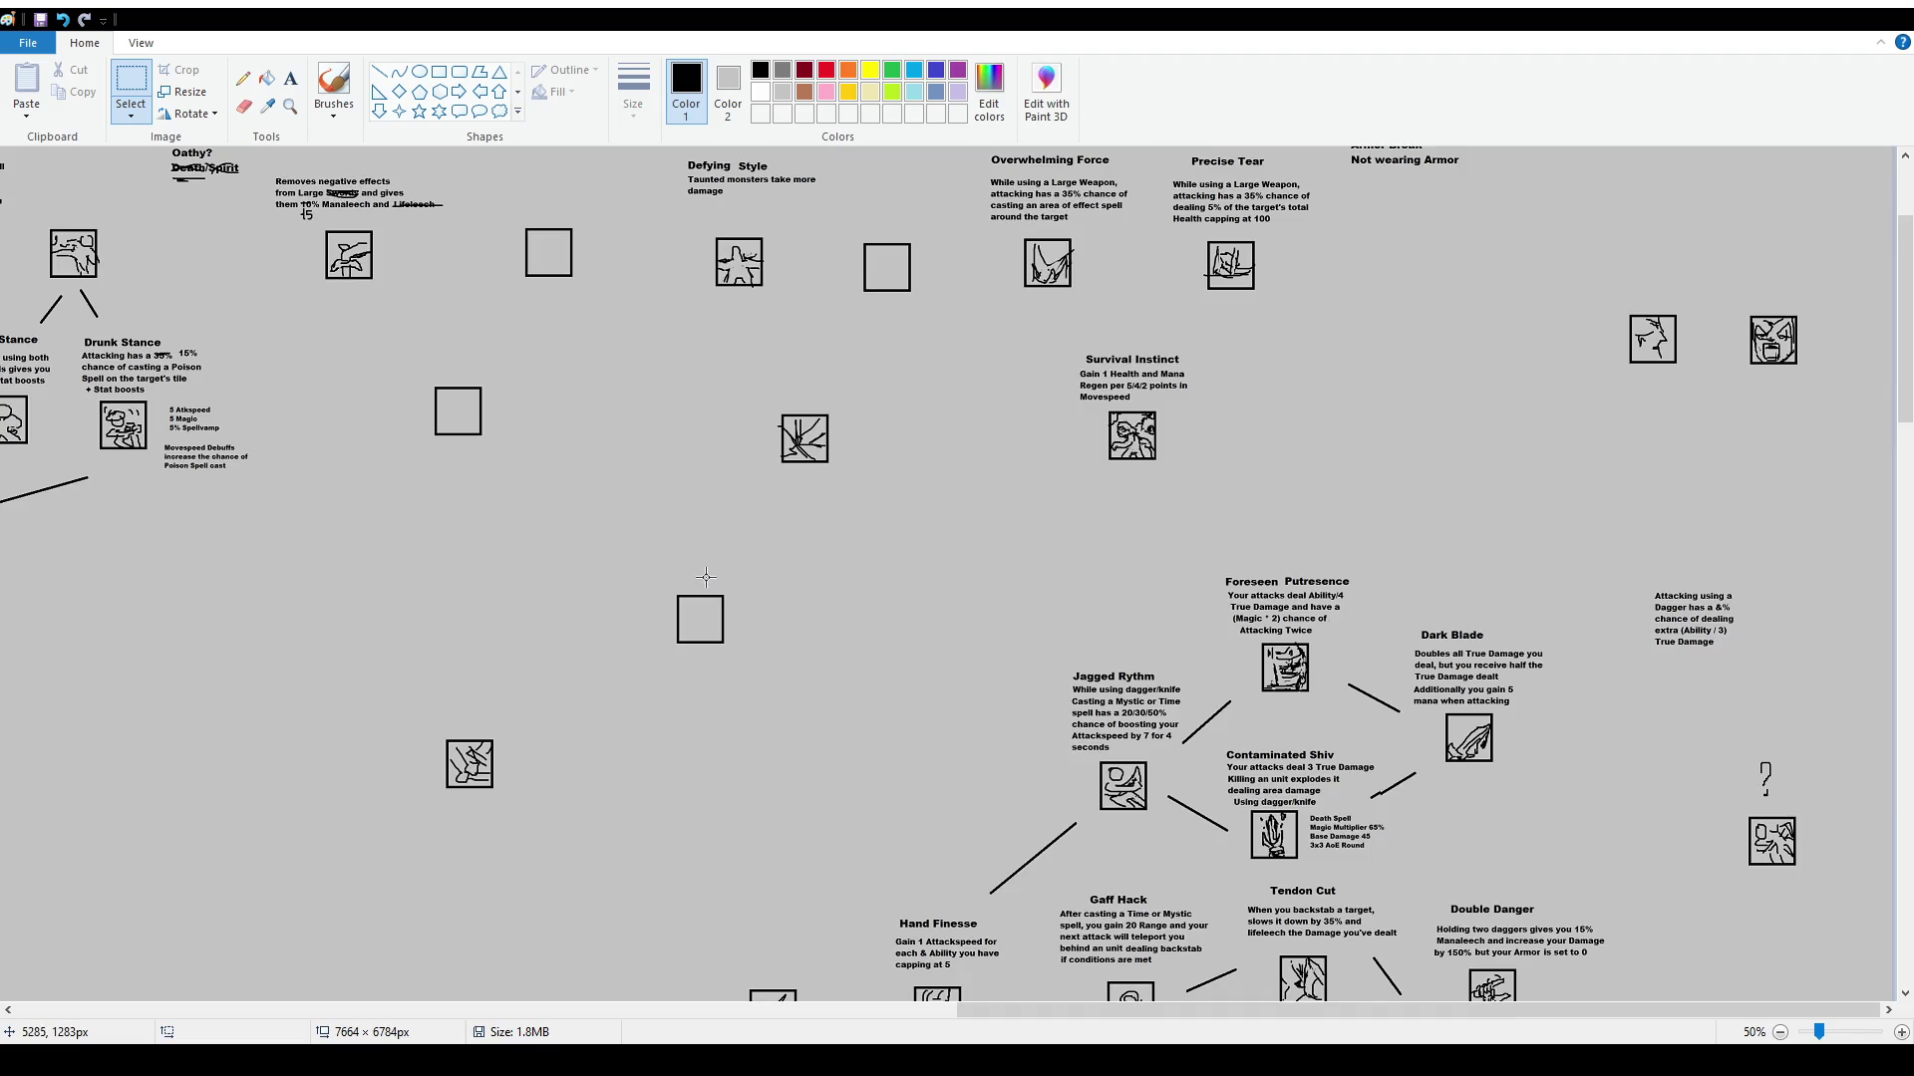
{"action": "left_click", "coordinate": [379, 72]}
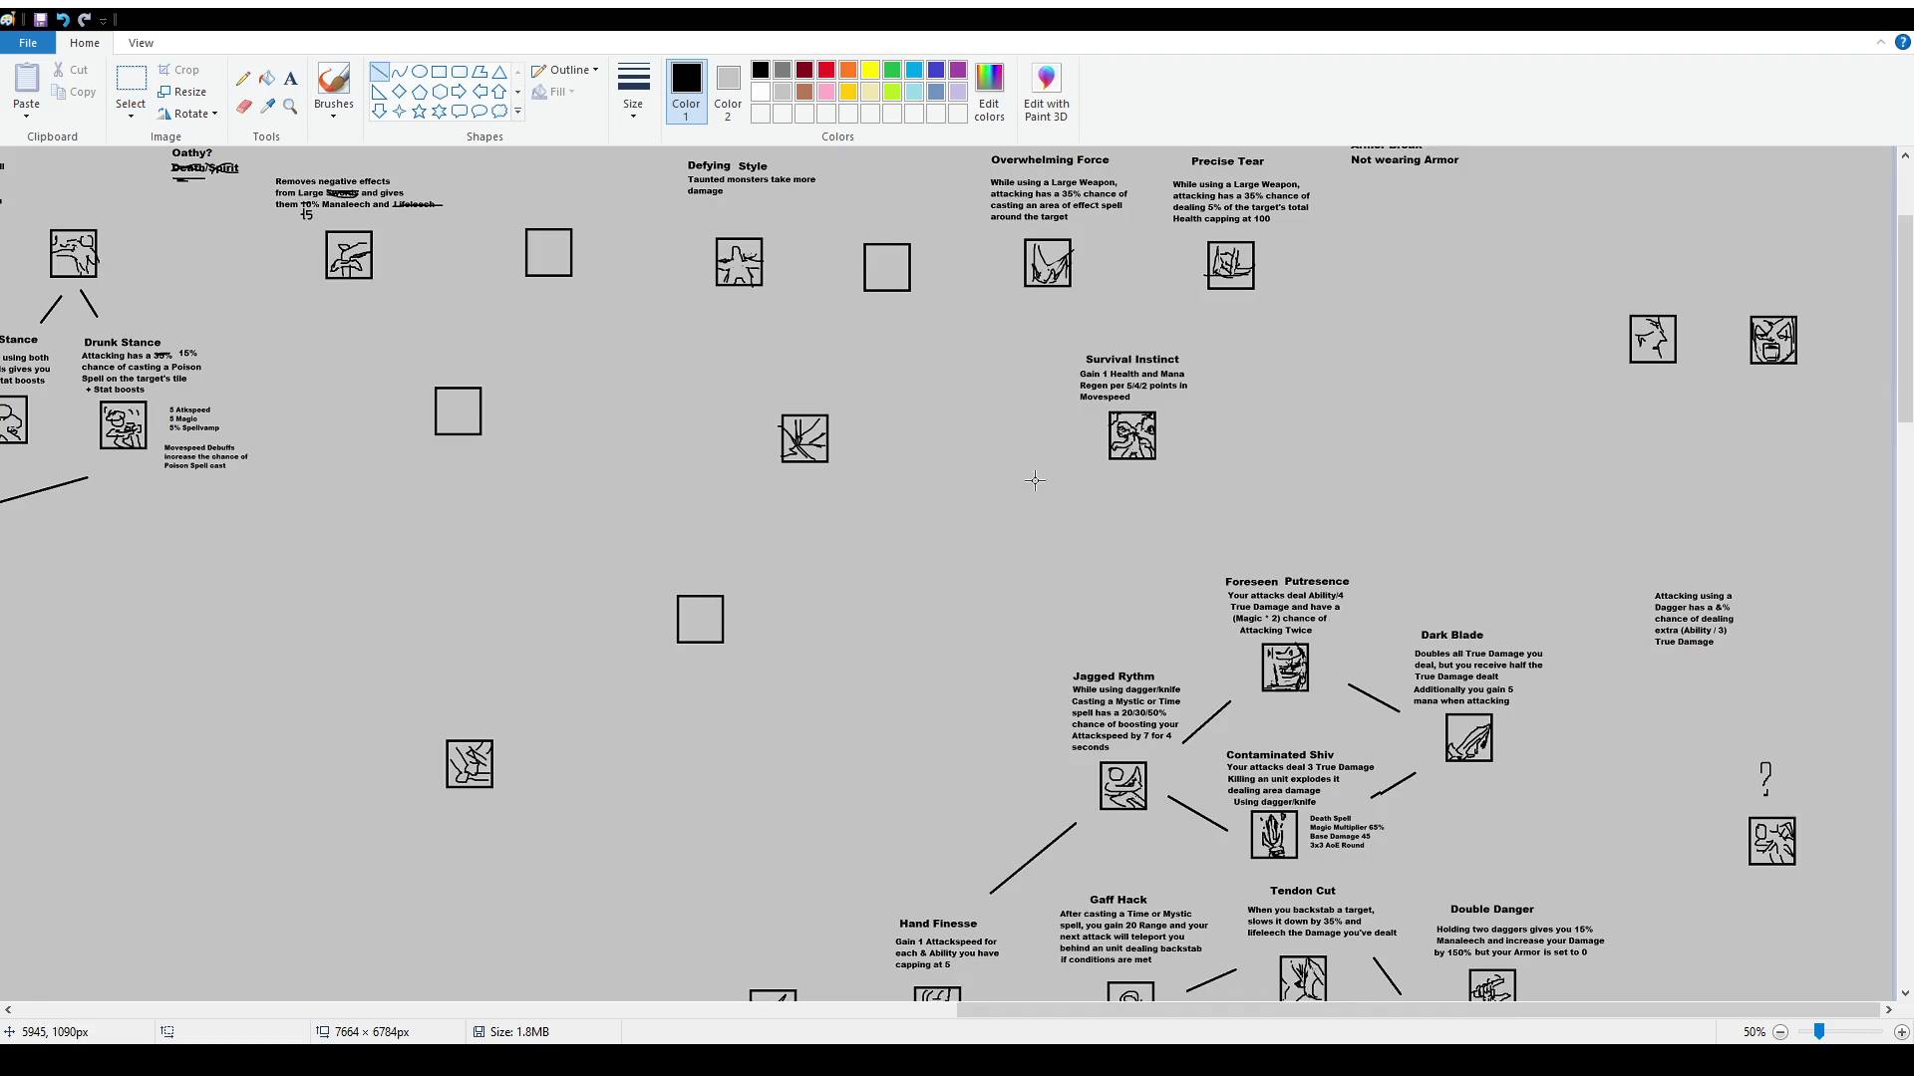
{"action": "mouse_move", "coordinate": [805, 585]}
{"action": "left_mouse_down"}
{"action": "mouse_move", "coordinate": [1074, 488]}
{"action": "mouse_move", "coordinate": [1076, 518]}
{"action": "mouse_move", "coordinate": [1213, 504]}
{"action": "left_mouse_up"}
Draw short connector lines between the trait icons
{"action": "scroll", "coordinate": [1125, 418], "scroll_direction": "up", "scroll_amount": 2}
{"action": "mouse_move", "coordinate": [1084, 339]}
{"action": "left_mouse_down"}
{"action": "mouse_move", "coordinate": [1068, 354]}
{"action": "mouse_move", "coordinate": [1195, 357]}
{"action": "left_mouse_up"}
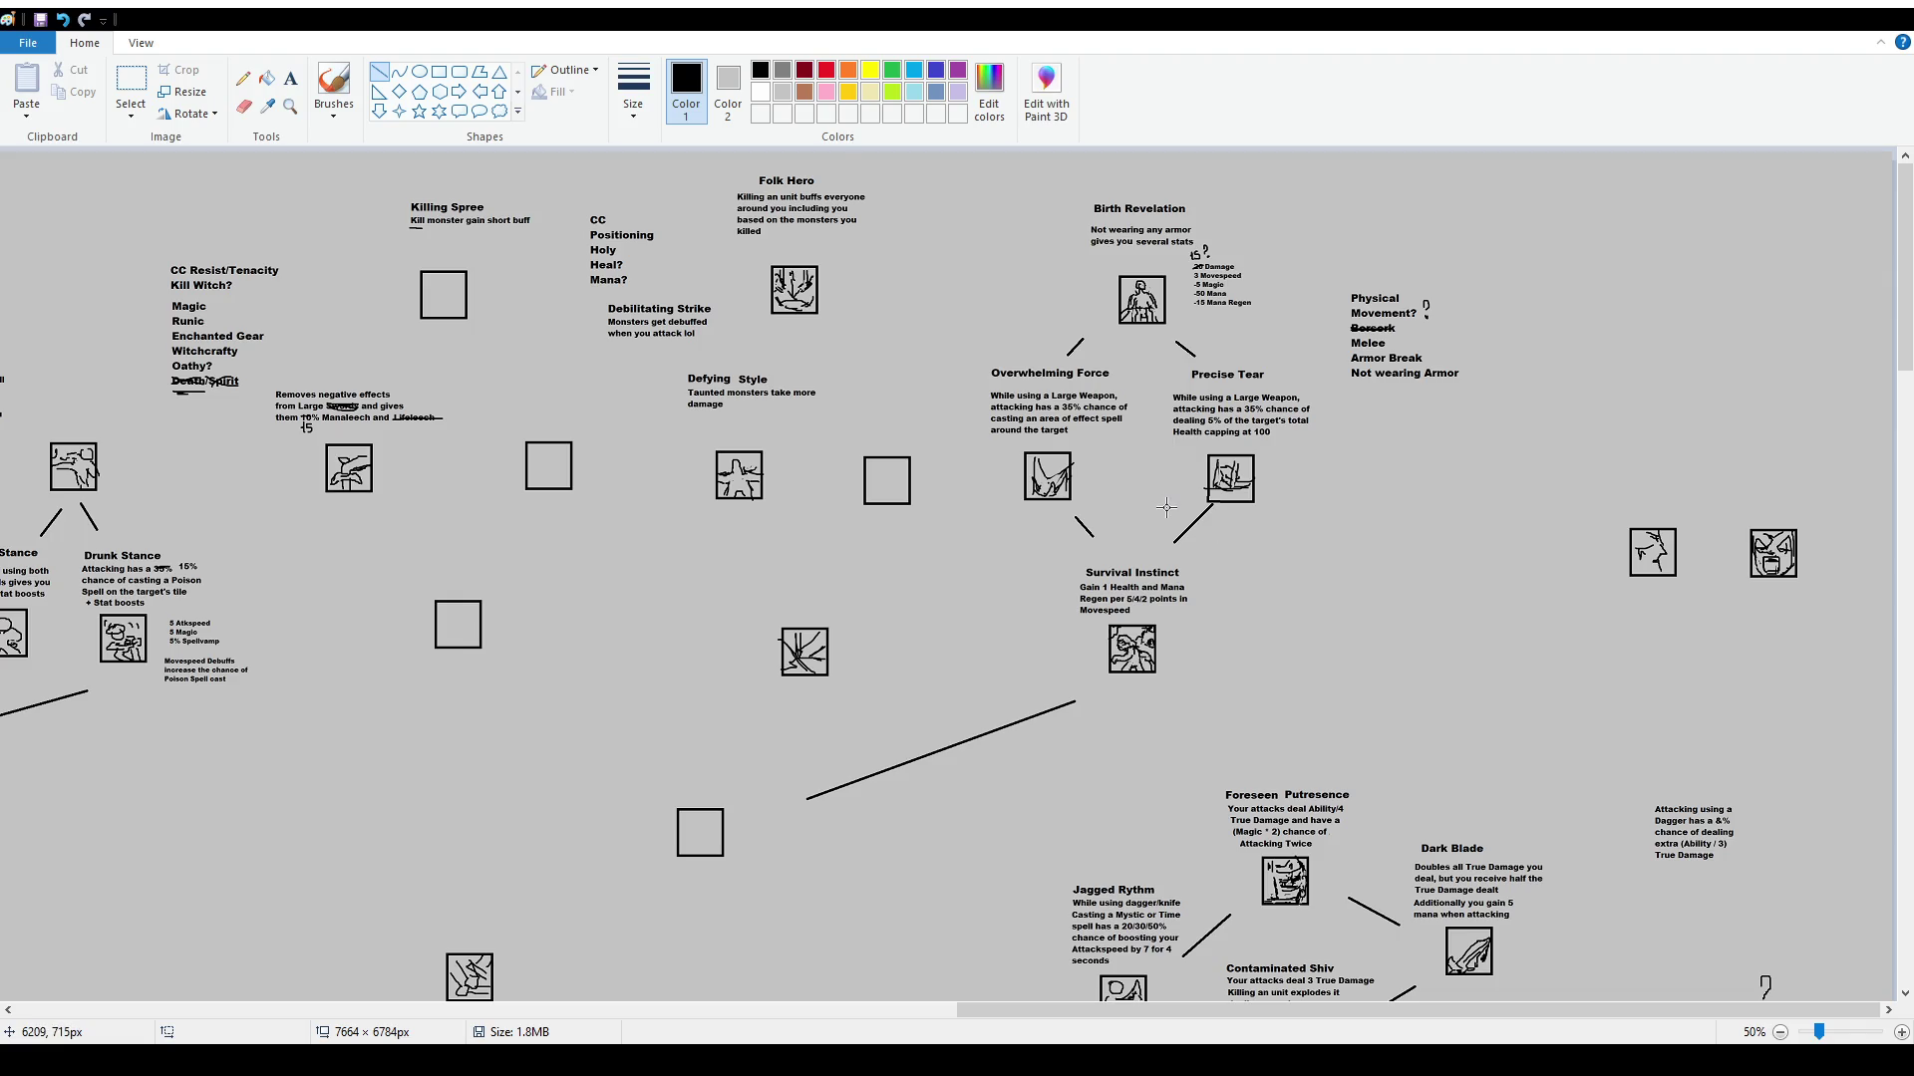
{"action": "scroll", "coordinate": [1236, 688], "scroll_direction": "up", "scroll_amount": 1}
{"action": "scroll", "coordinate": [1460, 717], "scroll_direction": "down", "scroll_amount": 4}
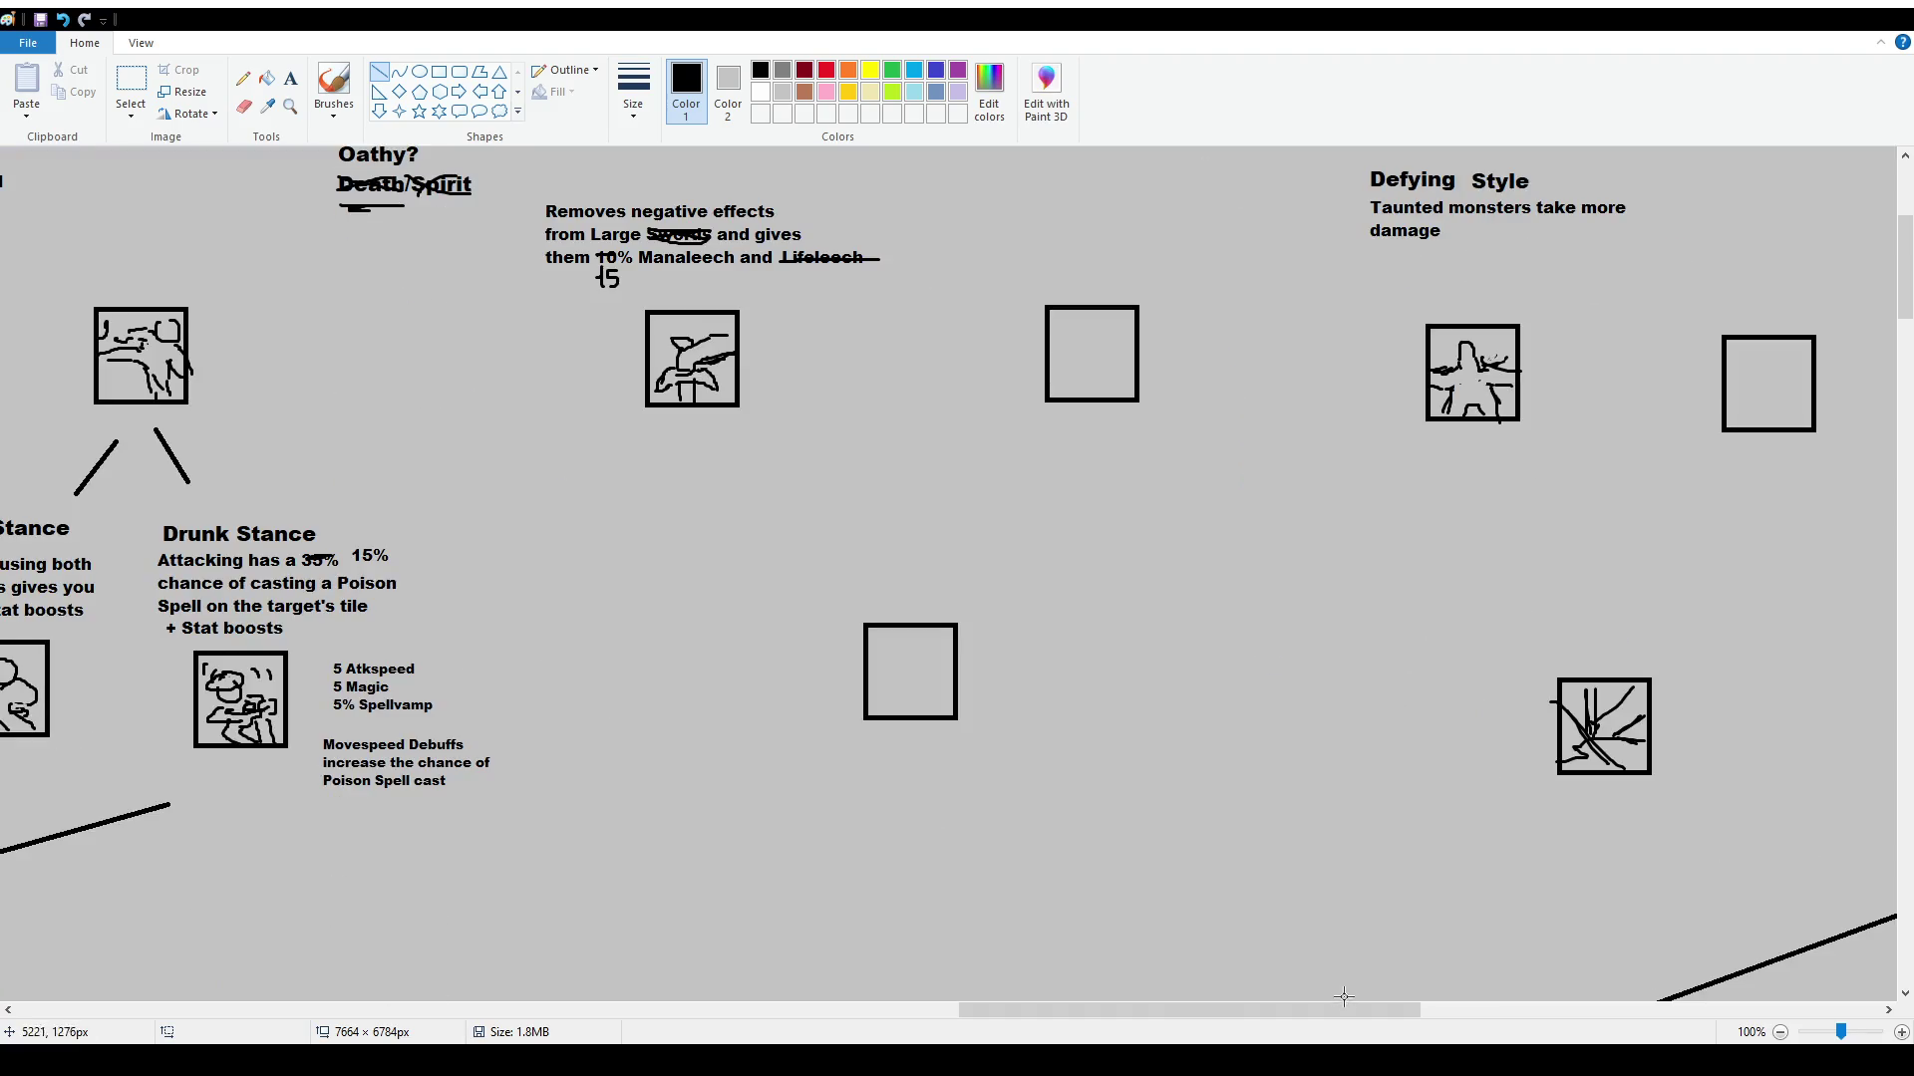
{"action": "left_click_drag", "start_coordinate": [1341, 1010], "coordinate": [1698, 1009]}
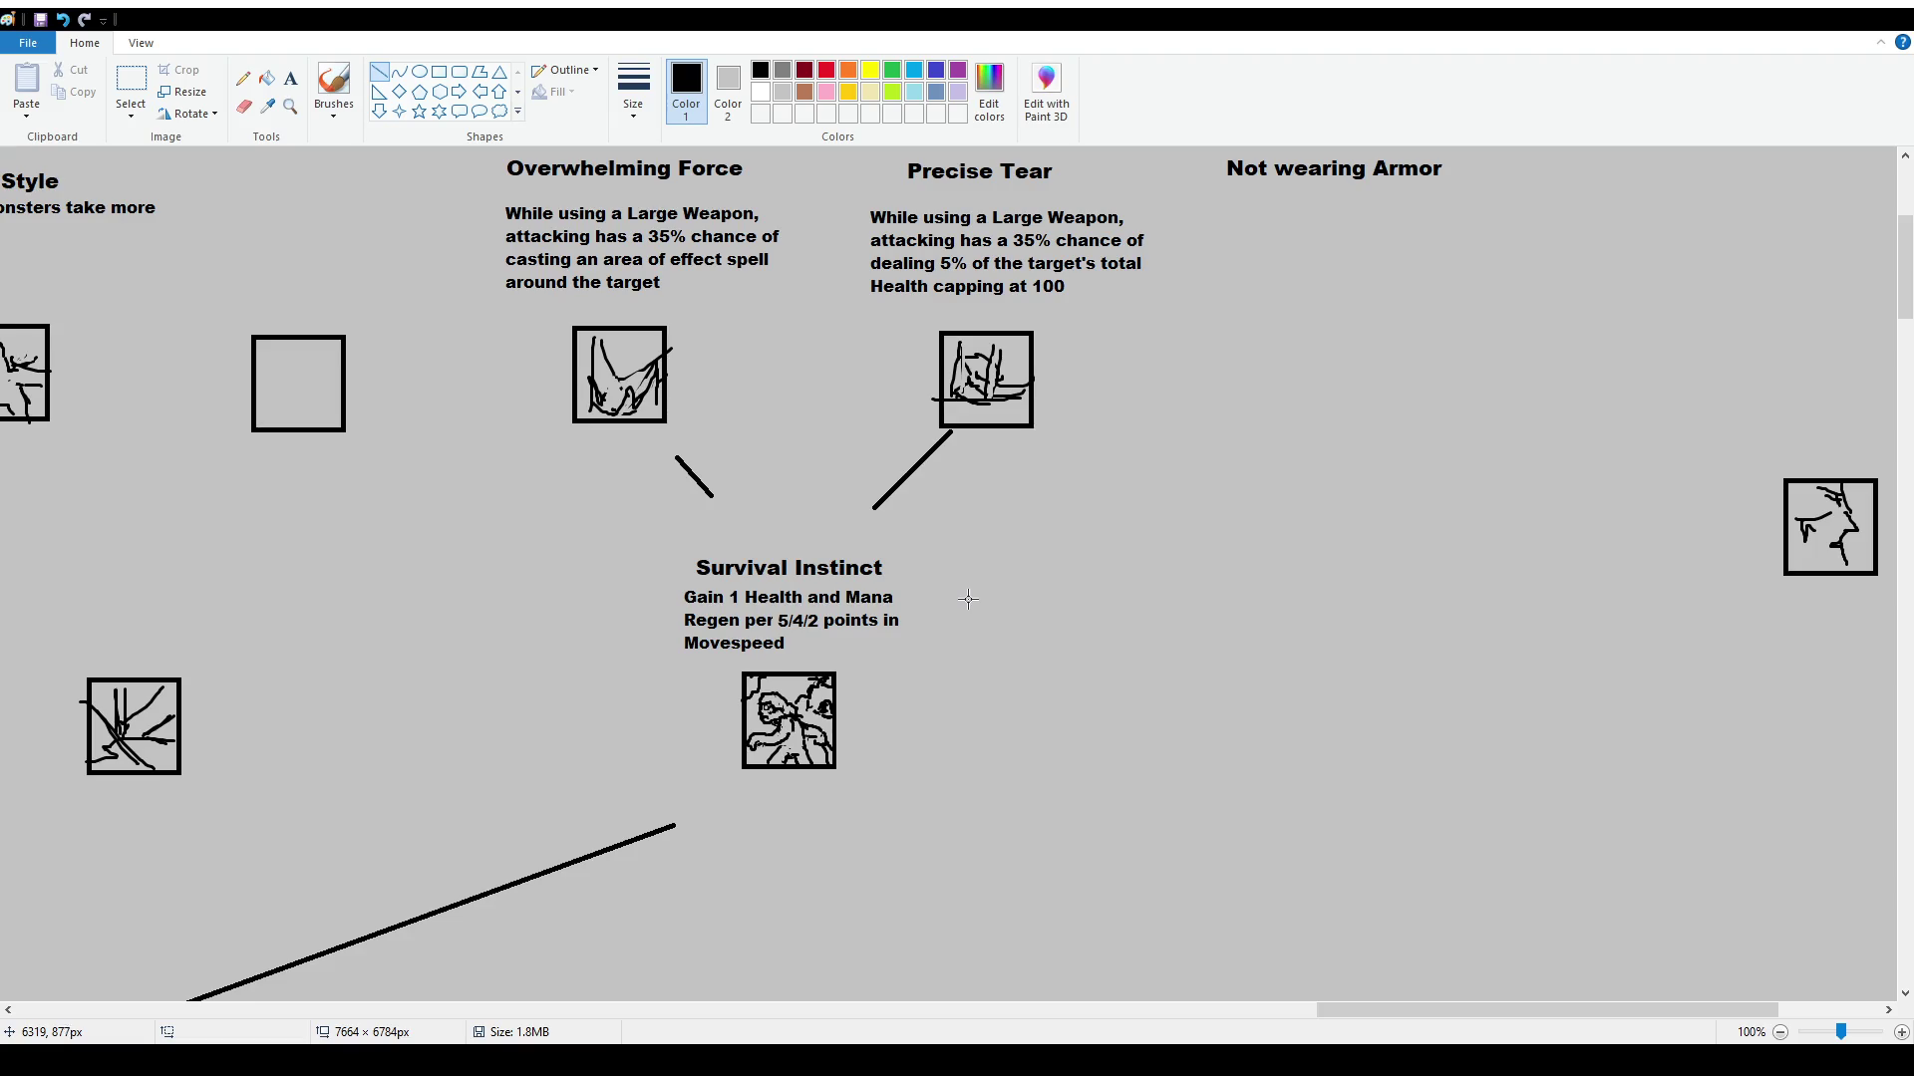
Draw a test brush underline under Survival Instinct's description, then undo it
{"action": "scroll", "coordinate": [992, 604], "scroll_direction": "up", "scroll_amount": 2}
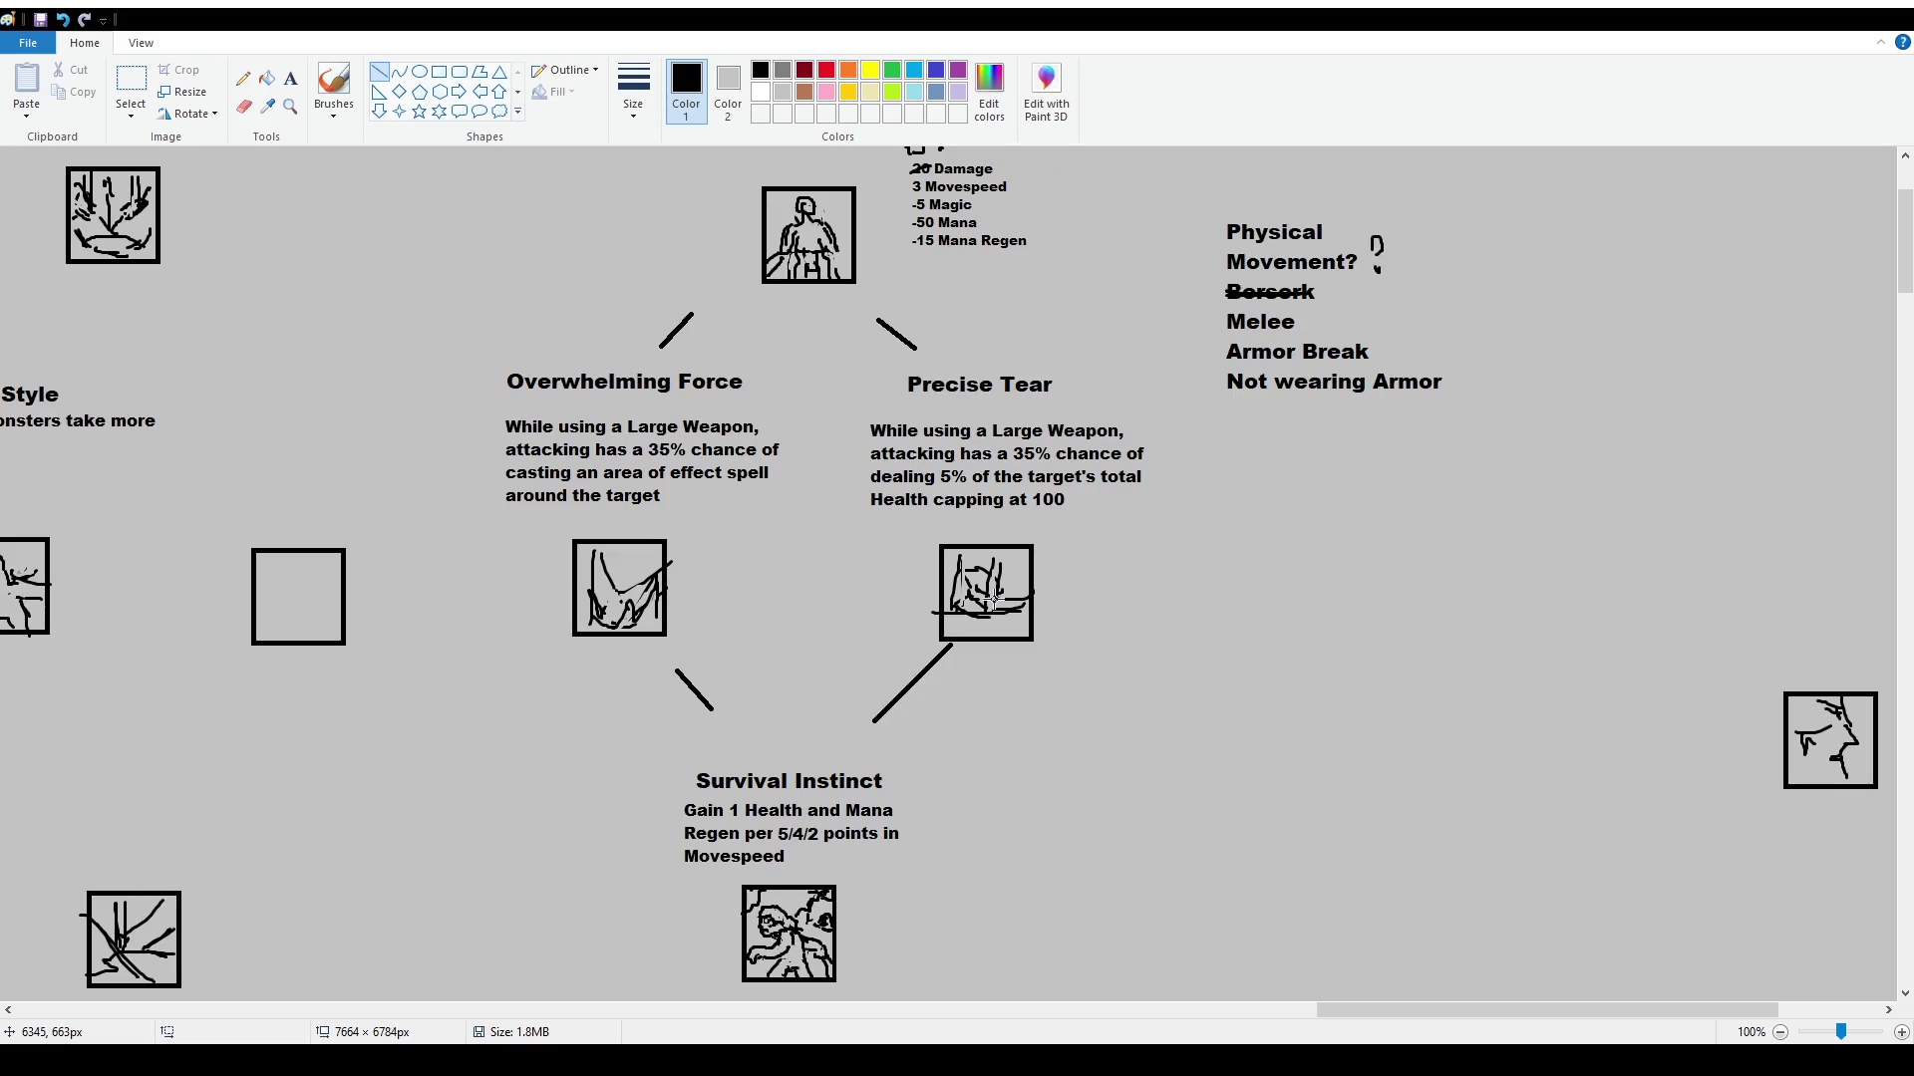
{"action": "scroll", "coordinate": [990, 588], "scroll_direction": "up", "scroll_amount": 2}
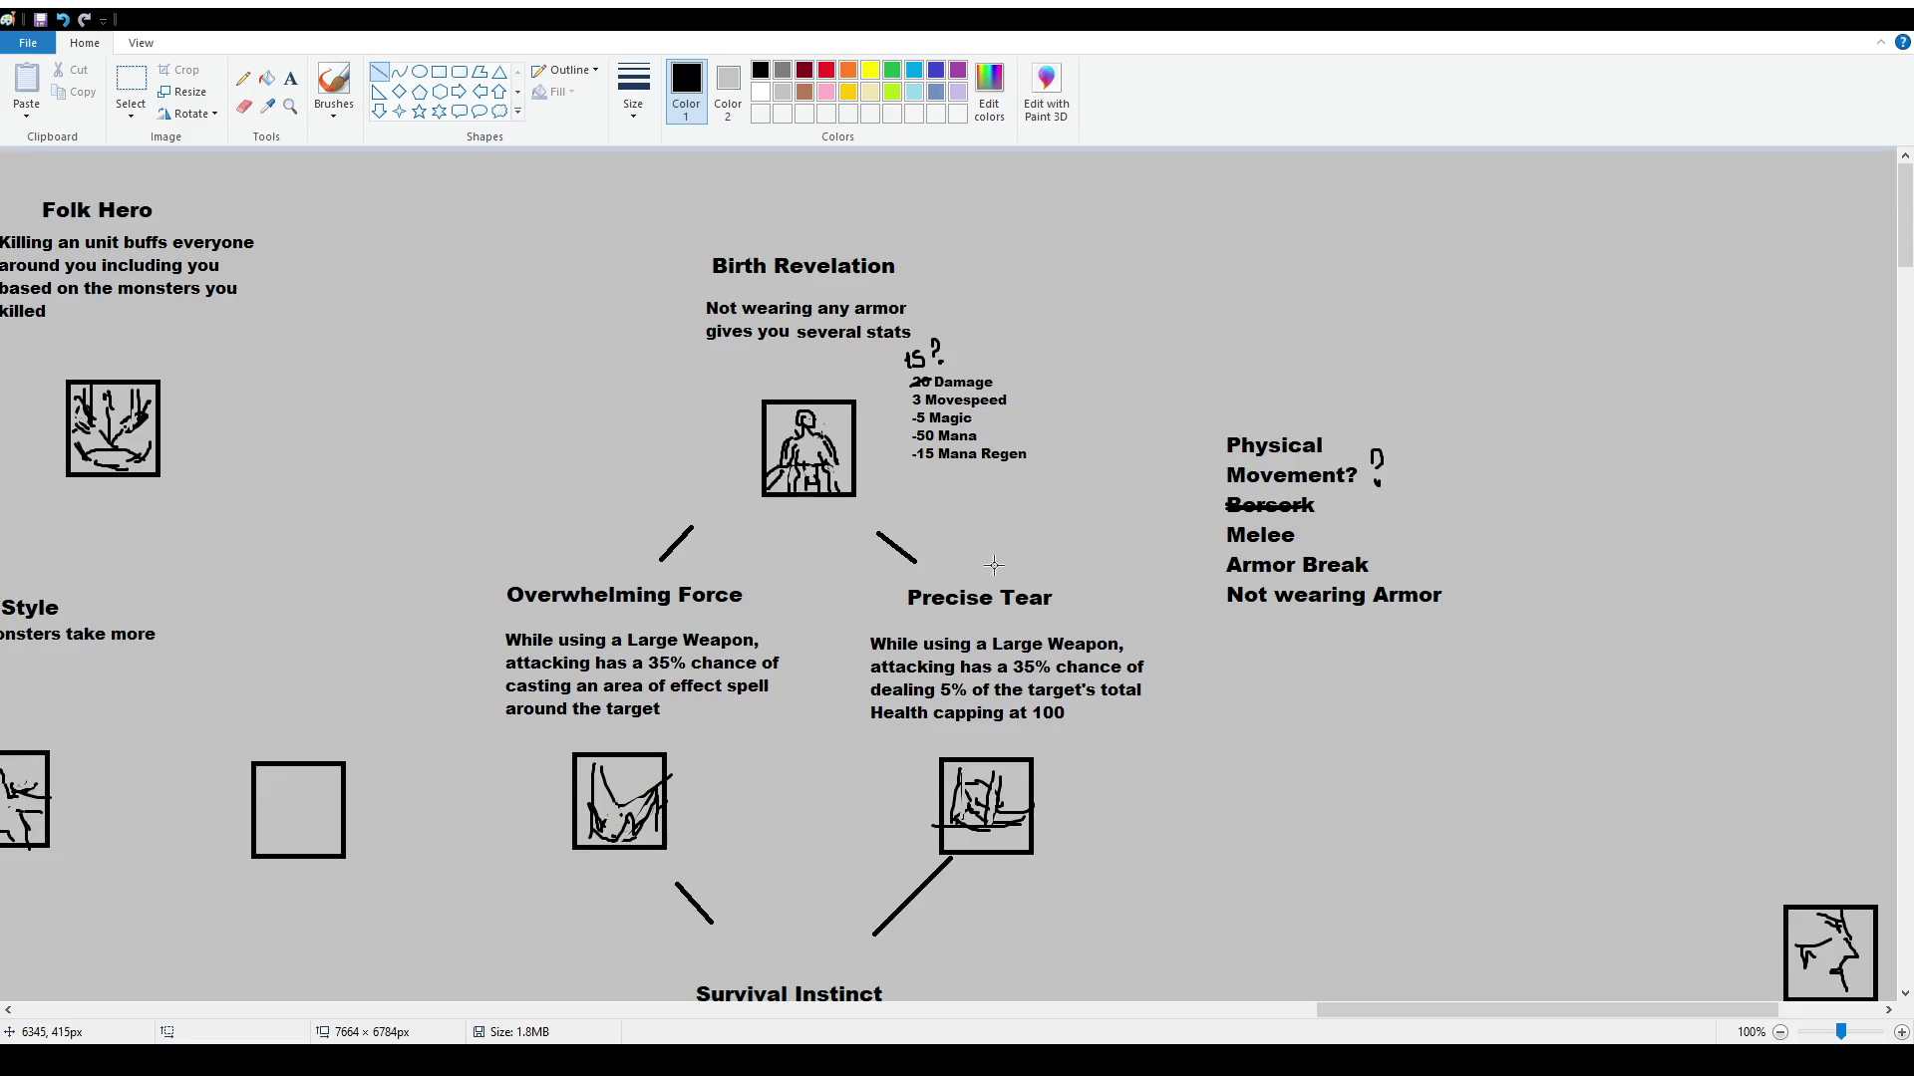
{"action": "left_click", "coordinate": [334, 88]}
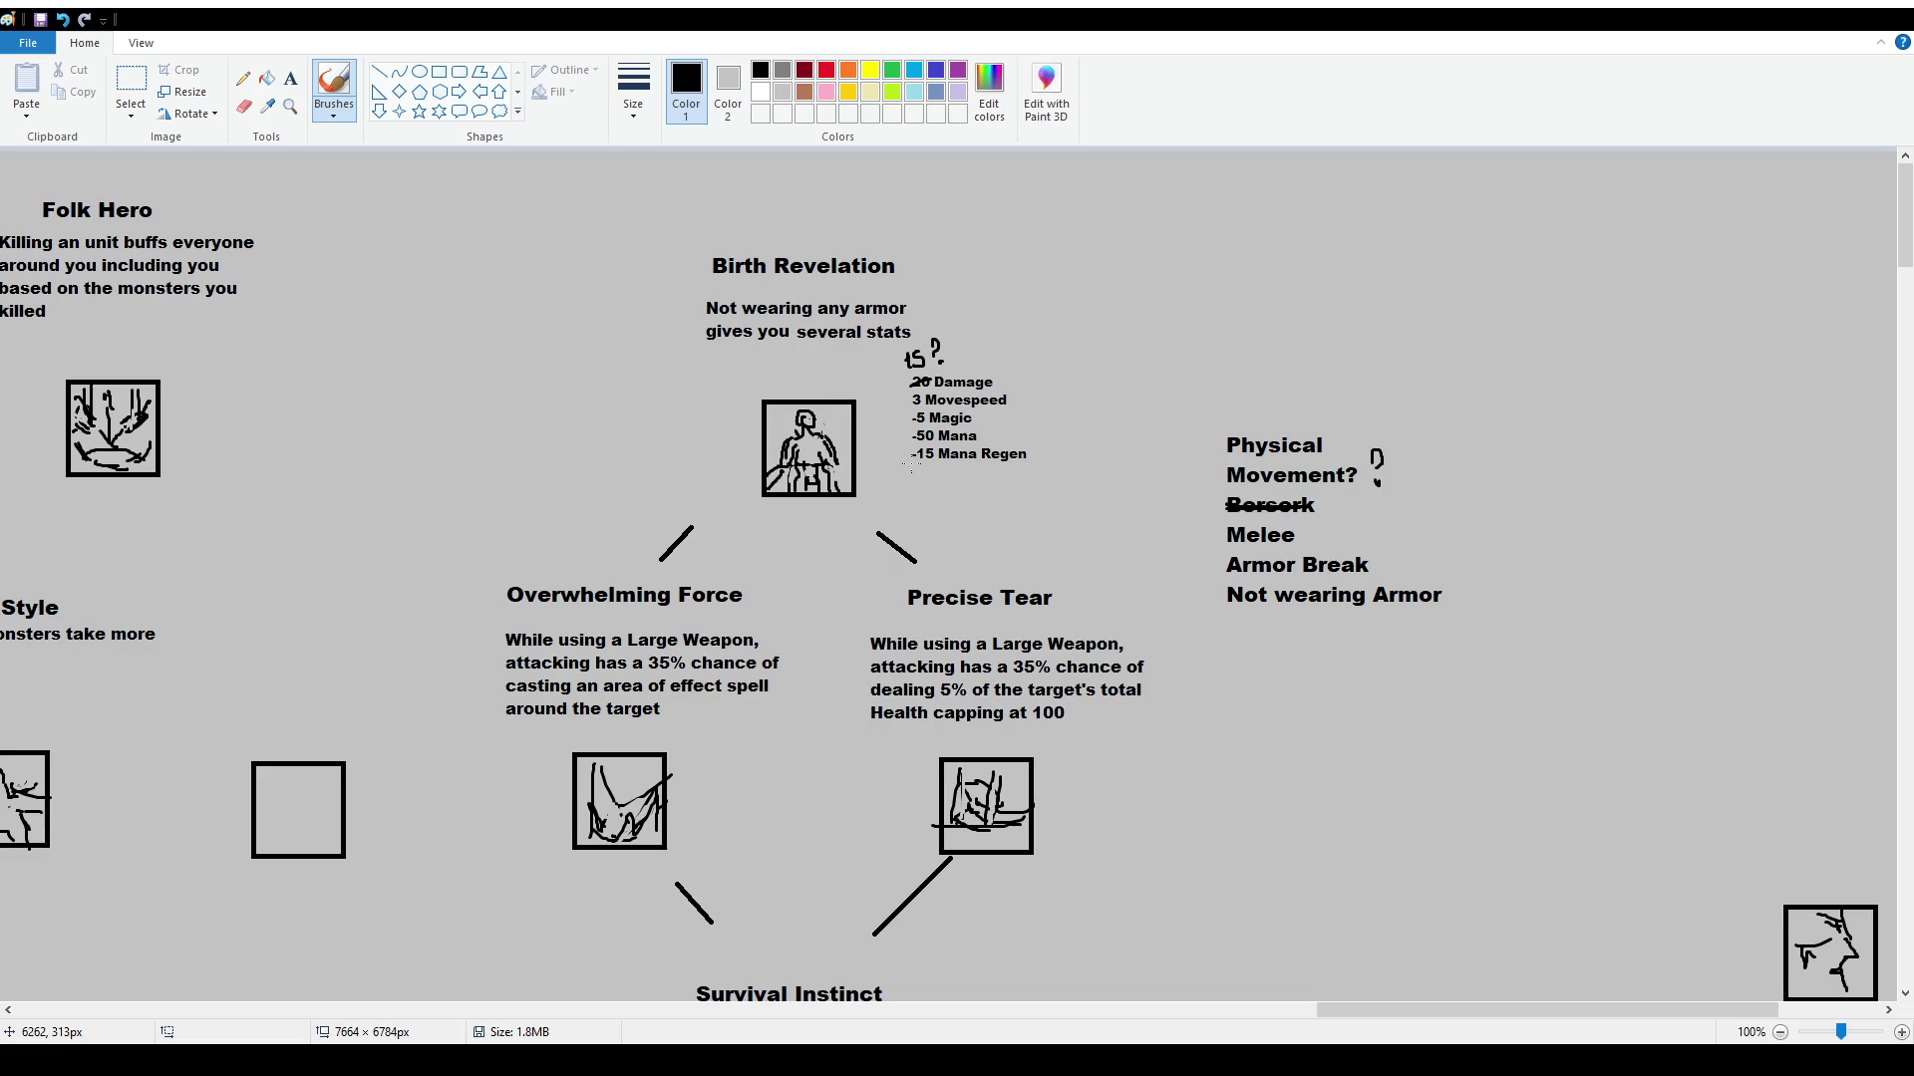
{"action": "scroll", "coordinate": [907, 466], "scroll_direction": "down", "scroll_amount": 6}
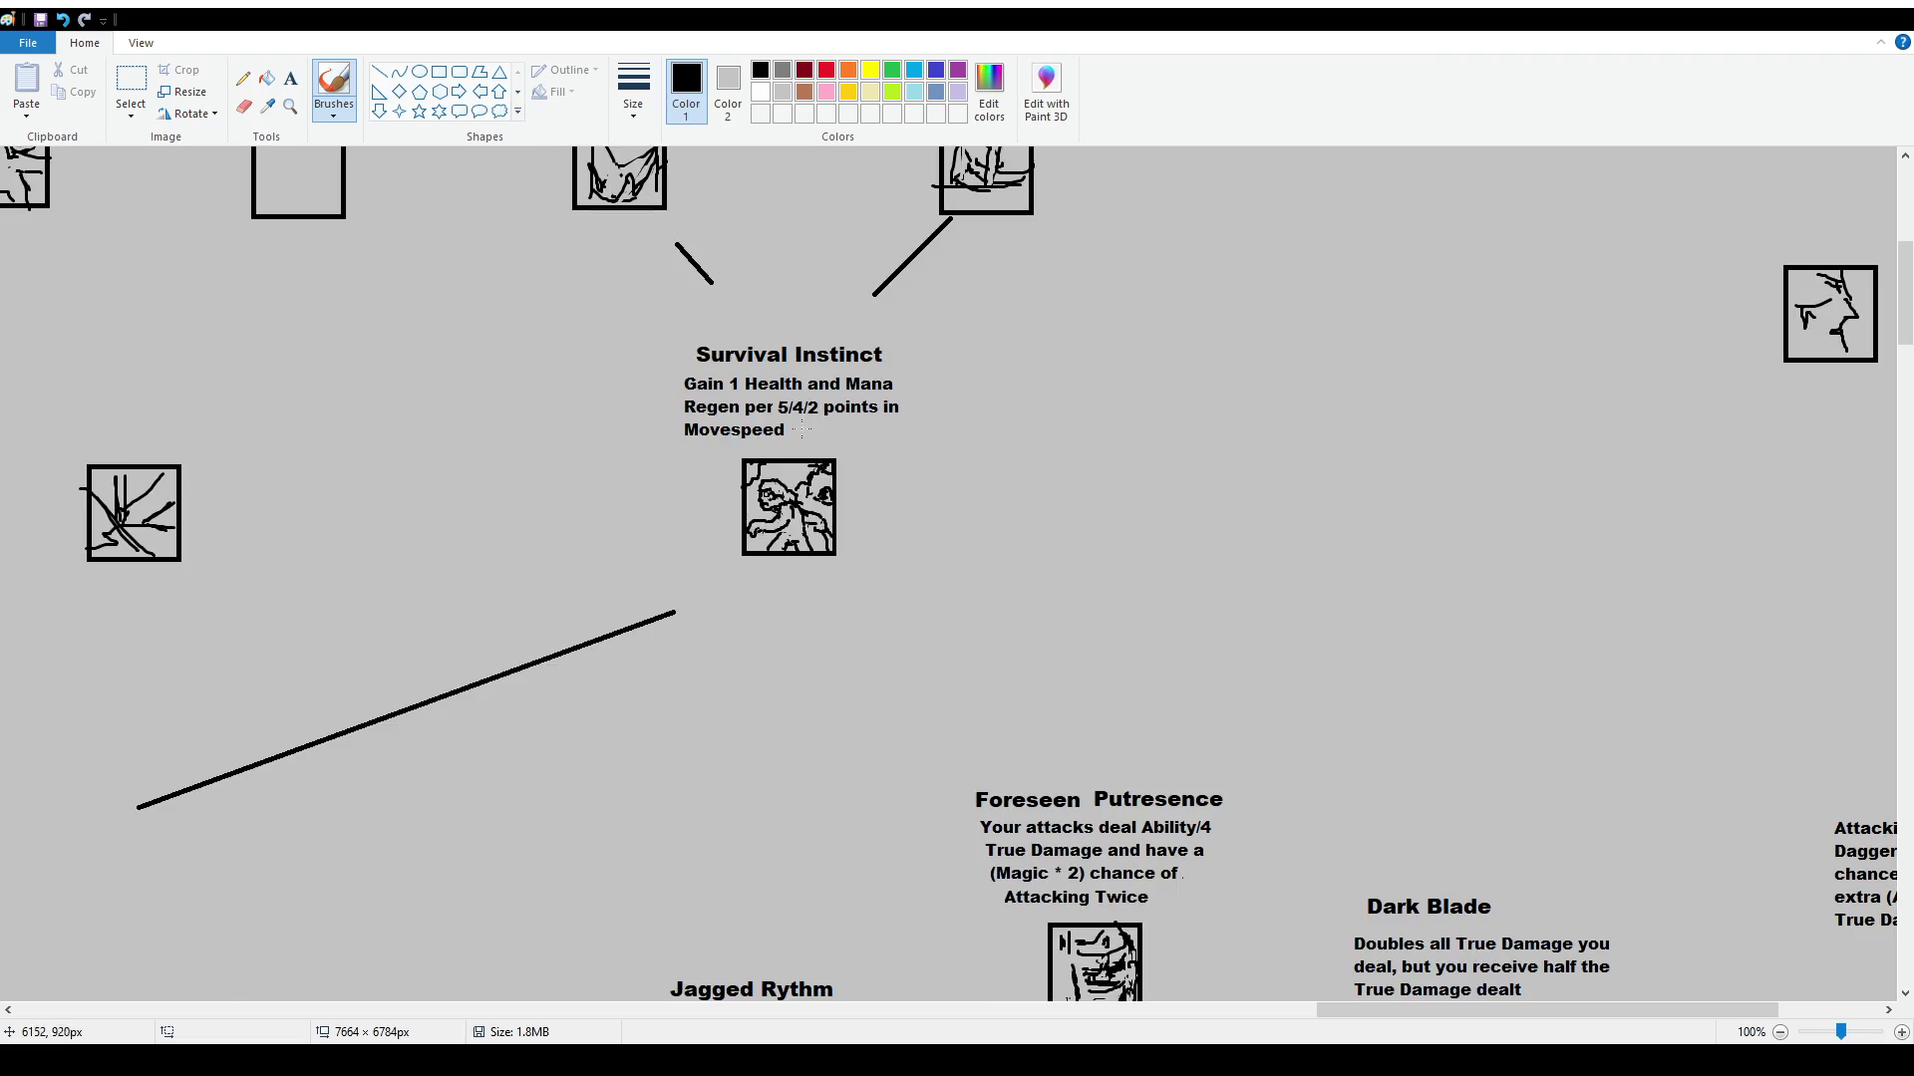
{"action": "left_click_drag", "start_coordinate": [822, 390], "coordinate": [896, 391]}
{"action": "key", "text": "ctrl+z"}
Undo the stray mark and strike through the -5 Magic, -50 Mana and -15 Mana Regen stats
{"action": "scroll", "coordinate": [1096, 478], "scroll_direction": "up", "scroll_amount": 2}
{"action": "scroll", "coordinate": [1068, 451], "scroll_direction": "up", "scroll_amount": 4}
{"action": "key", "text": "ctrl+z"}
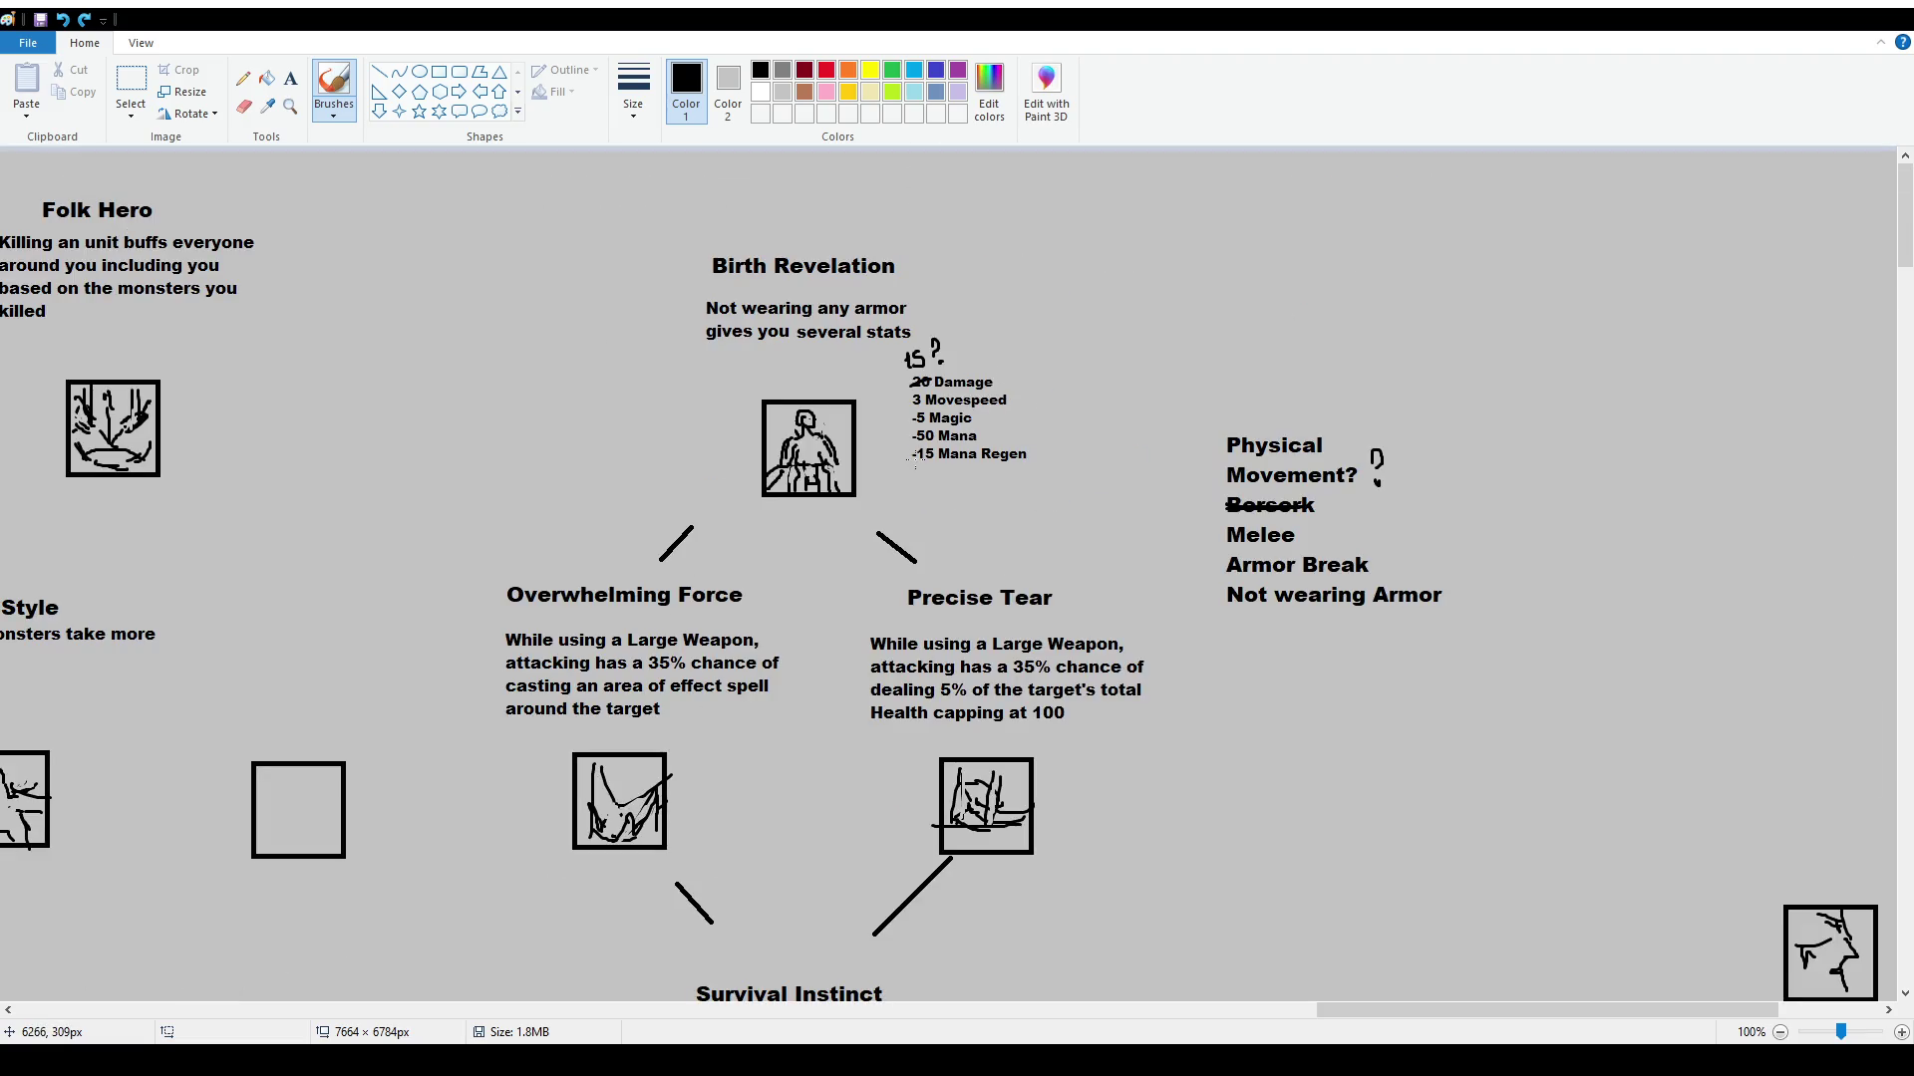
{"action": "mouse_move", "coordinate": [911, 457]}
{"action": "left_mouse_down"}
{"action": "mouse_move", "coordinate": [1004, 453]}
{"action": "mouse_move", "coordinate": [927, 436]}
{"action": "mouse_move", "coordinate": [961, 435]}
{"action": "left_mouse_up"}
Delete Birth Revelation's old stat list and the words 'several stats'
{"action": "left_click", "coordinate": [130, 85]}
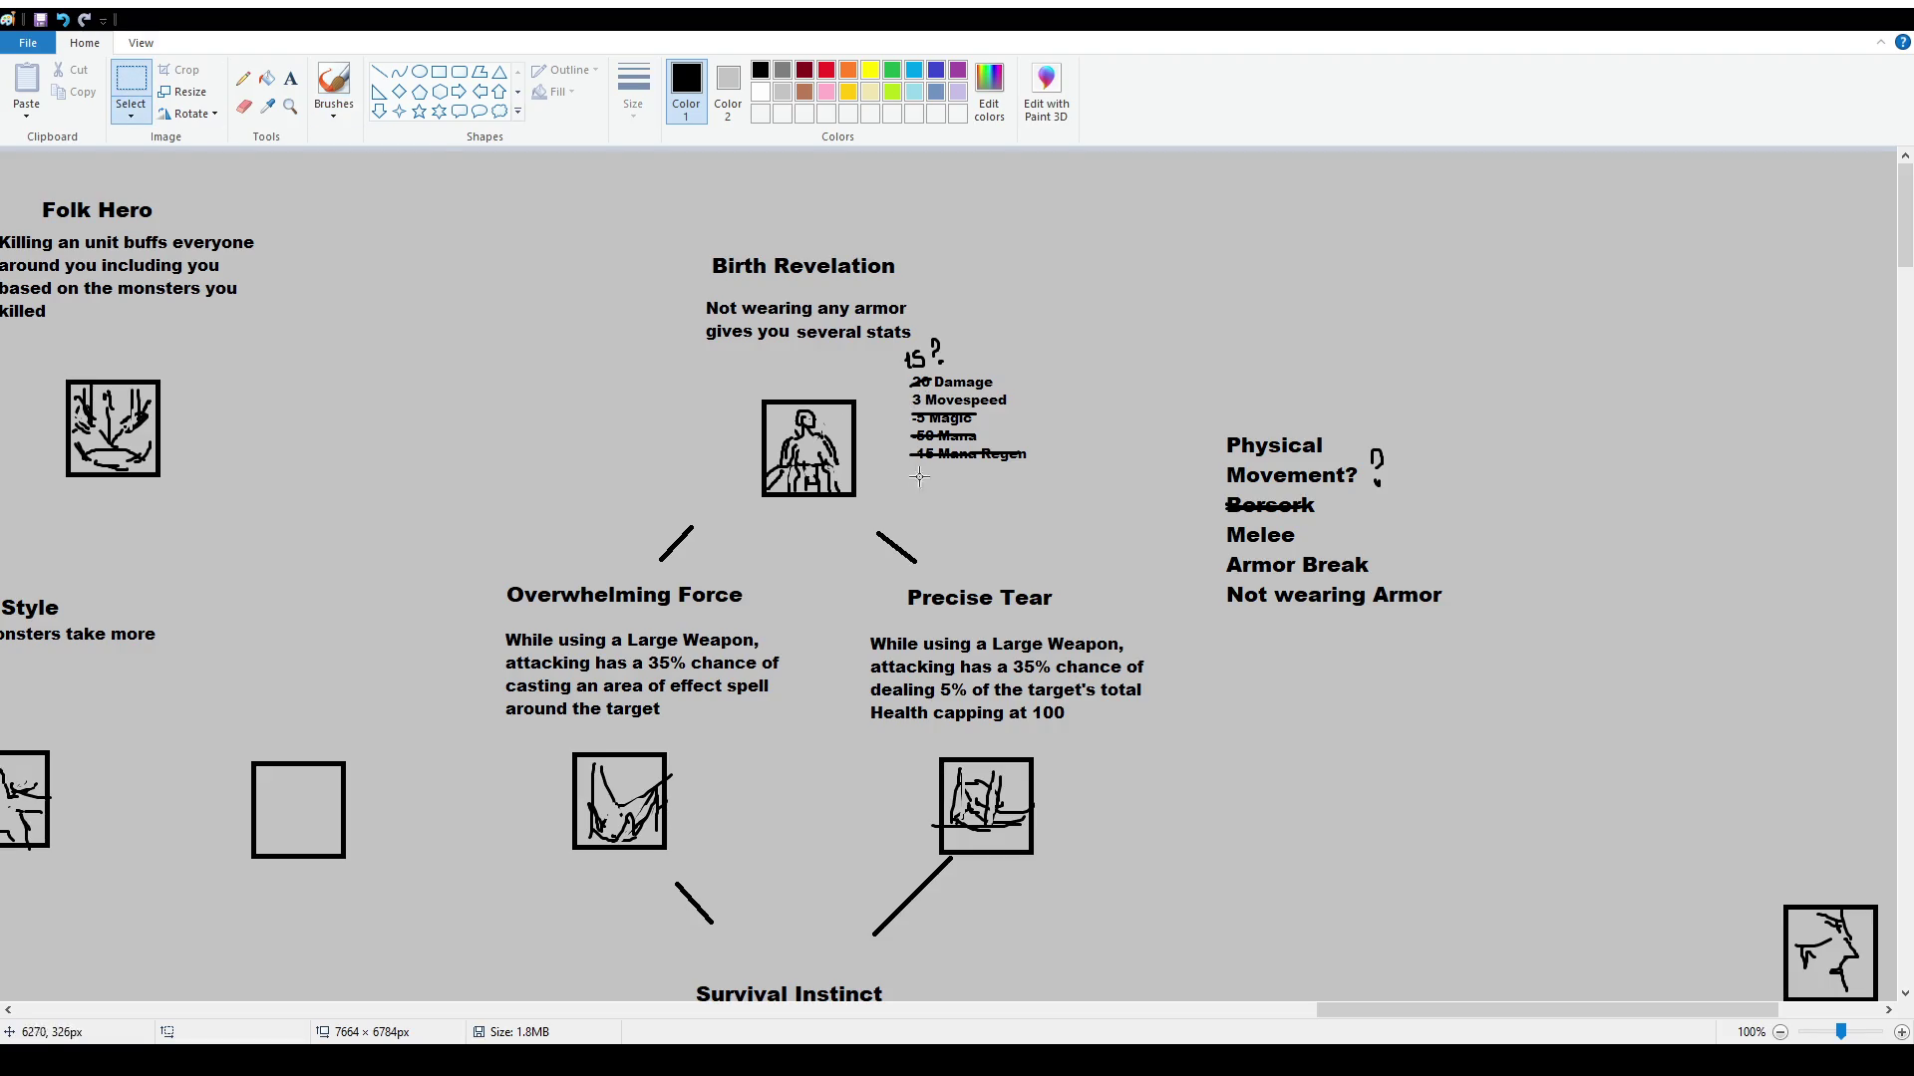
{"action": "left_click_drag", "start_coordinate": [1041, 470], "coordinate": [898, 339]}
{"action": "key", "text": "Delete"}
{"action": "mouse_move", "coordinate": [974, 406]}
{"action": "left_mouse_down"}
{"action": "mouse_move", "coordinate": [918, 333]}
{"action": "mouse_move", "coordinate": [969, 388]}
{"action": "mouse_move", "coordinate": [791, 315]}
{"action": "mouse_move", "coordinate": [803, 333]}
{"action": "mouse_move", "coordinate": [986, 349]}
{"action": "left_mouse_up"}
{"action": "key", "text": "Delete"}
Add the text '17 damage and 3 Movespeed' after 'gives you' in the description
{"action": "left_click", "coordinate": [288, 81]}
{"action": "type", "text": "20 damage and 34"}
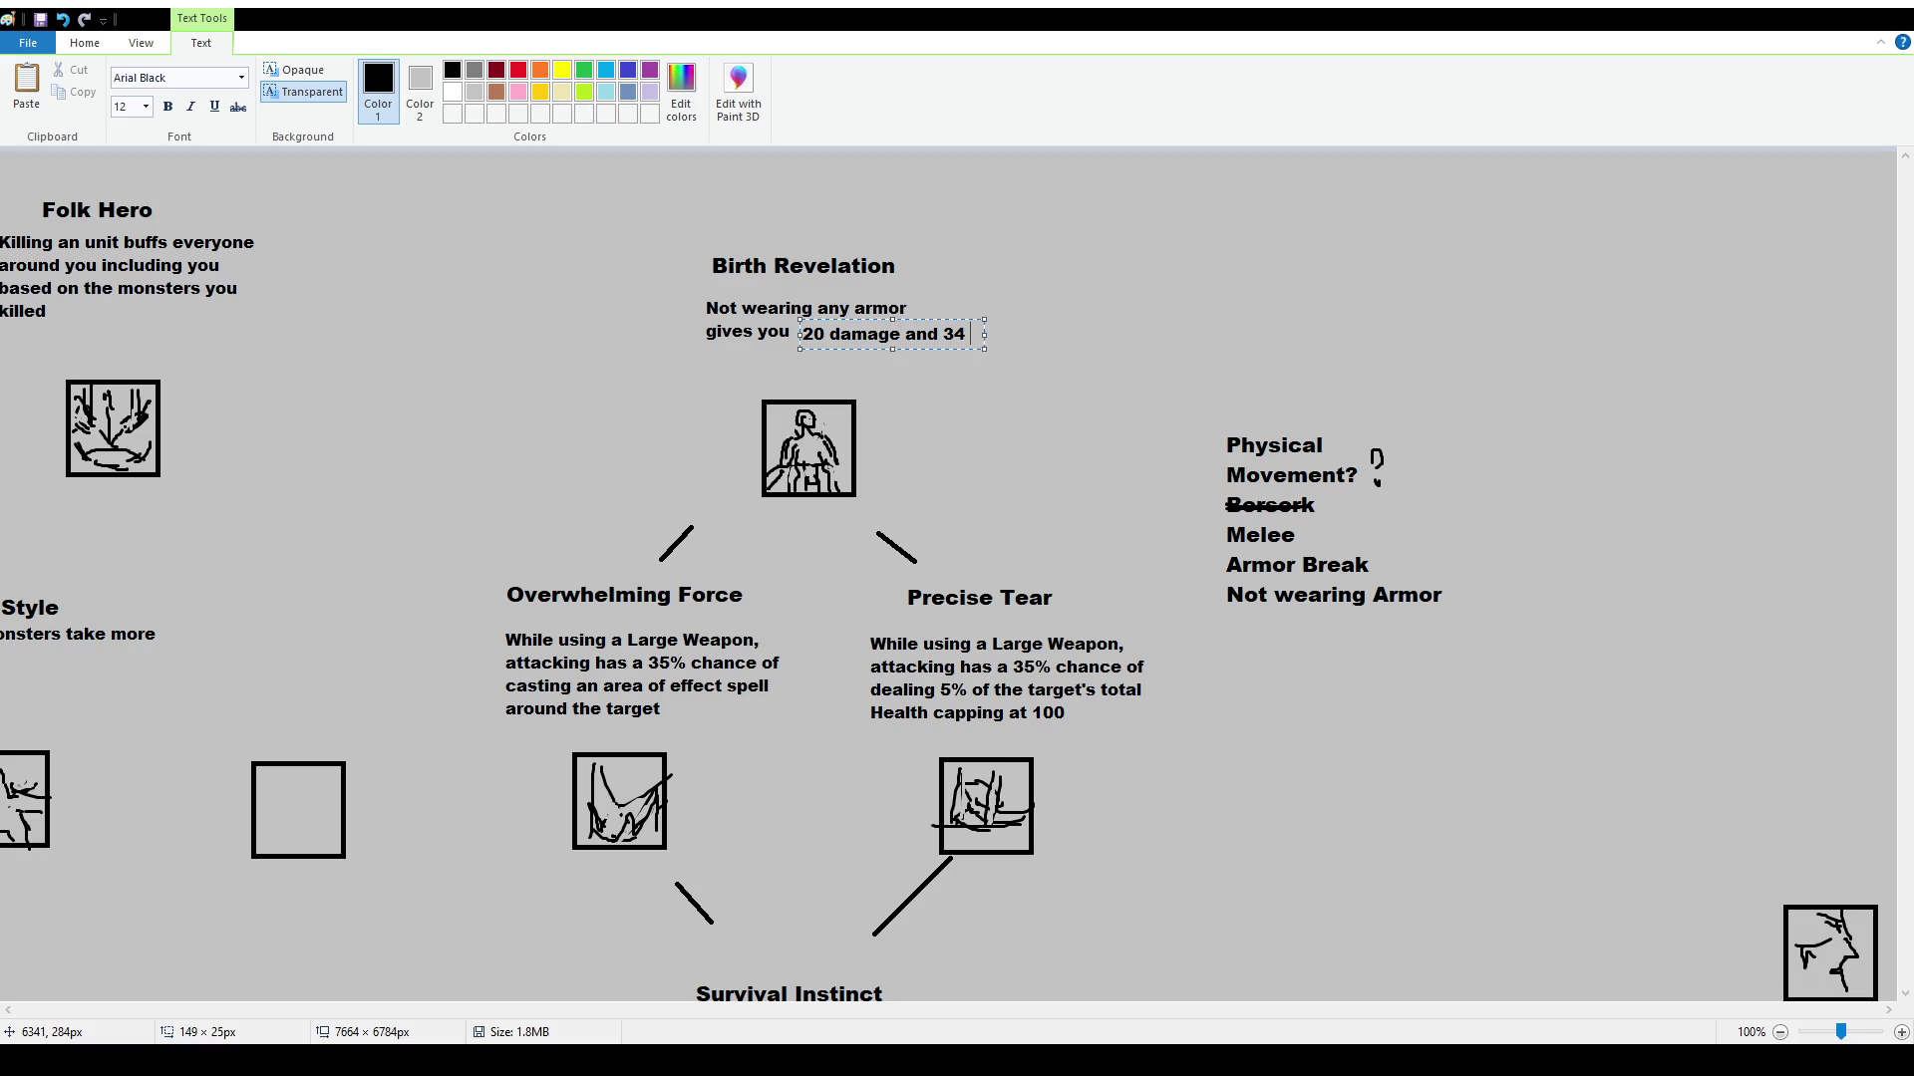
{"action": "key", "text": "BackSpace"}
{"action": "type", "text": "Movespeed"}
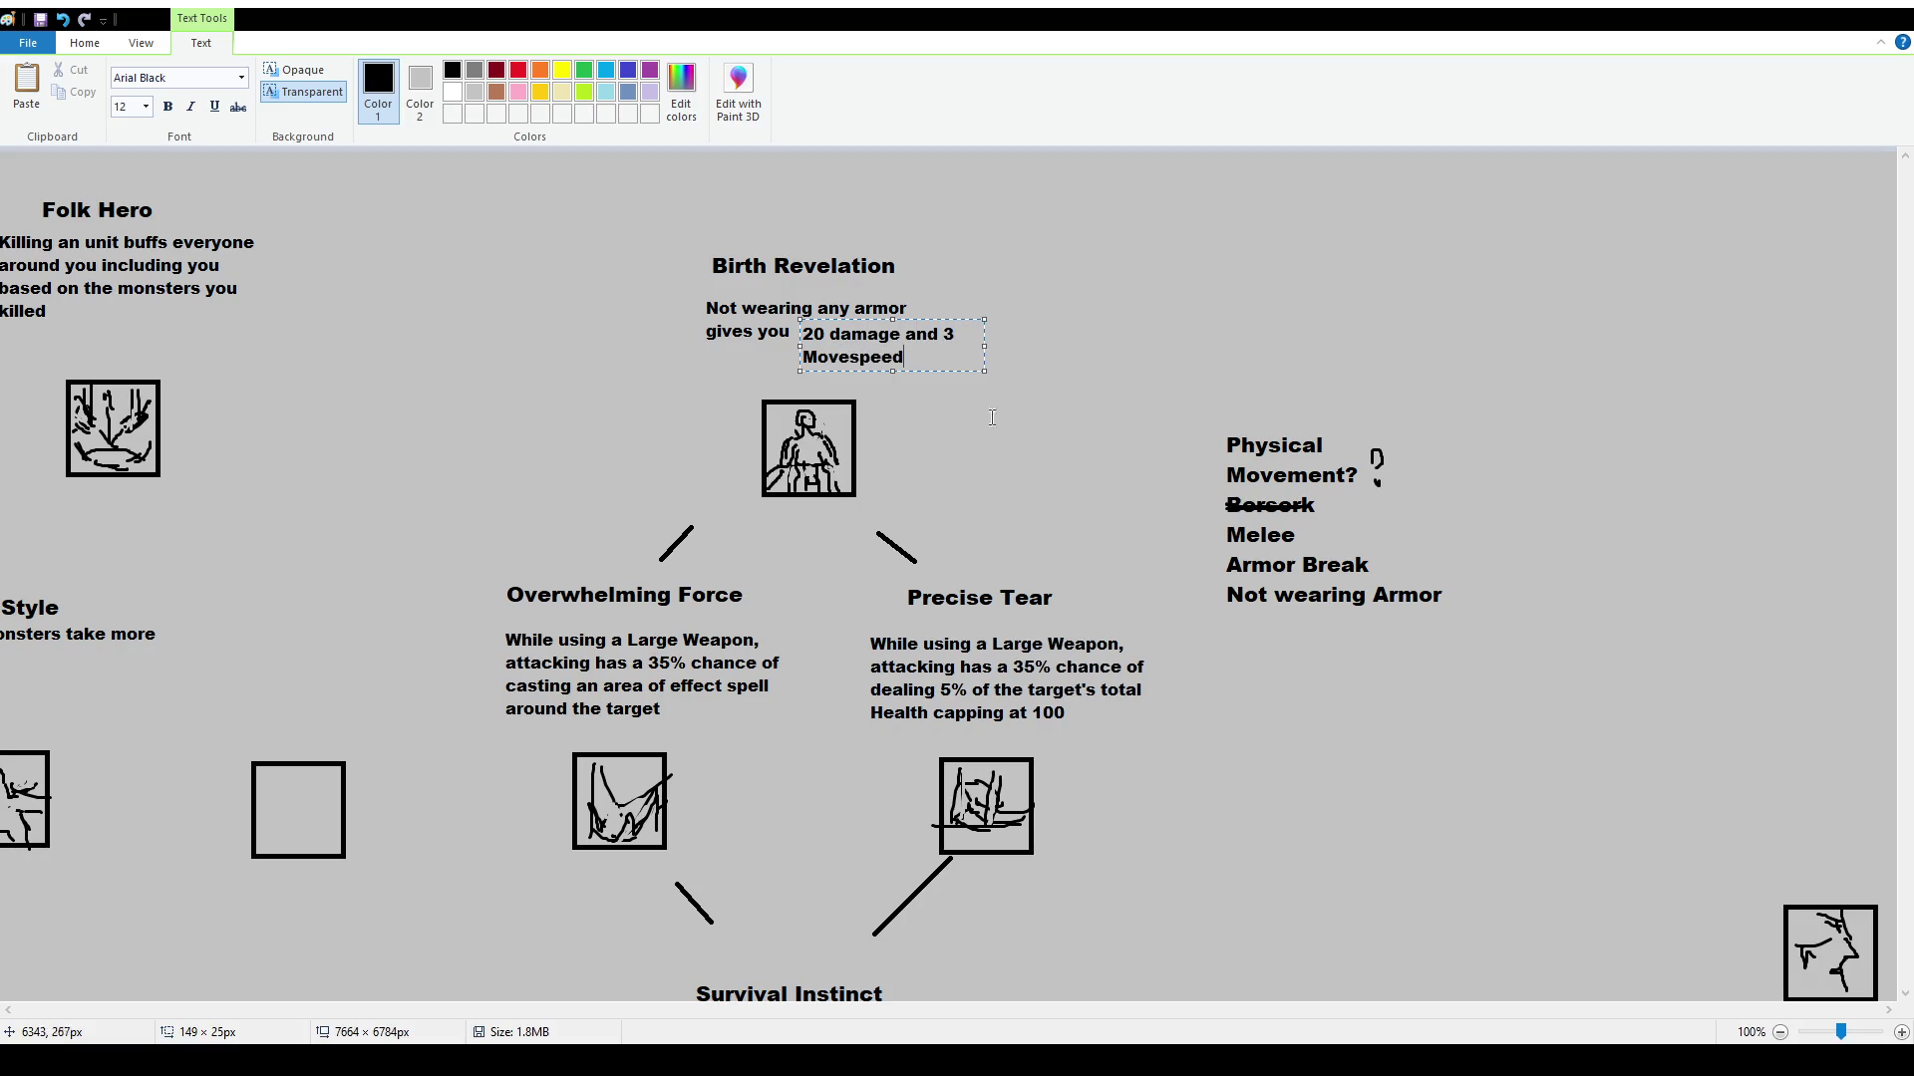
{"action": "left_click_drag", "start_coordinate": [941, 318], "coordinate": [935, 318]}
{"action": "double_click", "coordinate": [808, 333]}
{"action": "type", "text": "18"}
{"action": "key", "text": "BackSpace"}
{"action": "type", "text": "7"}
{"action": "left_click", "coordinate": [678, 385]}
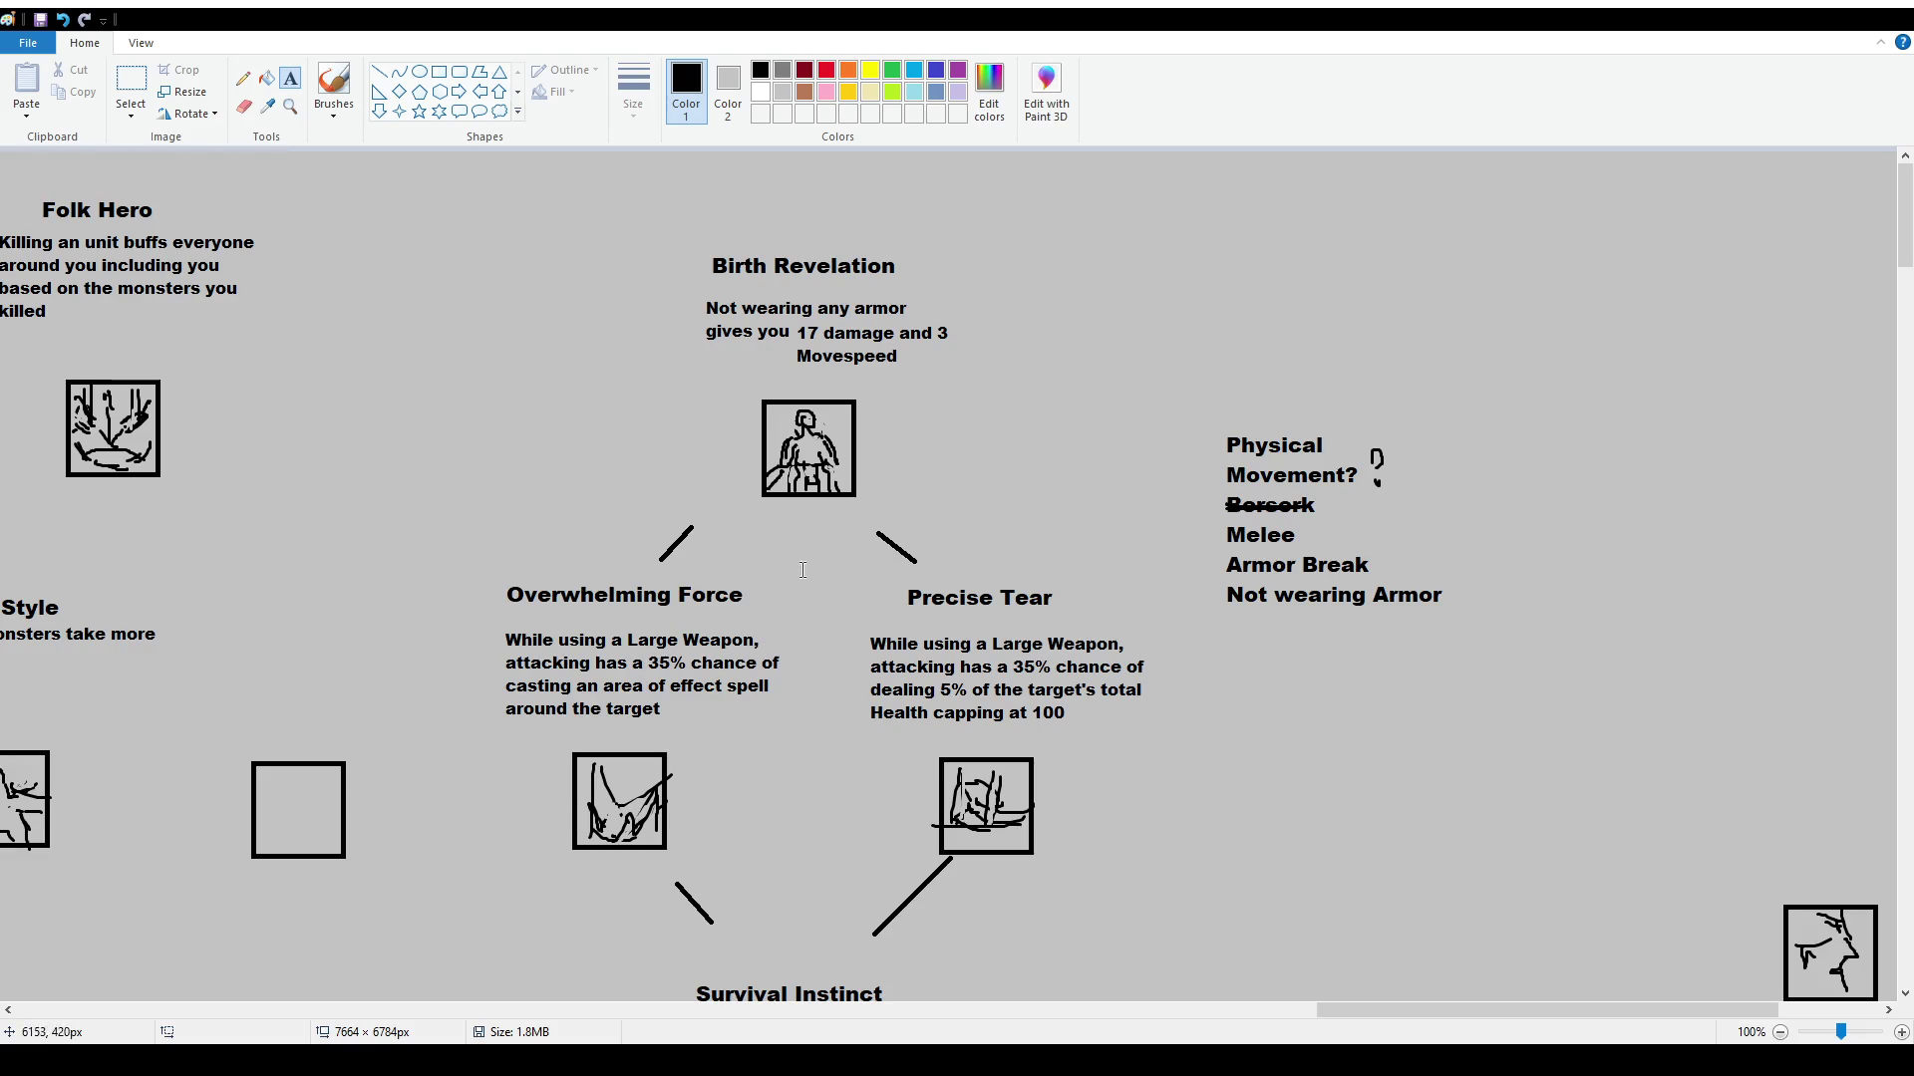
{"action": "left_click_drag", "start_coordinate": [1318, 1011], "coordinate": [1273, 1010]}
Brush-underline Armor Break and circle Overwhelming Force and Precise Tear, then undo the circles
{"action": "left_click", "coordinate": [334, 90]}
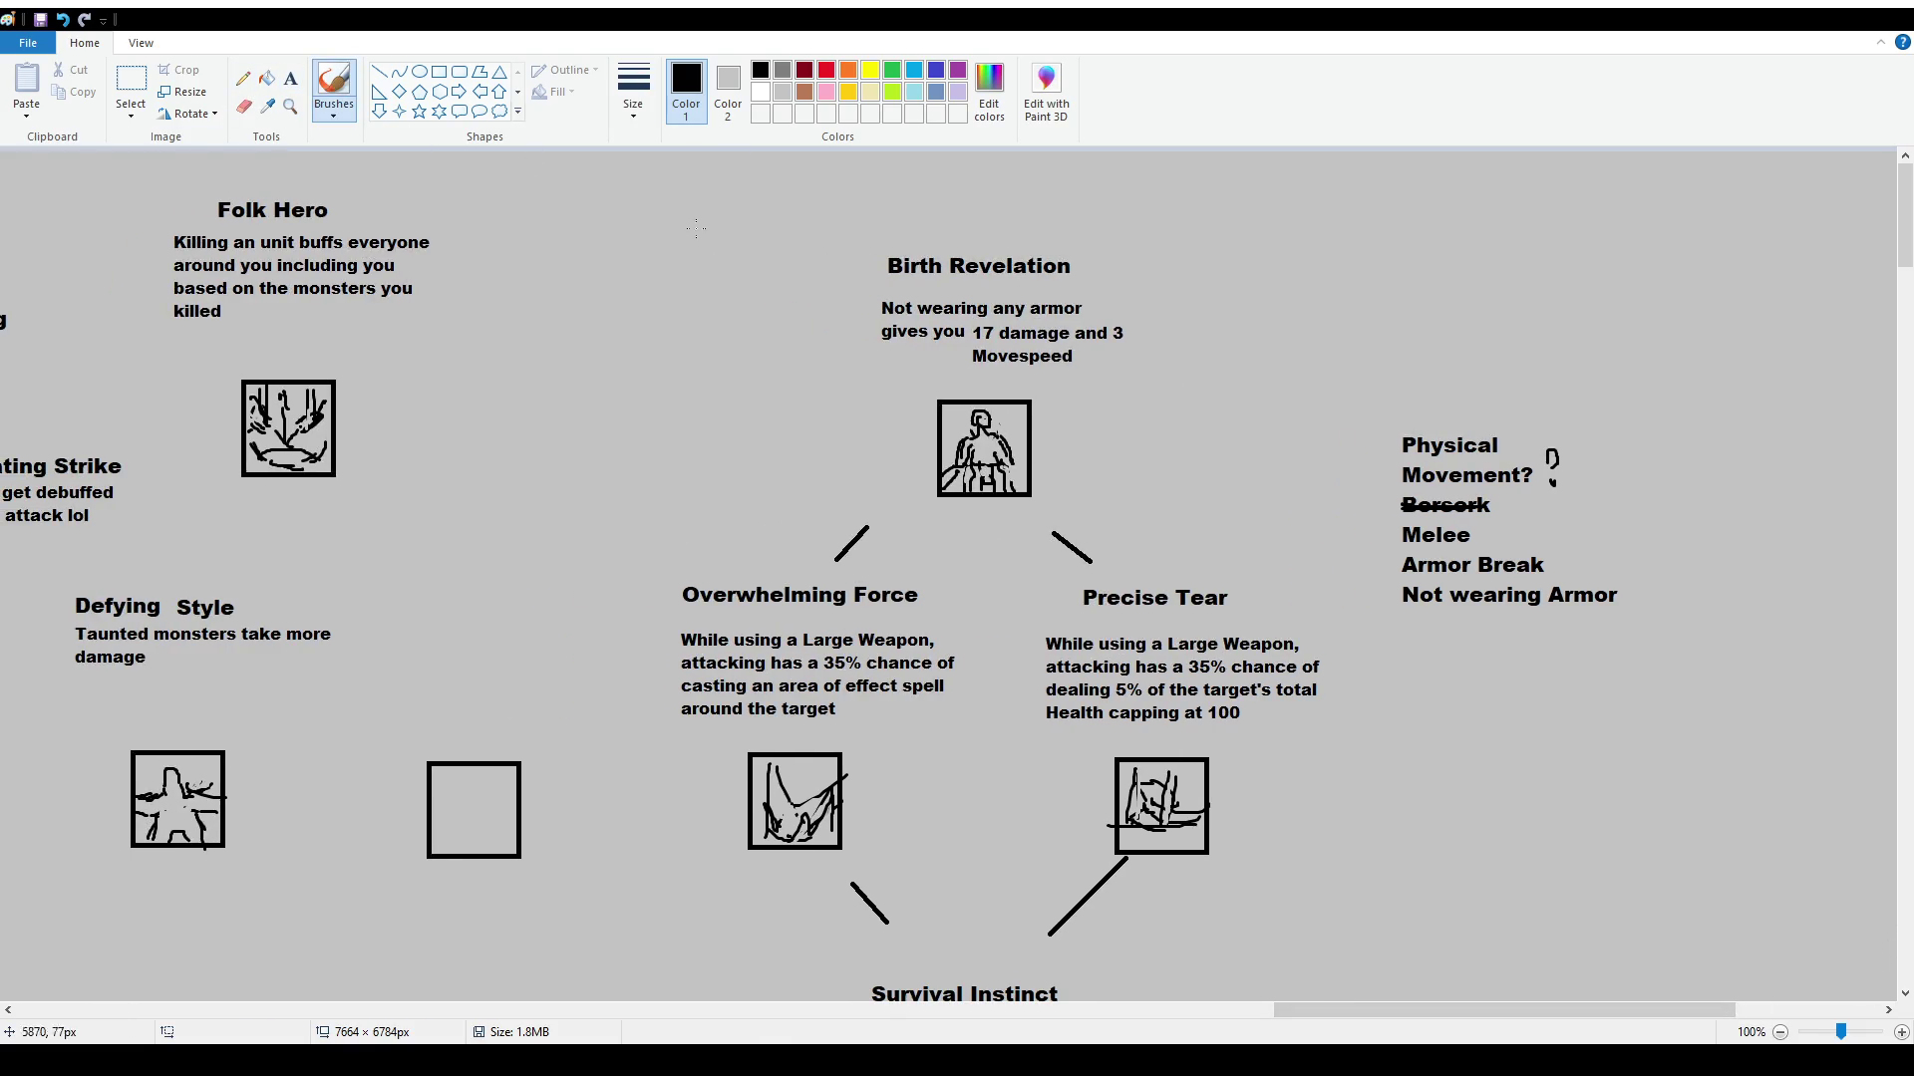
{"action": "scroll", "coordinate": [529, 159], "scroll_direction": "down", "scroll_amount": 3}
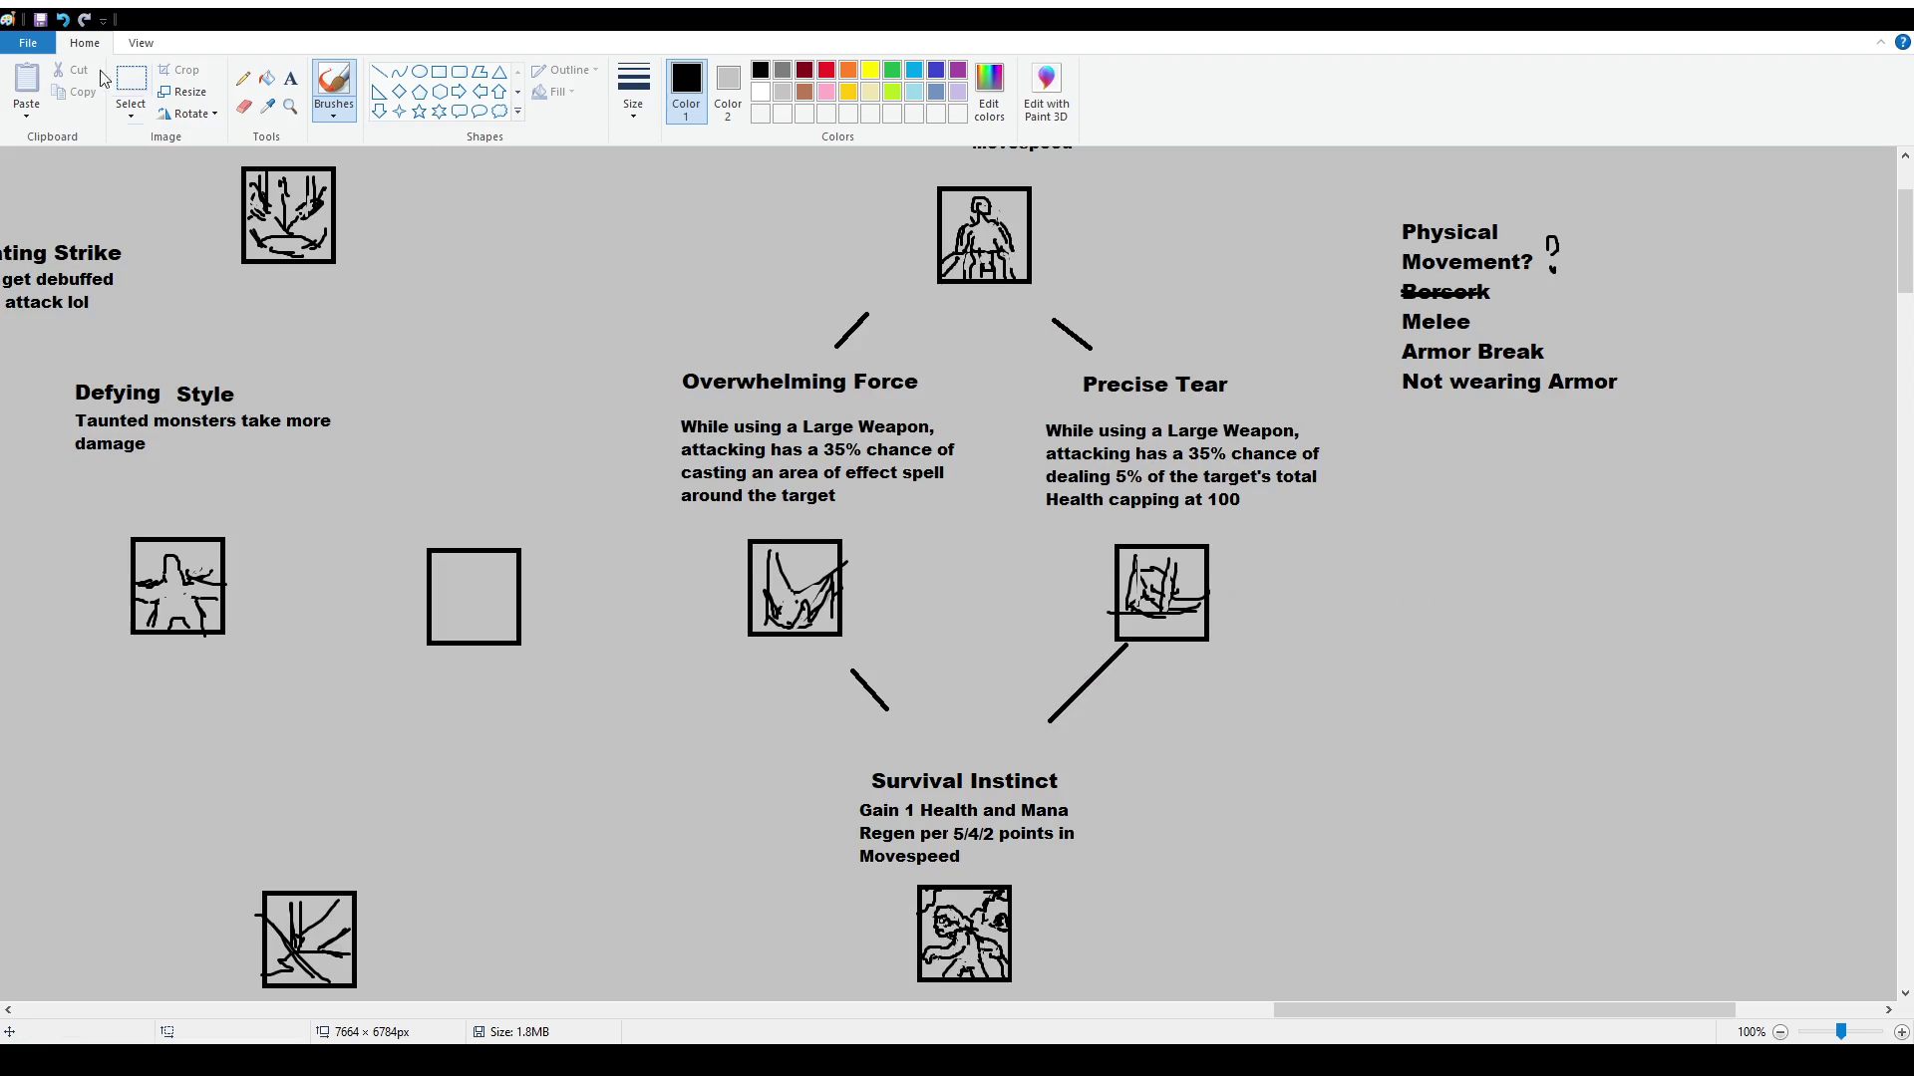
{"action": "left_click", "coordinate": [131, 85]}
{"action": "scroll", "coordinate": [1408, 397], "scroll_direction": "up", "scroll_amount": 3}
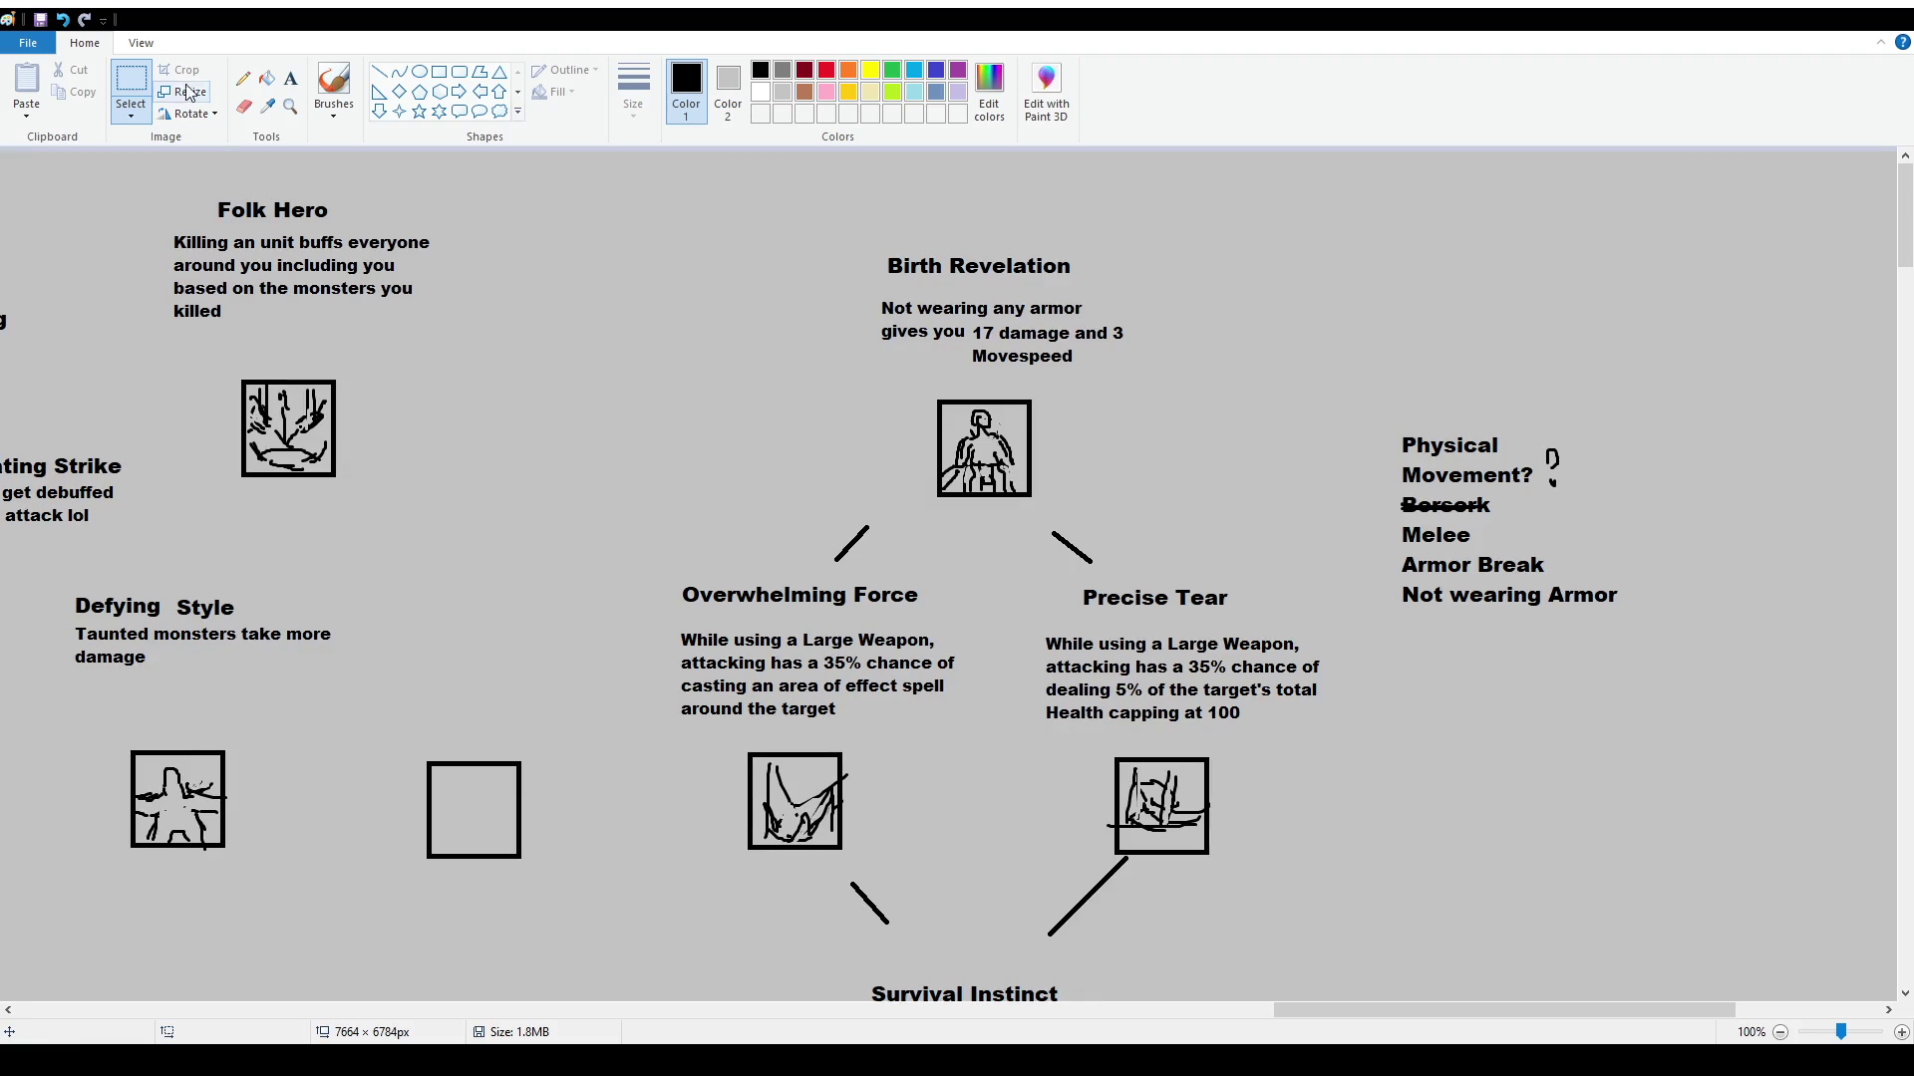
{"action": "left_click", "coordinate": [333, 89]}
{"action": "left_click_drag", "start_coordinate": [1406, 580], "coordinate": [1575, 581]}
{"action": "mouse_move", "coordinate": [663, 554]}
{"action": "left_mouse_down"}
{"action": "mouse_move", "coordinate": [630, 733]}
{"action": "mouse_move", "coordinate": [674, 538]}
{"action": "left_mouse_up"}
{"action": "mouse_move", "coordinate": [1153, 539]}
{"action": "left_mouse_down"}
{"action": "mouse_move", "coordinate": [1086, 487]}
{"action": "mouse_move", "coordinate": [1046, 501]}
{"action": "left_mouse_up"}
{"action": "key", "text": "ctrl+z"}
{"action": "key", "text": "ctrl+z"}
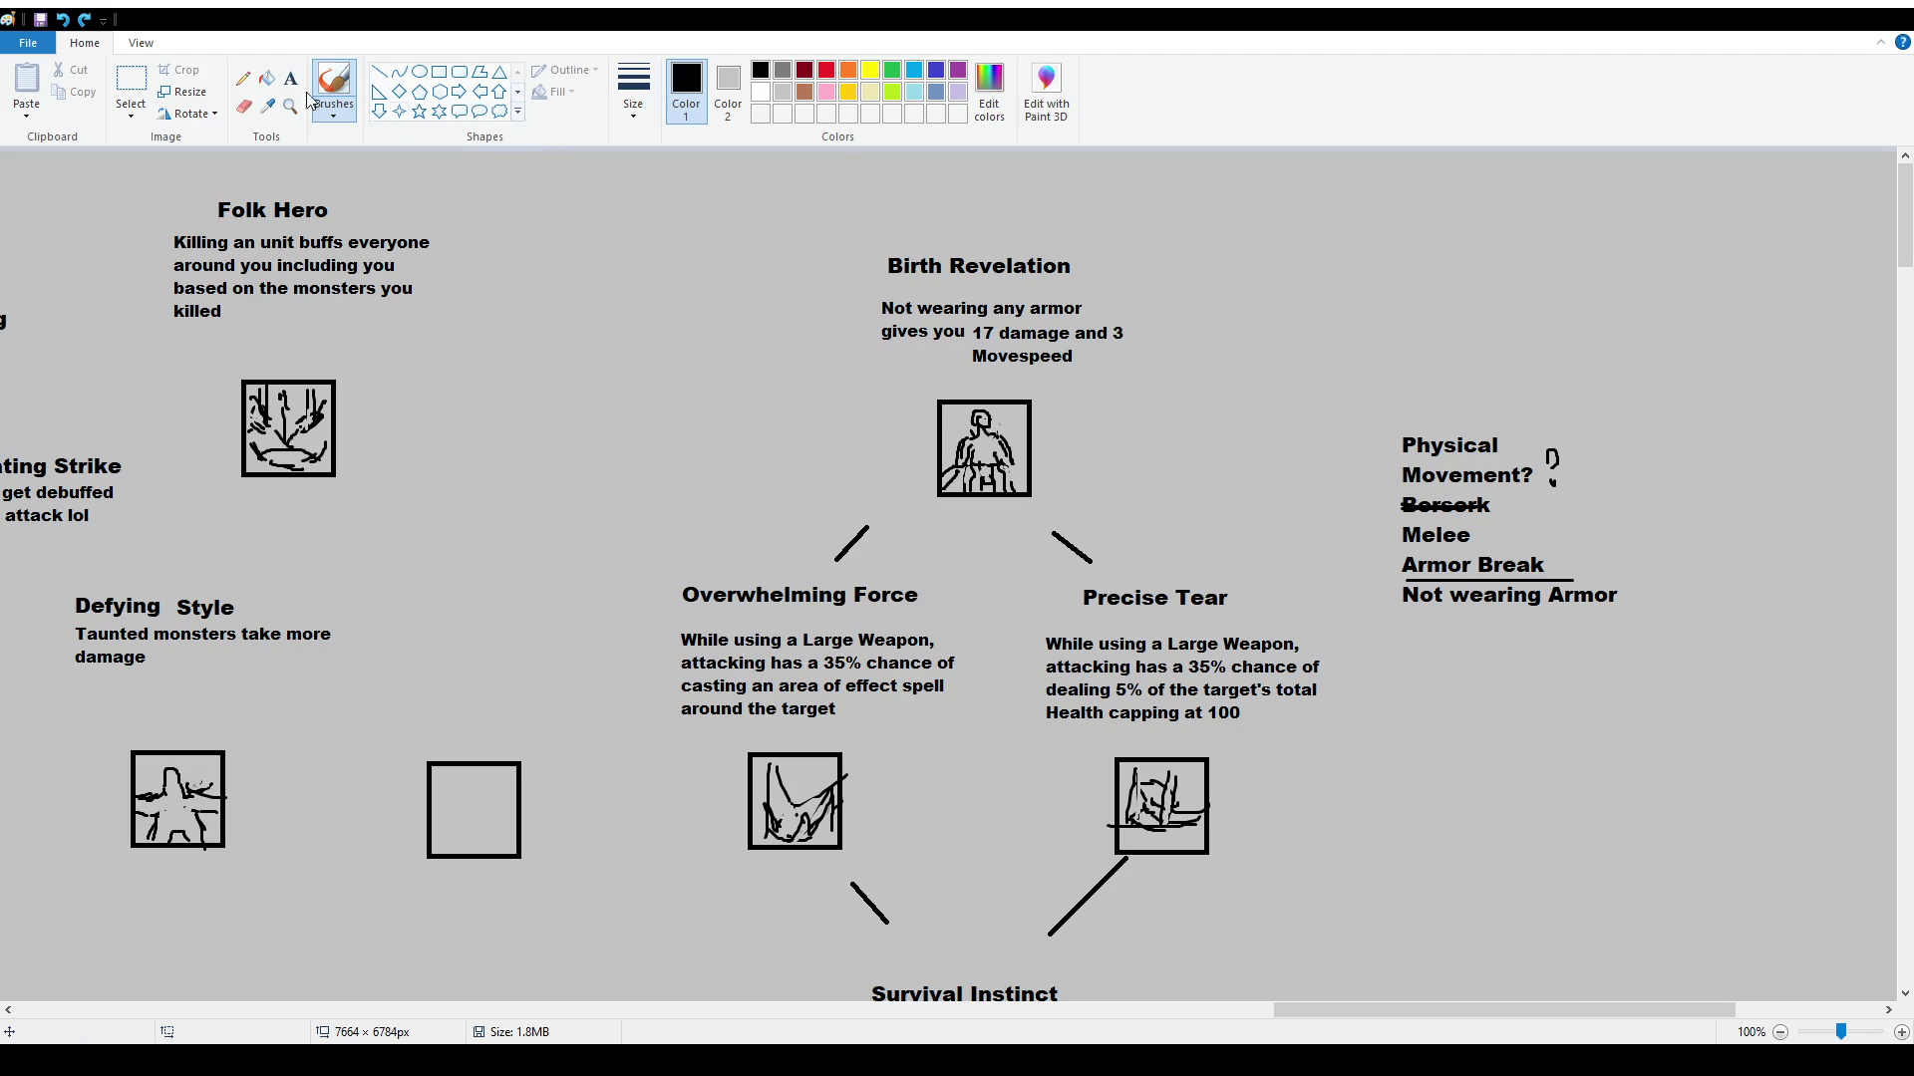
Select and delete the Physical Movement keyword list, then review the sheet zoomed out
{"action": "left_click", "coordinate": [130, 81]}
{"action": "mouse_move", "coordinate": [1375, 383]}
{"action": "left_mouse_down"}
{"action": "mouse_move", "coordinate": [1555, 588]}
{"action": "mouse_move", "coordinate": [1670, 654]}
{"action": "left_mouse_up"}
{"action": "key", "text": "Delete"}
{"action": "scroll", "coordinate": [1676, 652], "scroll_direction": "down", "scroll_amount": 4}
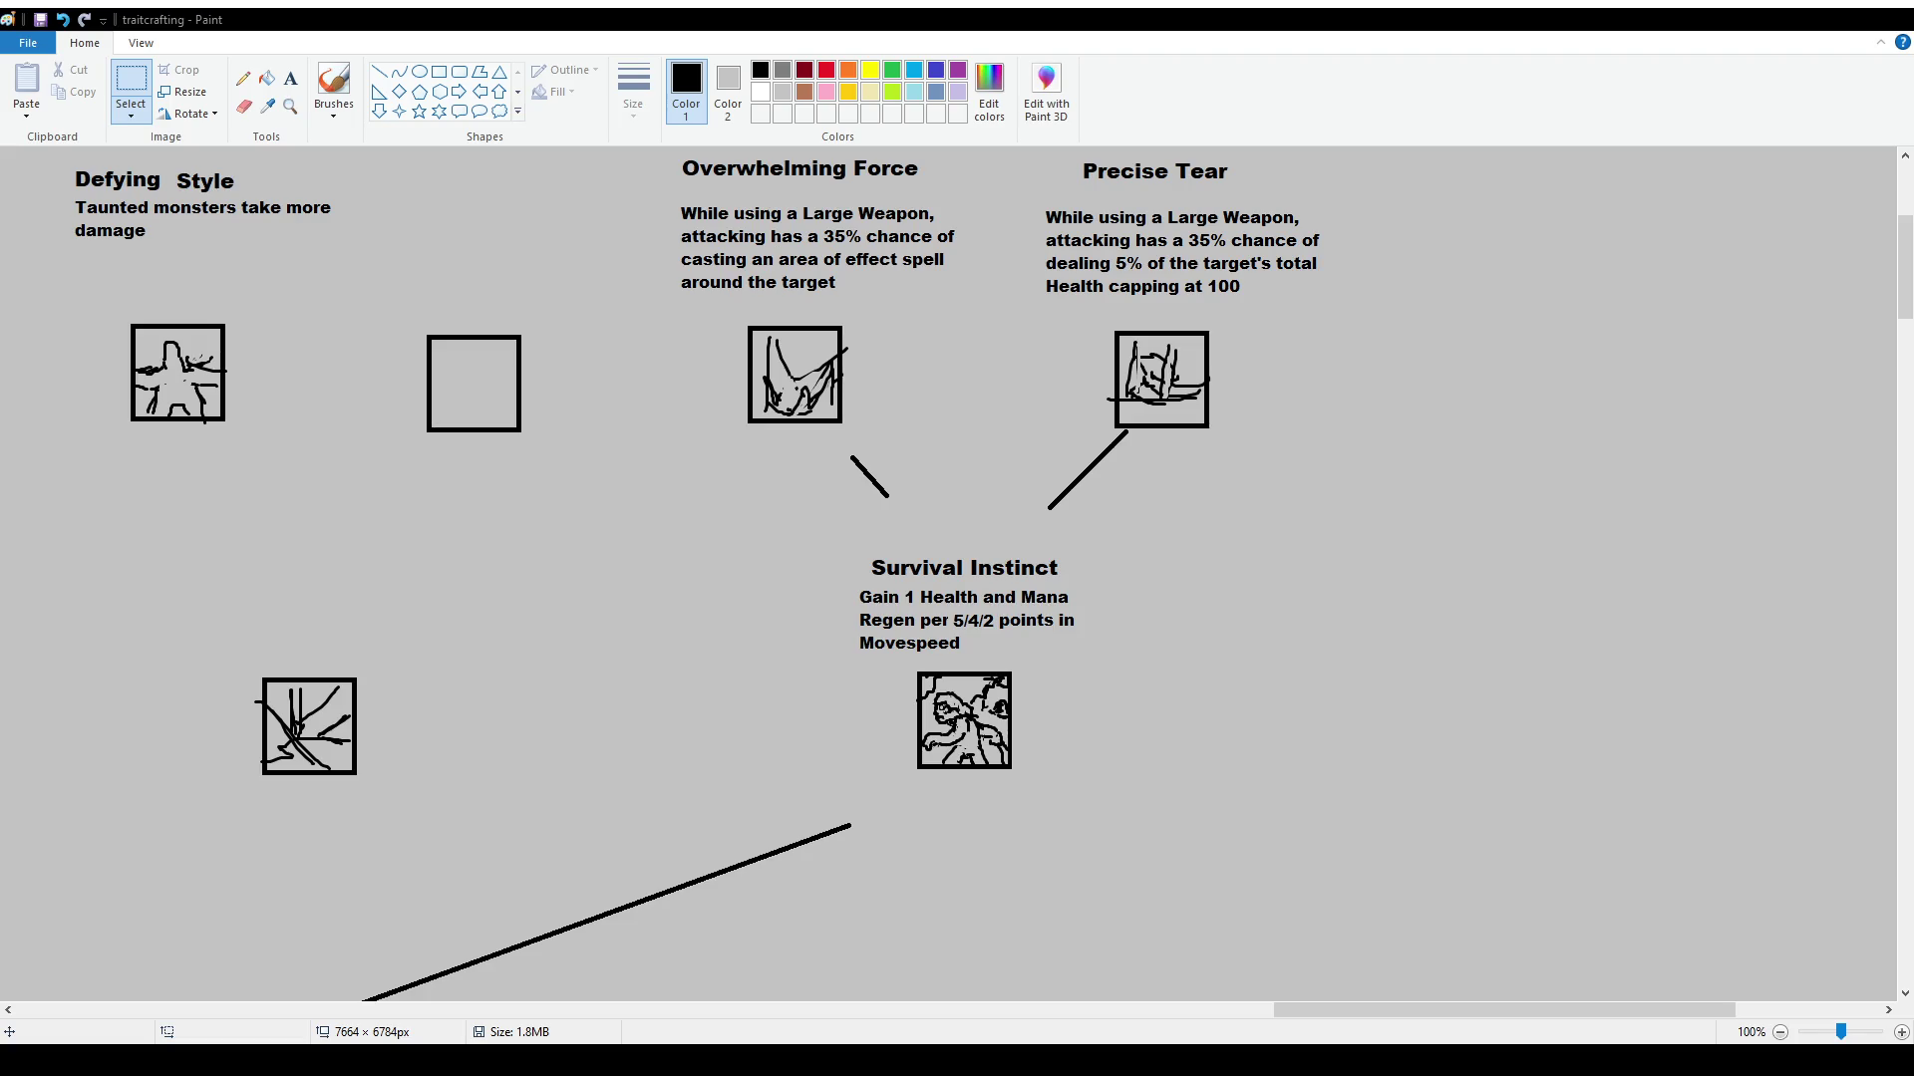
{"action": "scroll", "coordinate": [1012, 838], "scroll_direction": "down", "scroll_amount": 4}
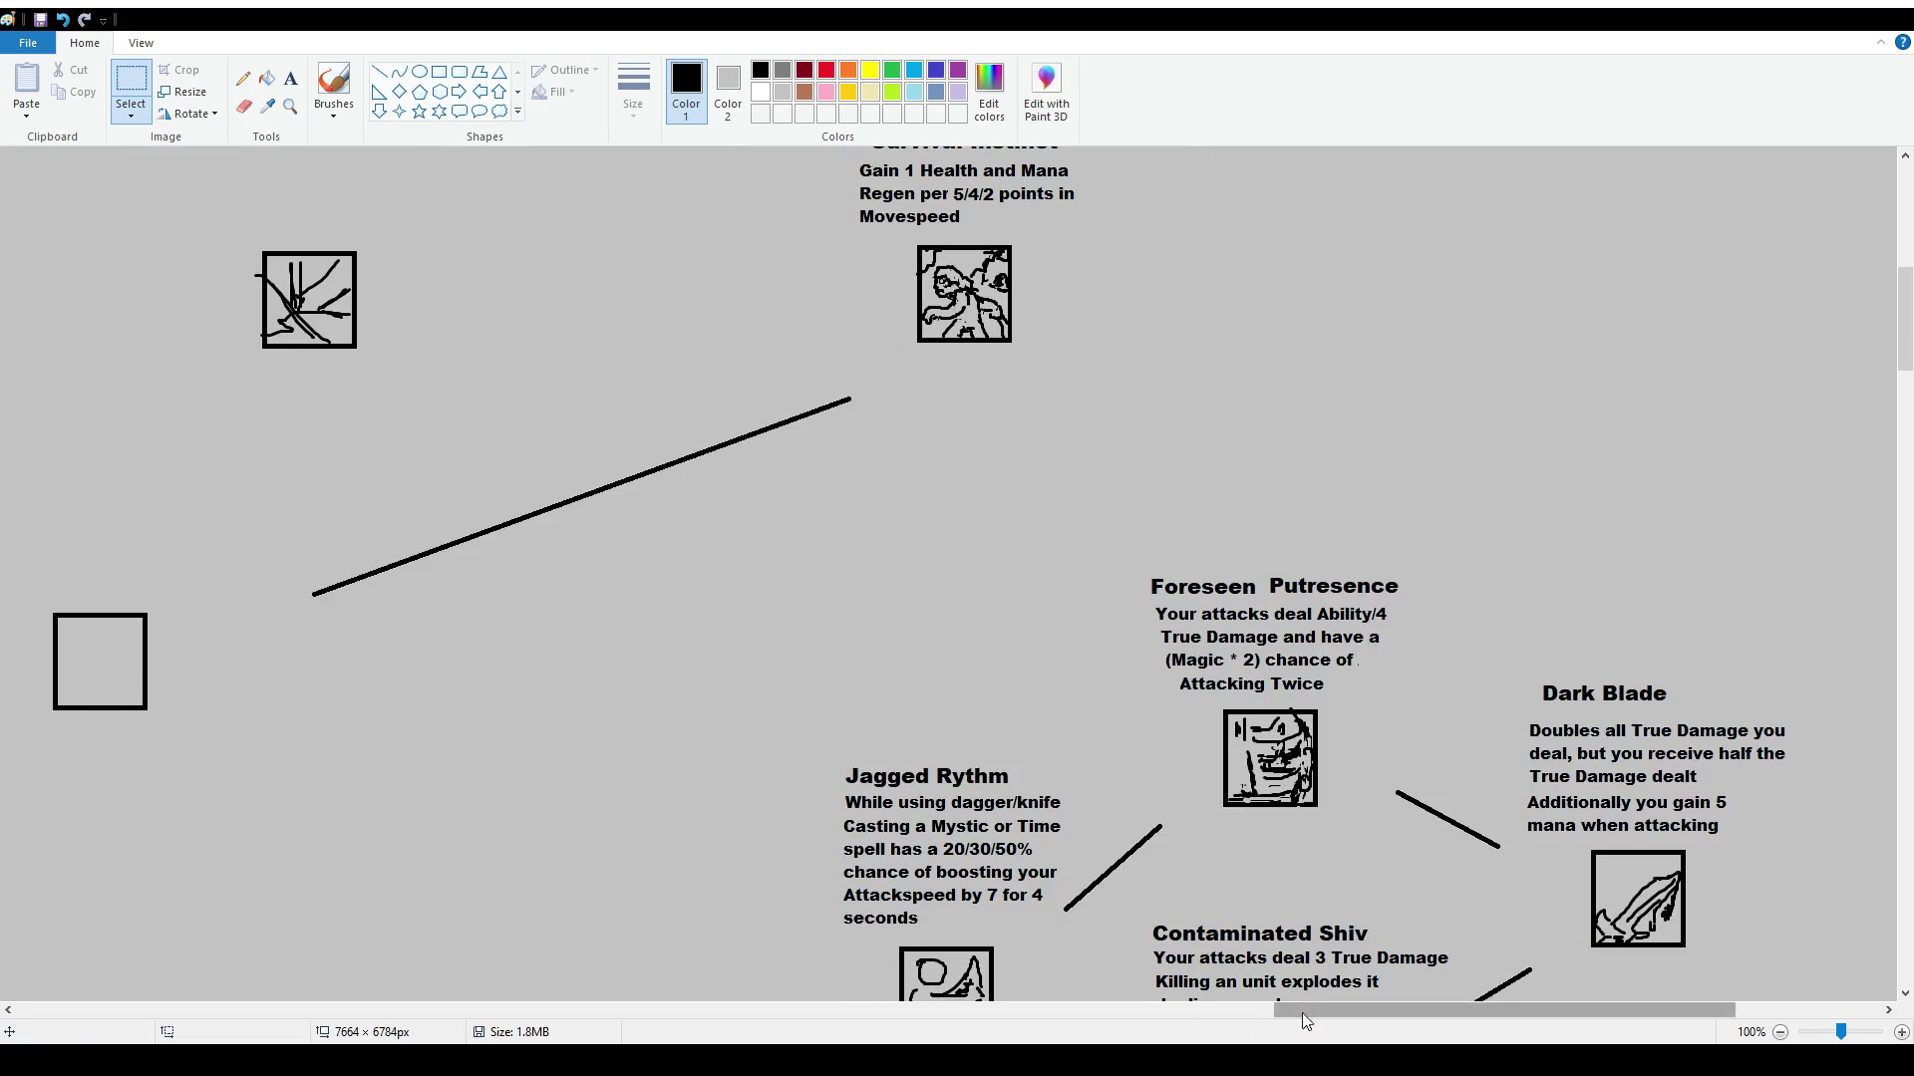
{"action": "left_click_drag", "start_coordinate": [1301, 1010], "coordinate": [1147, 1009]}
{"action": "scroll", "coordinate": [984, 443], "scroll_direction": "up", "scroll_amount": 4}
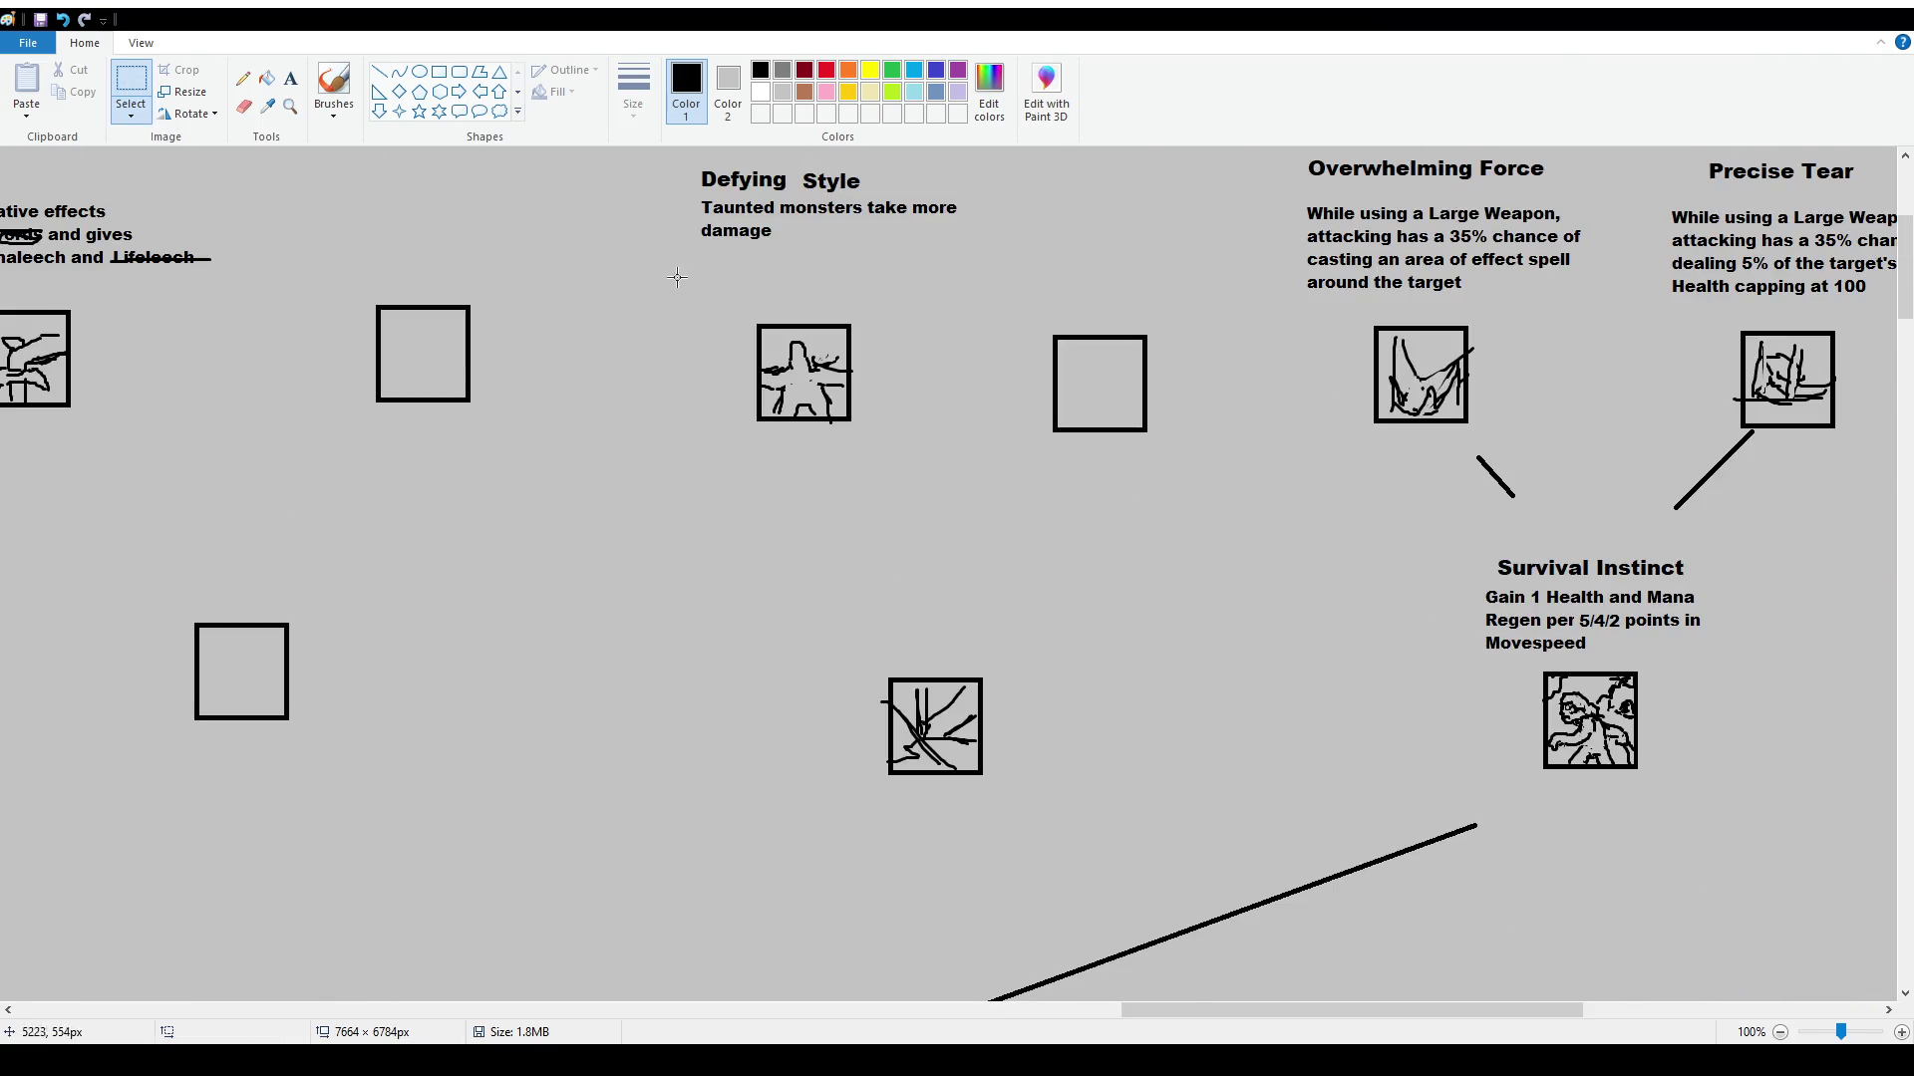
{"action": "scroll", "coordinate": [772, 361], "scroll_direction": "down", "scroll_amount": 1}
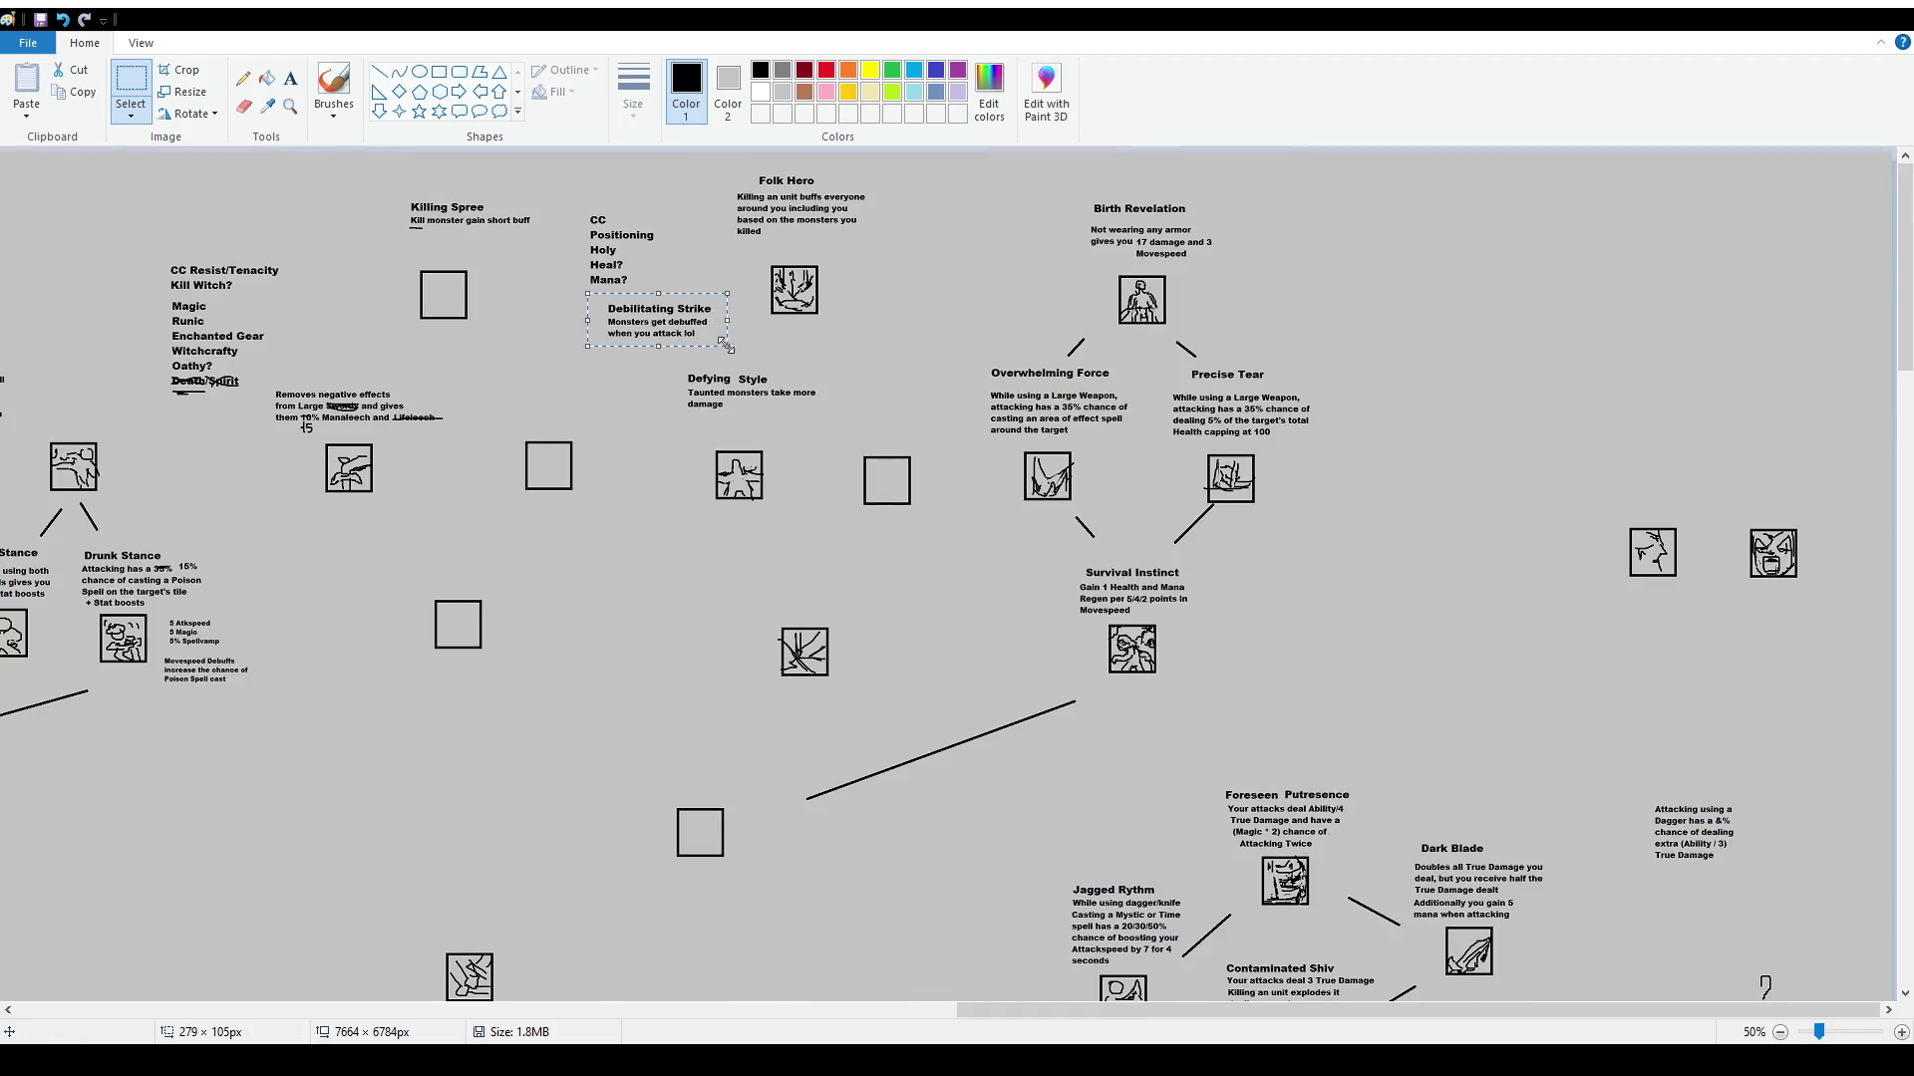
{"action": "scroll", "coordinate": [976, 427], "scroll_direction": "up", "scroll_amount": 1}
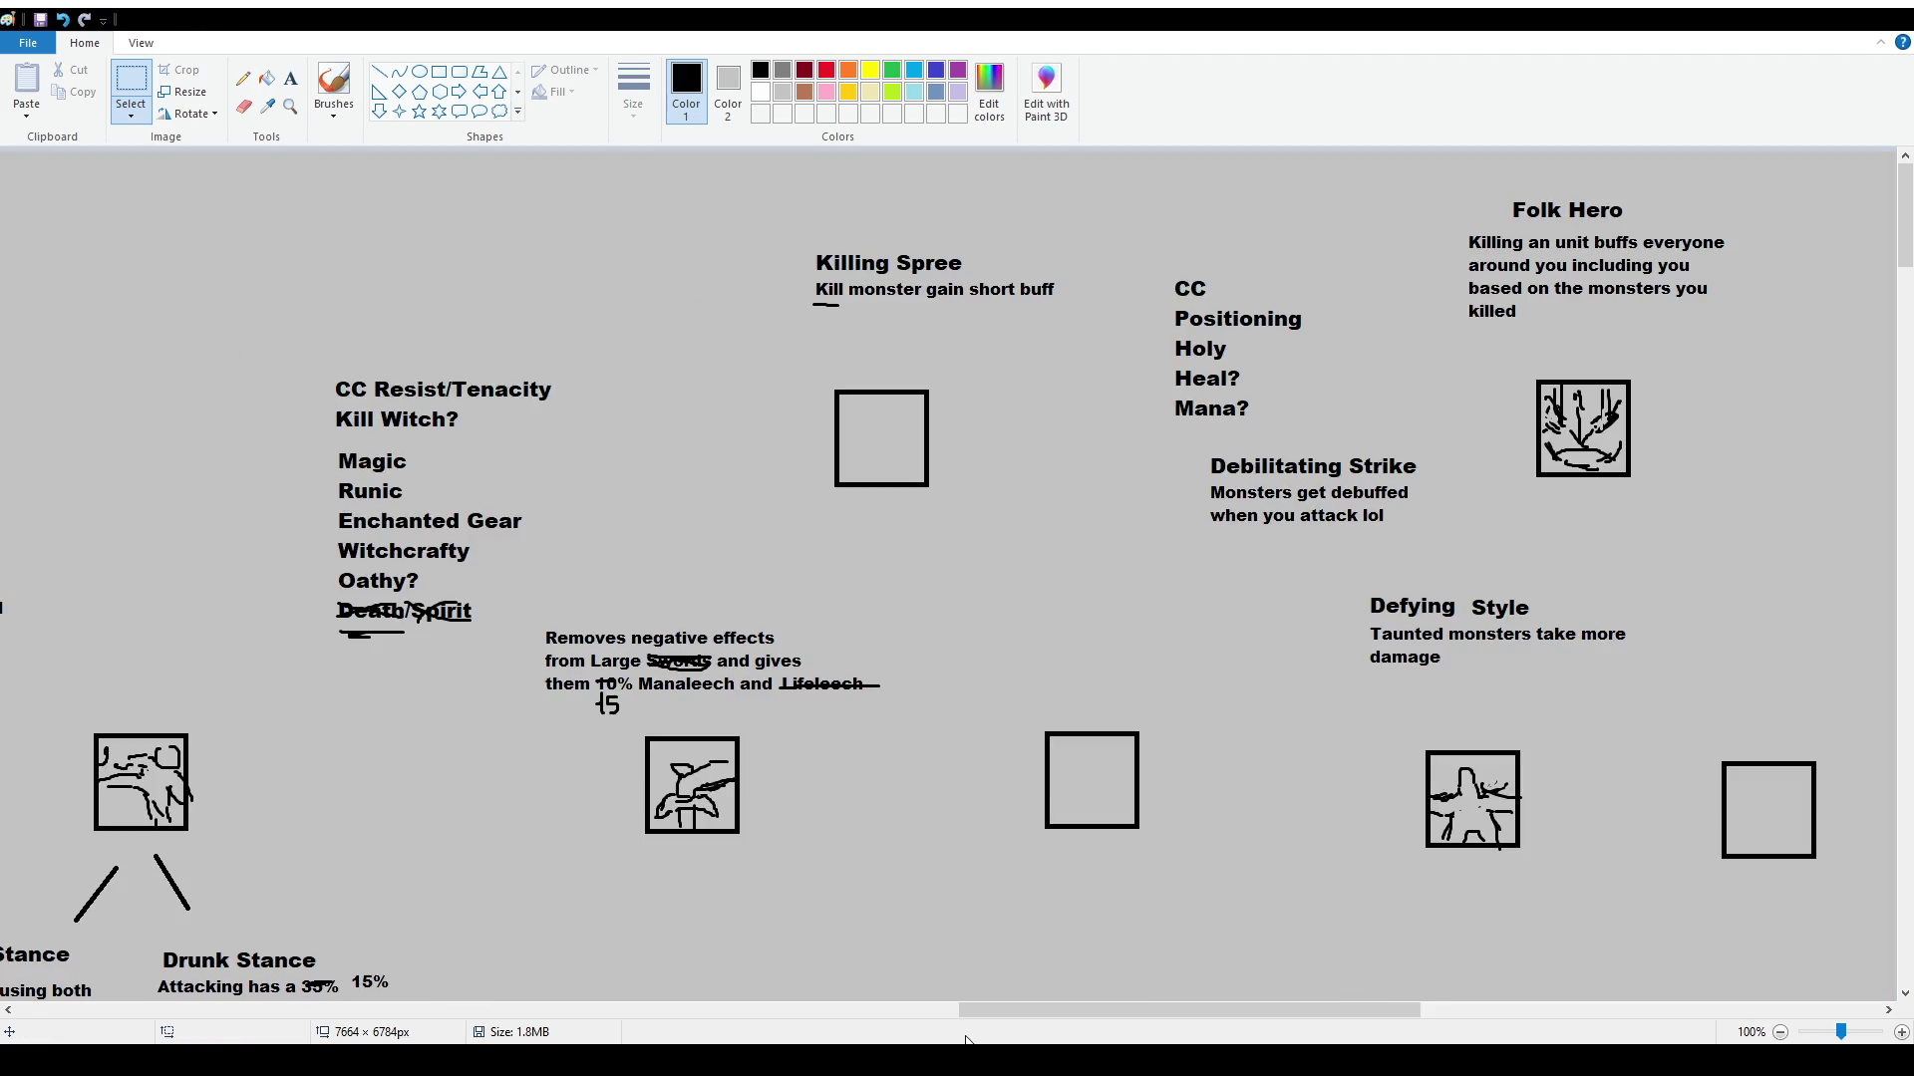